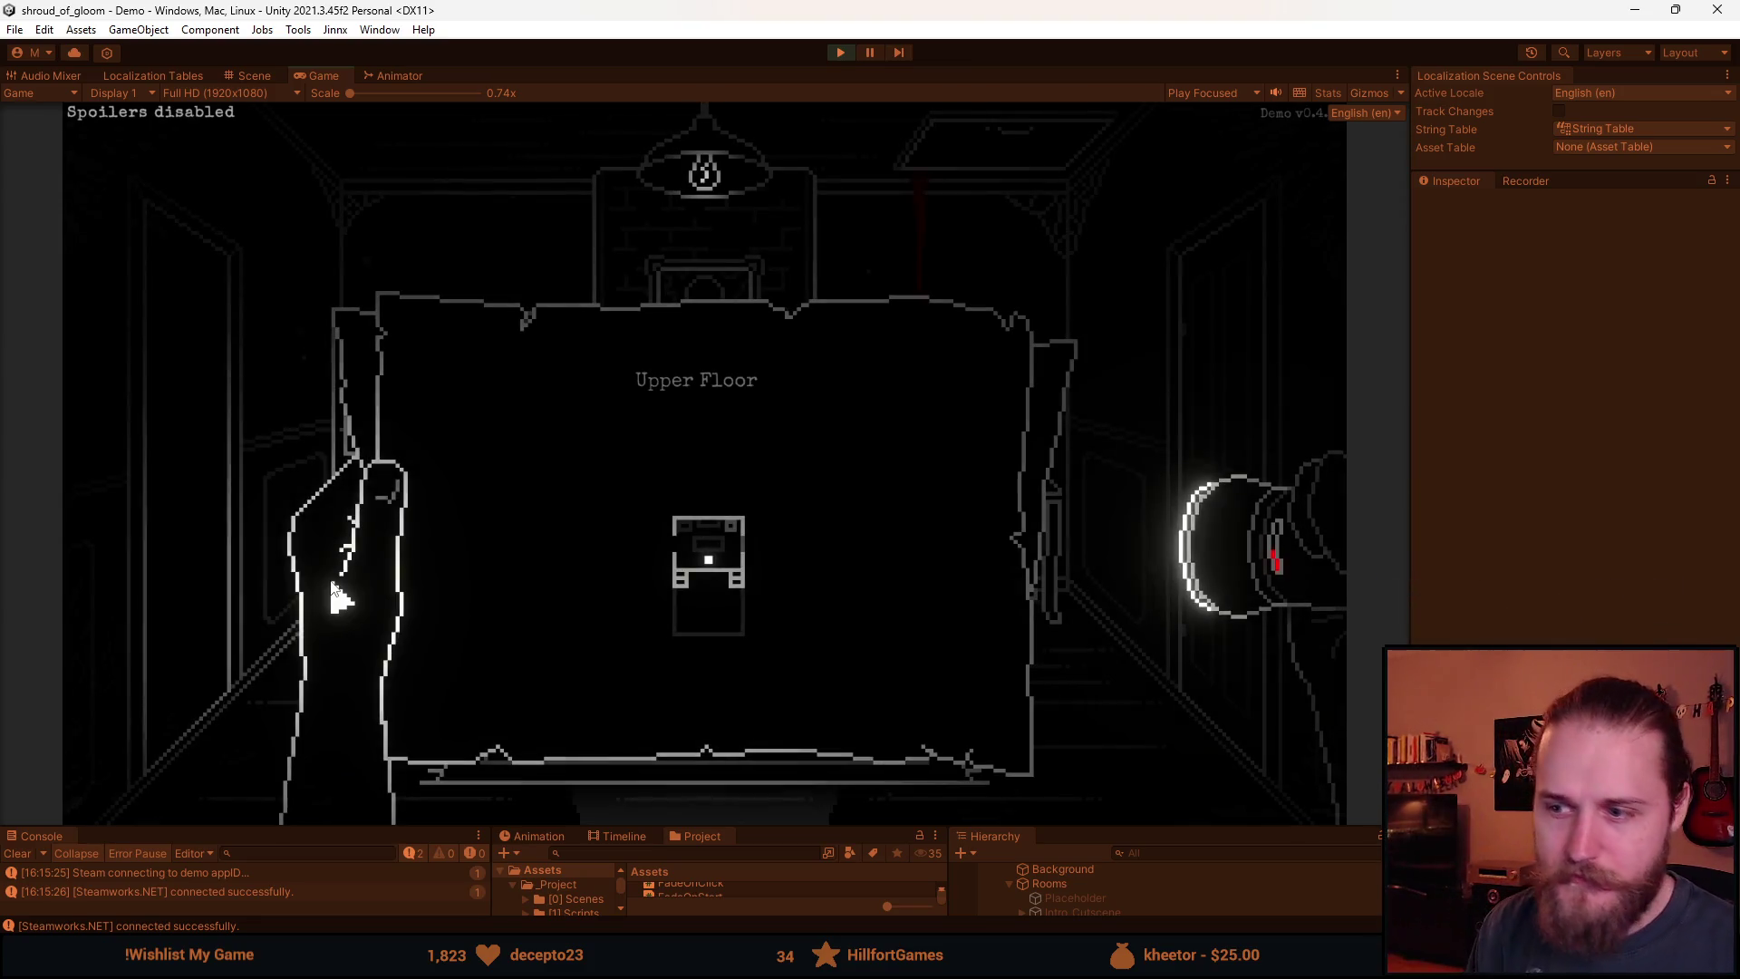
# Go through the door to the other floor and flip the map between Upper and Main Floor plans.
pyautogui.click(1079, 444)
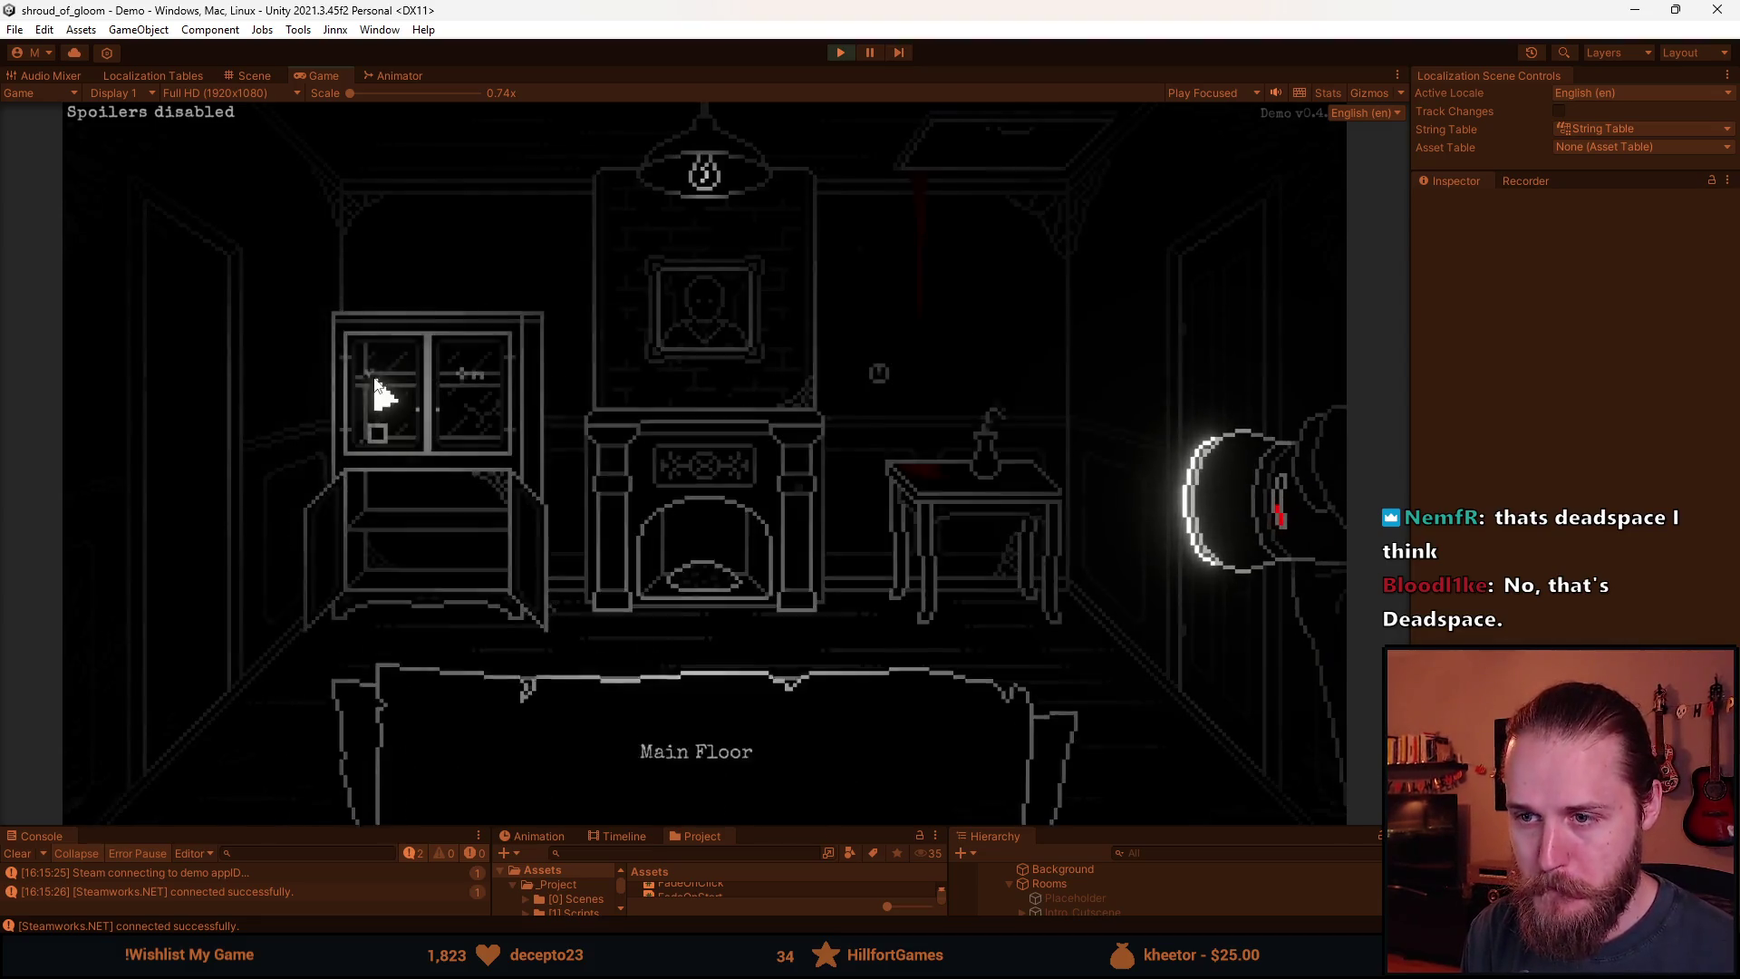
pyautogui.click(371, 373)
pyautogui.click(1035, 467)
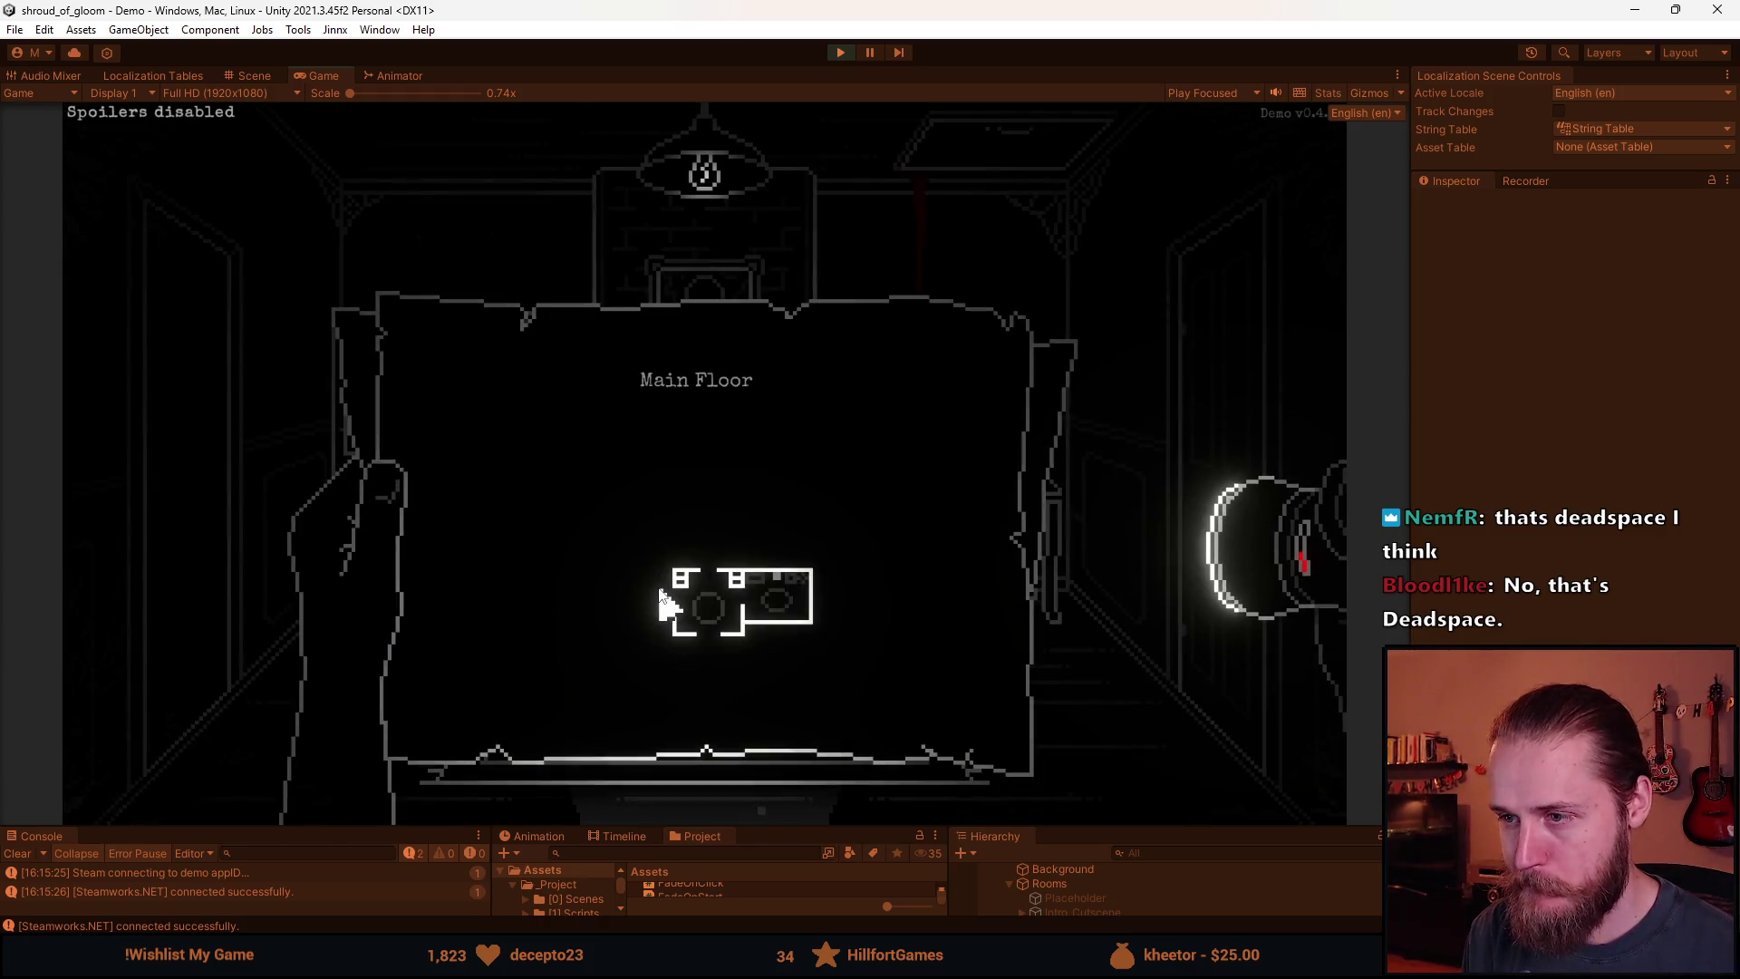
# Check the journal, put it away, and walk out of the fireplace room into the stairway hall.
pyautogui.scroll(-1, 660, 603)
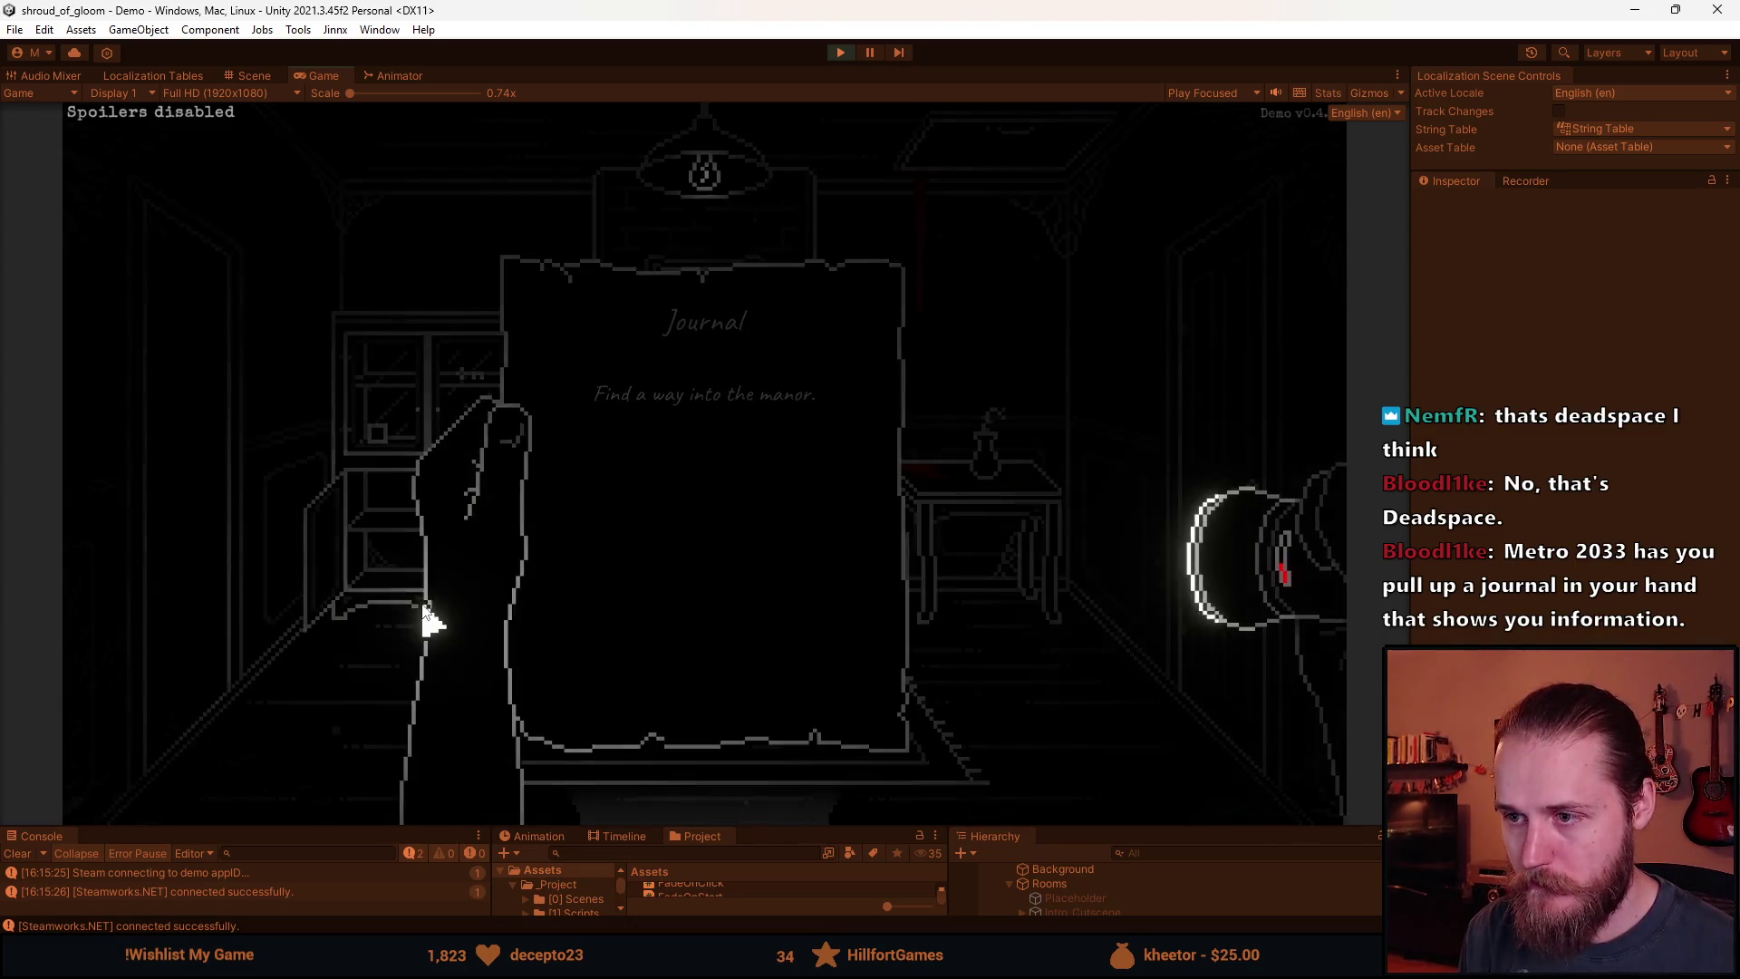
pyautogui.click(675, 530)
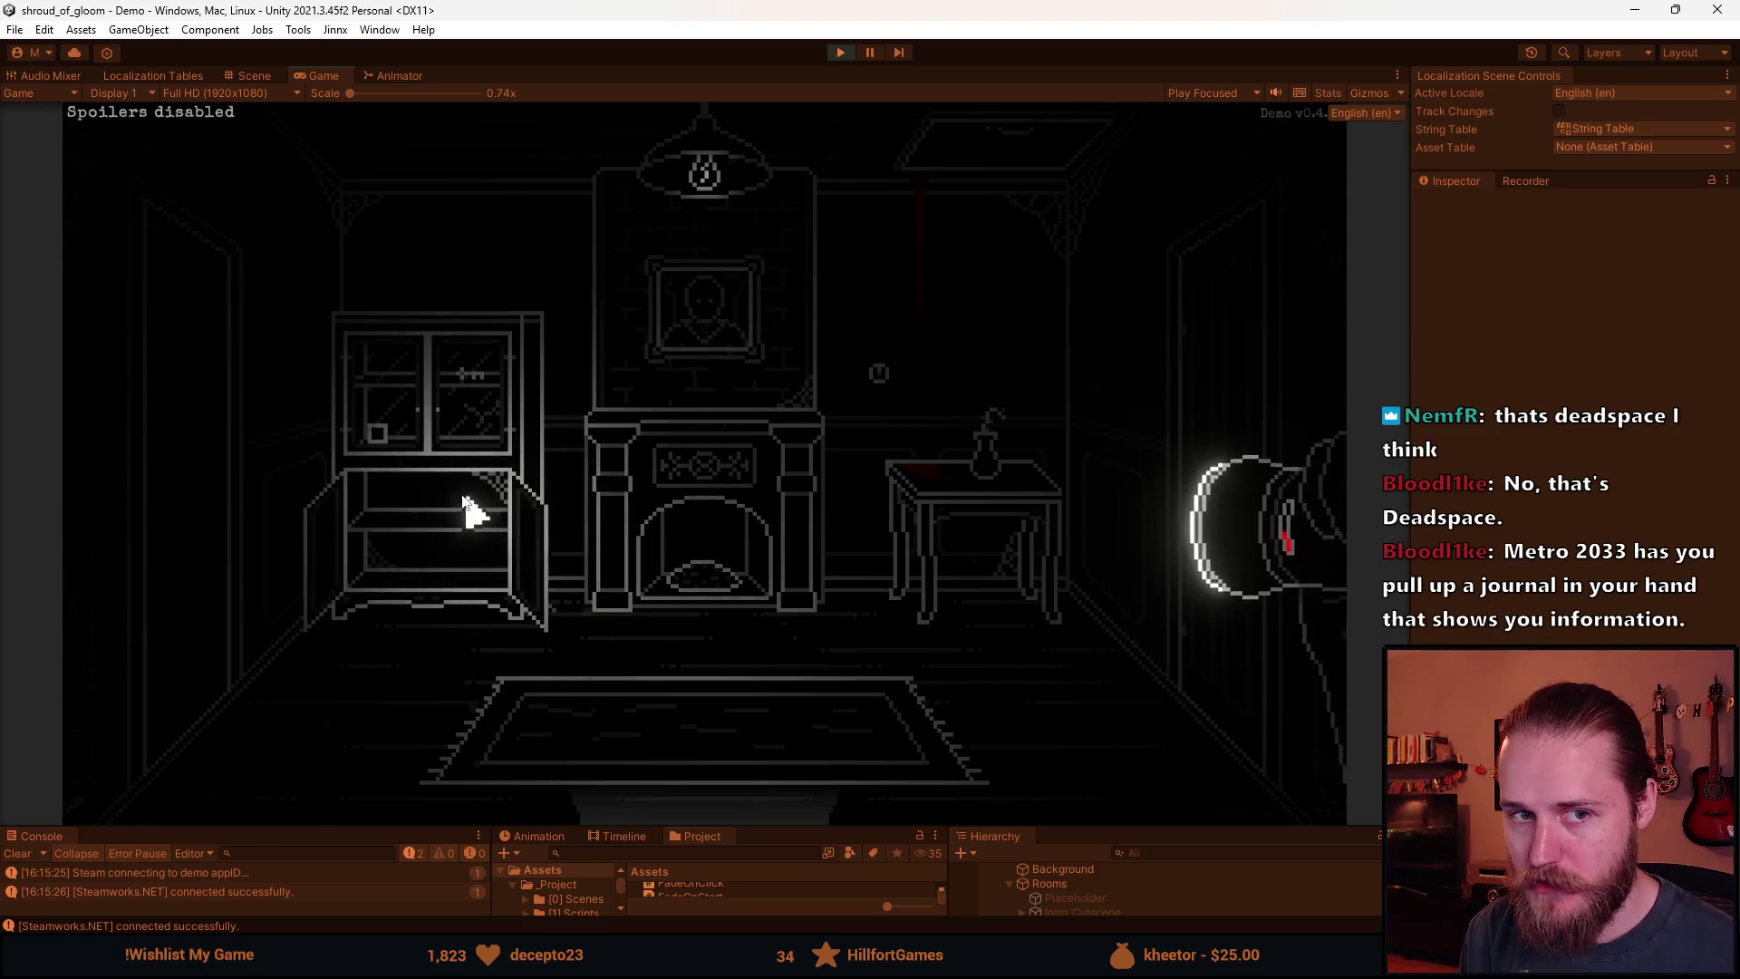
pyautogui.click(691, 788)
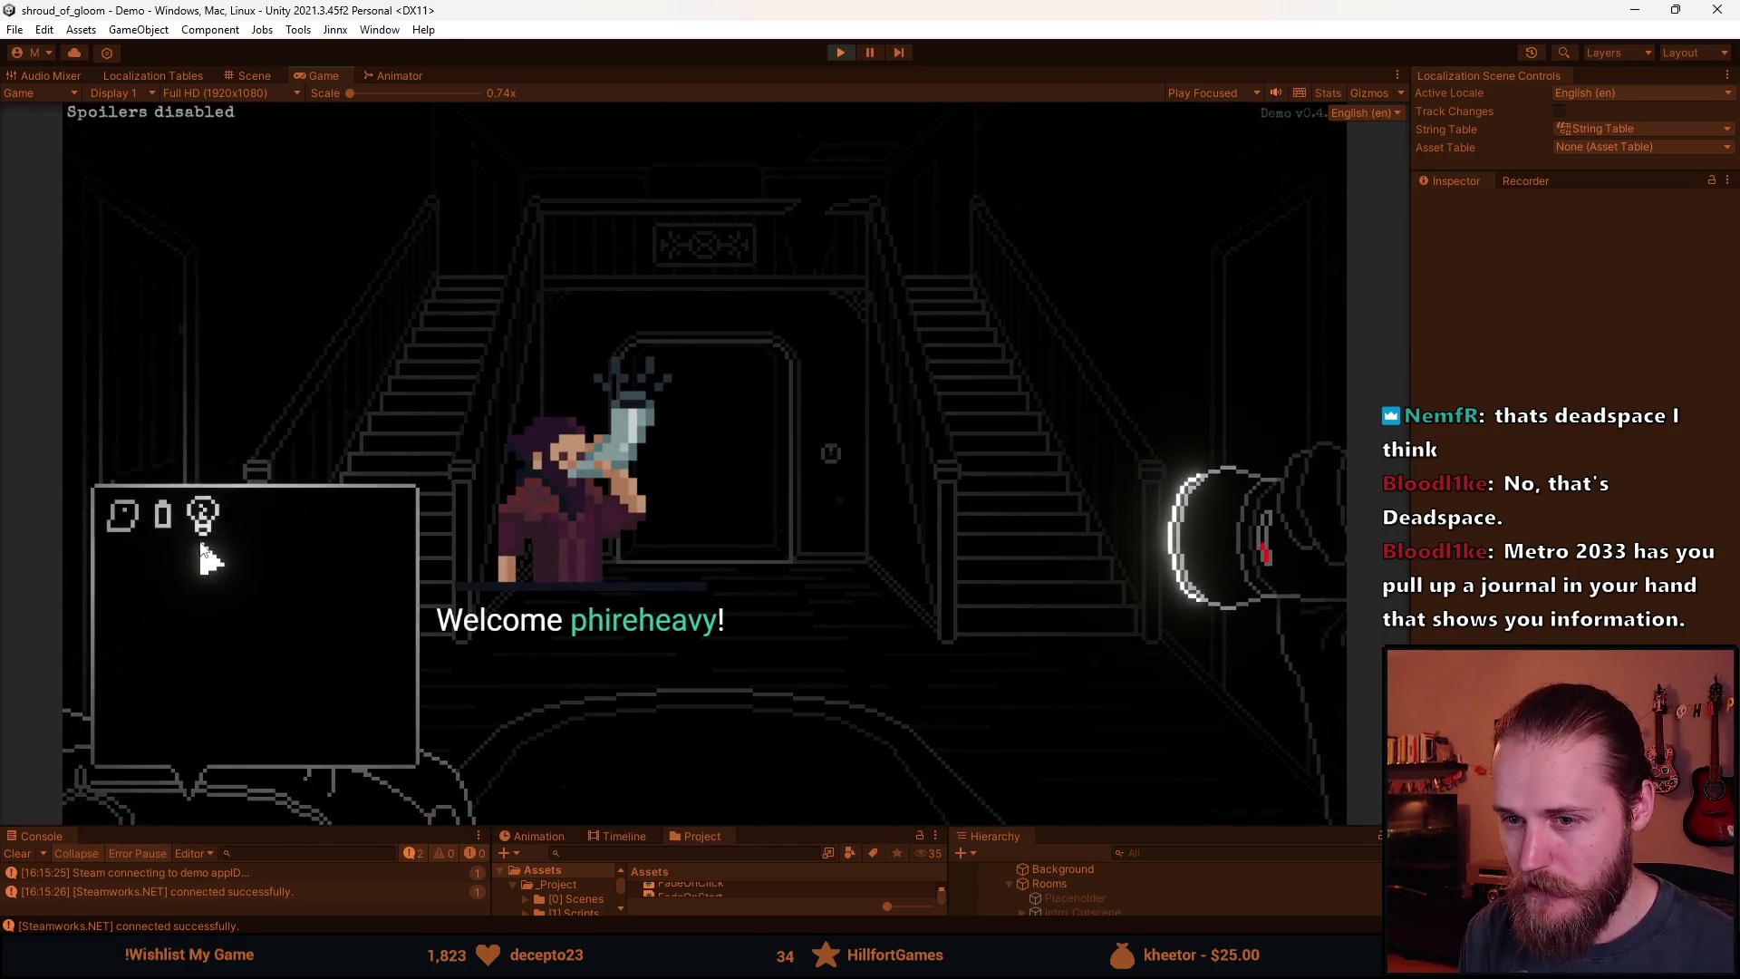
# Raise the hand-held map showing the Main Floor plan in the stairway hall.
pyautogui.click(126, 518)
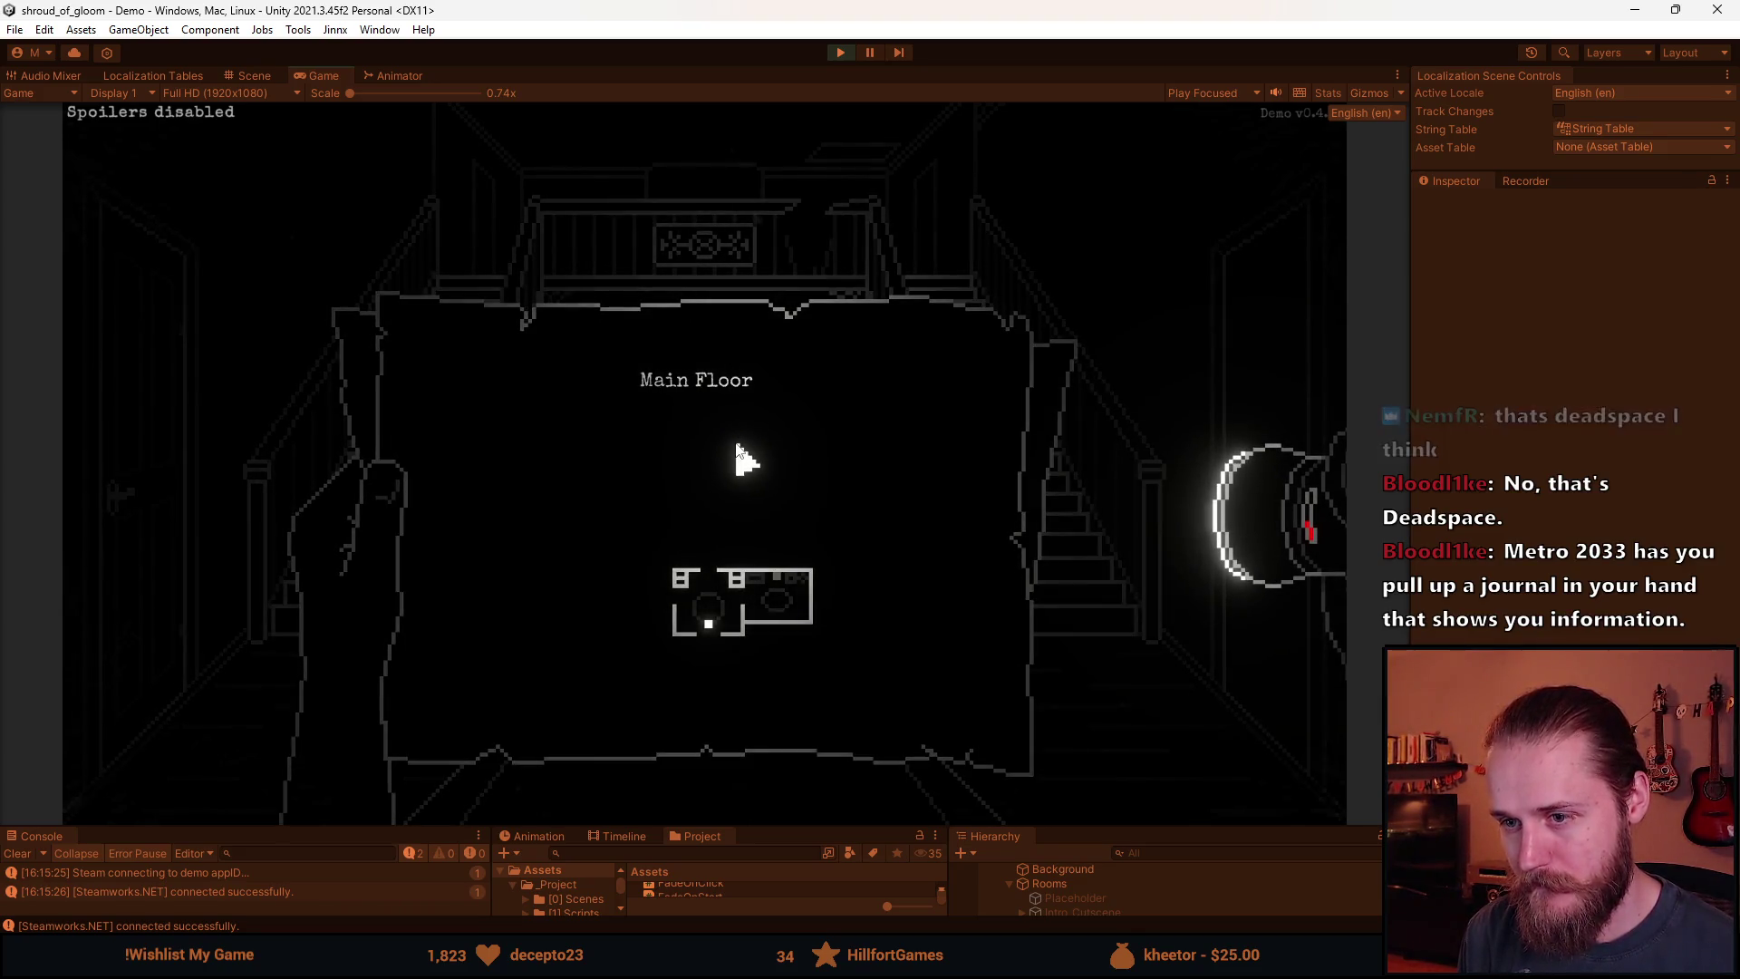
pyautogui.press('Tab')
pyautogui.press('Tab')
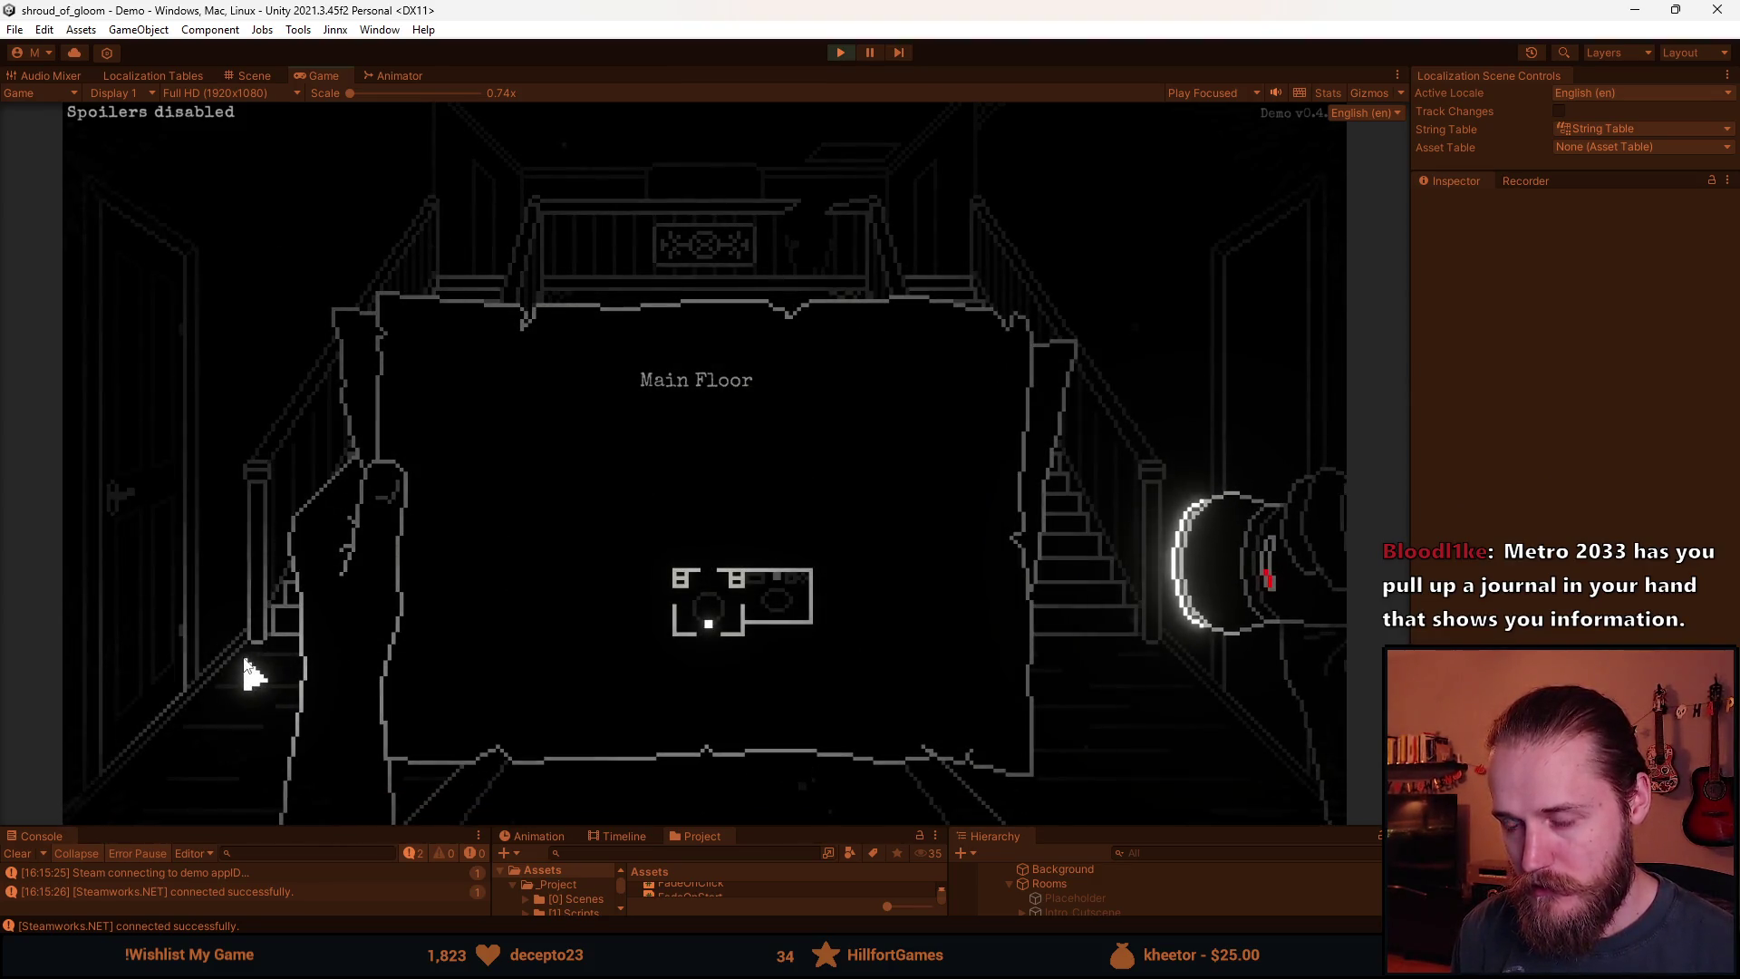
pyautogui.press('j')
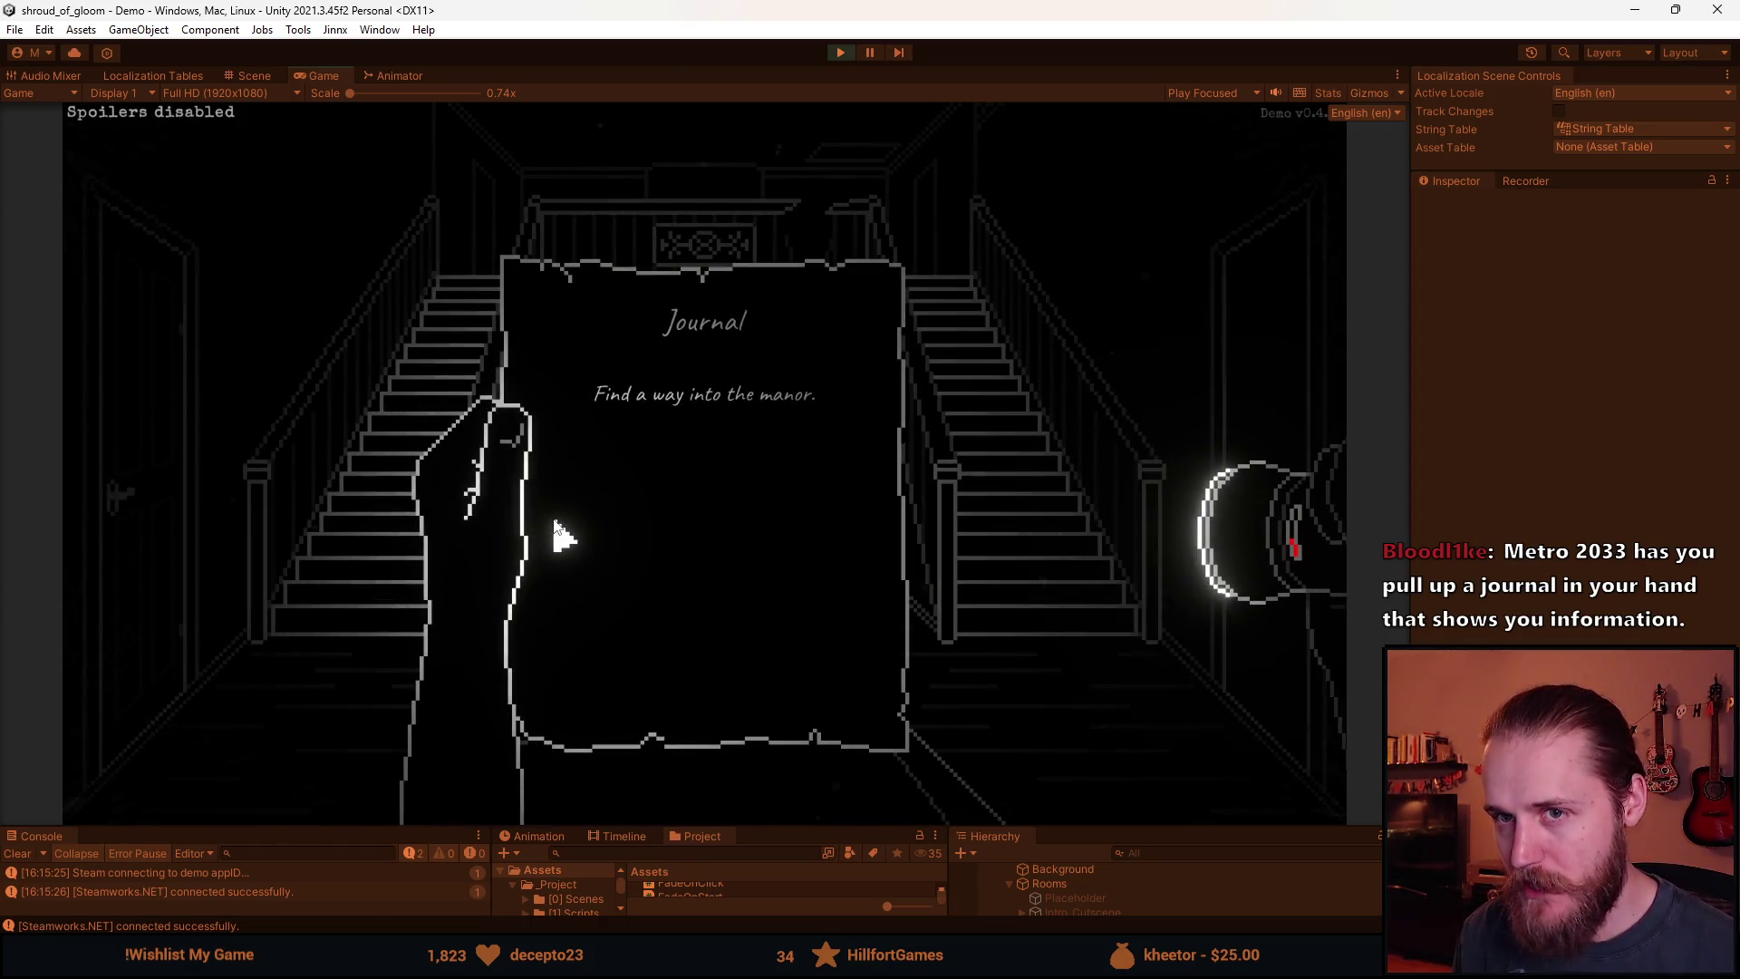
pyautogui.press('j')
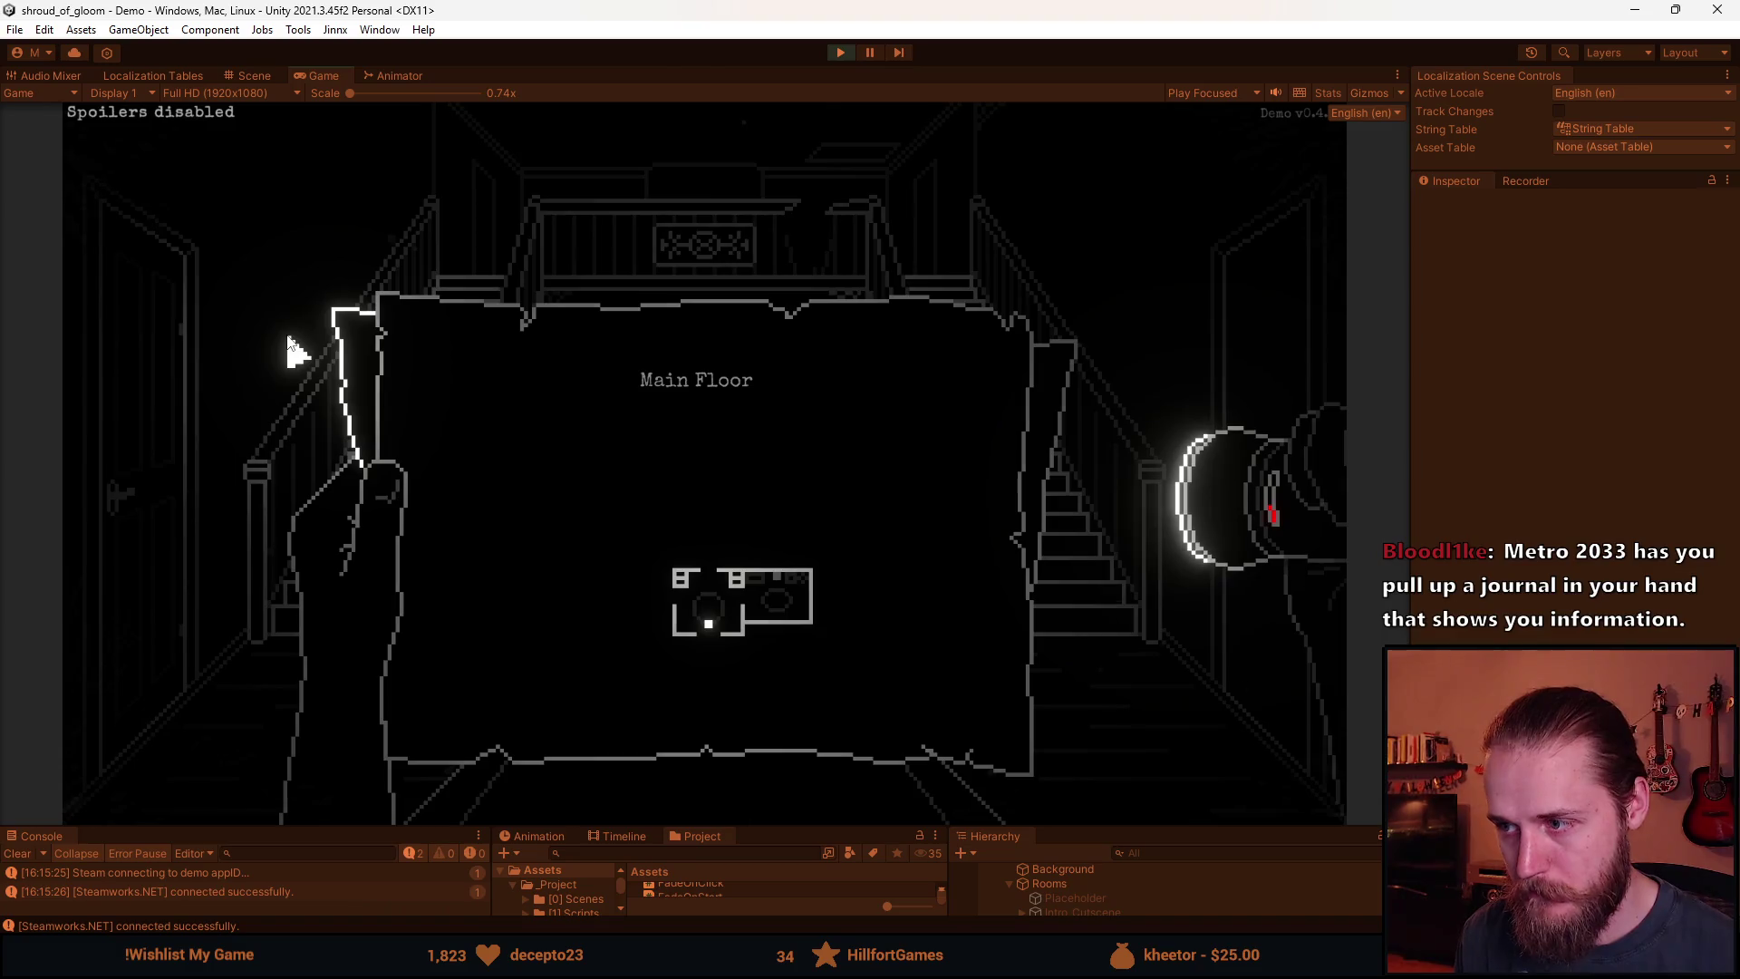
pyautogui.click(356, 367)
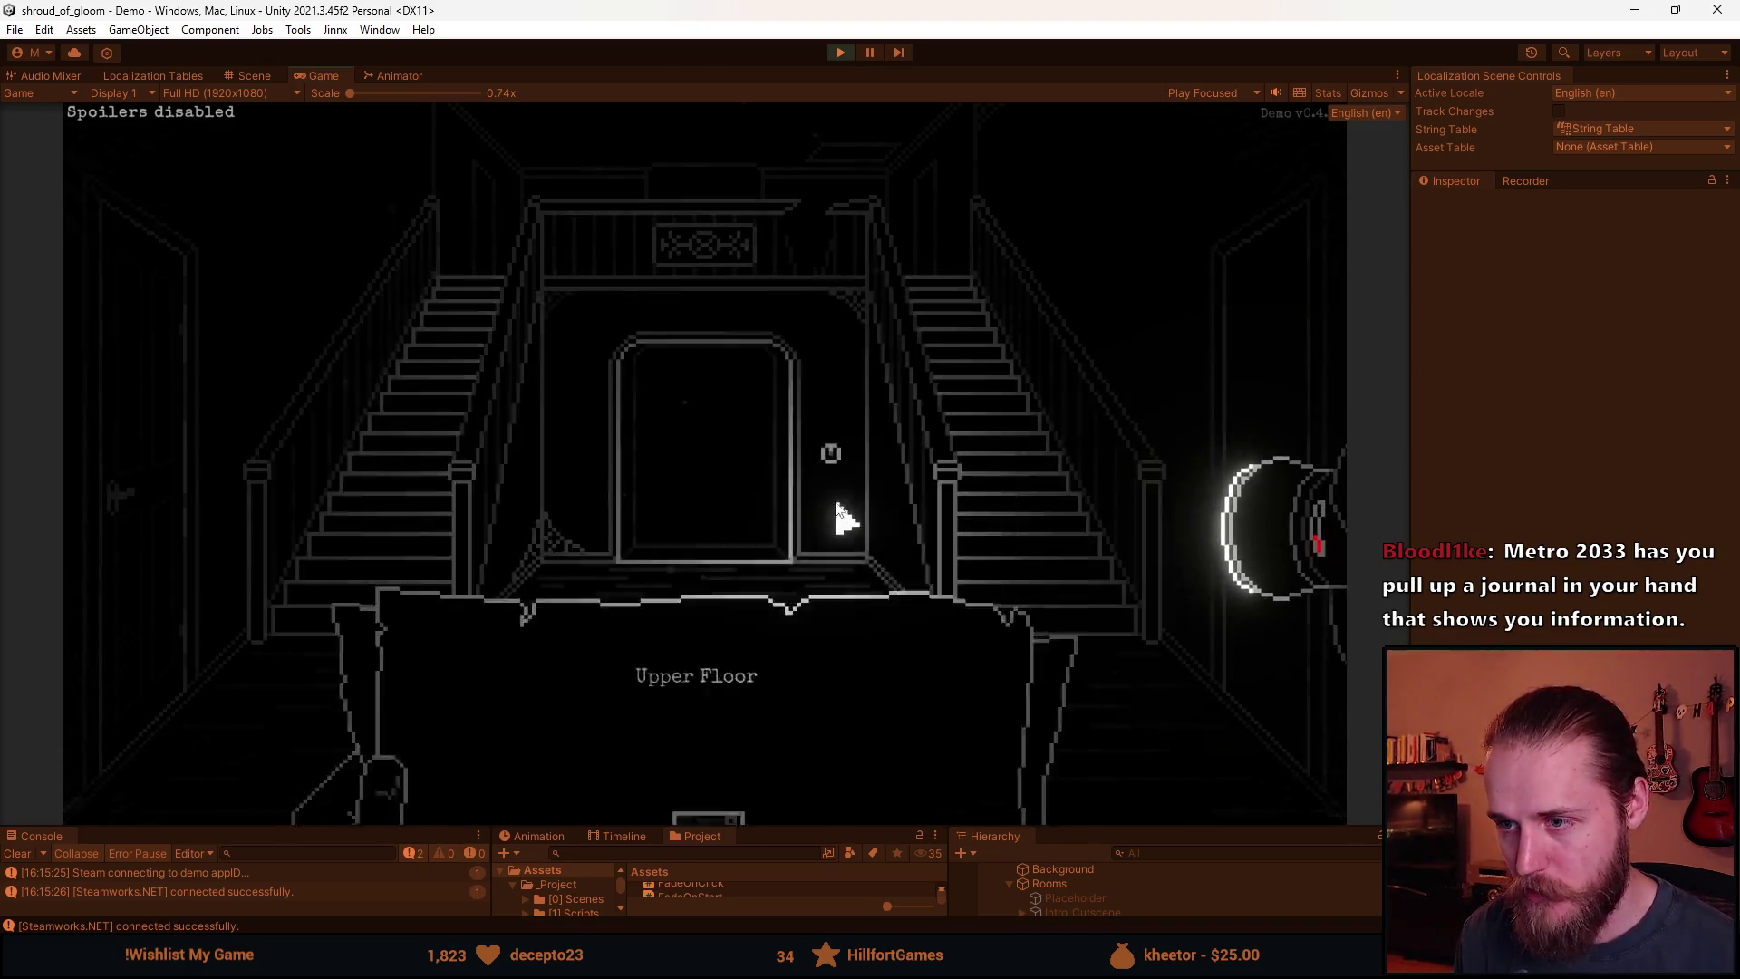
pyautogui.click(907, 423)
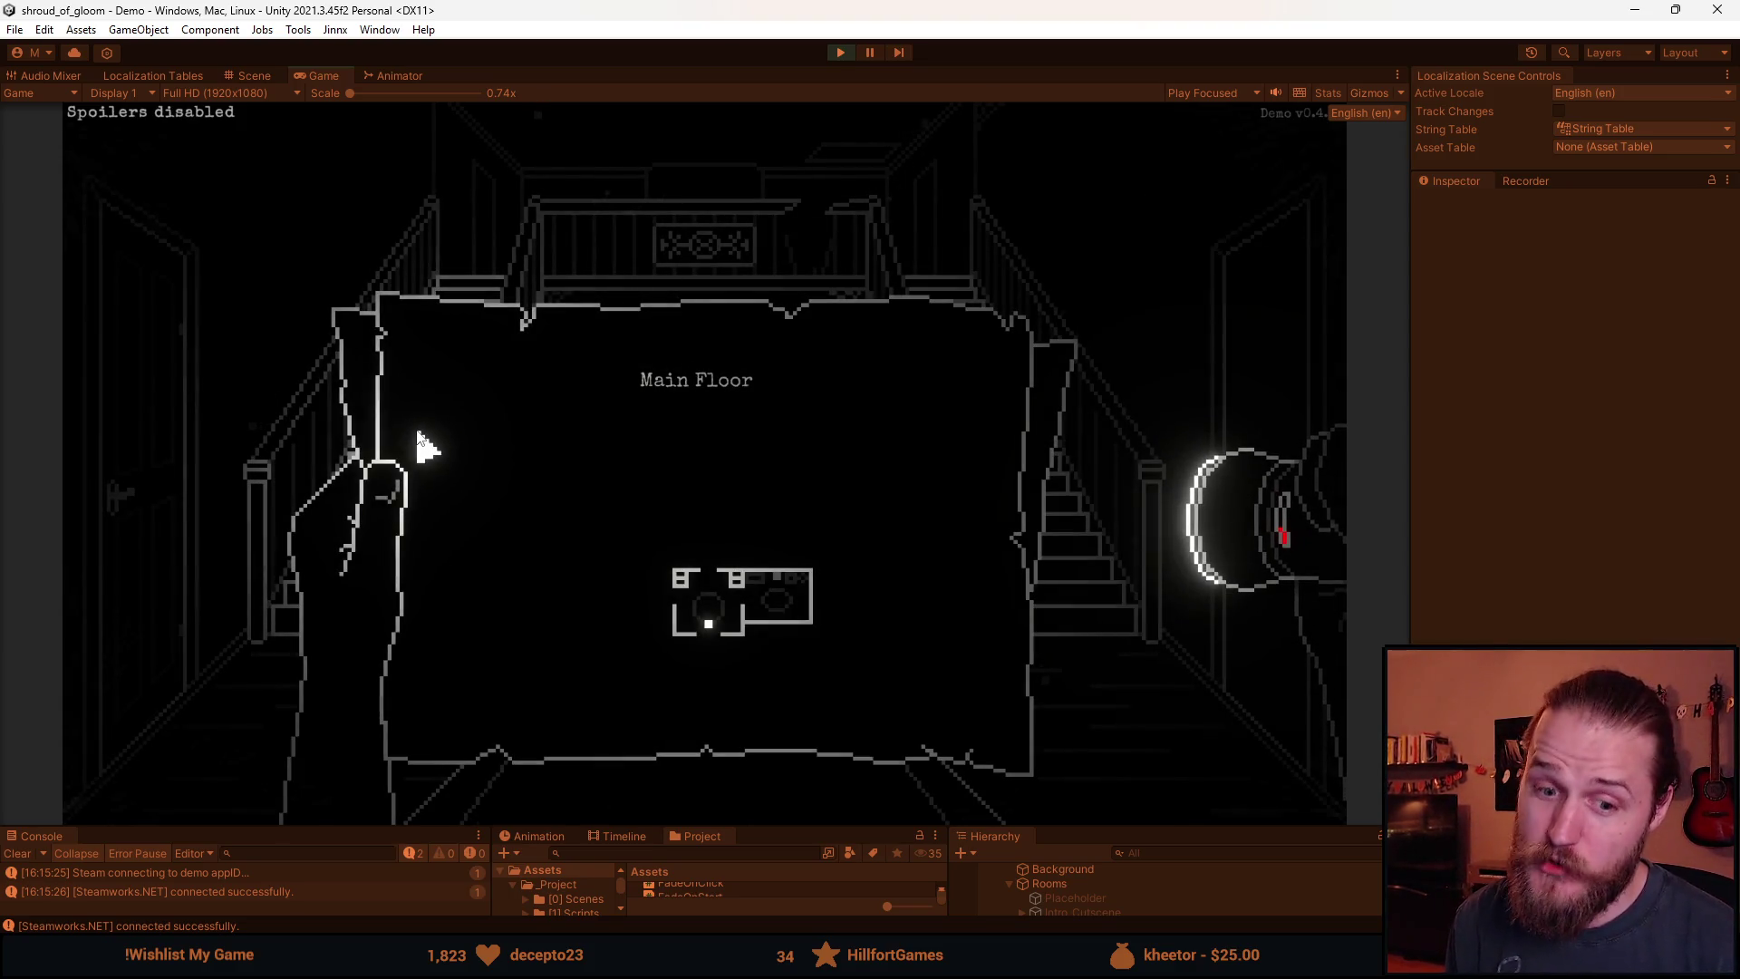
pyautogui.rightClick(554, 493)
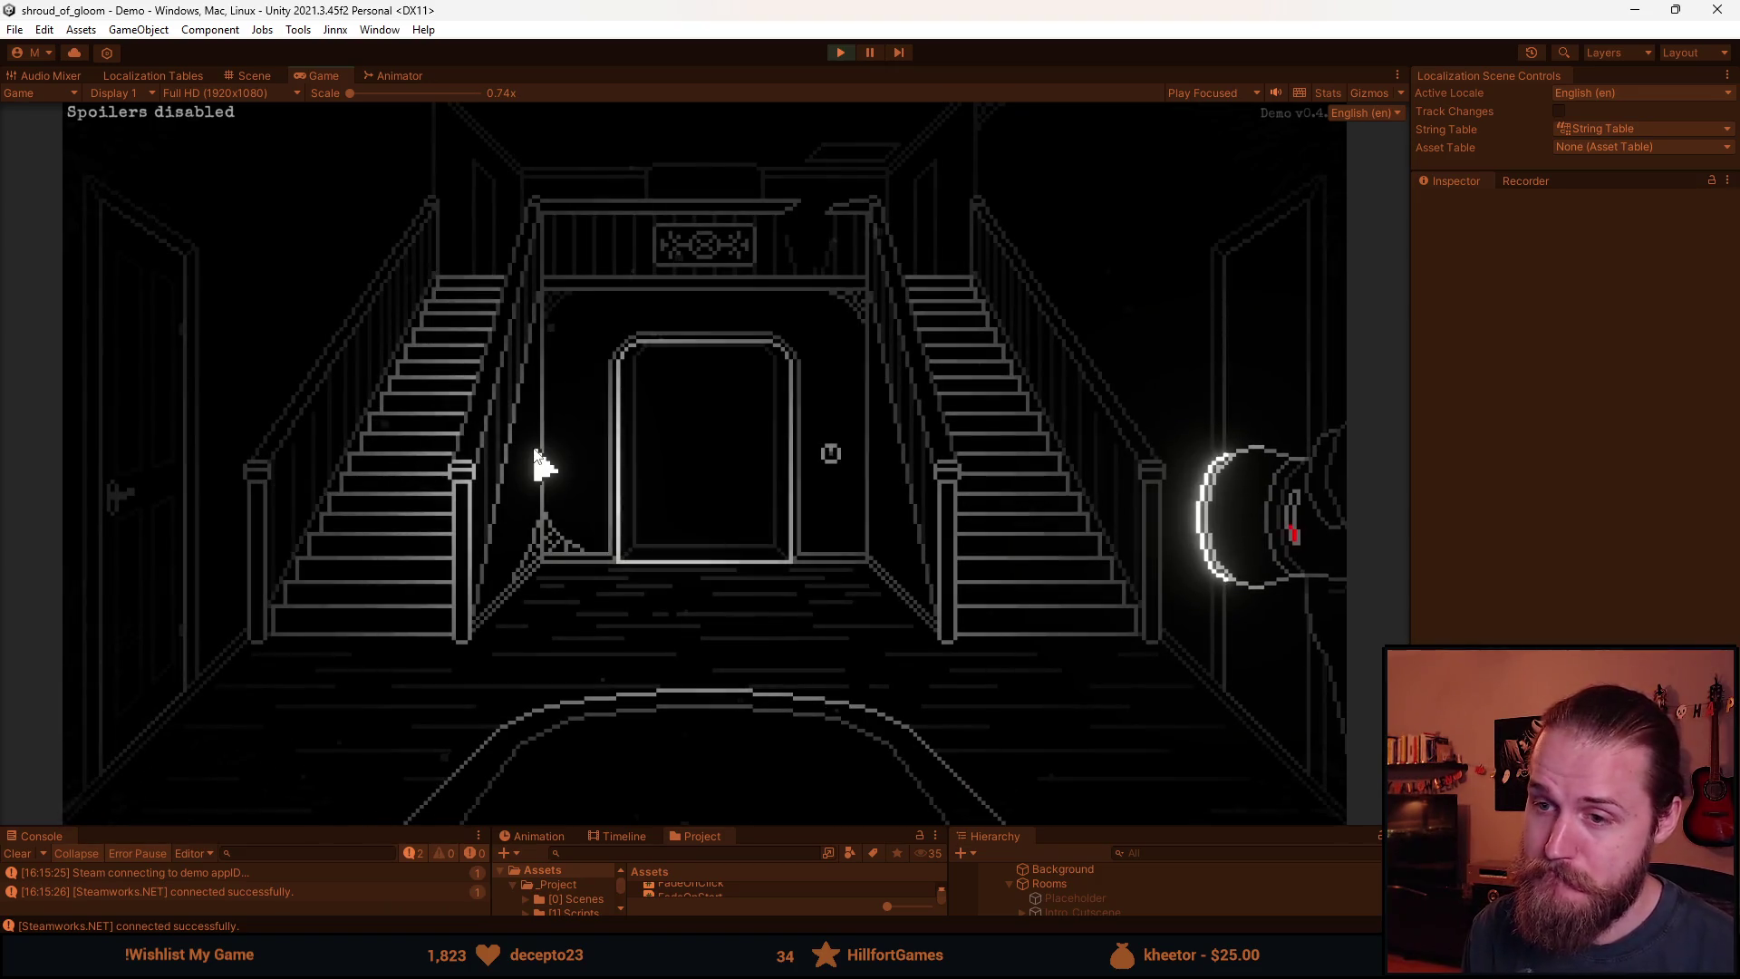
pyautogui.rightClick(534, 451)
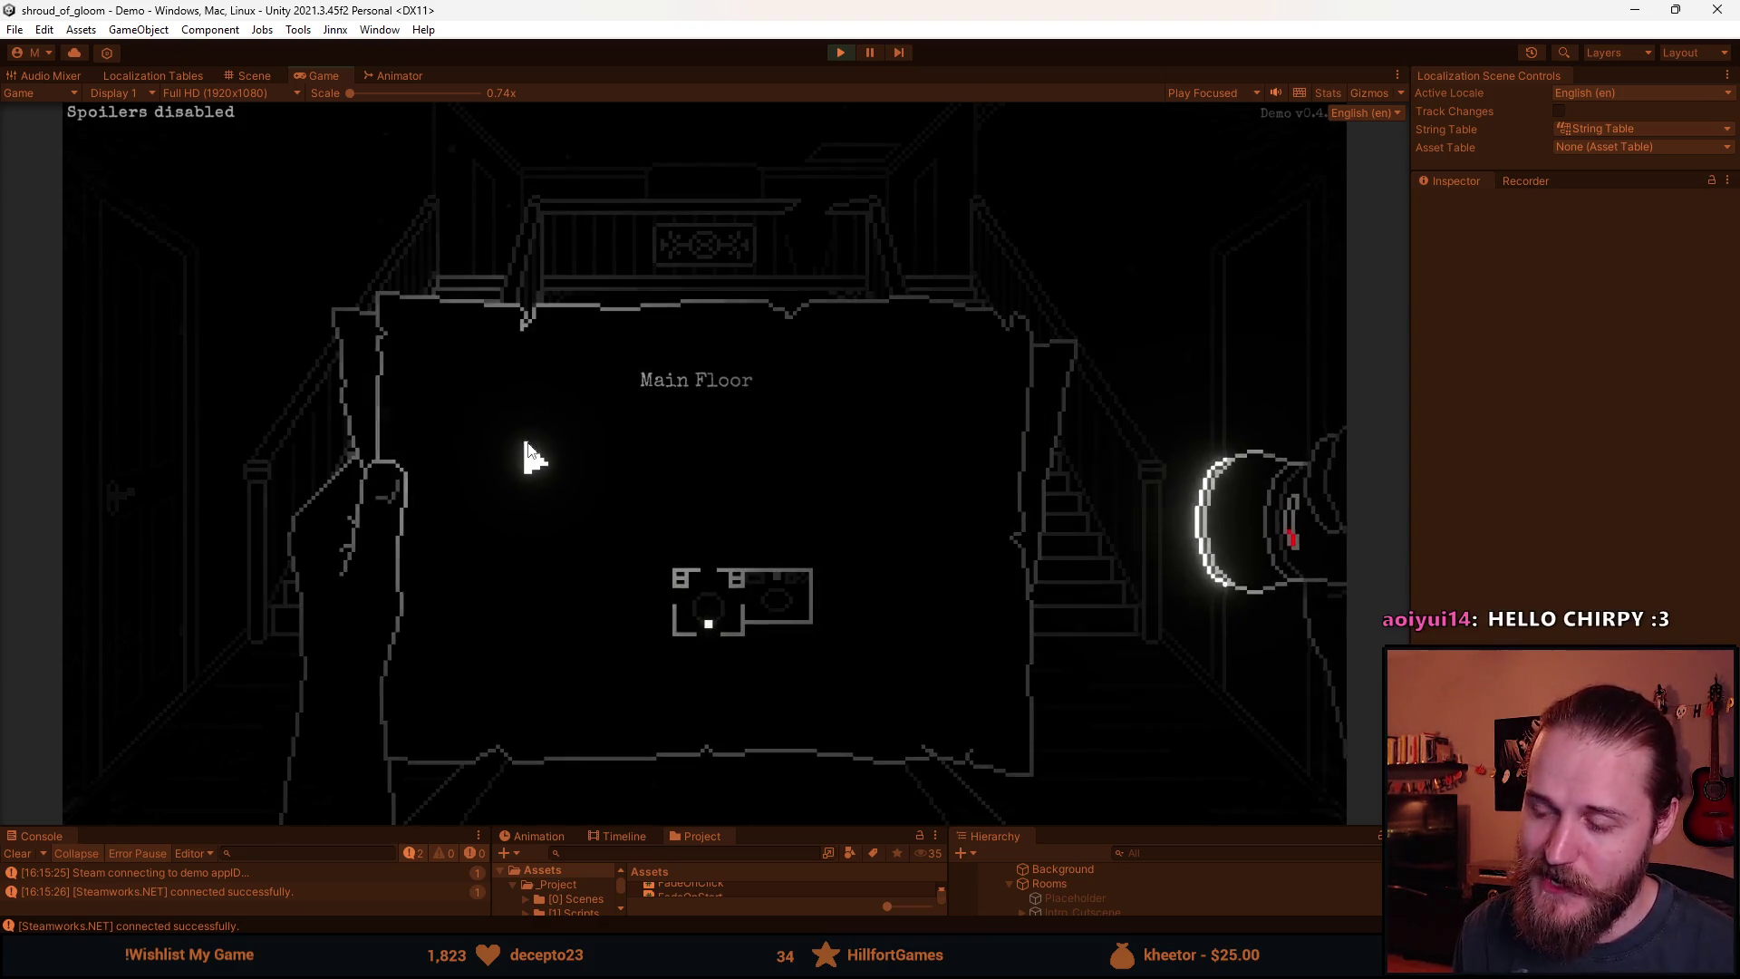
# Walk through the hall door, check the Main Floor map for the newly added room, and walk back.
pyautogui.scroll(-1, 503, 510)
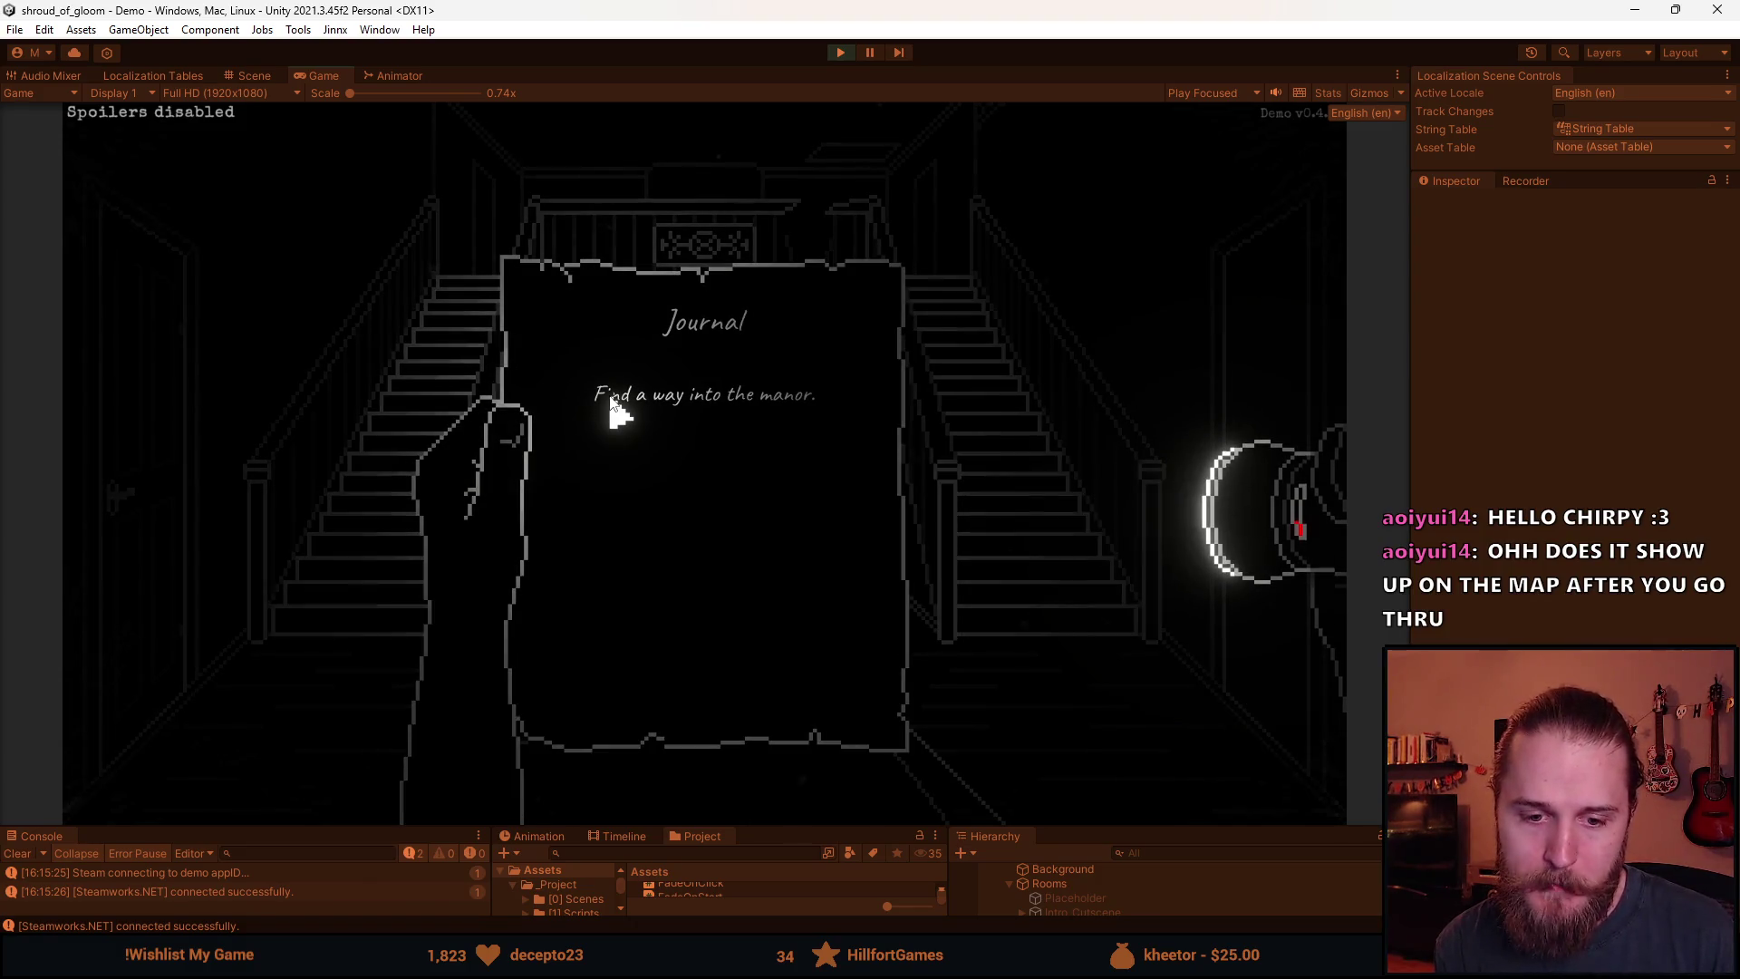
pyautogui.press('m')
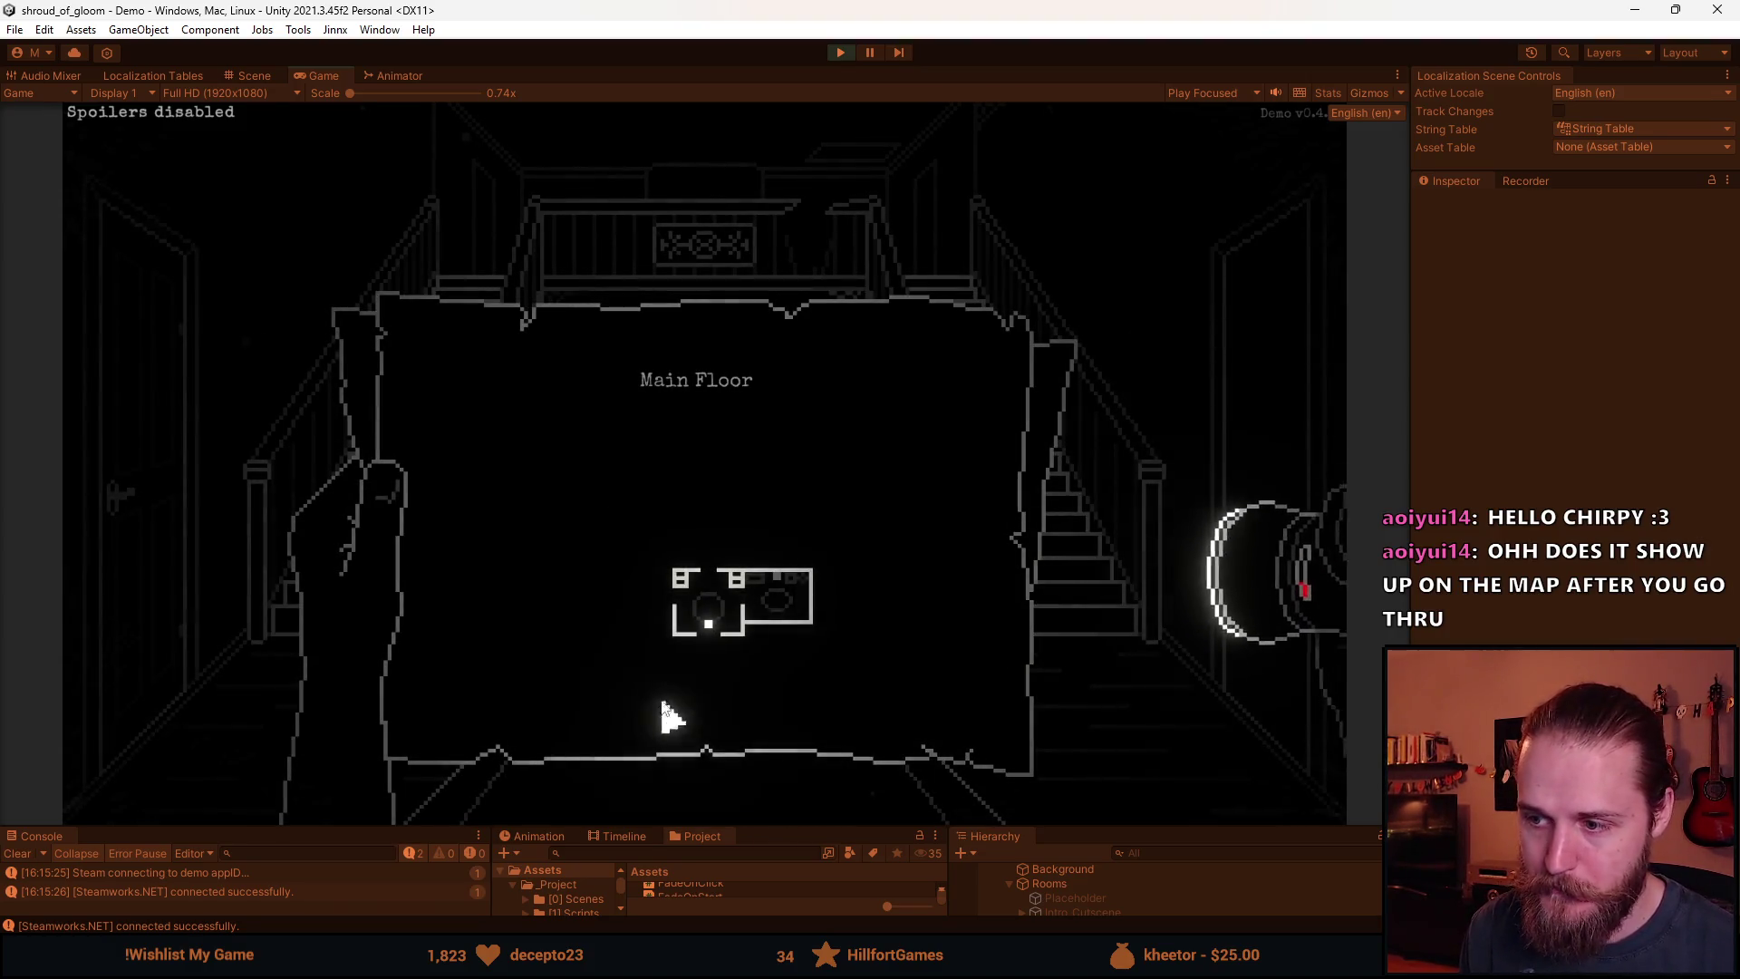
pyautogui.press('m')
pyautogui.click(691, 498)
pyautogui.press('m')
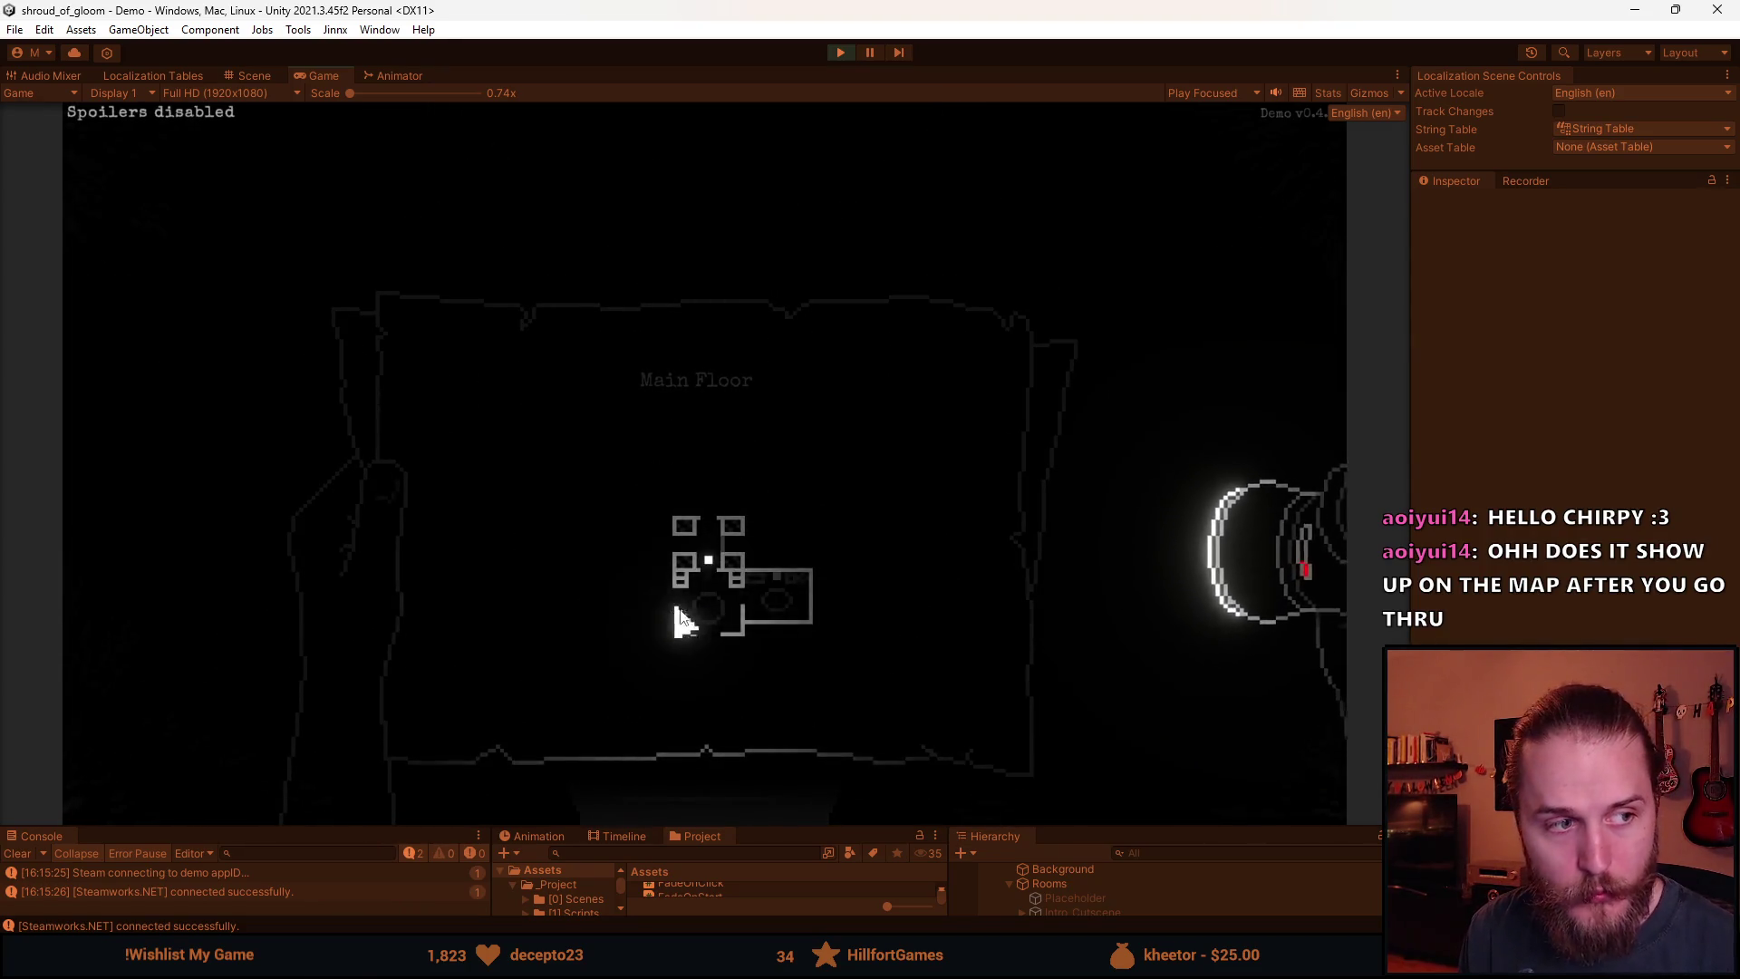
pyautogui.press('m')
pyautogui.click(644, 653)
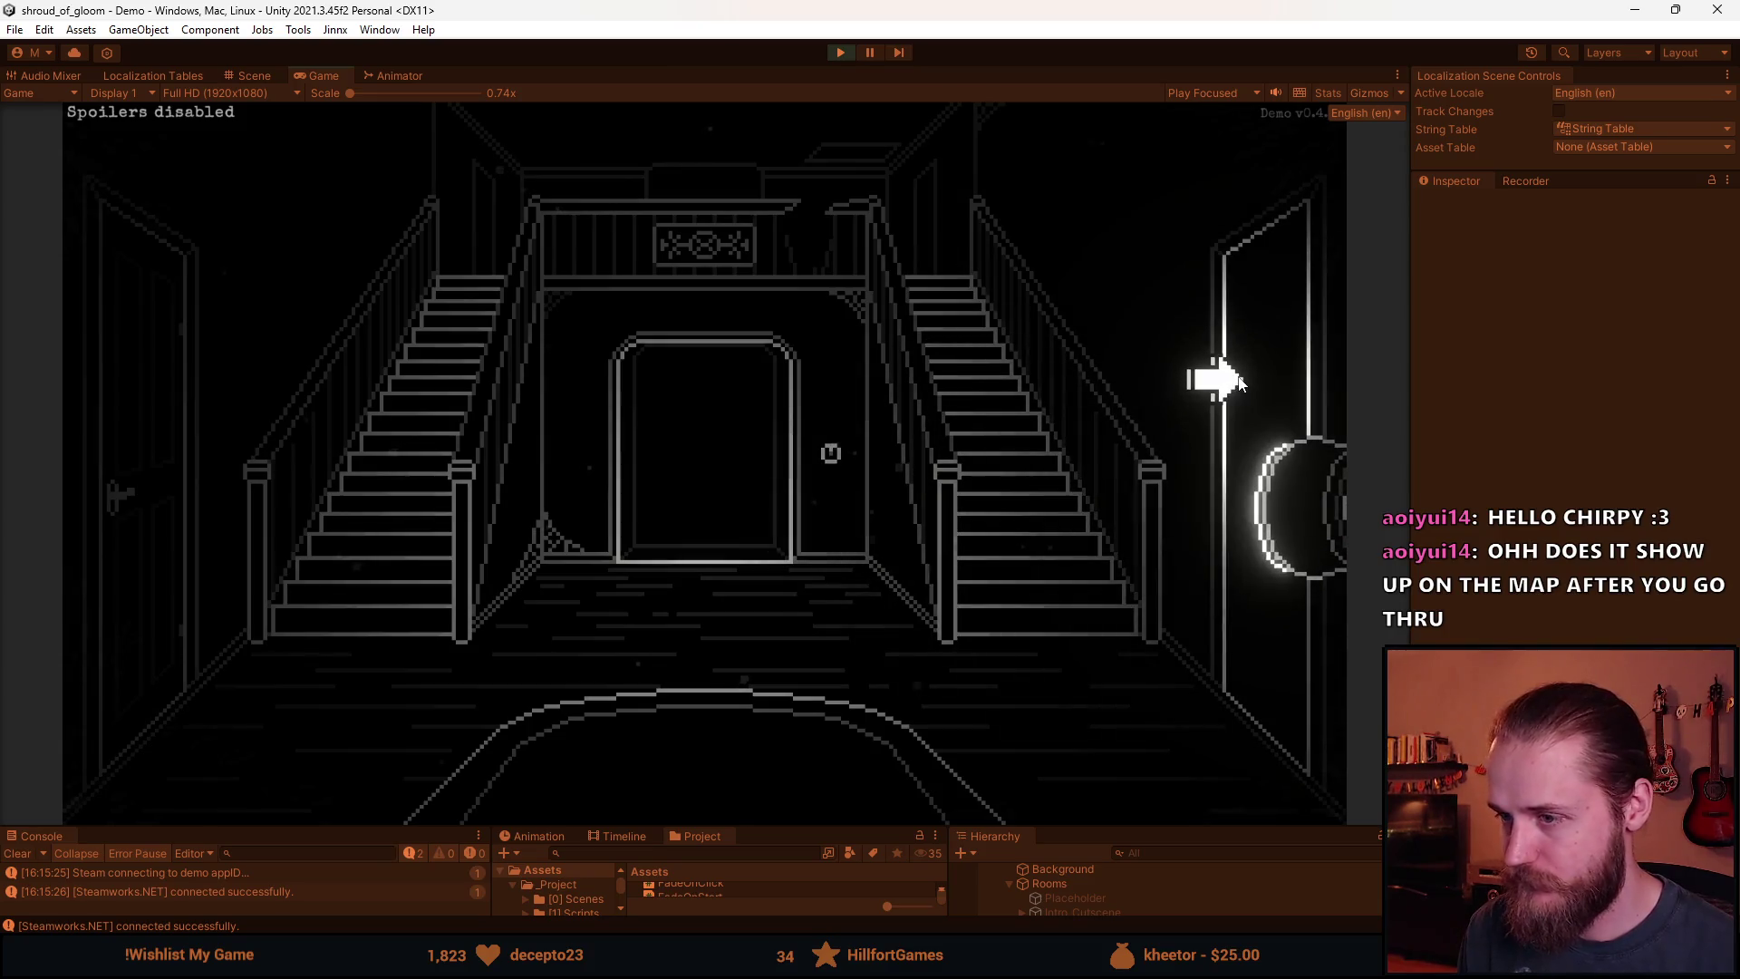
# Visit the clock room through the right-hand door, return to the hall, and raise the Main Floor map.
pyautogui.click(1238, 380)
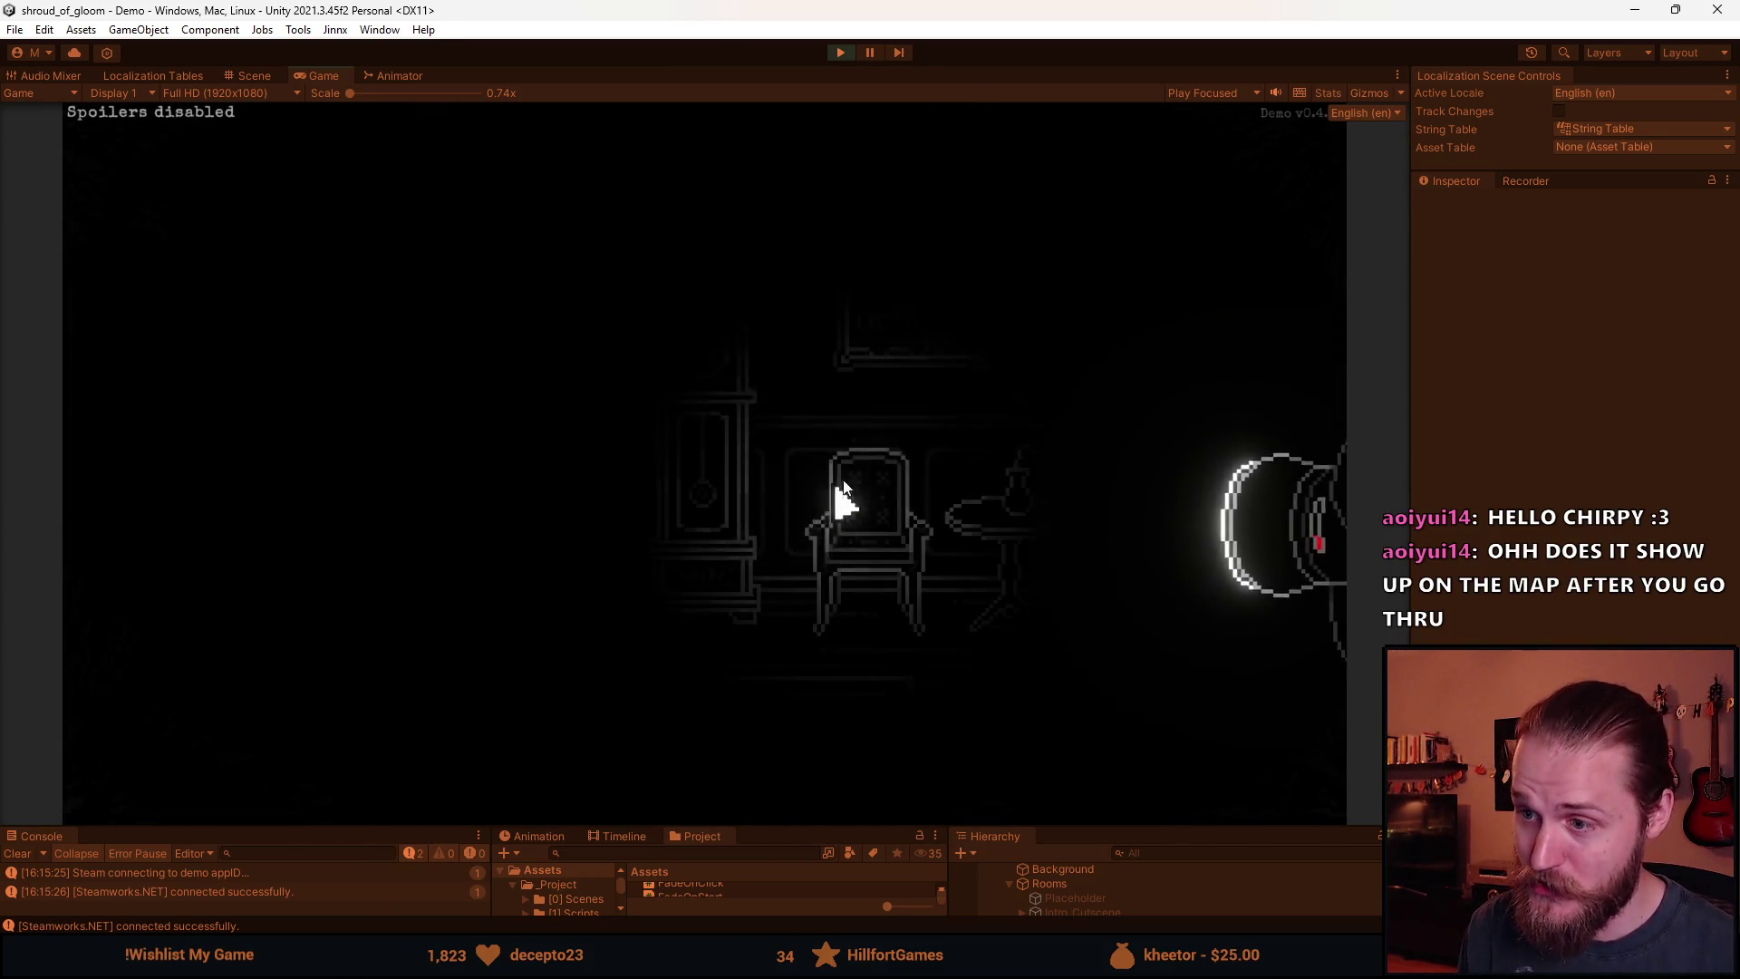
pyautogui.rightClick(509, 517)
pyautogui.press('m')
pyautogui.press('m')
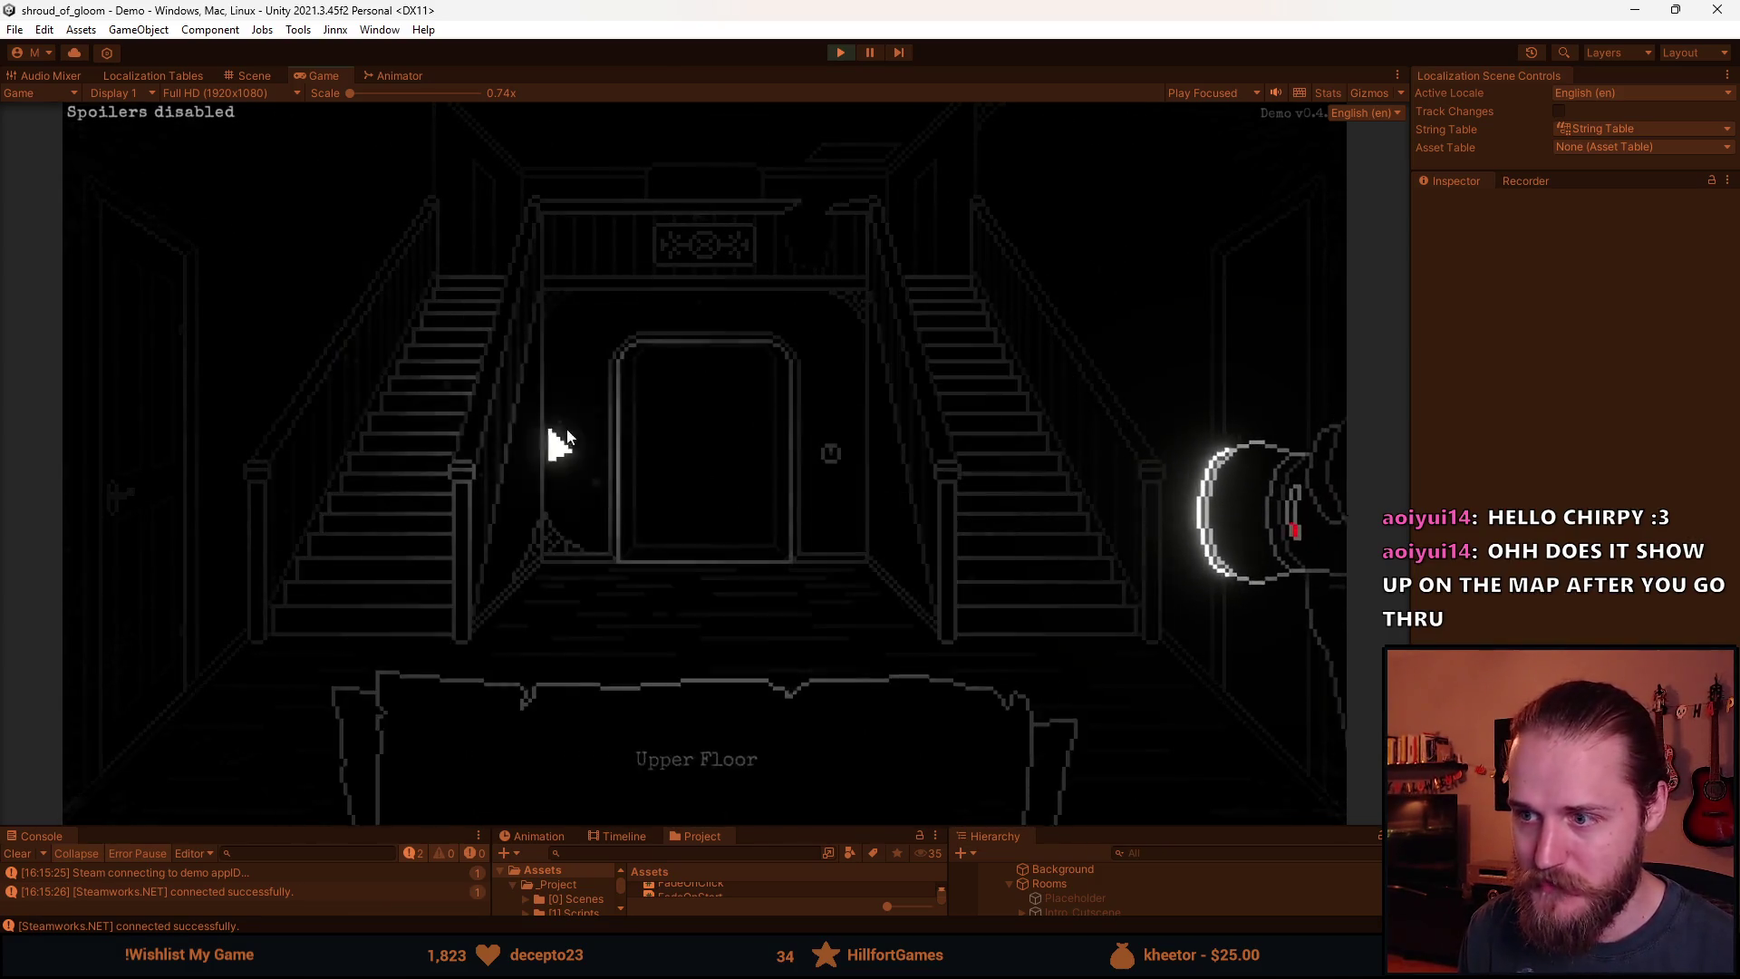
pyautogui.press('m')
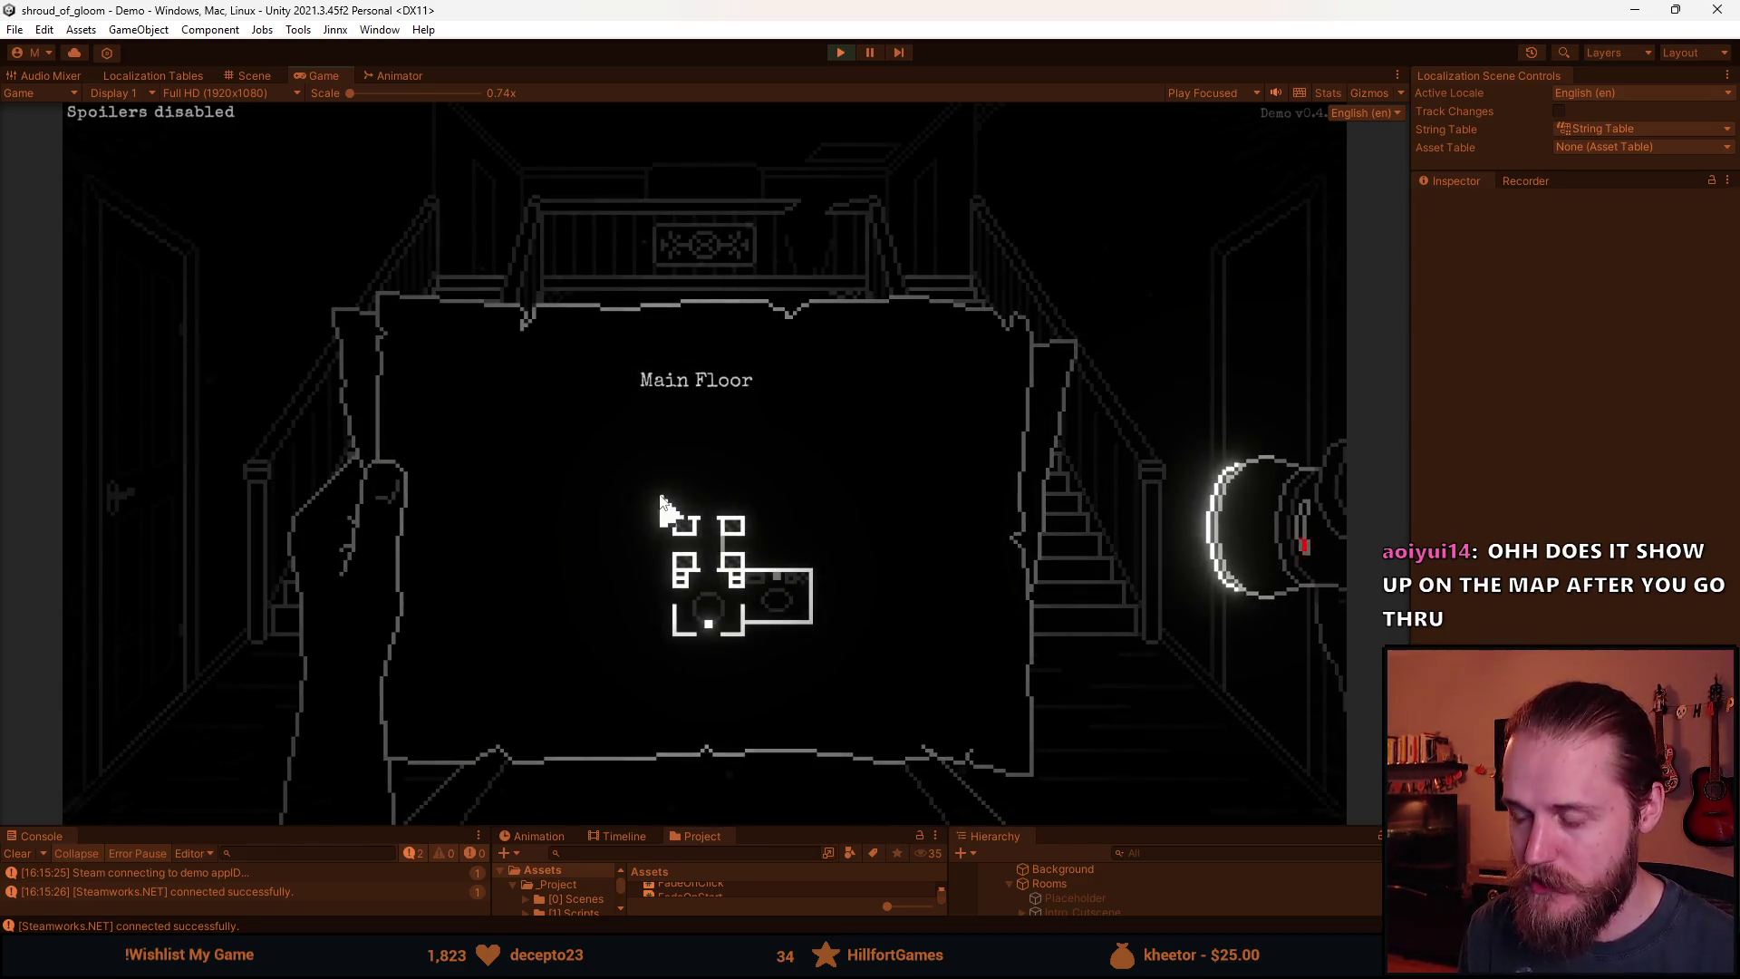
pyautogui.rightClick(645, 555)
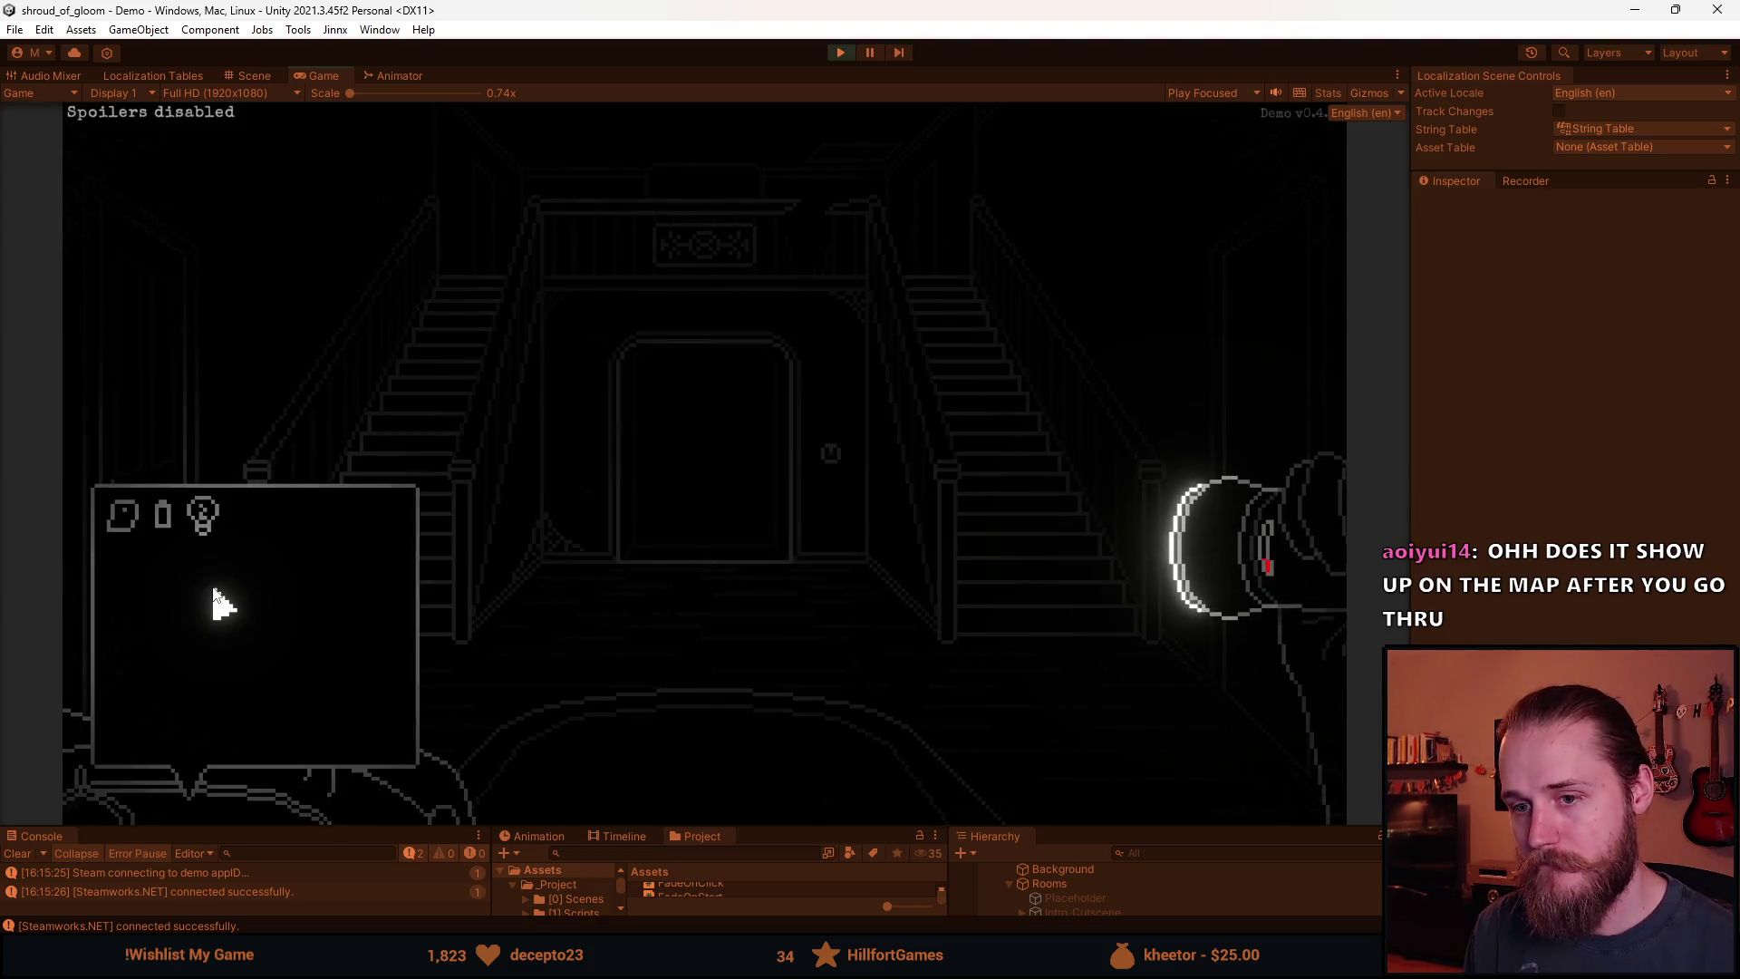
pyautogui.rightClick(210, 581)
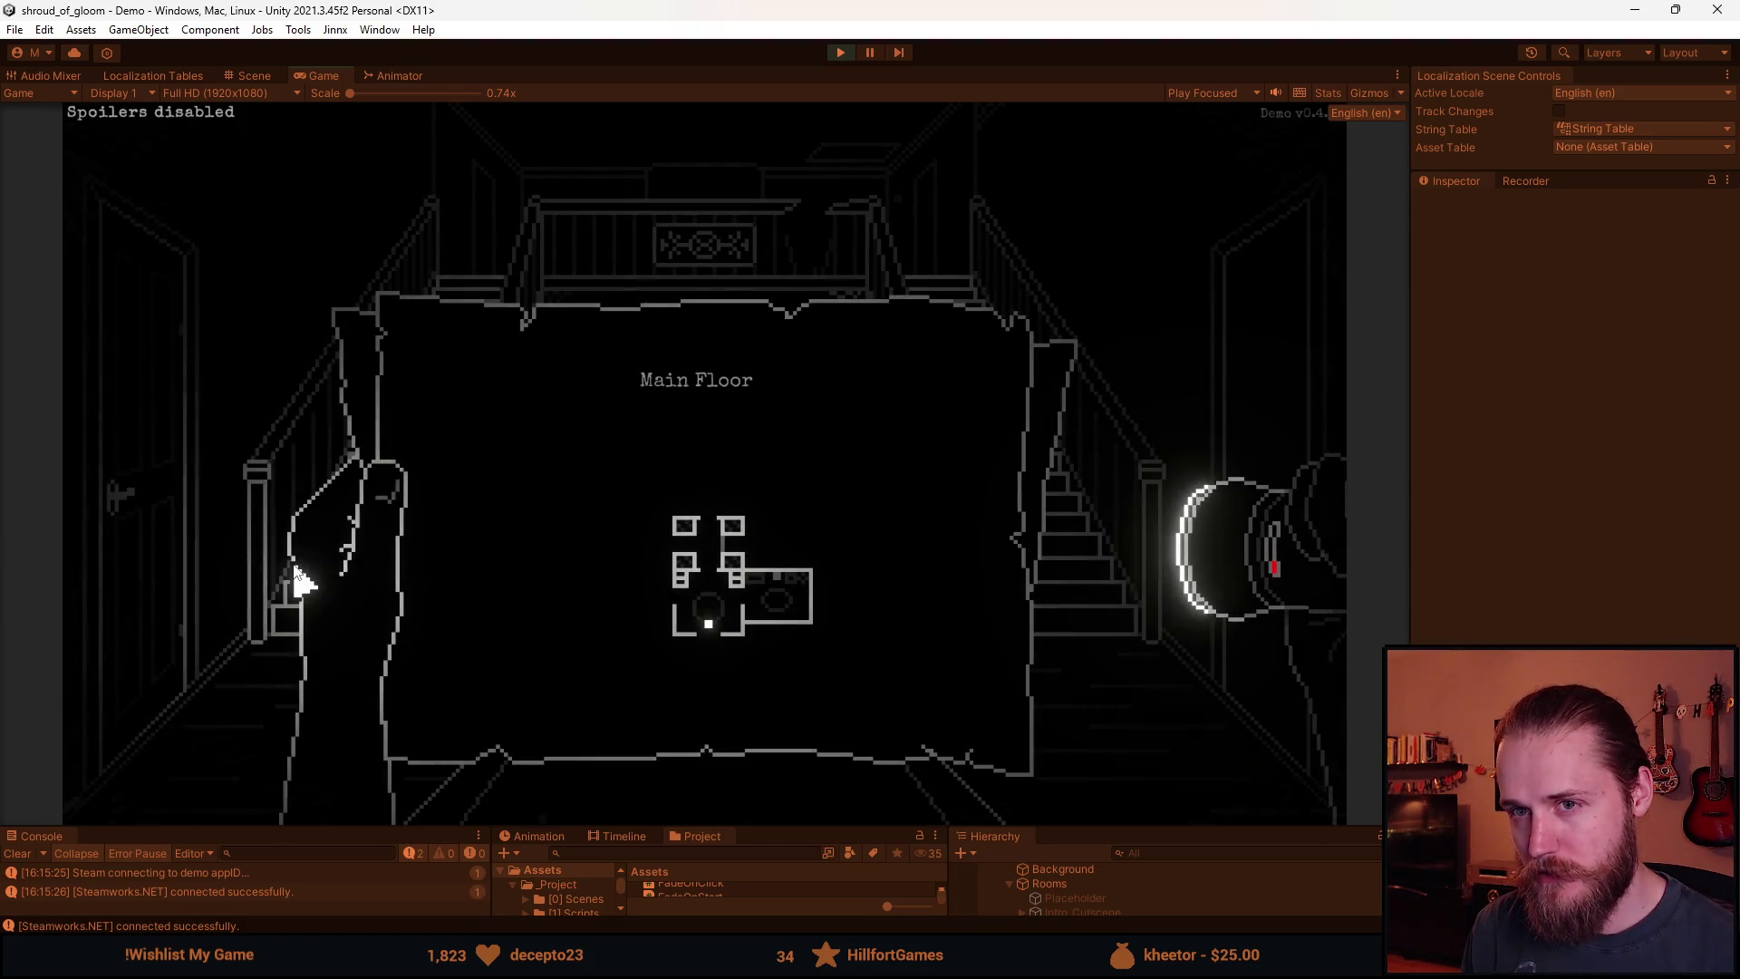
# Toggle the Main Floor map, then open and close the inventory item panel.
pyautogui.click(367, 555)
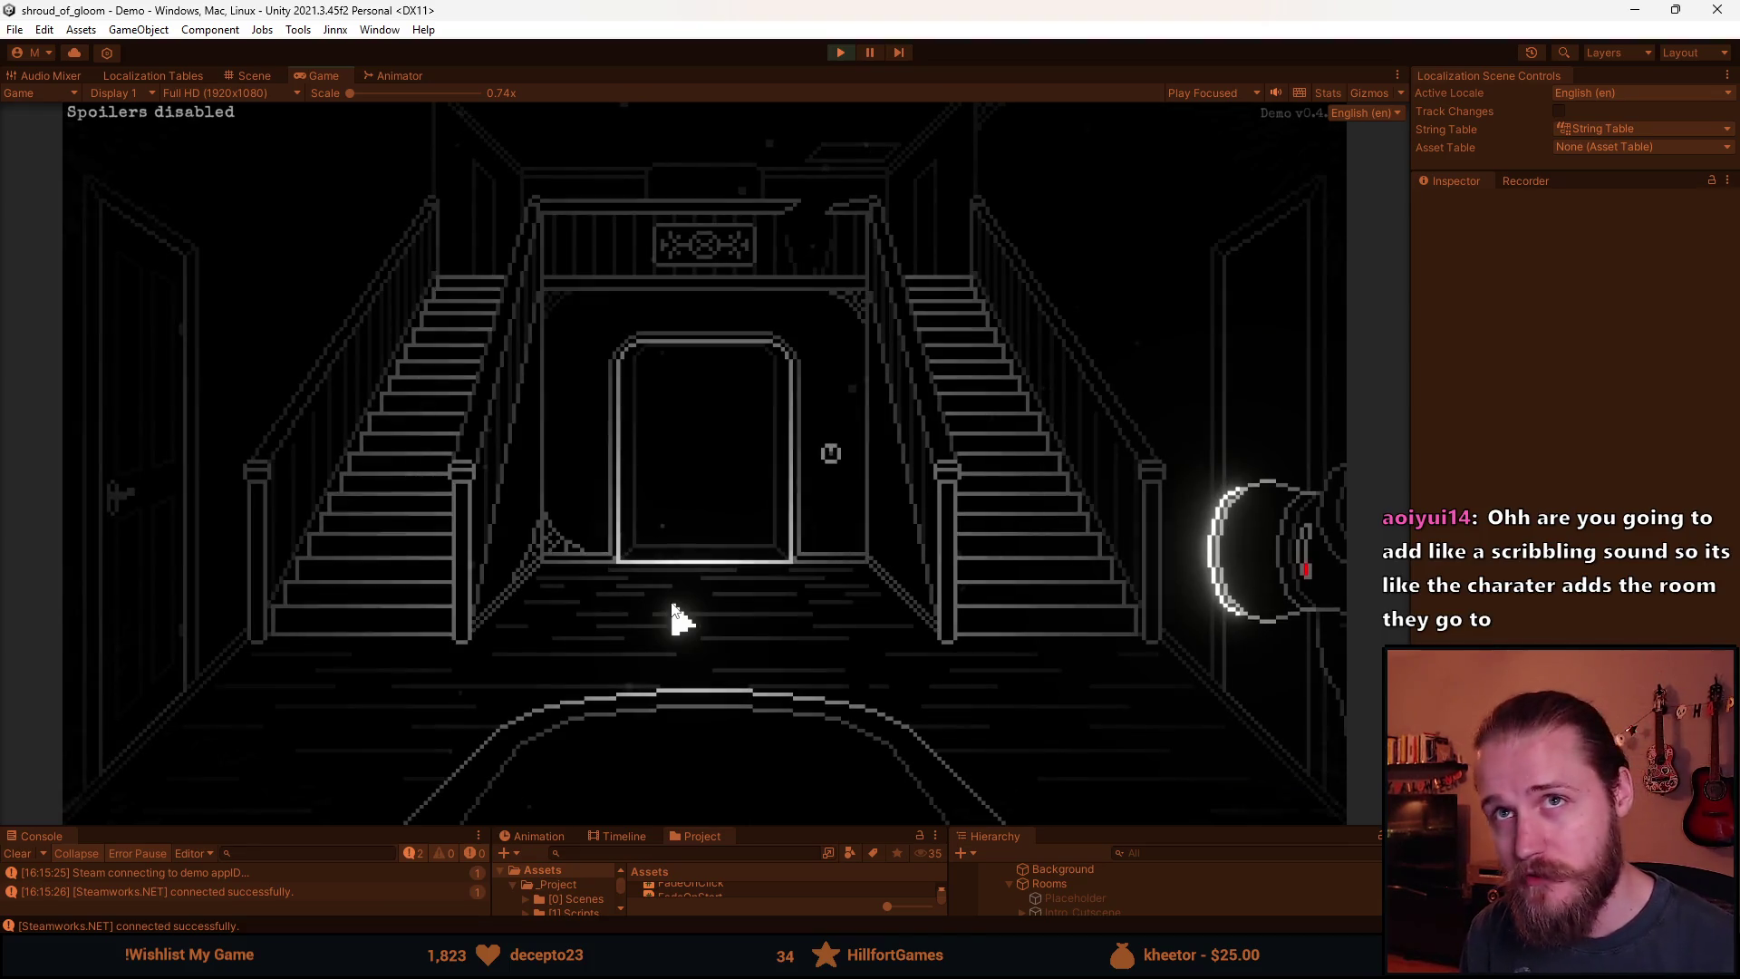
pyautogui.press('m')
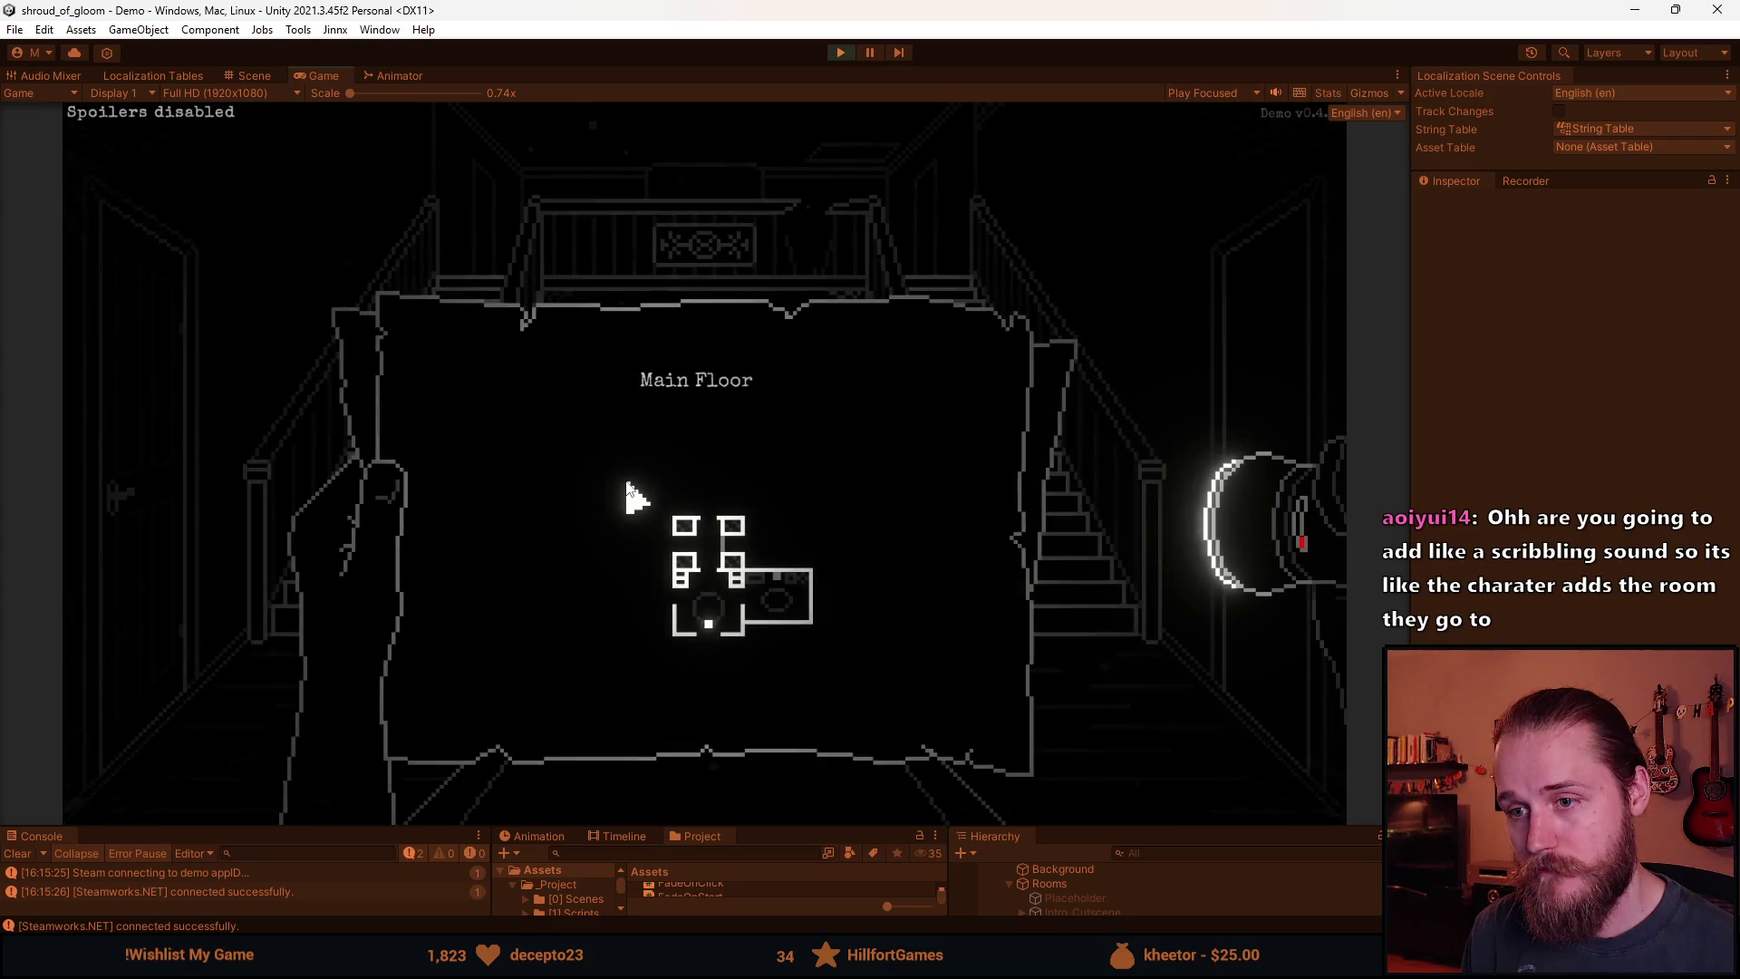
pyautogui.click(635, 497)
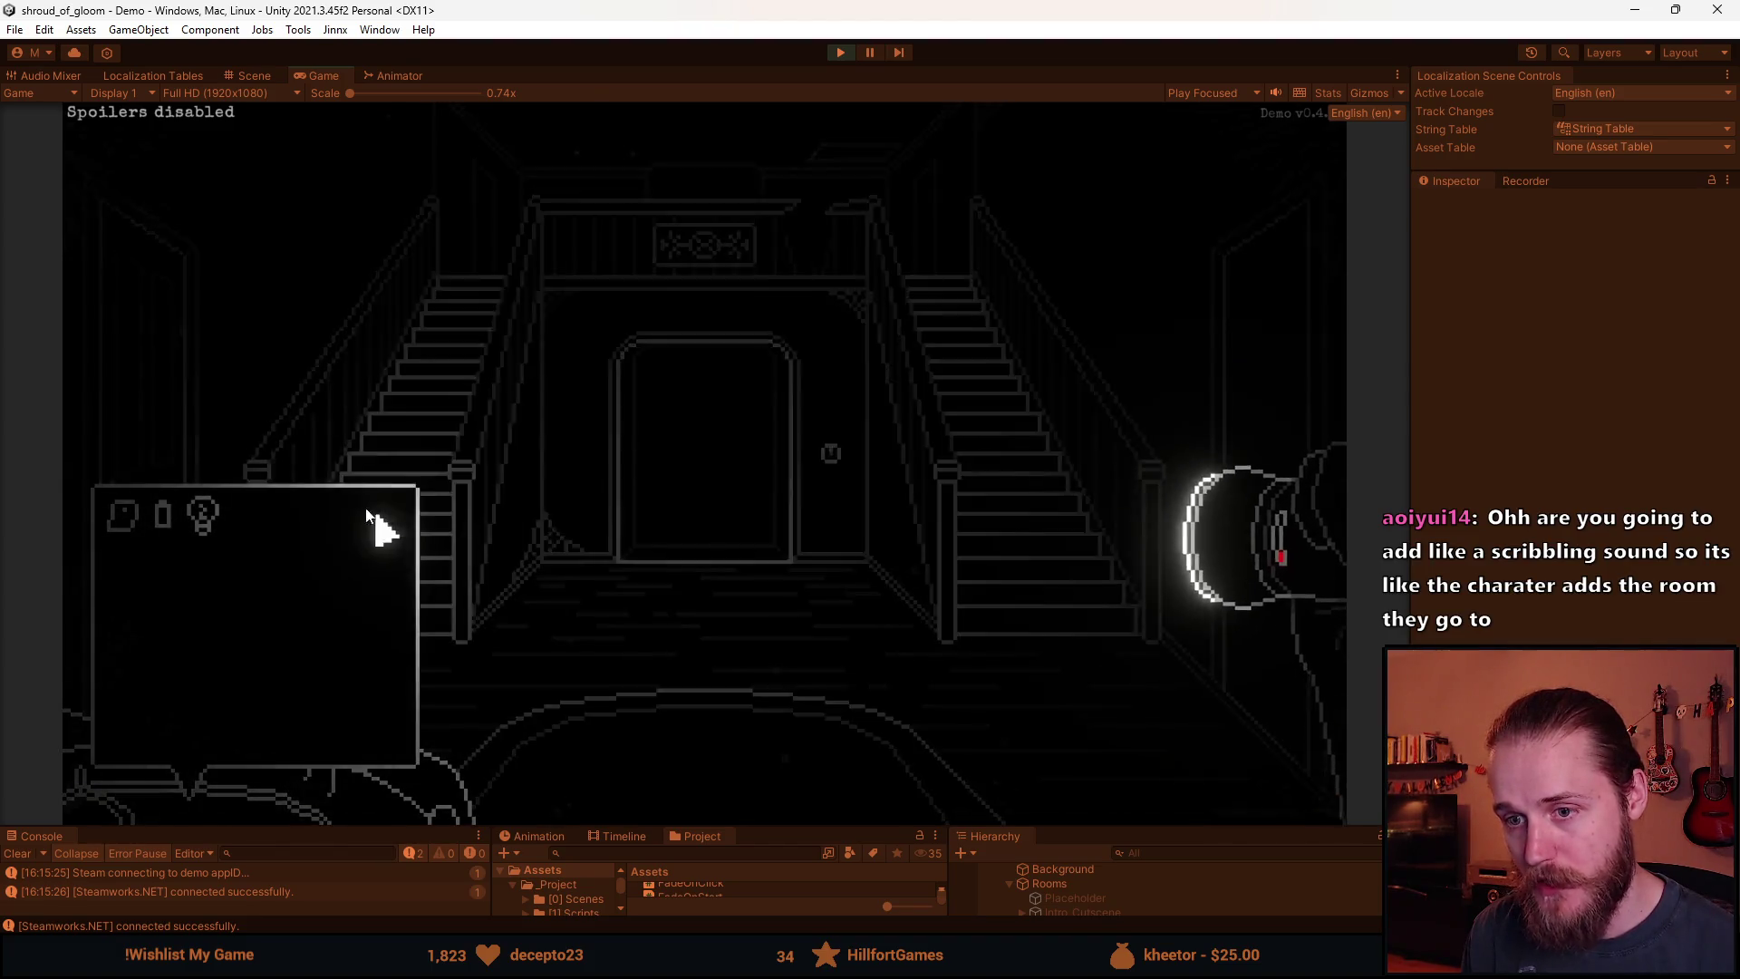
pyautogui.click(166, 685)
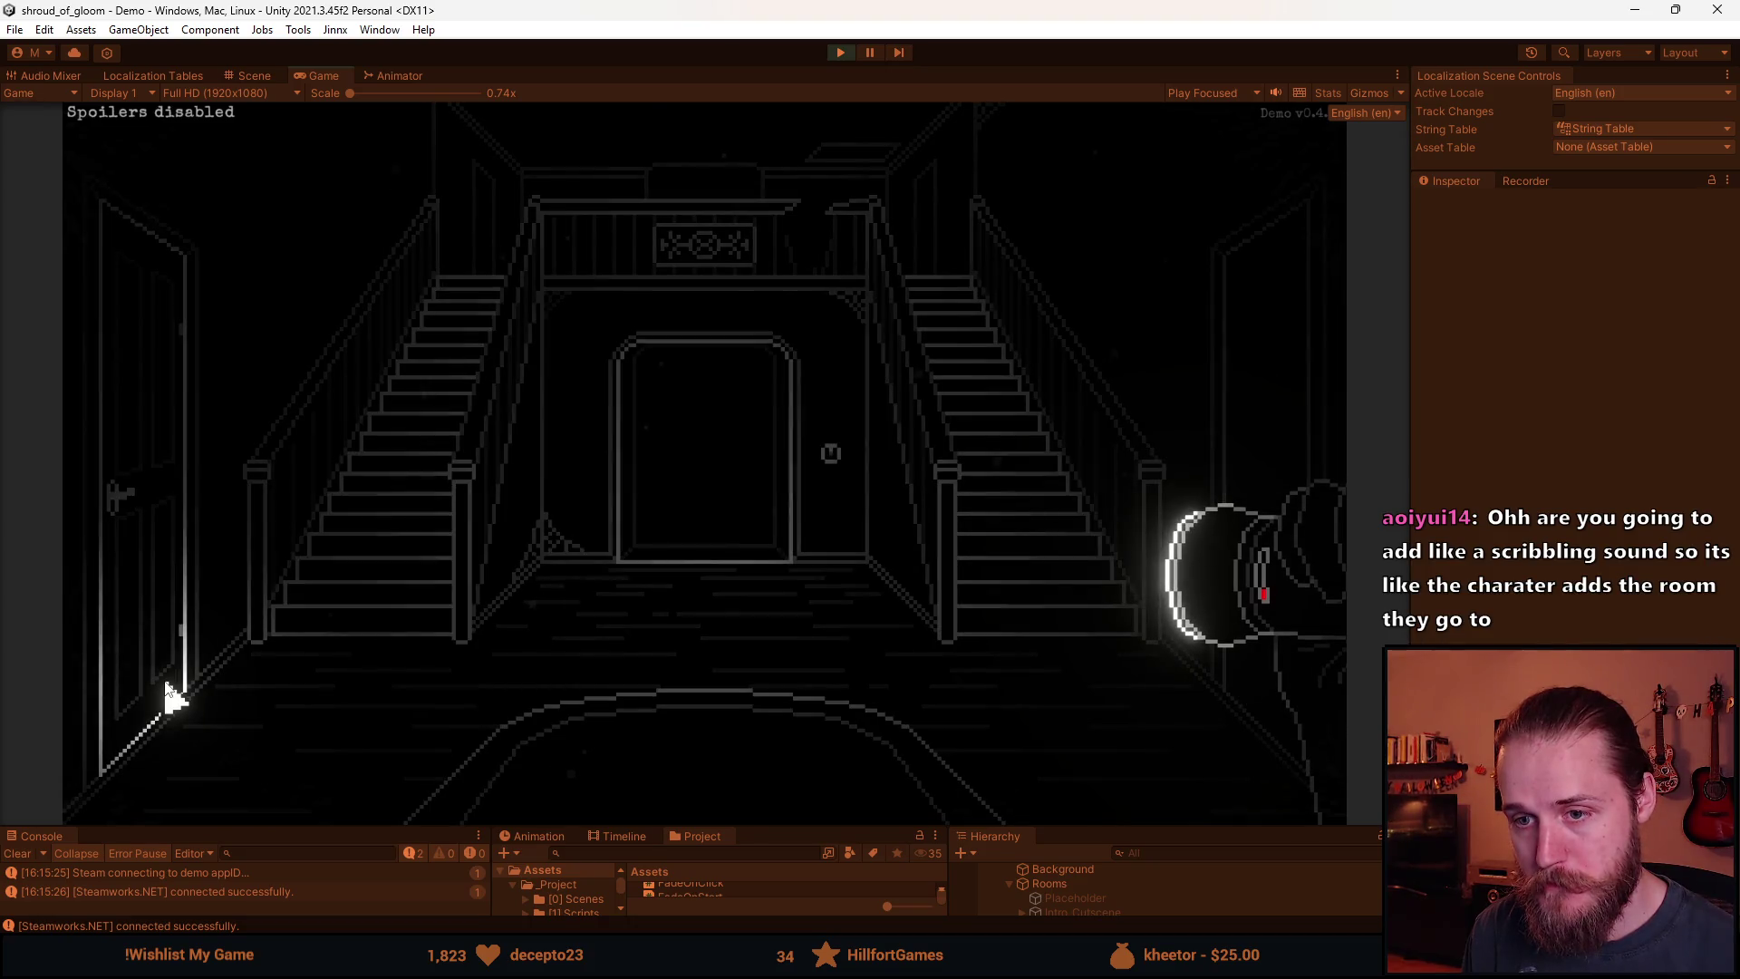
pyautogui.click(698, 535)
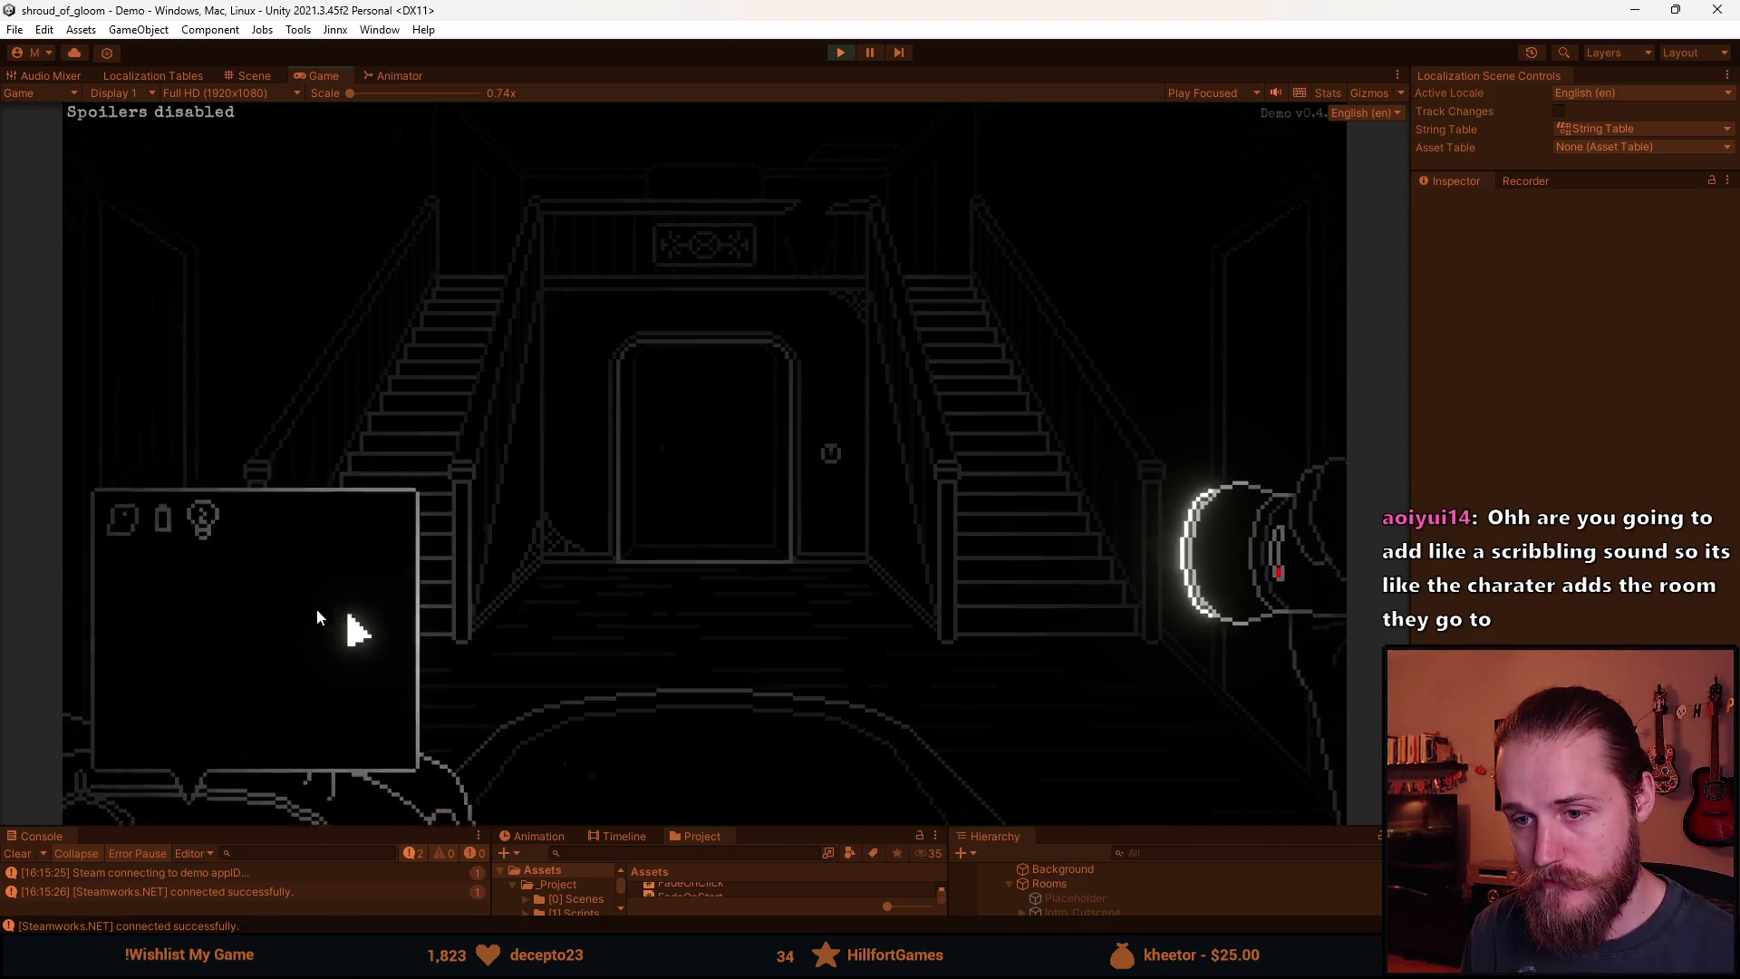
pyautogui.click(171, 527)
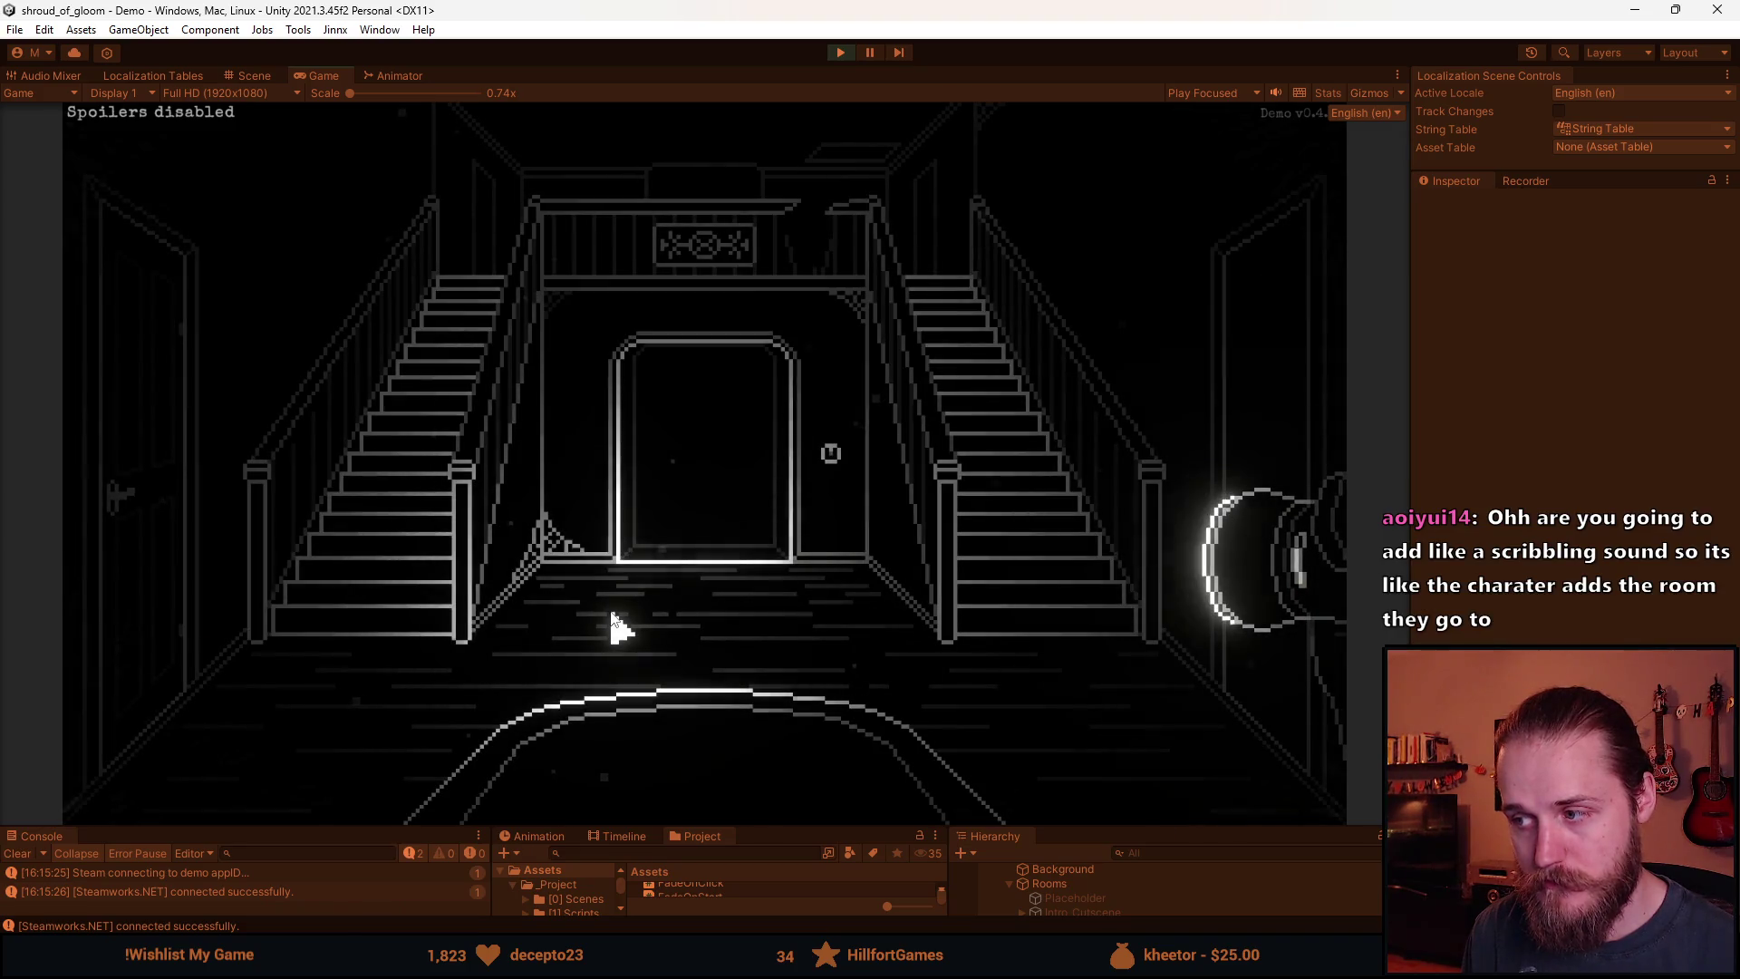
# Pause the game, resume, pause again, and switch to the IGUI.png sheet in Aseprite.
pyautogui.press('Escape')
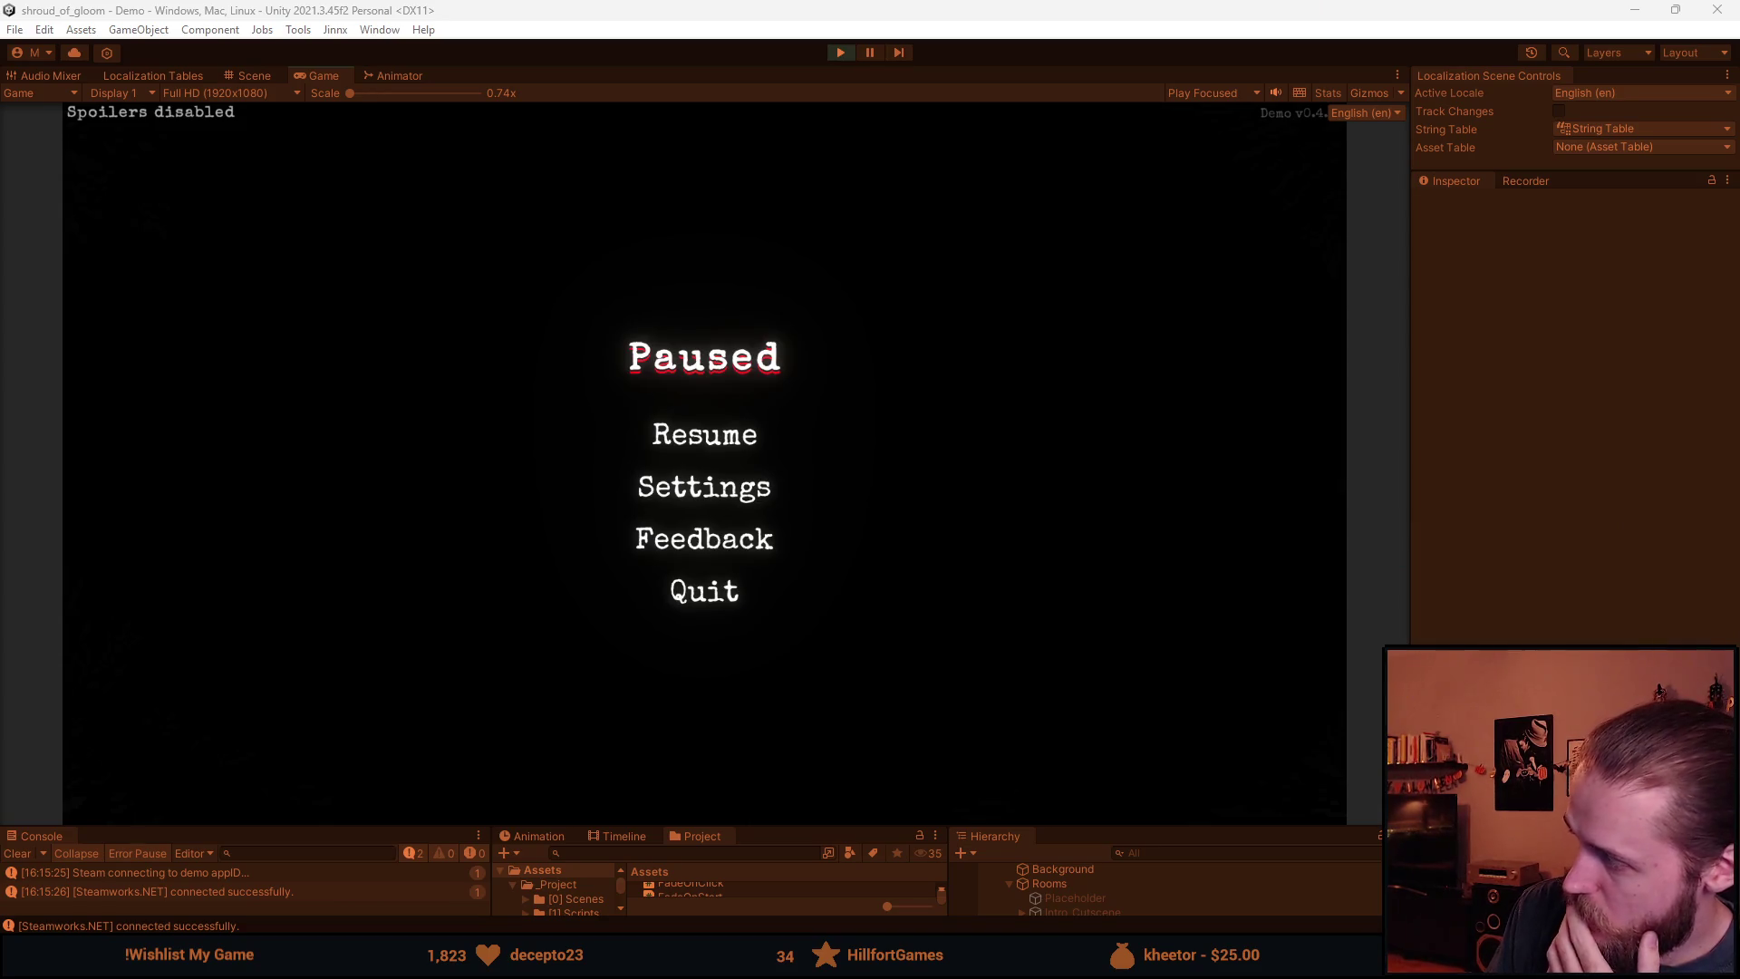
pyautogui.click(717, 438)
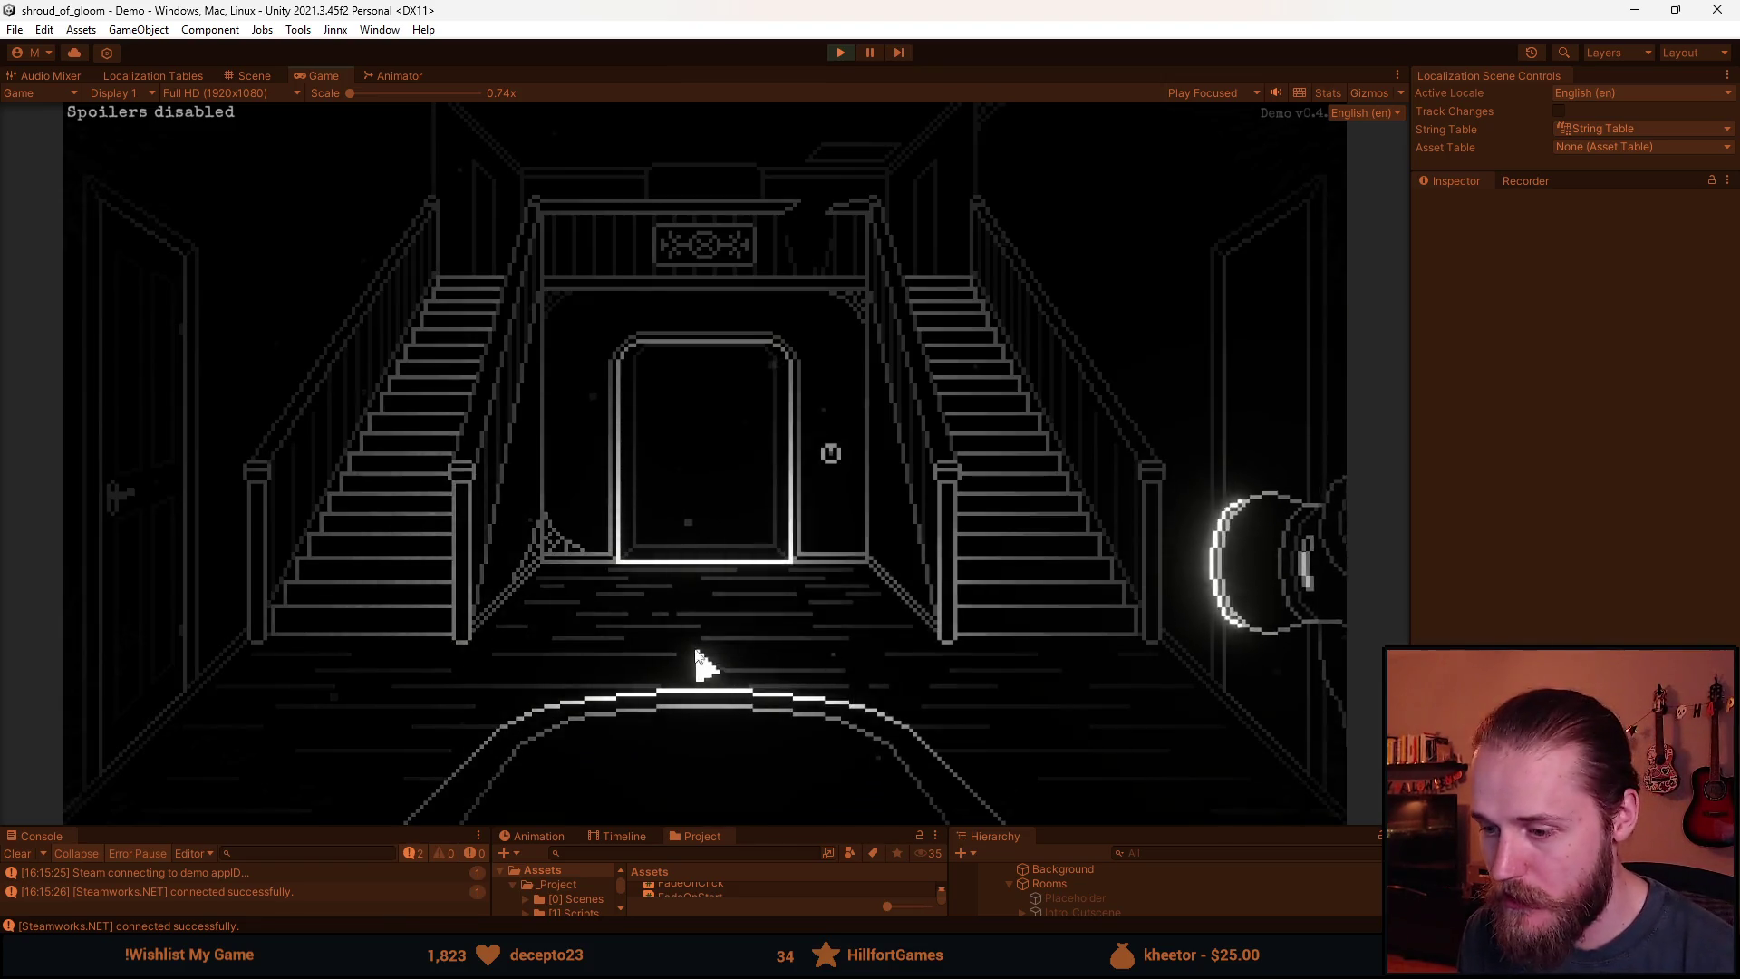
pyautogui.press('Escape')
pyautogui.hotkey('alt', 'Tab')
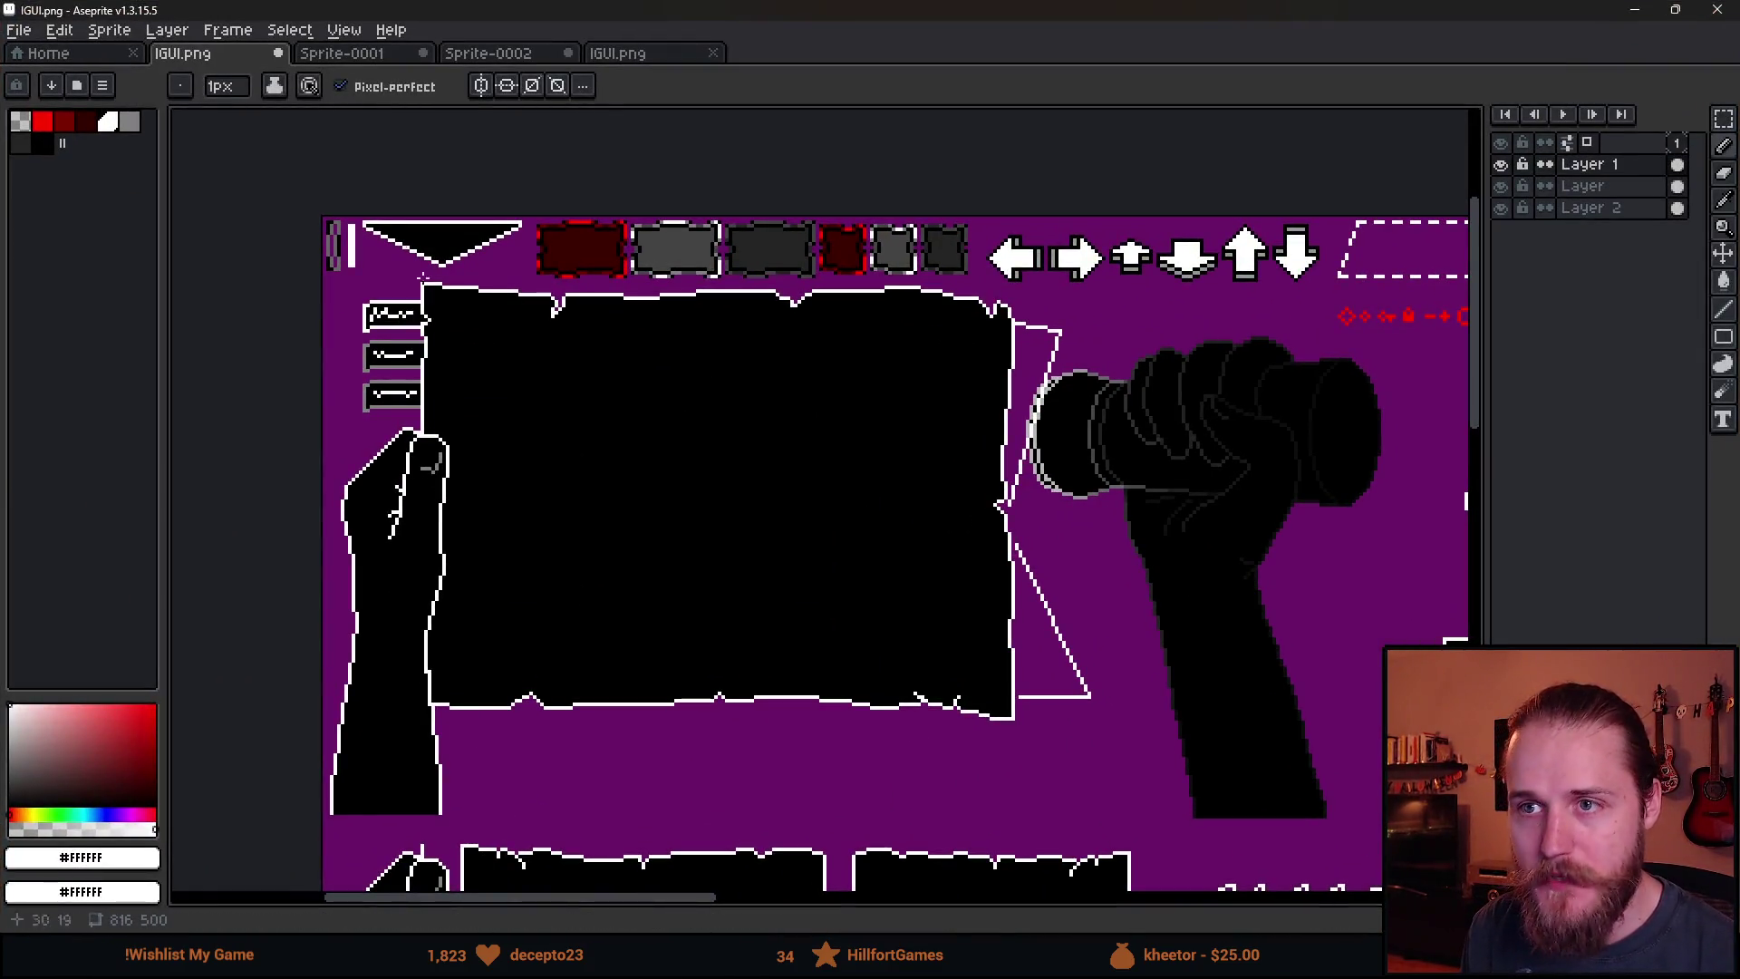
# Browse the Sprite-0001, Sprite-0002 and IGUI.png sketches, ending on Sprite-0001, then minimize Aseprite.
pyautogui.click(354, 58)
pyautogui.click(487, 56)
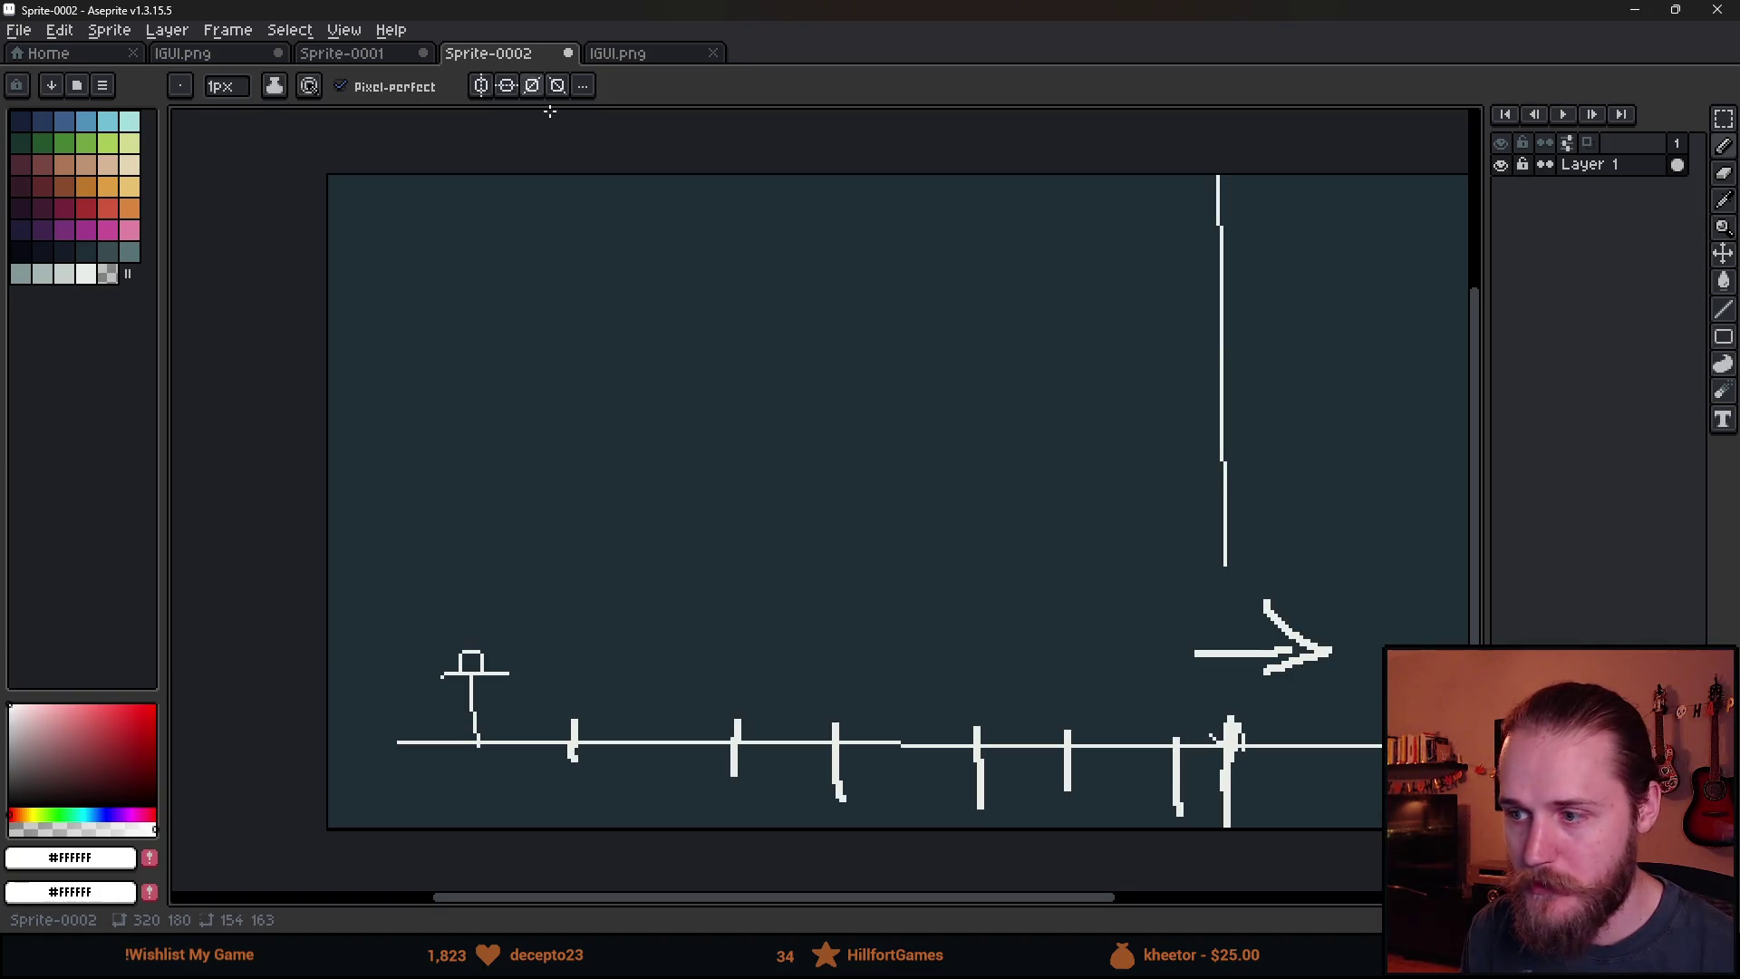
pyautogui.click(634, 57)
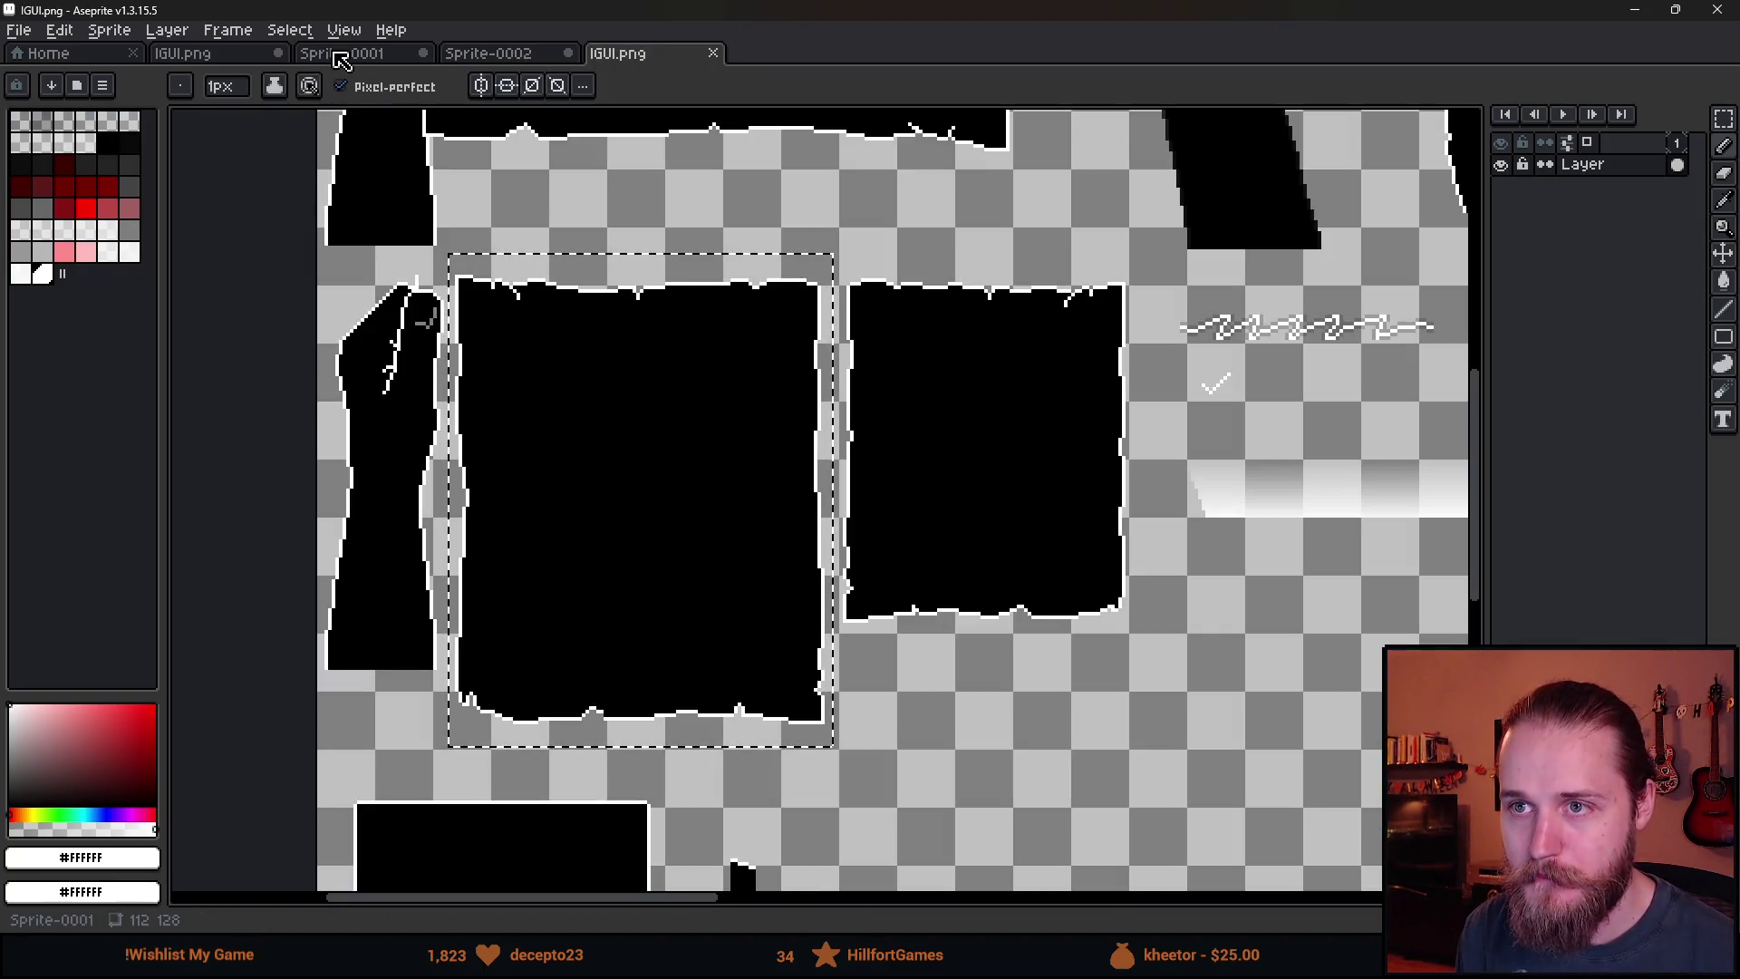
pyautogui.click(337, 56)
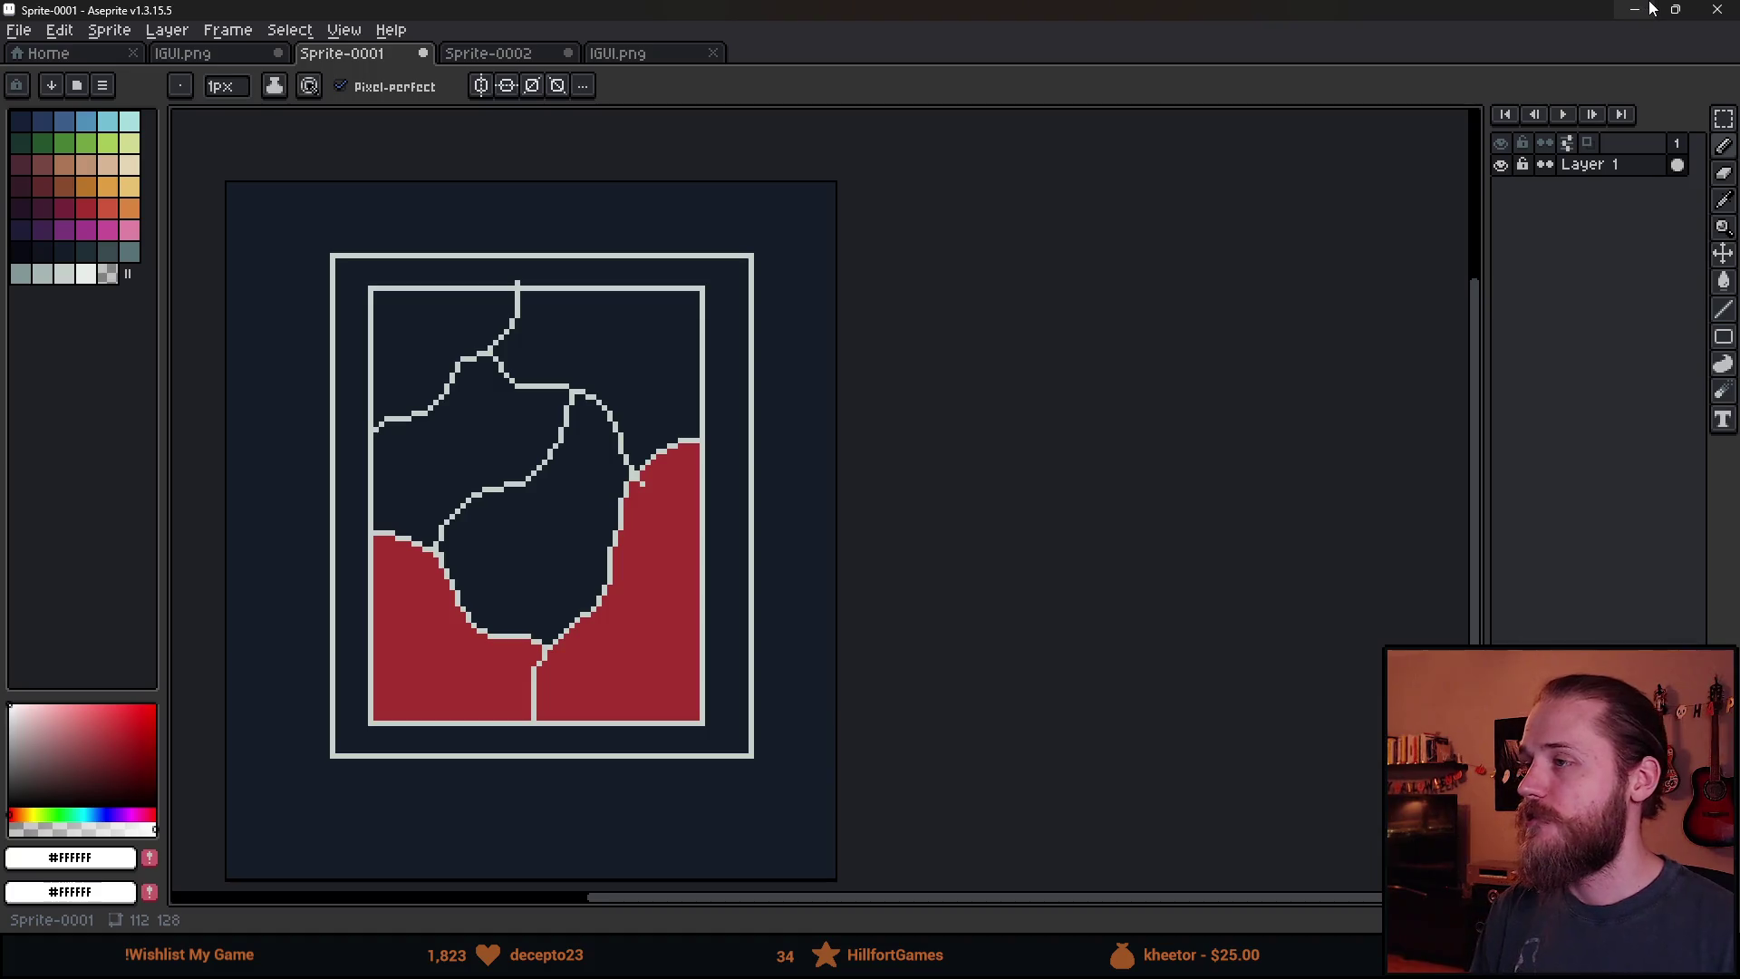
pyautogui.click(1651, 9)
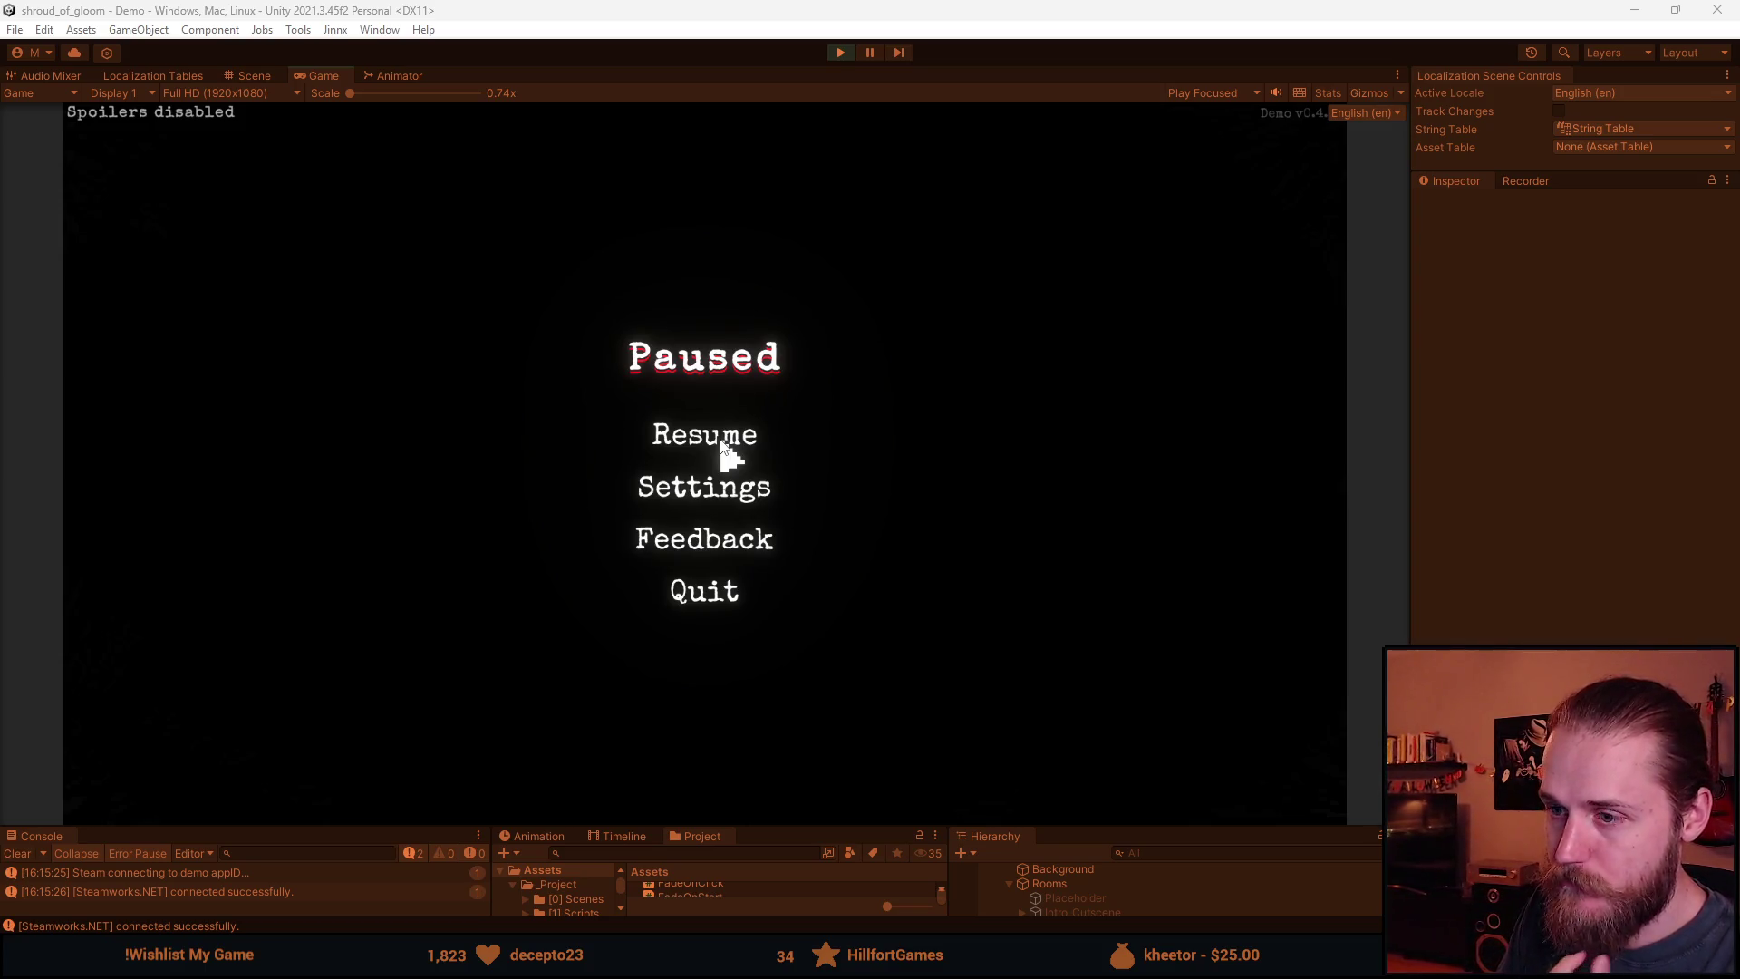
# Resume the game, raise and lower the Main Floor map twice, and put it away in the staircase hall.
pyautogui.click(722, 443)
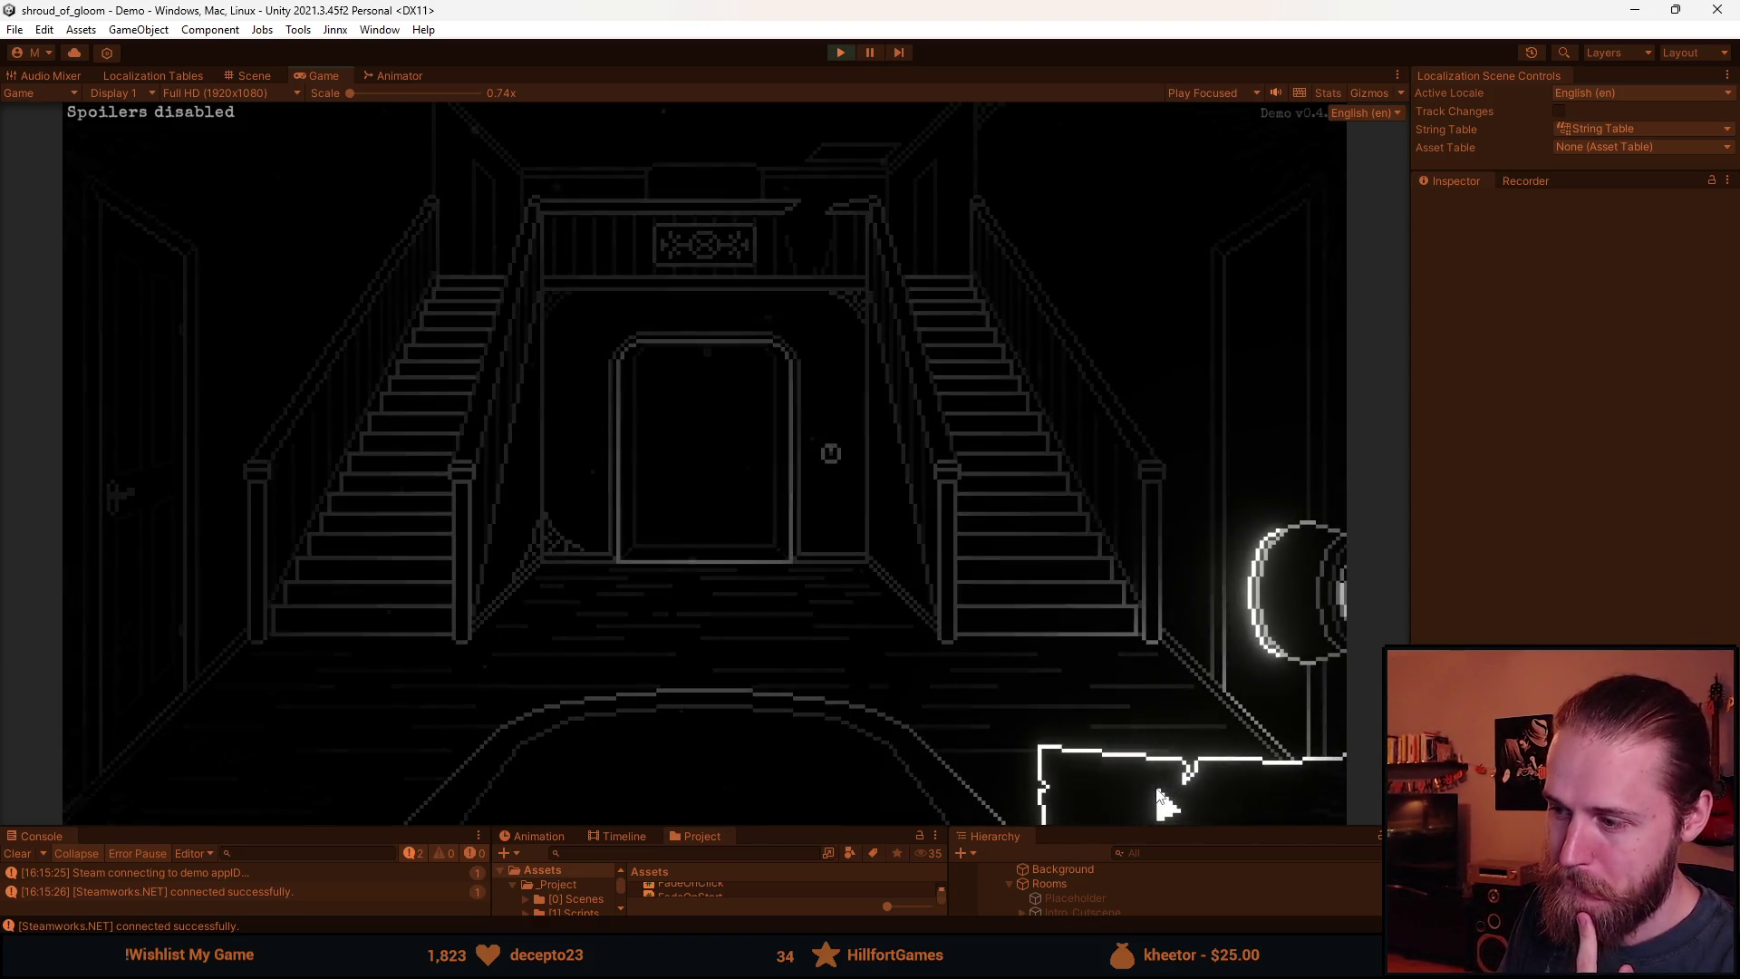
pyautogui.click(1120, 785)
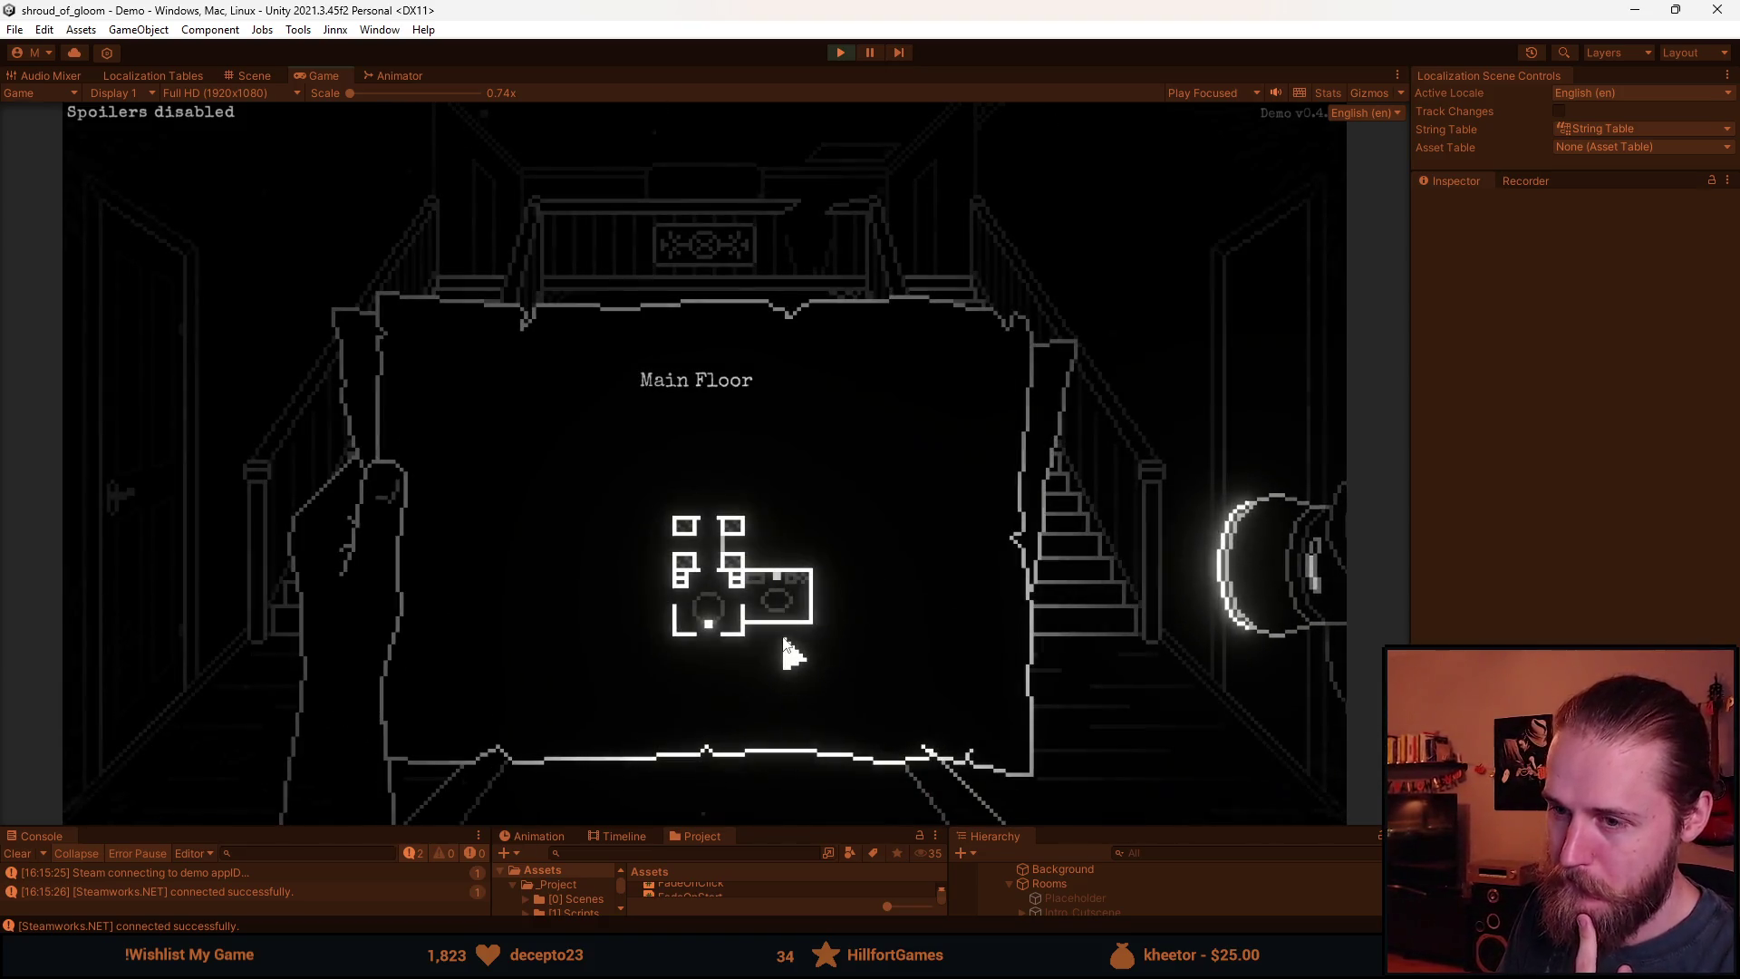
pyautogui.click(803, 710)
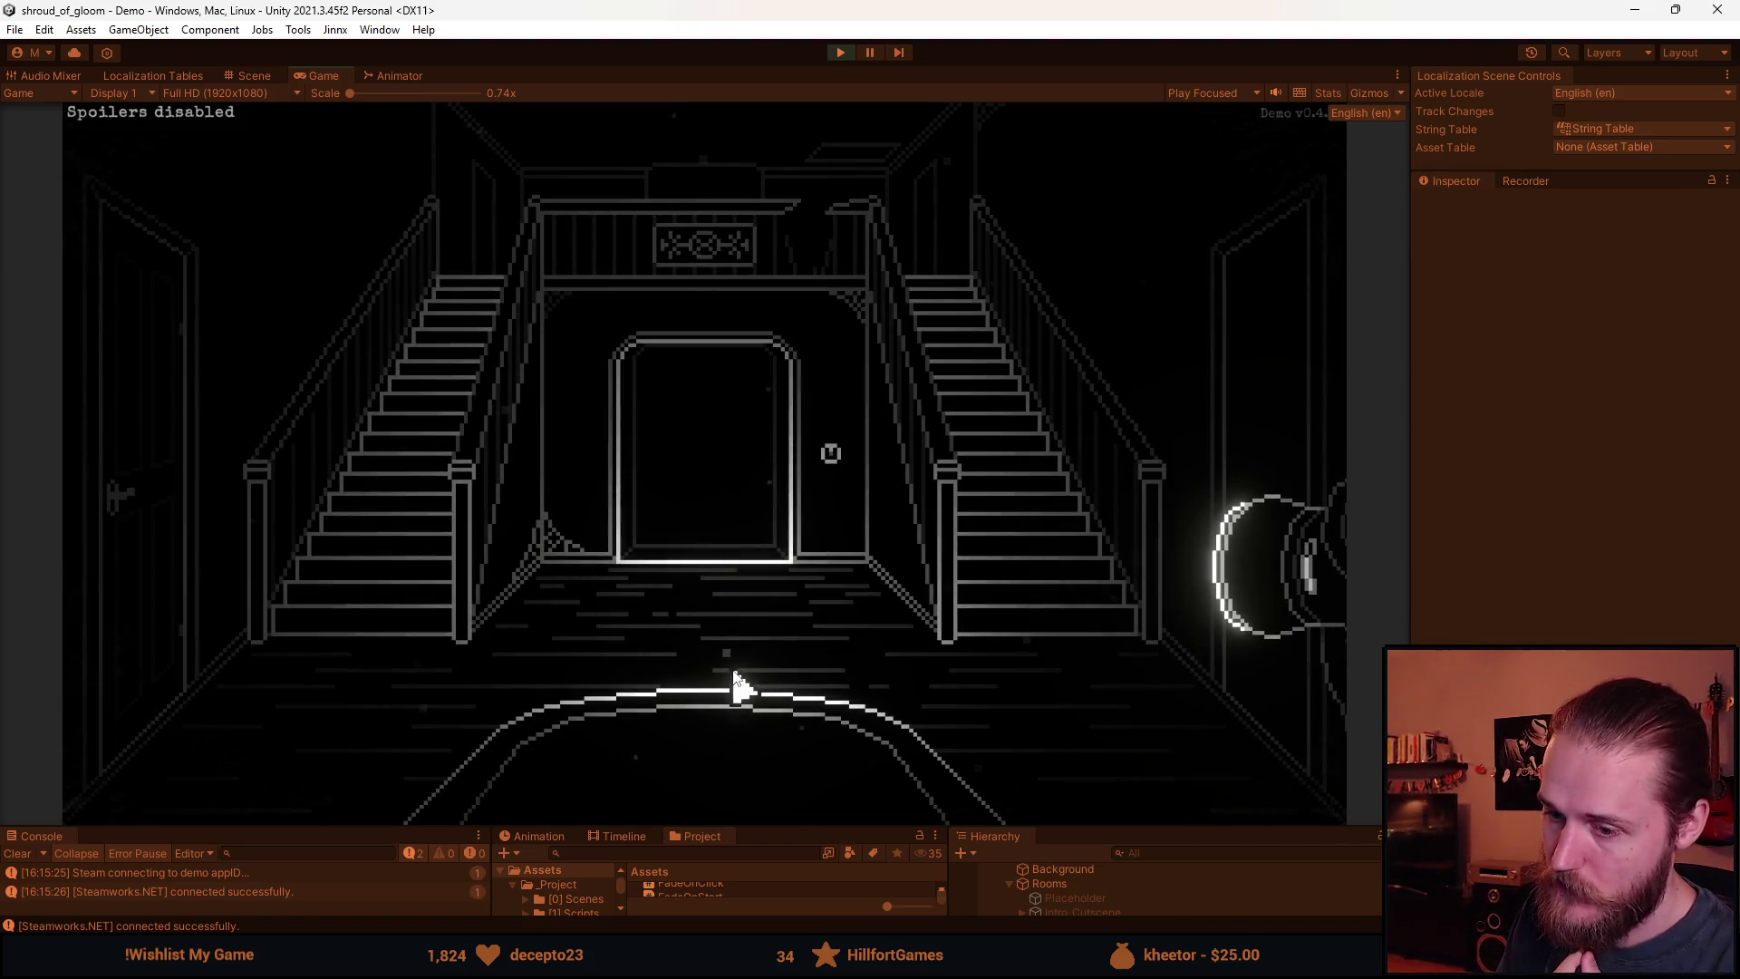
pyautogui.click(642, 667)
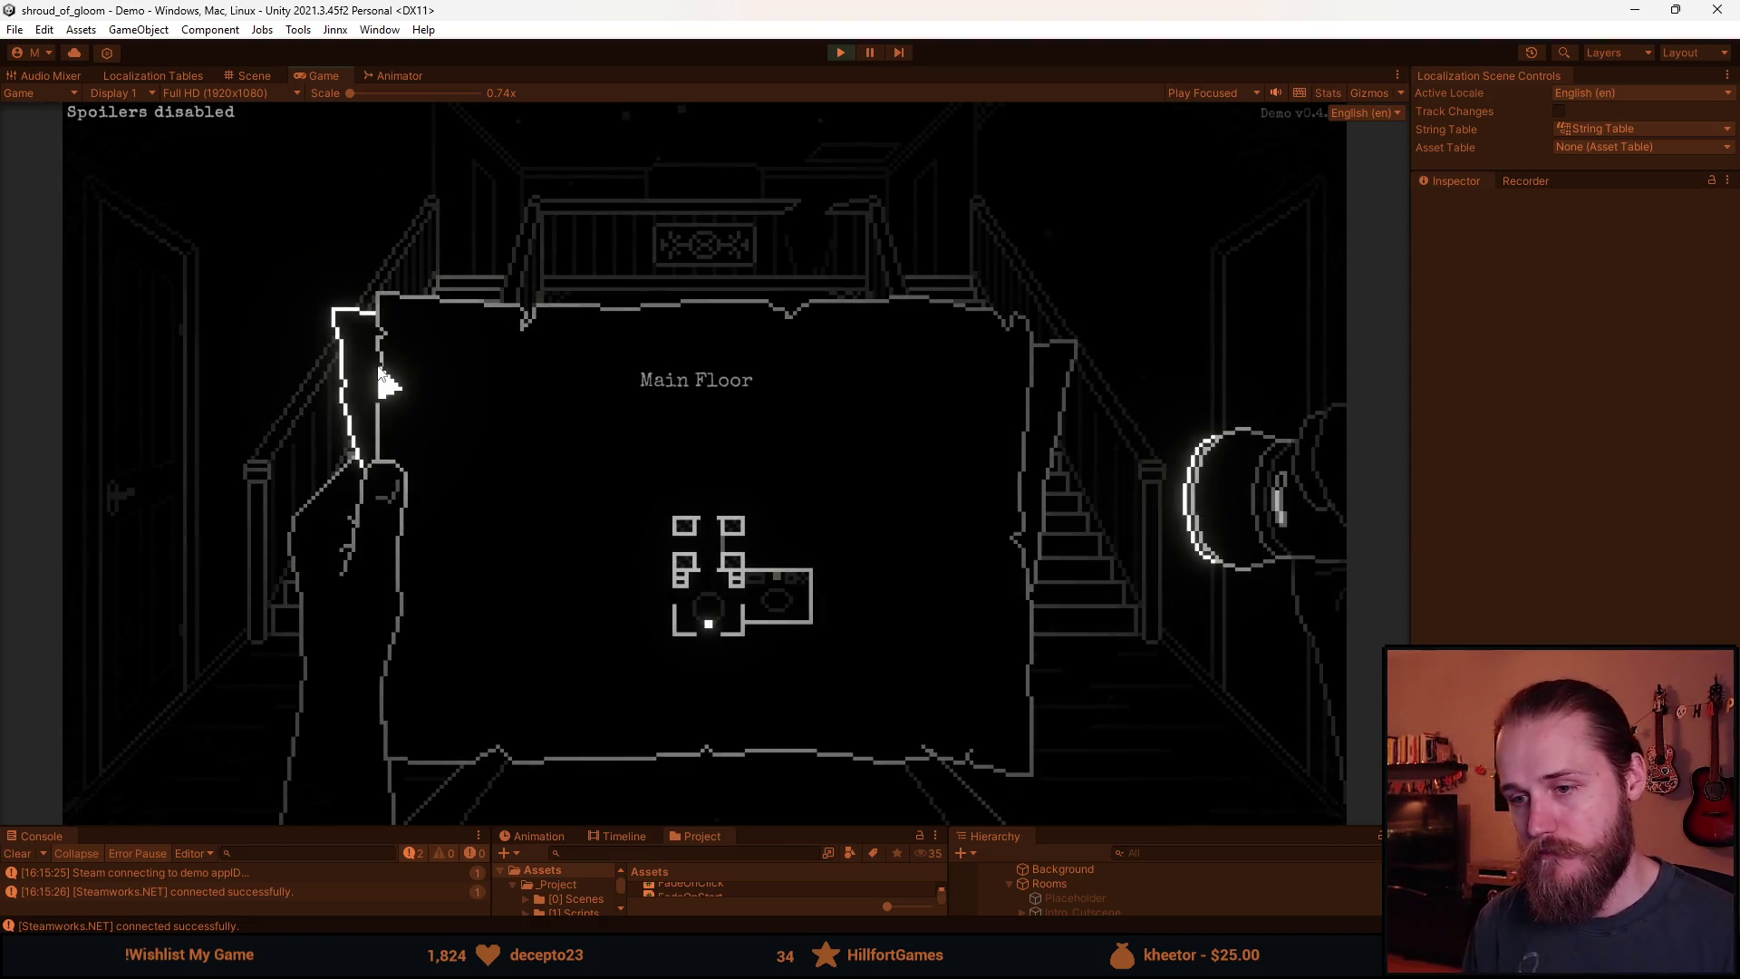
pyautogui.click(594, 476)
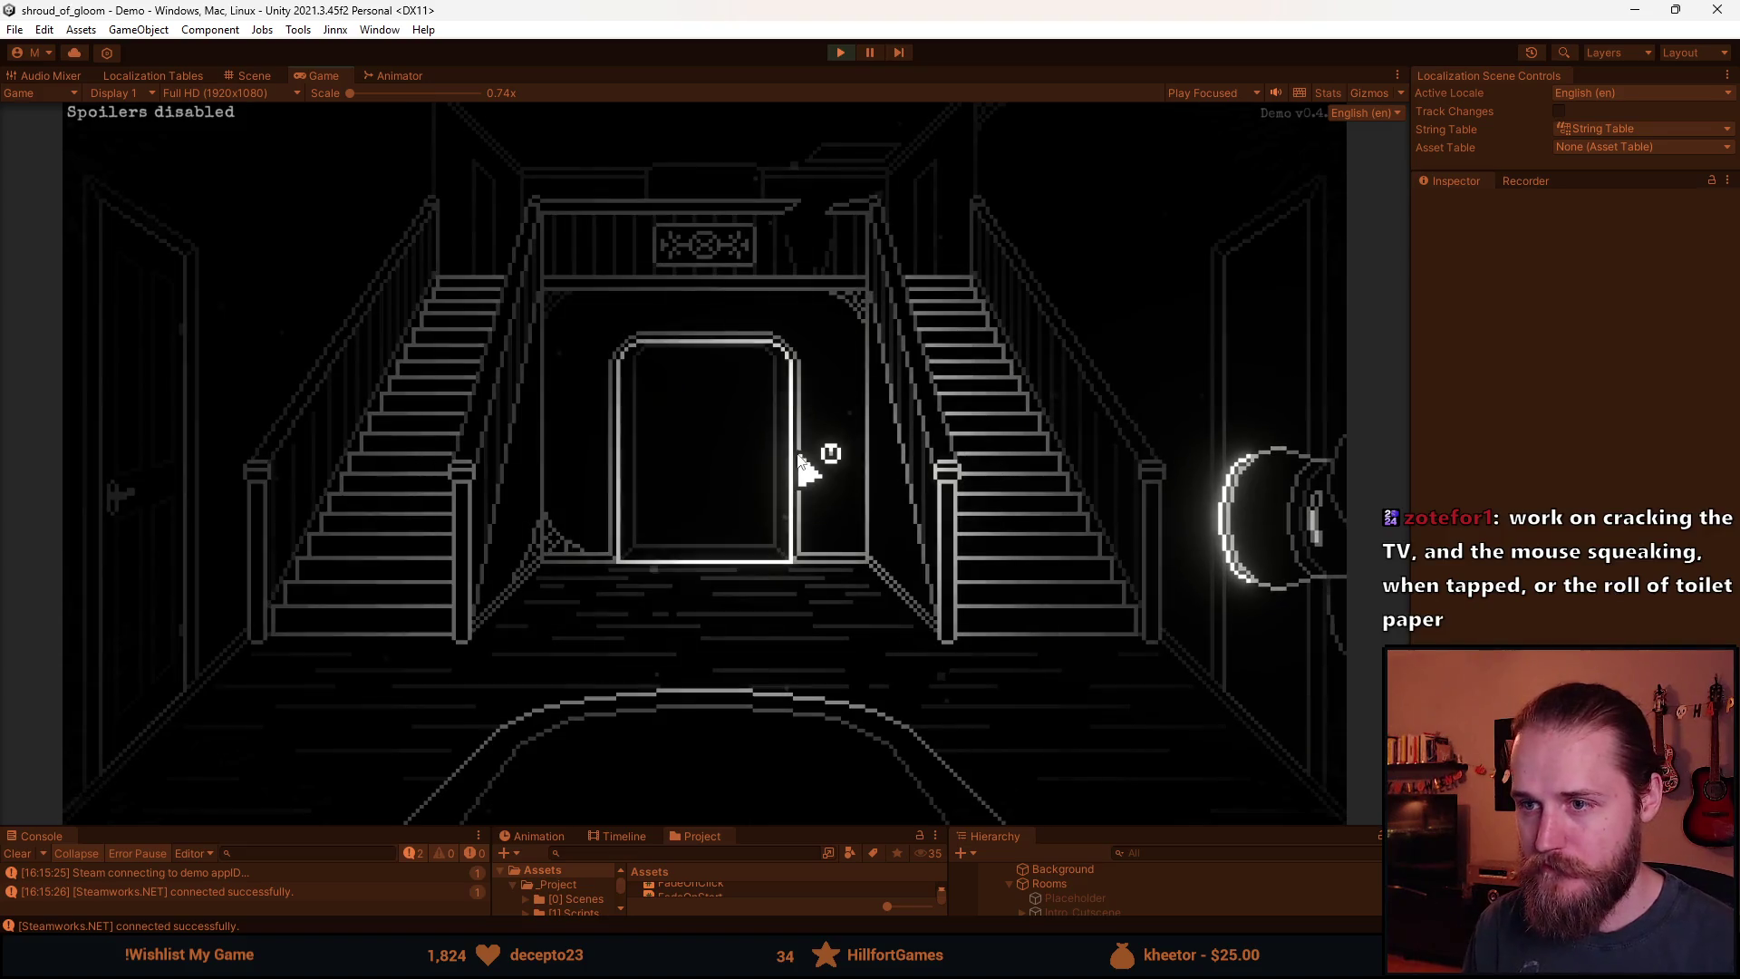
# Take the battery from the TV room cabinet, return through the right doorway, and raise the Main Floor map.
pyautogui.click(181, 508)
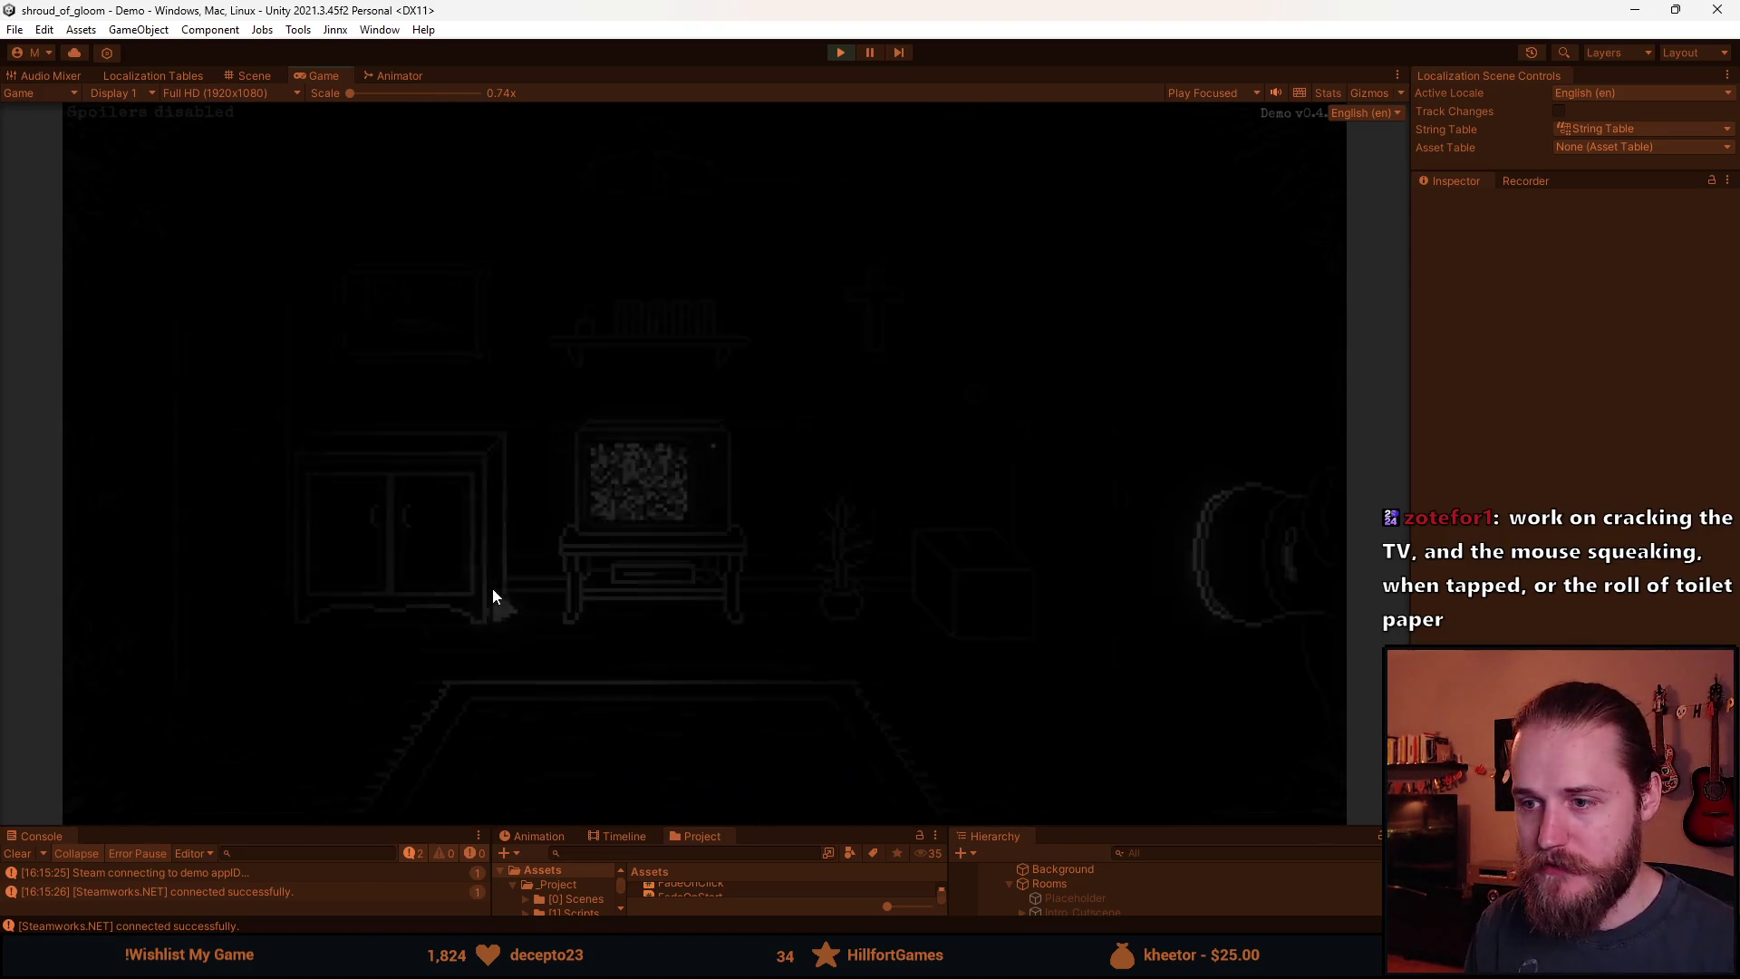
pyautogui.click(419, 588)
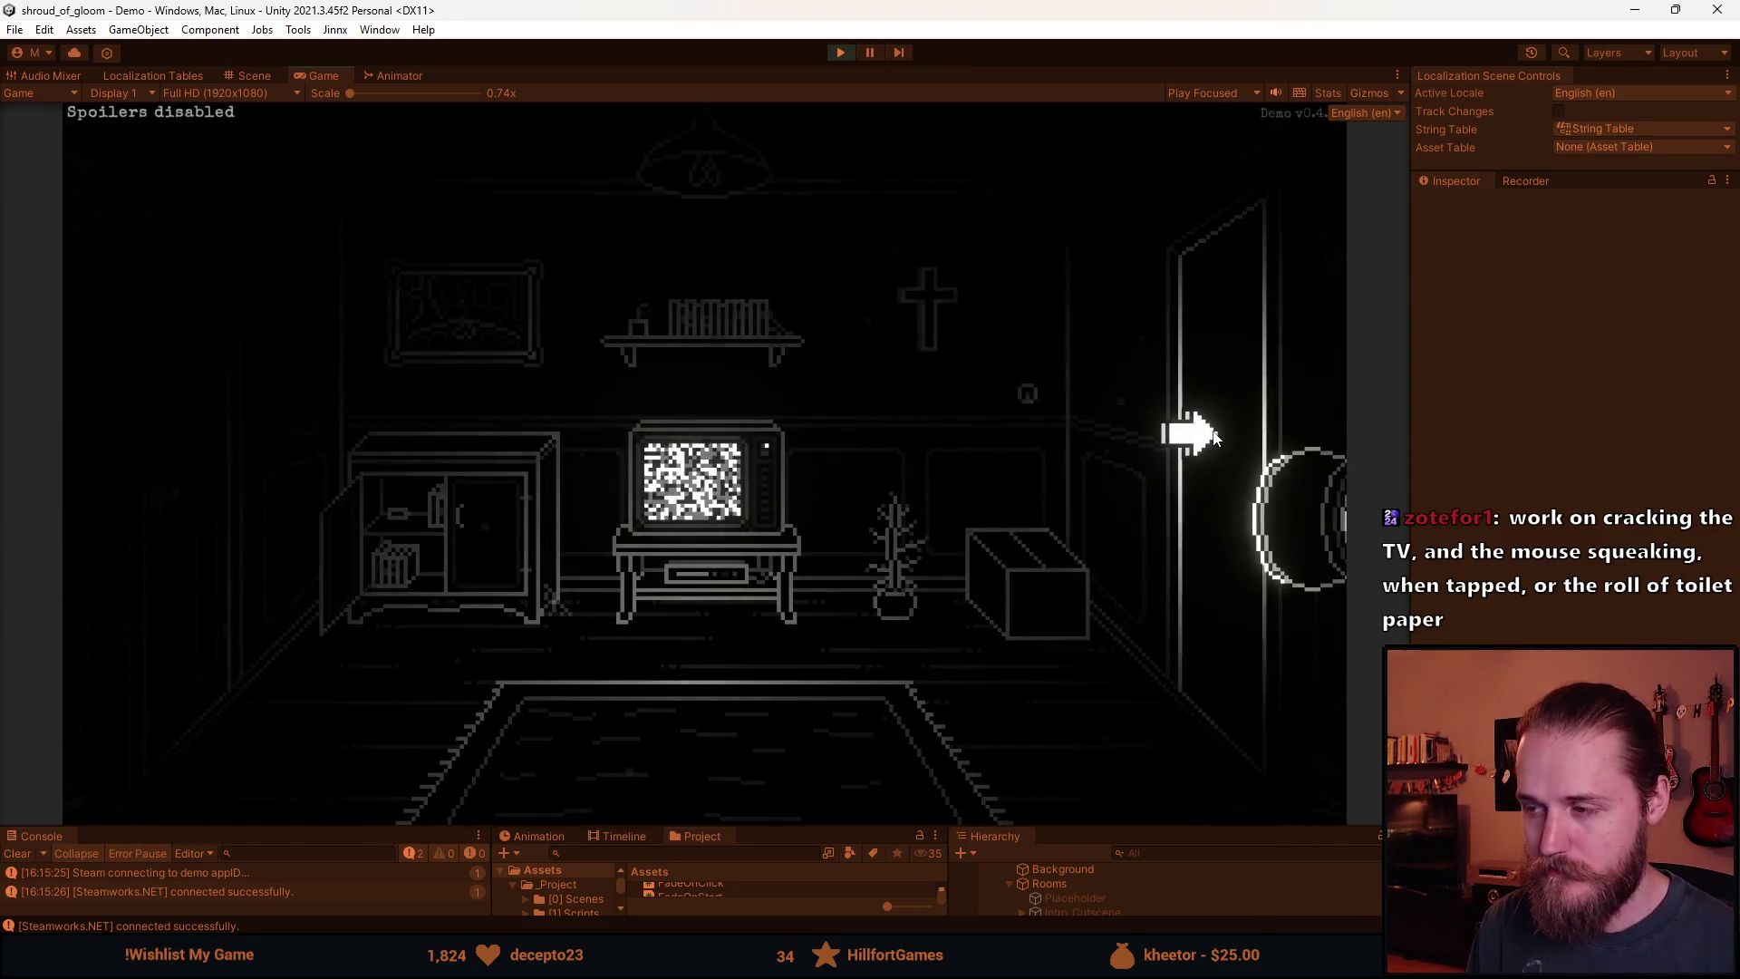
pyautogui.click(399, 513)
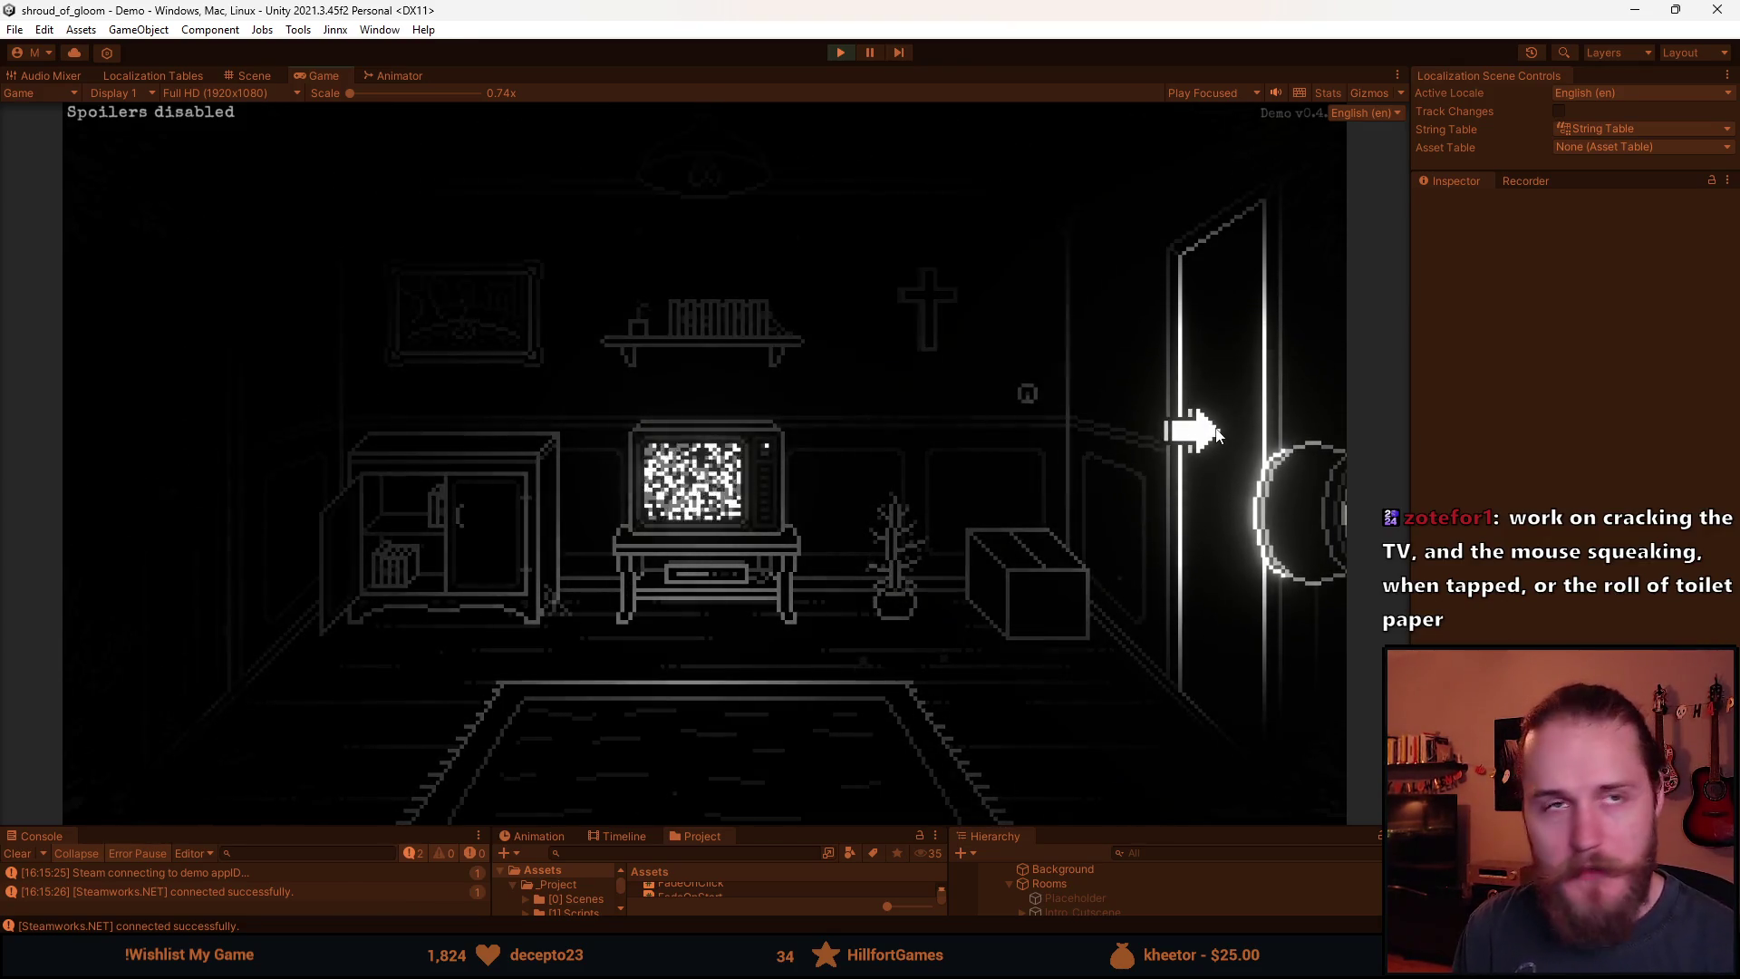
pyautogui.click(1167, 422)
pyautogui.press('m')
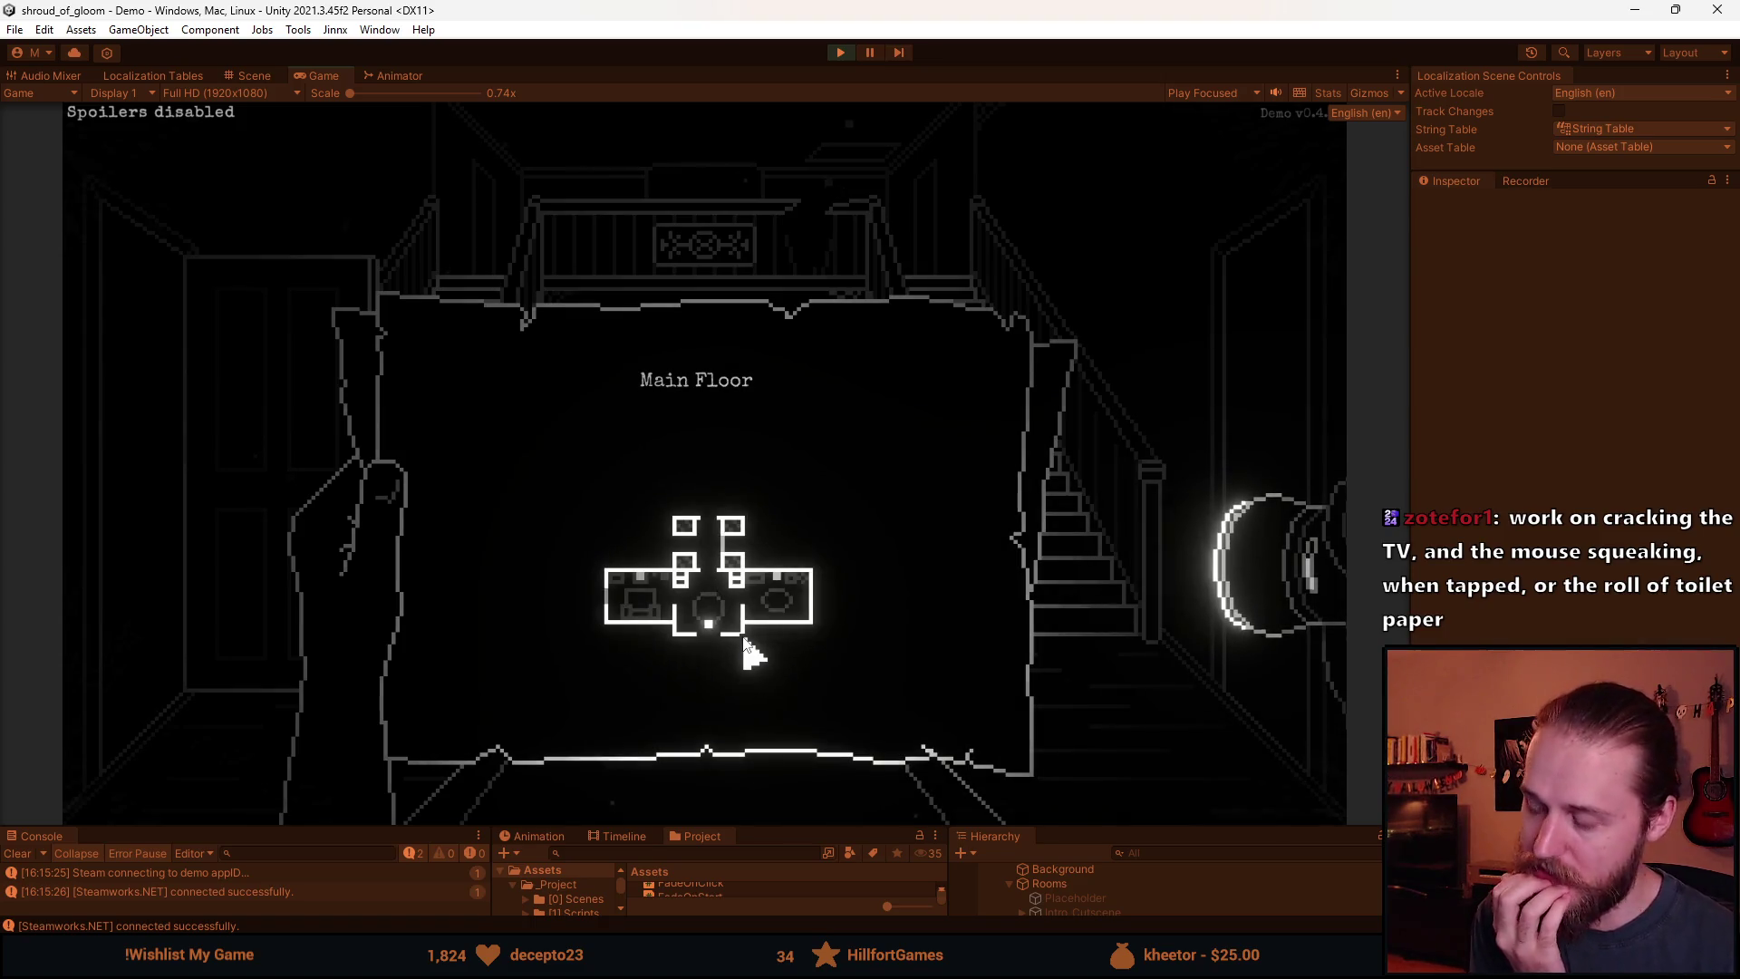
# Close the map and bring up the Paused menu with Escape.
pyautogui.press('Escape')
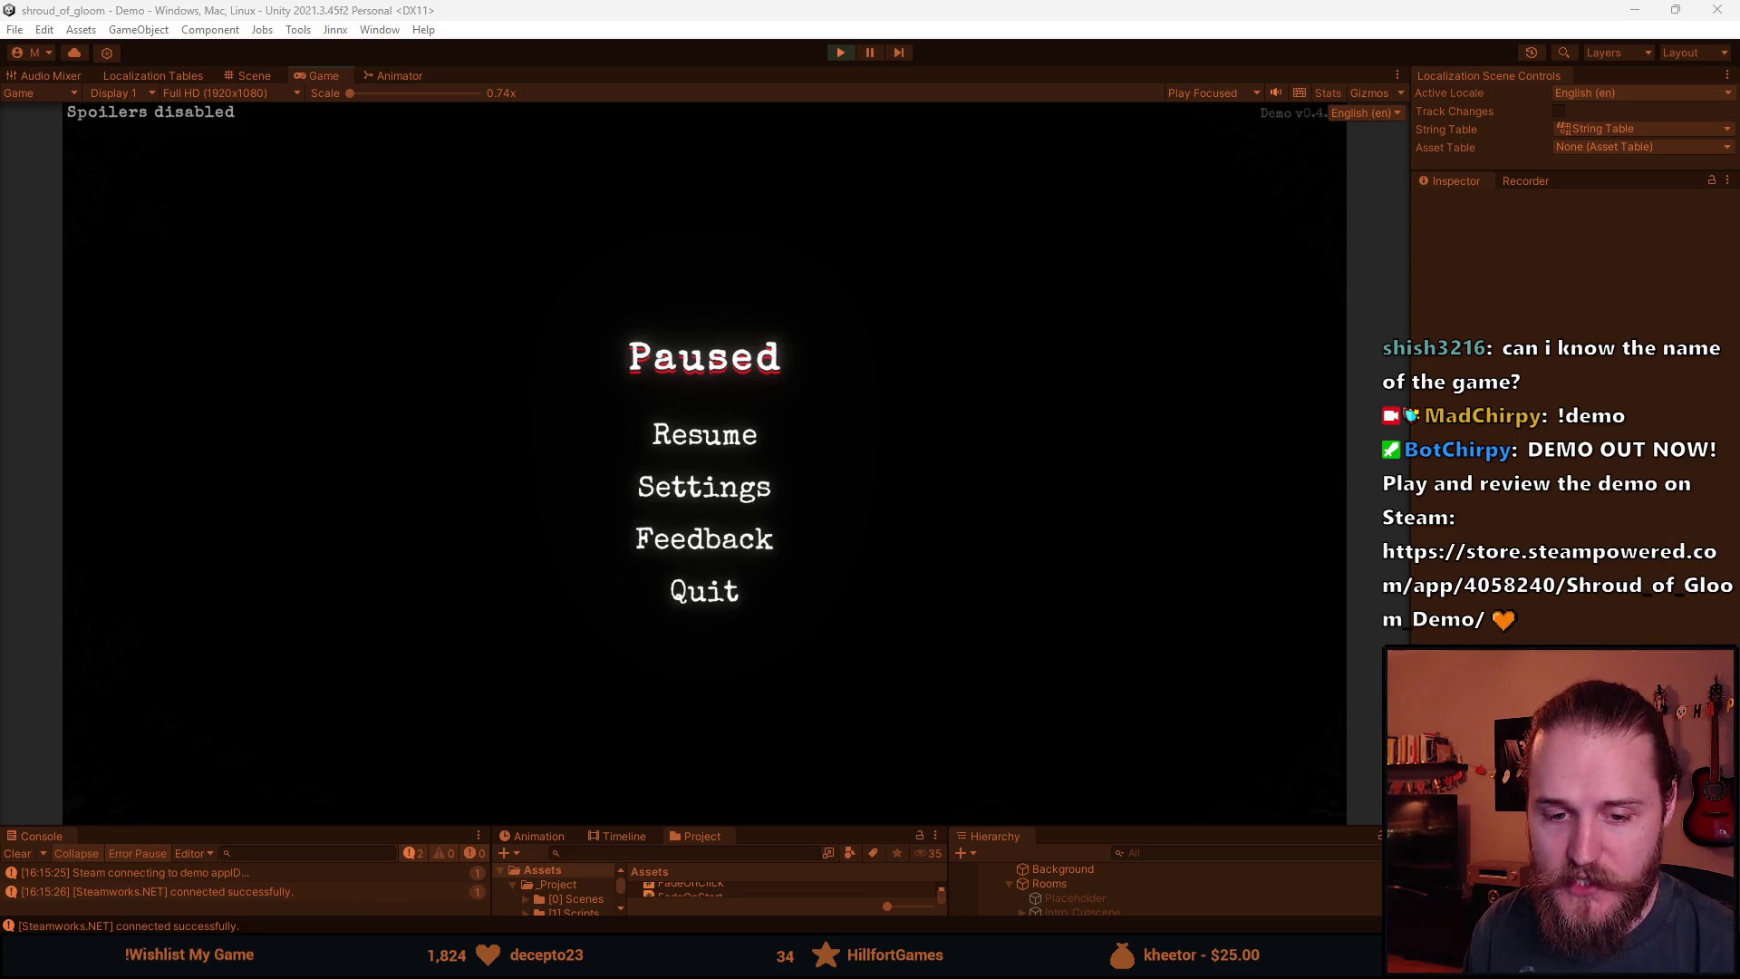
# Resume the game and toggle the Main Floor map down, up and down again.
pyautogui.click(701, 438)
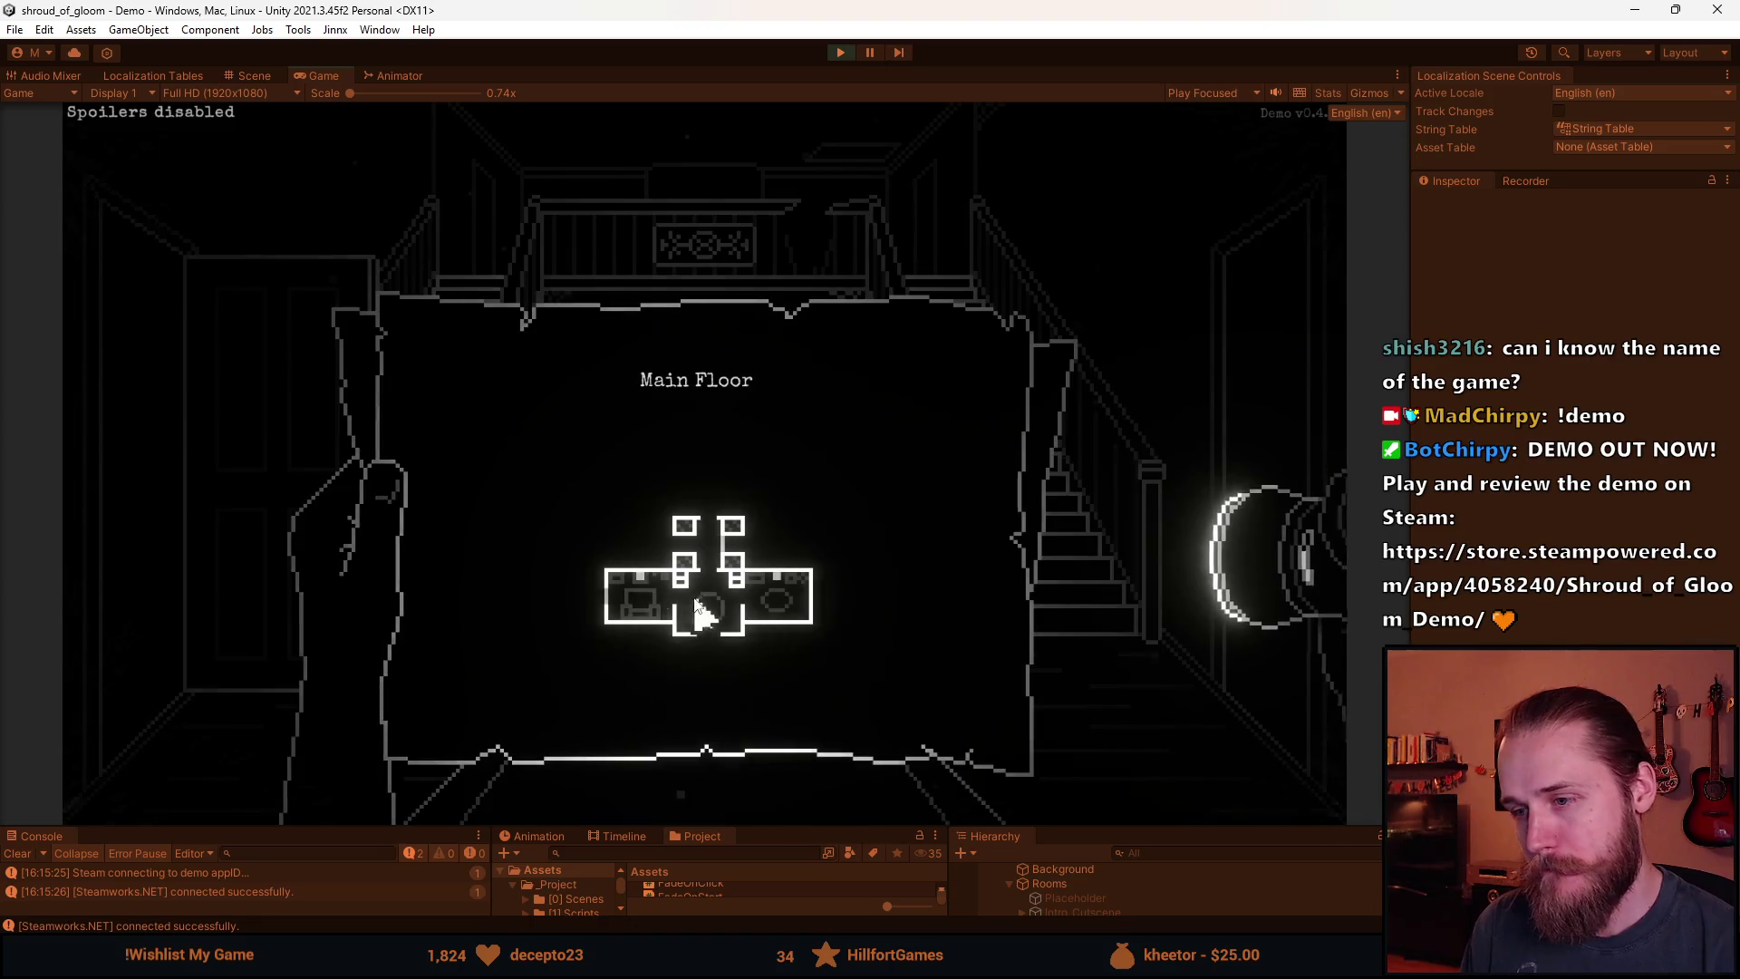
pyautogui.click(659, 556)
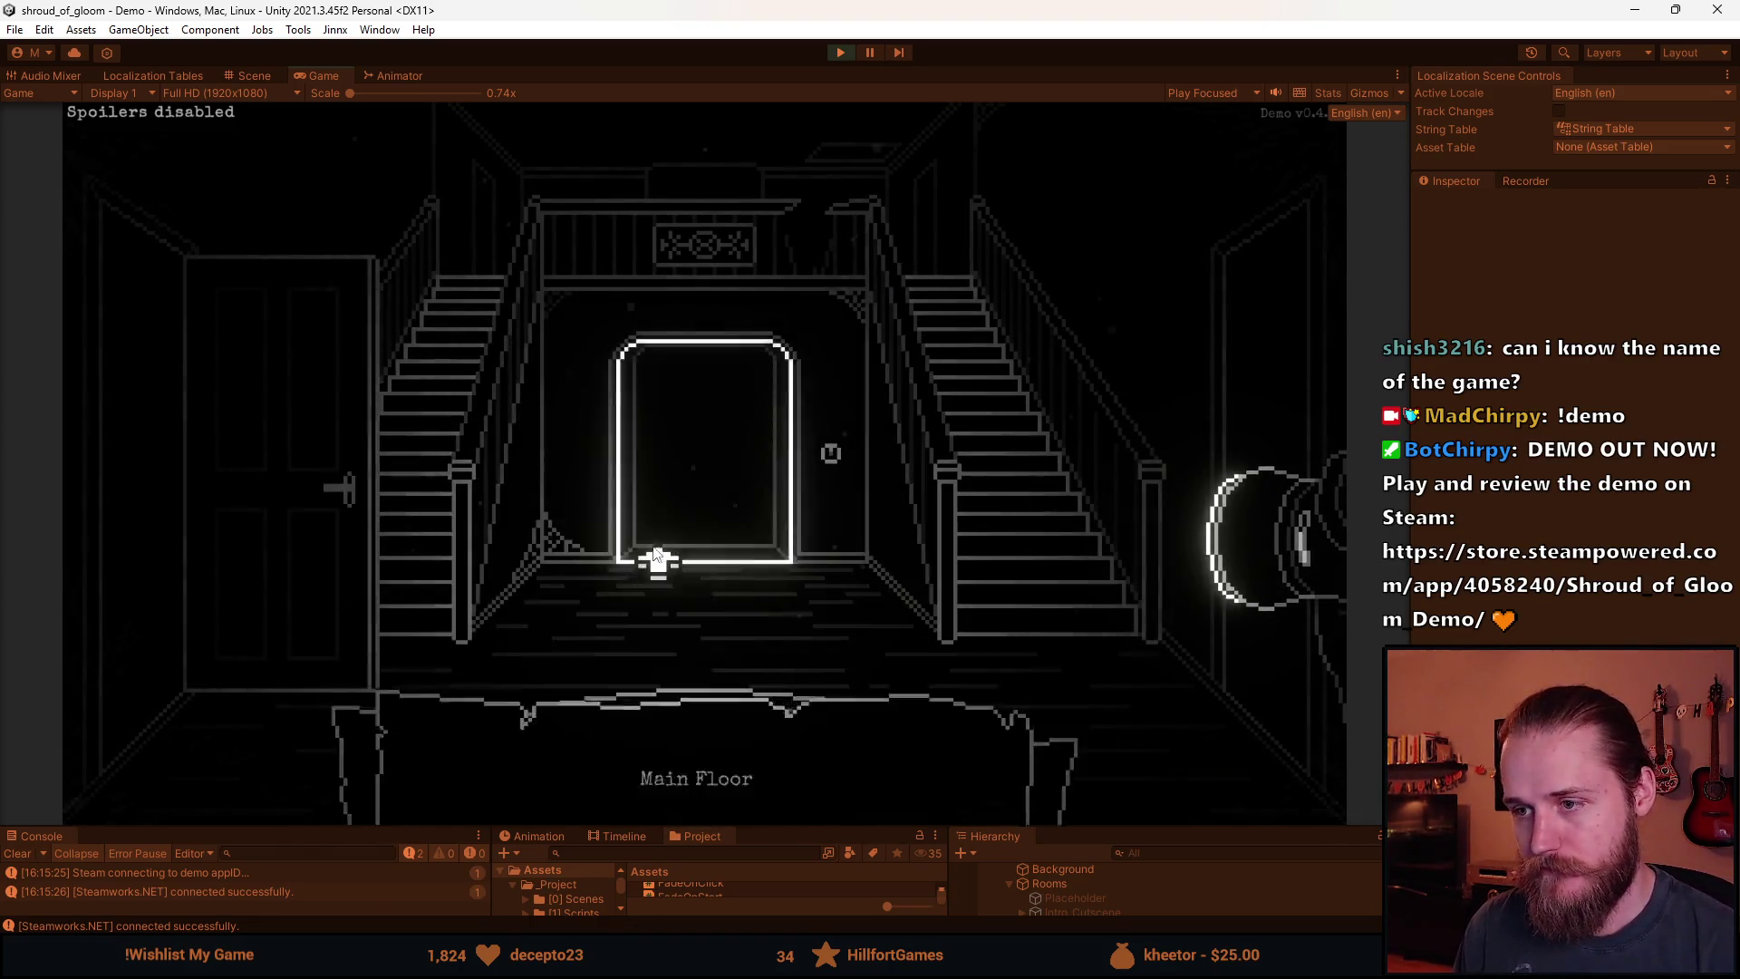
pyautogui.click(647, 444)
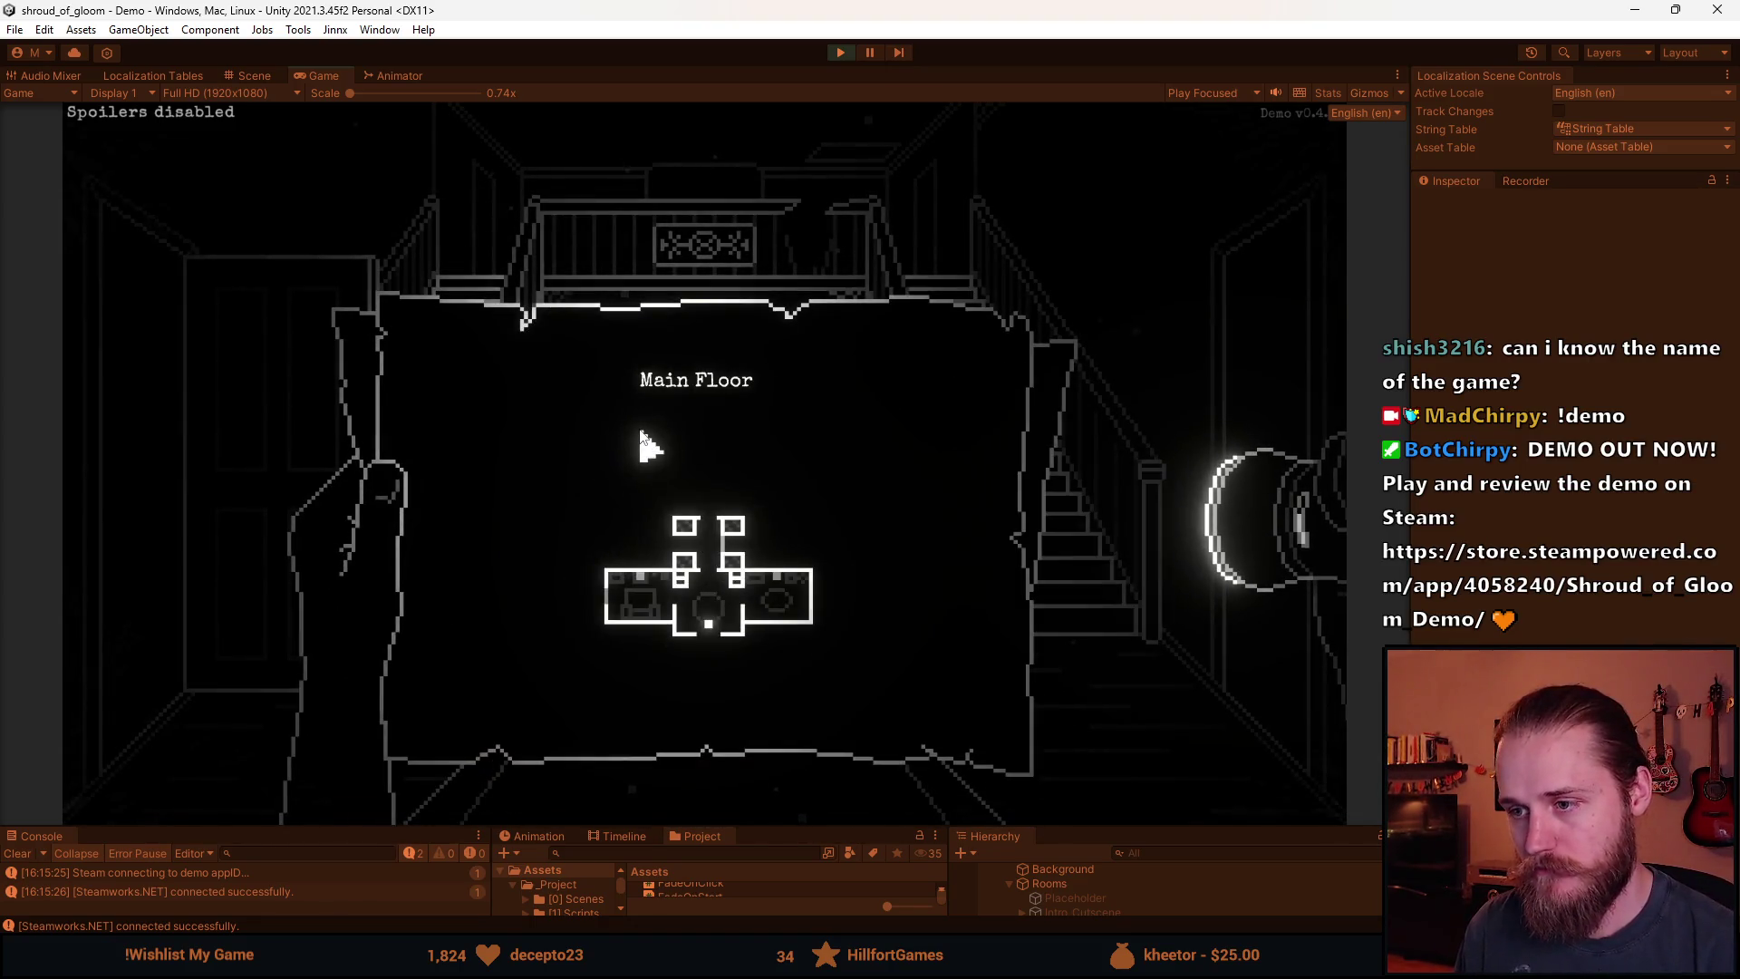
pyautogui.click(645, 453)
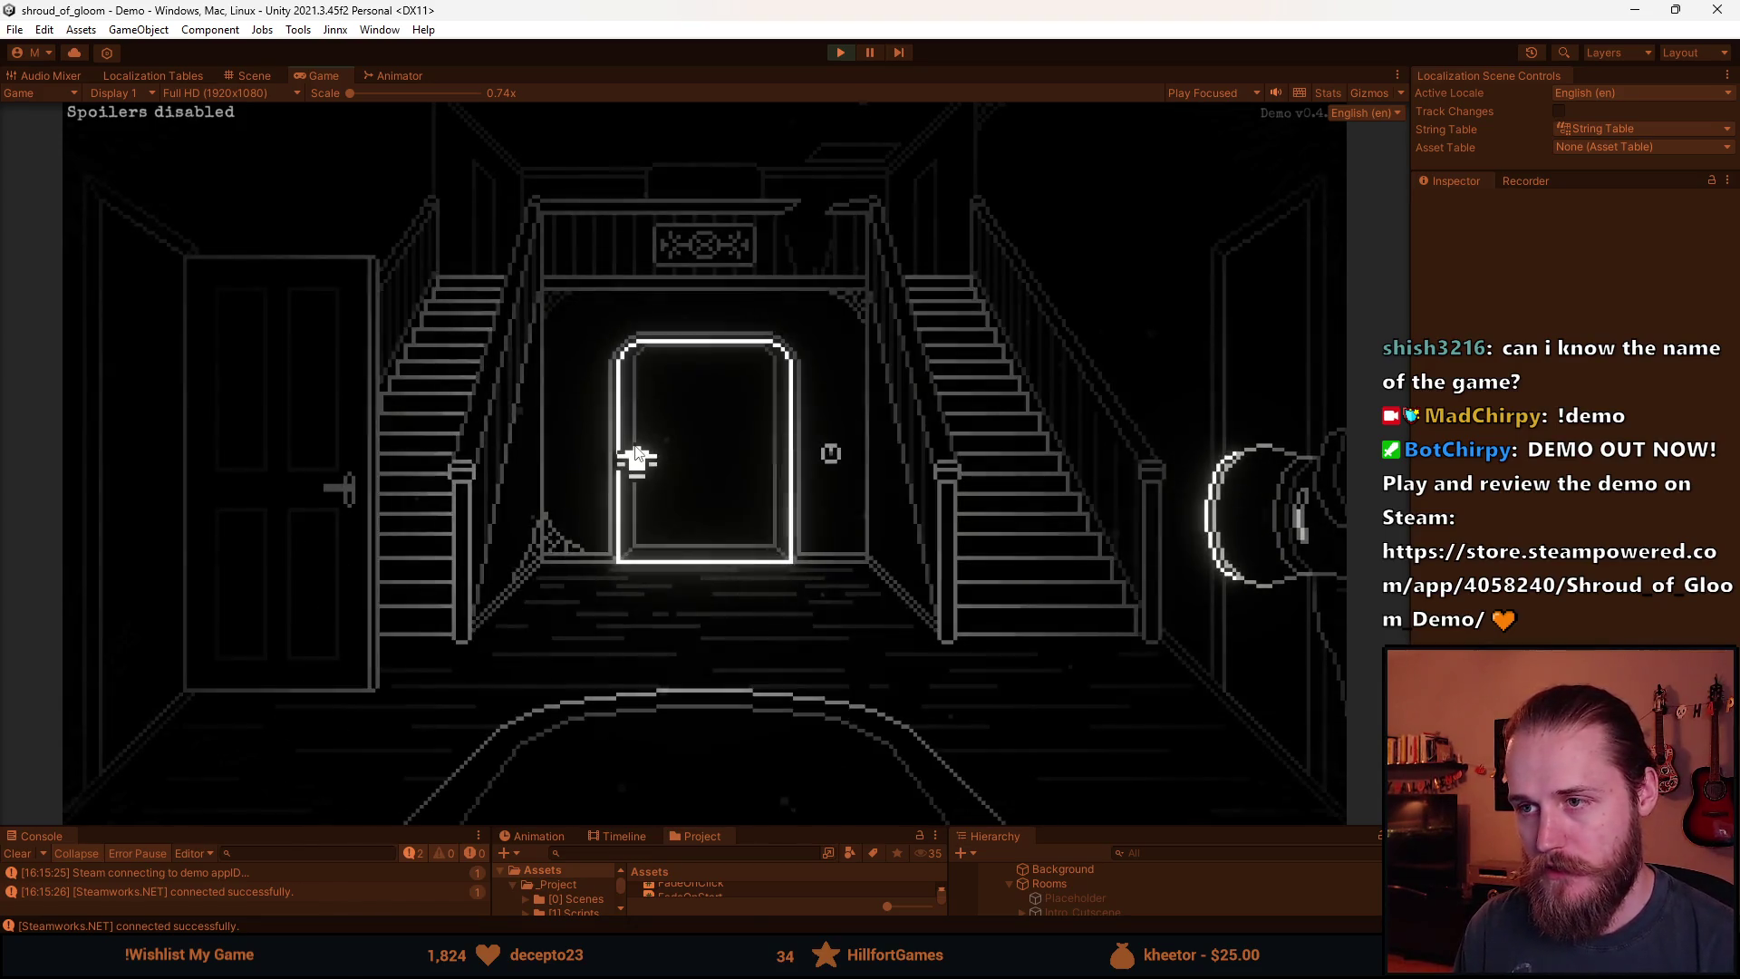
# Walk through the glowing central doorway into the fireplace room and make your way back to the stairway hall.
pyautogui.click(634, 455)
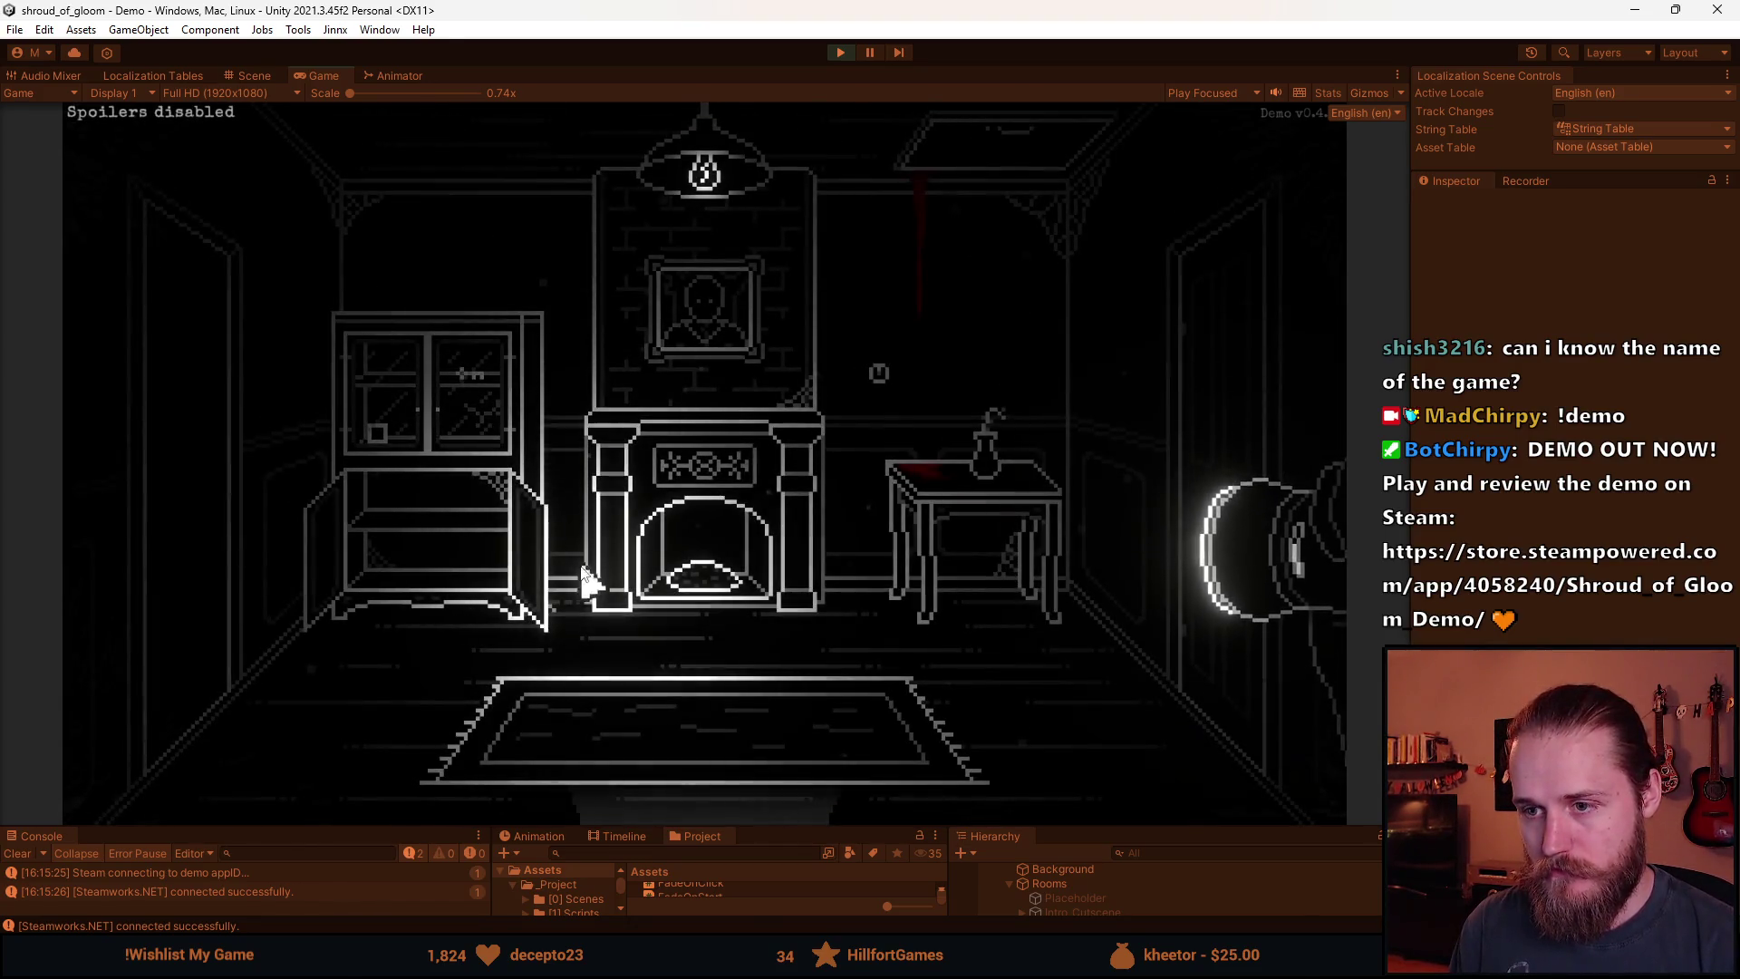
pyautogui.click(253, 614)
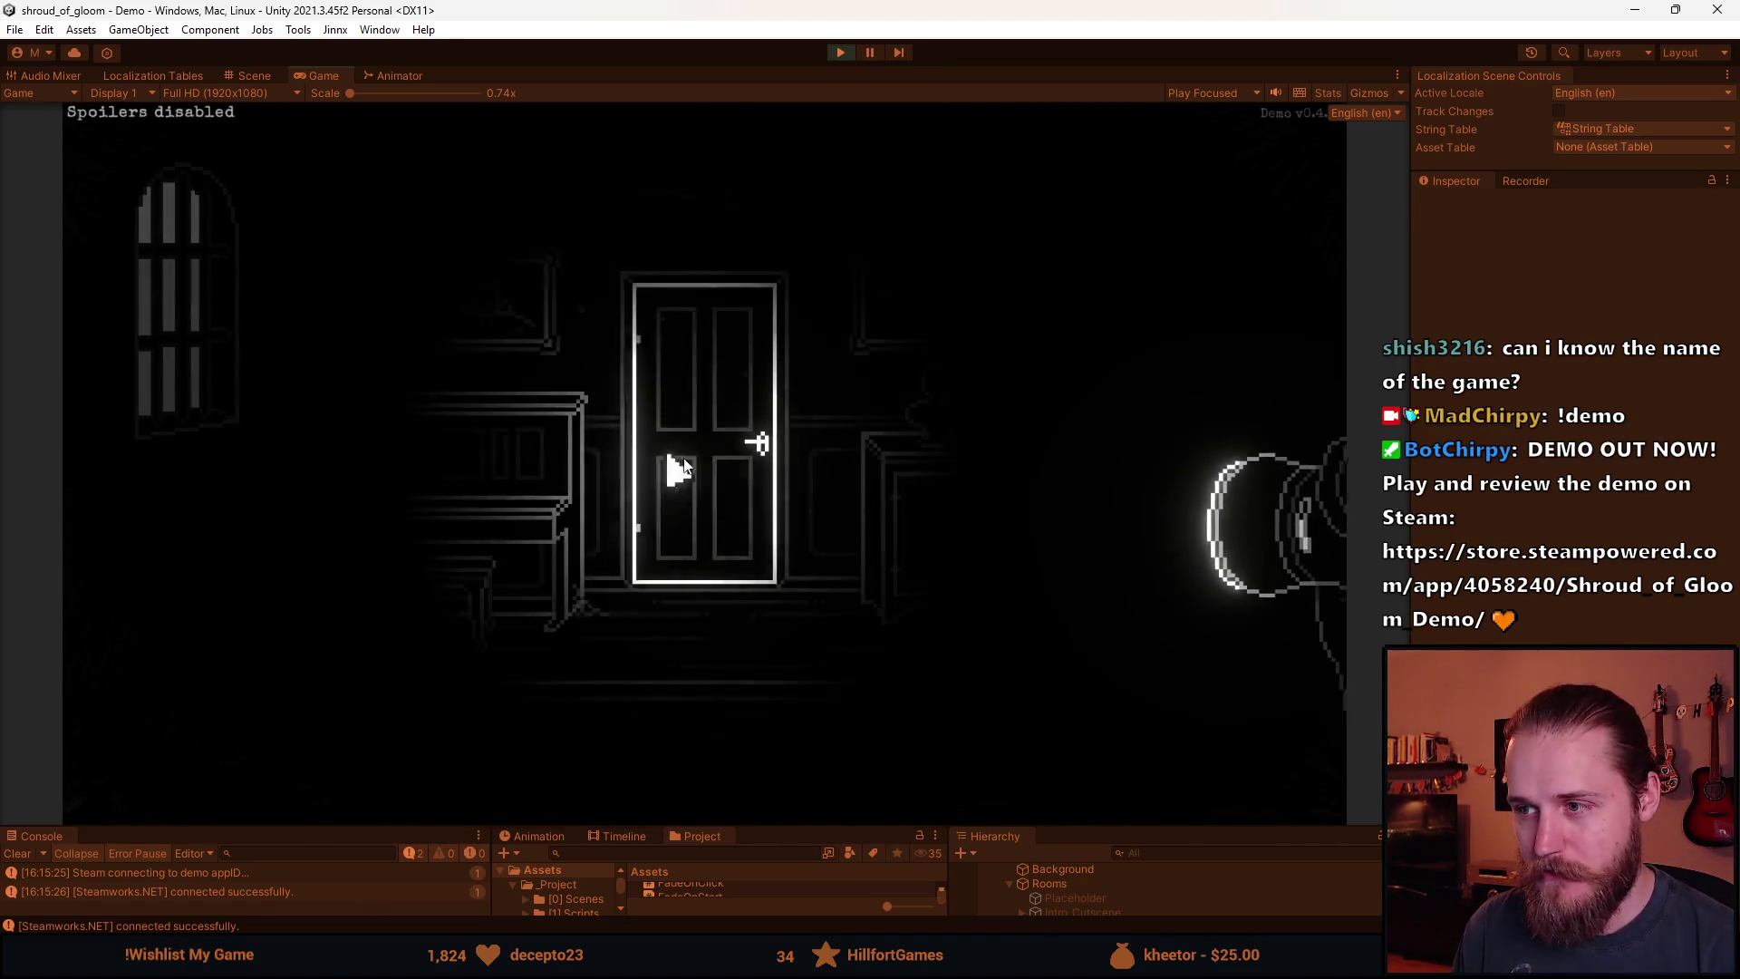
pyautogui.click(1211, 389)
pyautogui.click(724, 766)
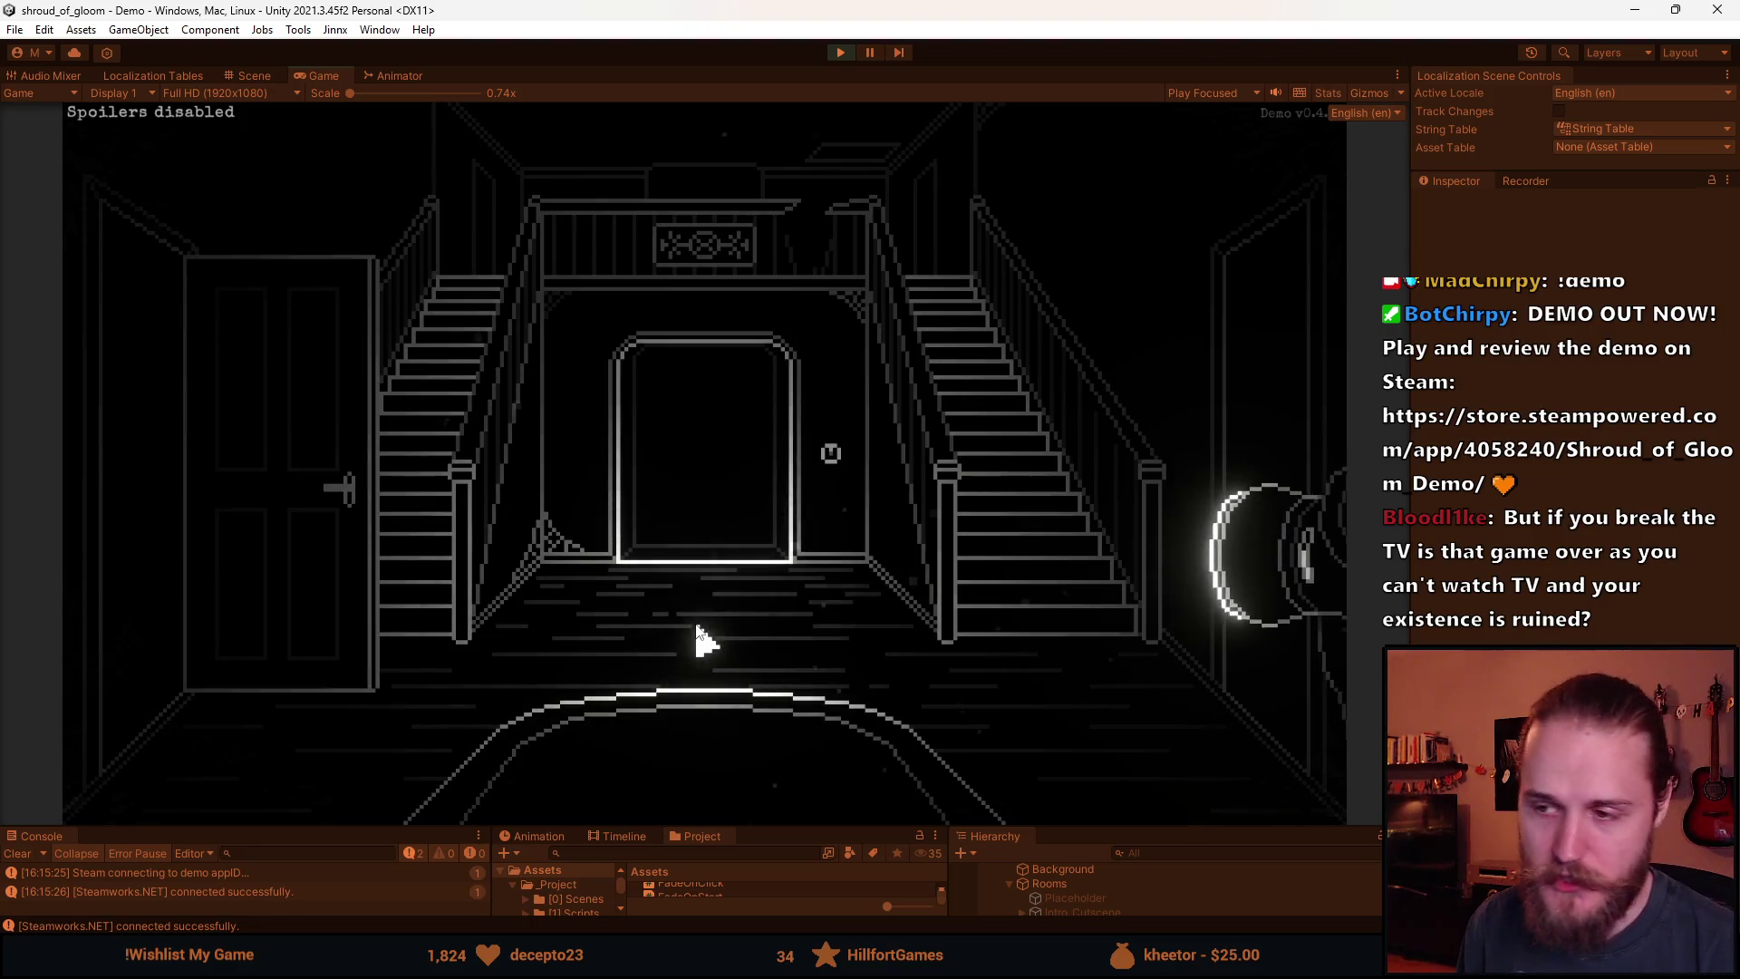
pyautogui.click(152, 505)
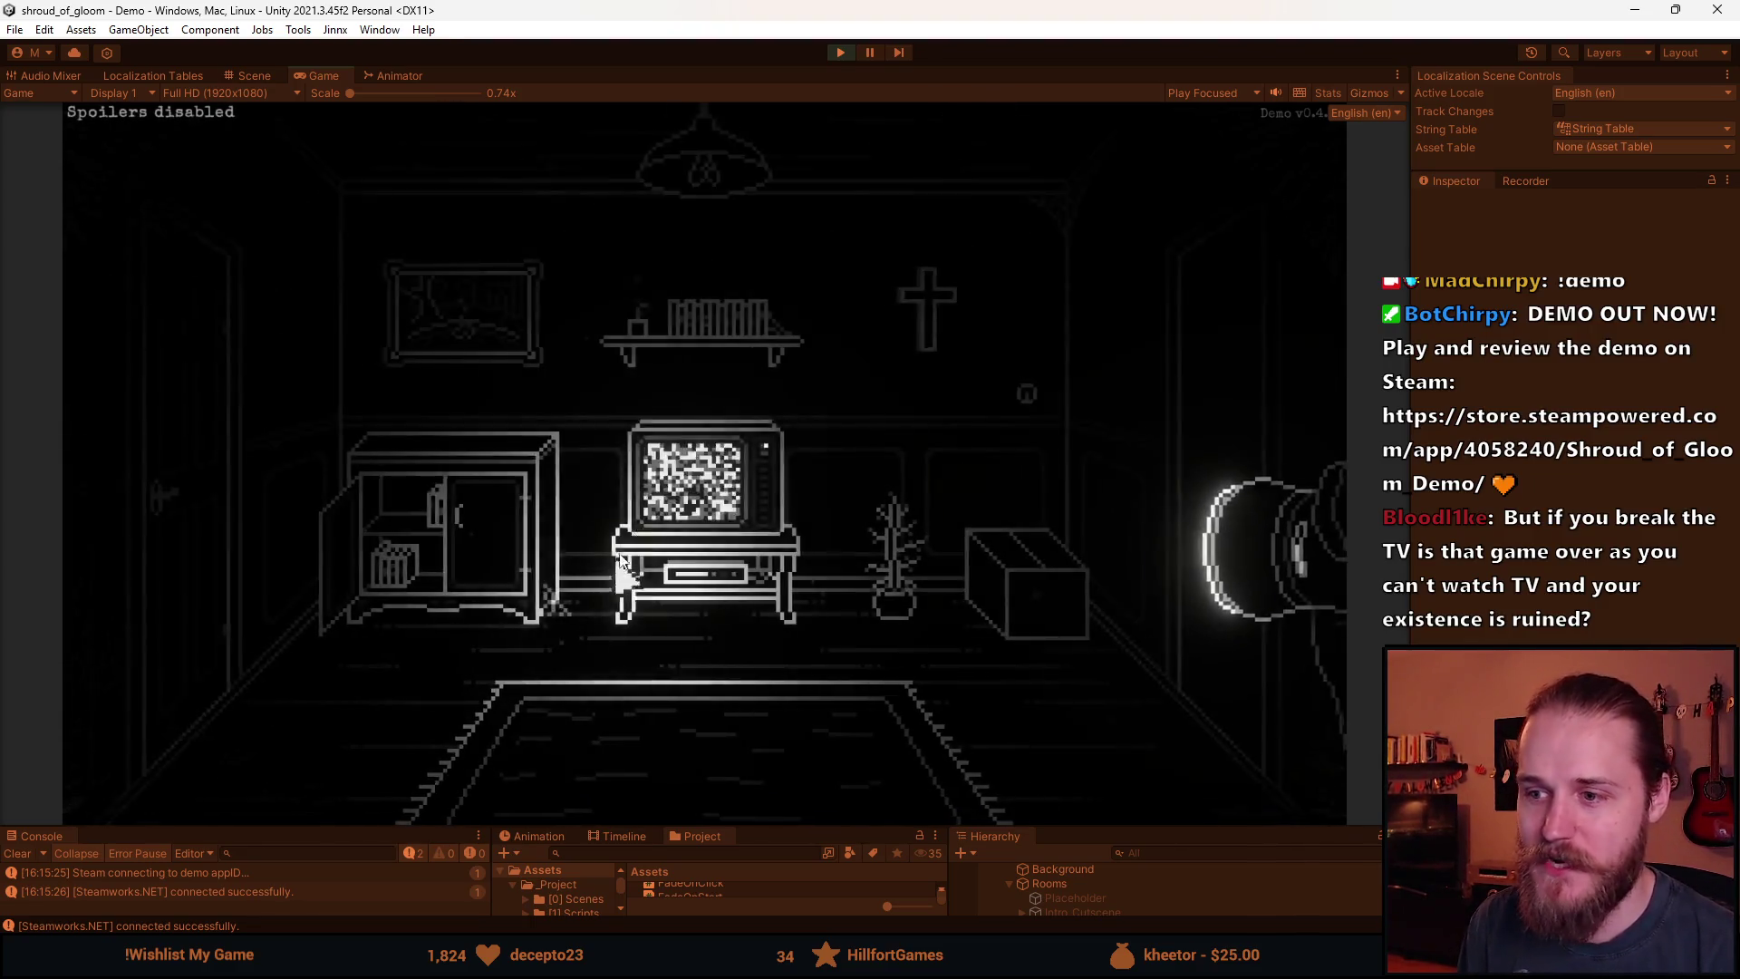
pyautogui.click(688, 460)
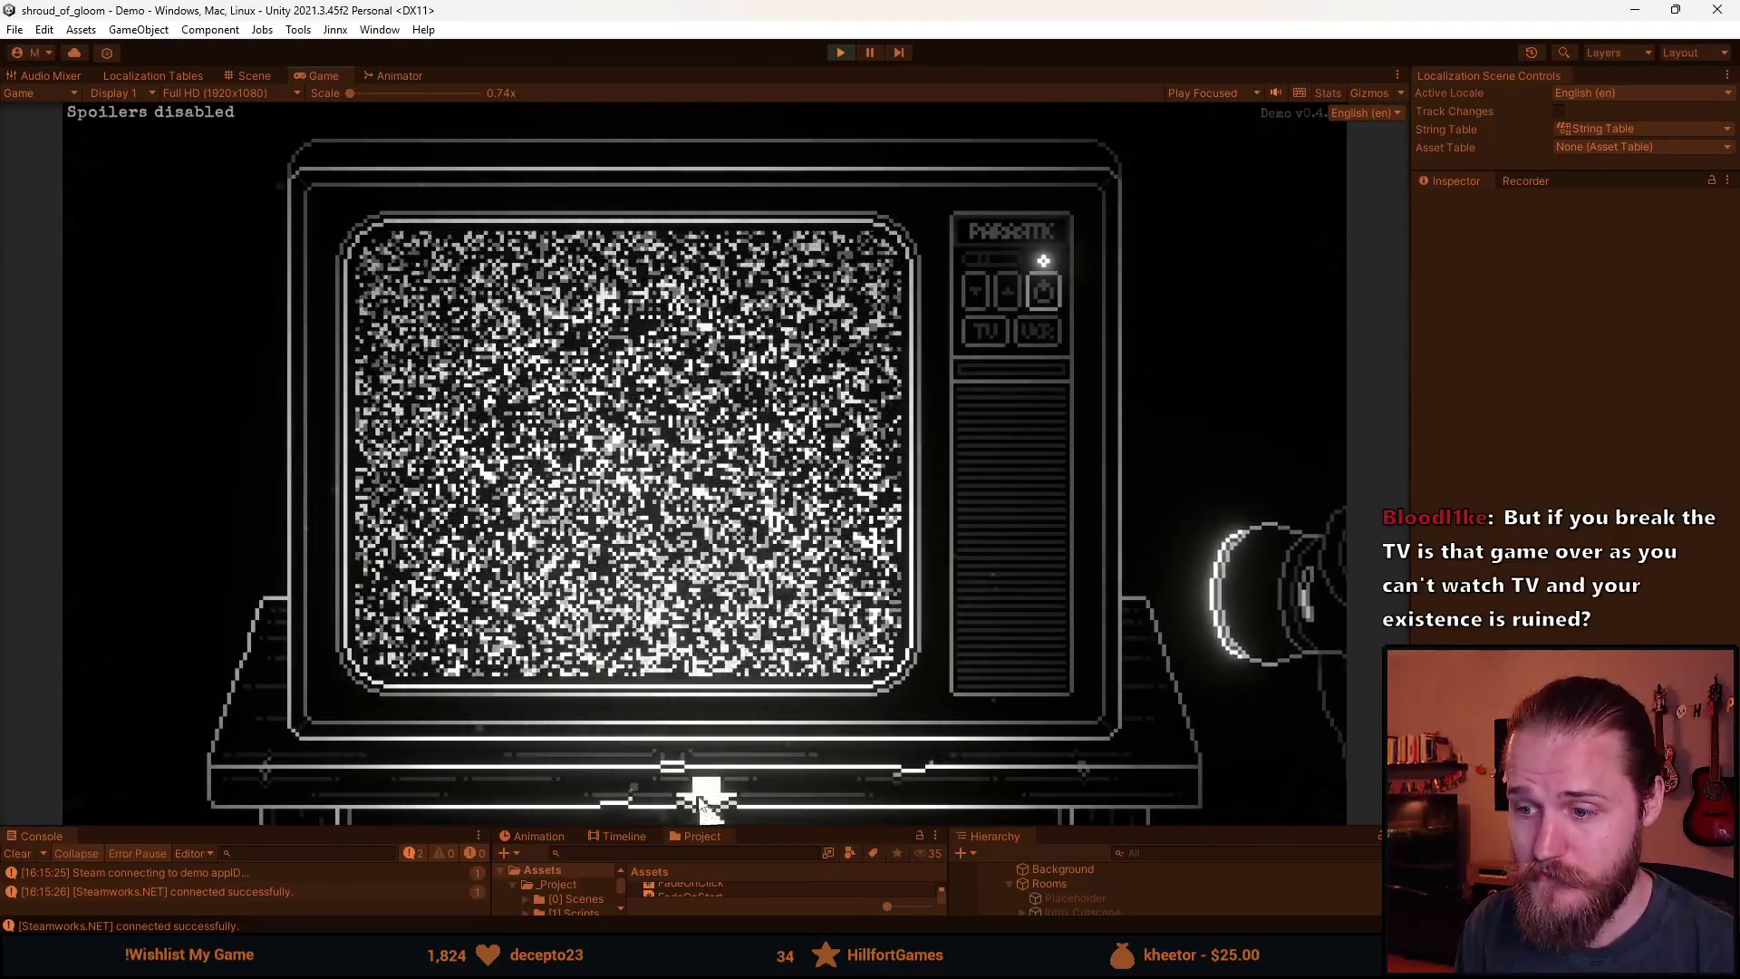
pyautogui.click(698, 799)
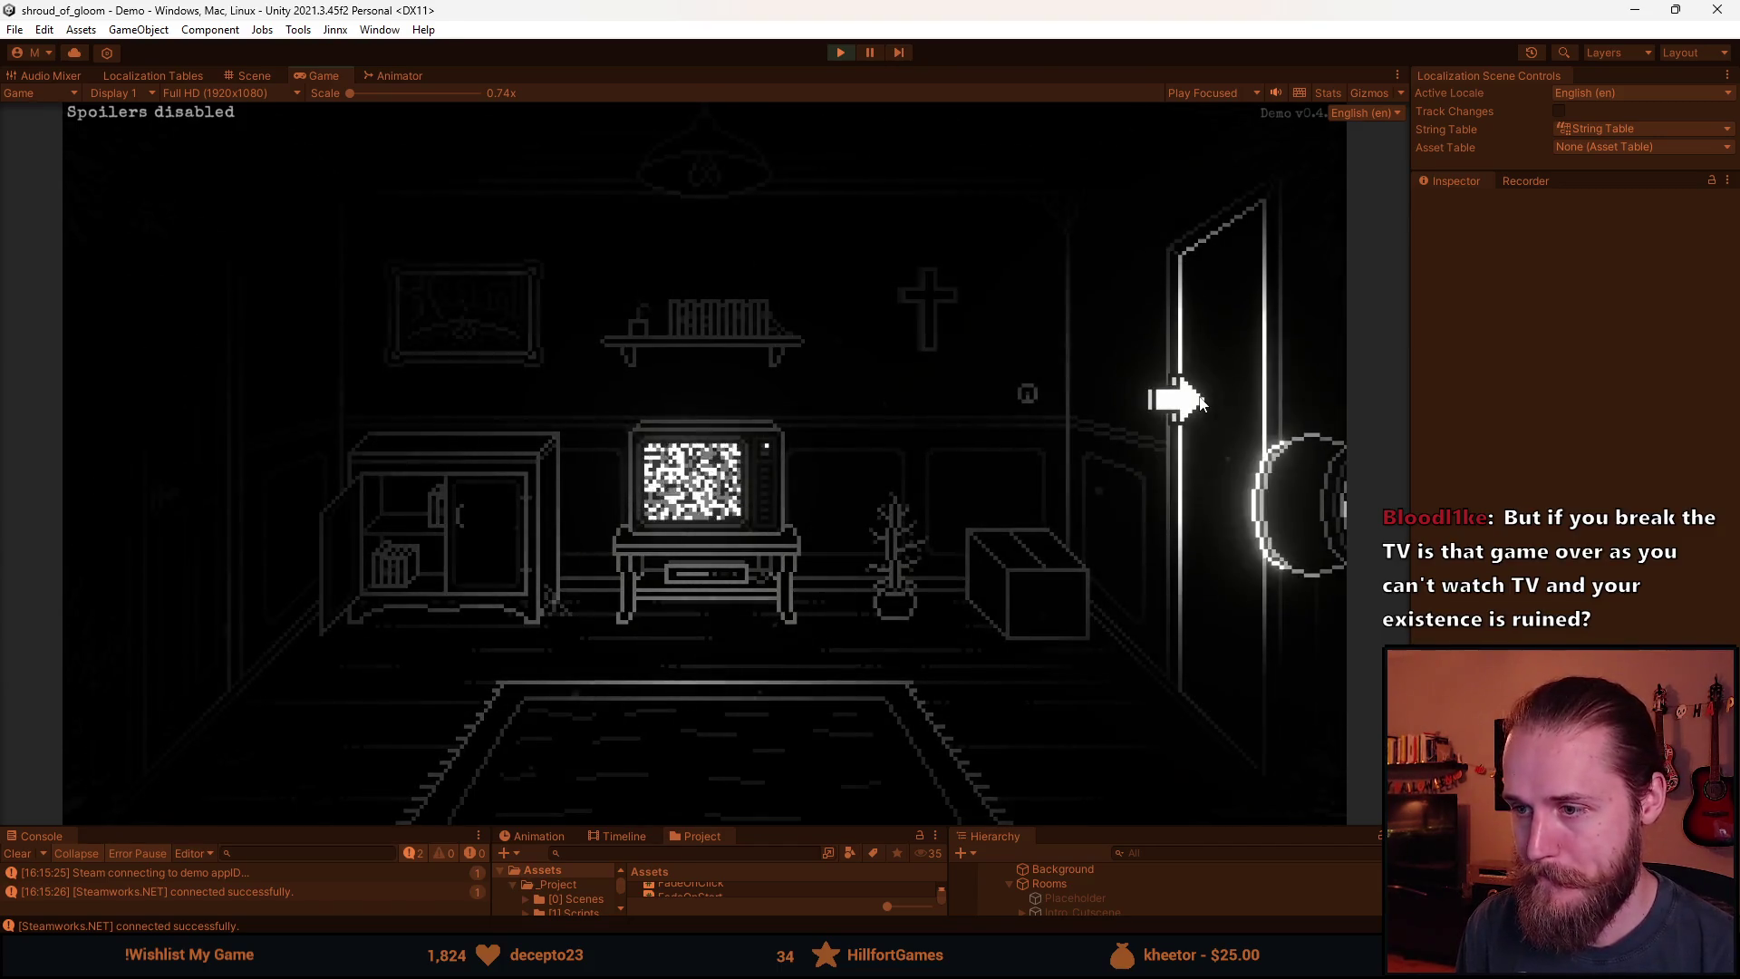
pyautogui.click(1187, 399)
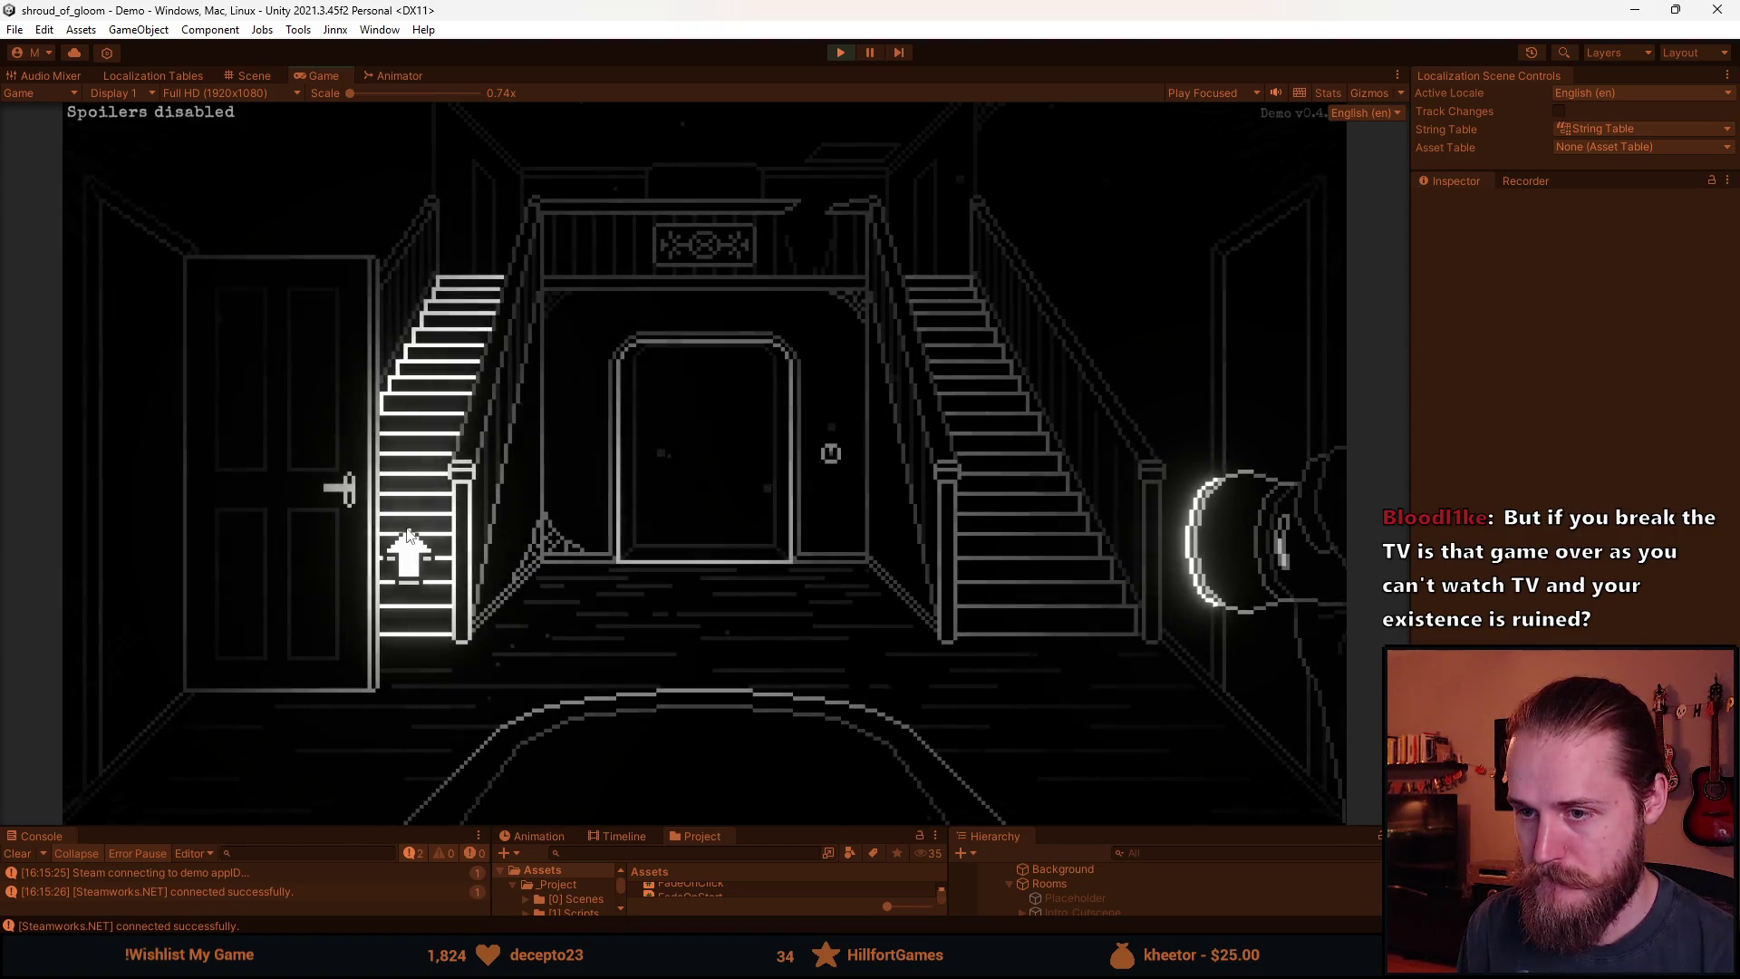
# Check the Main Floor map, then walk from the hallway through the fireplace room and back.
pyautogui.press('m')
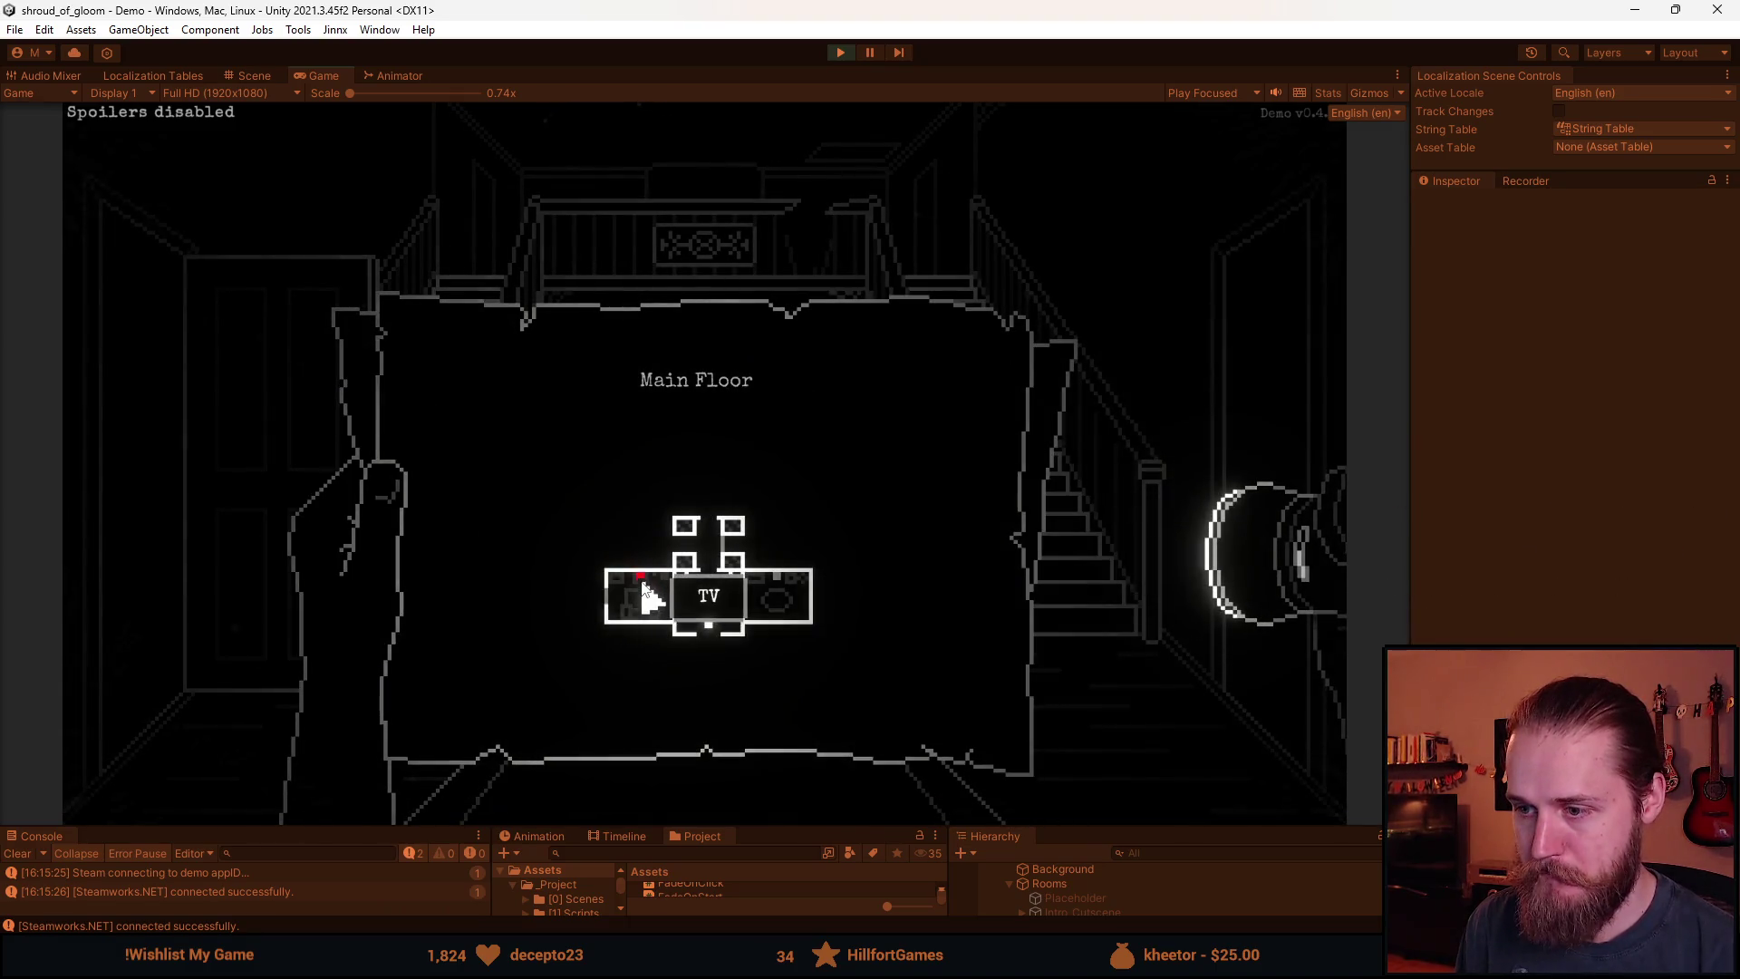
pyautogui.press('m')
pyautogui.click(342, 555)
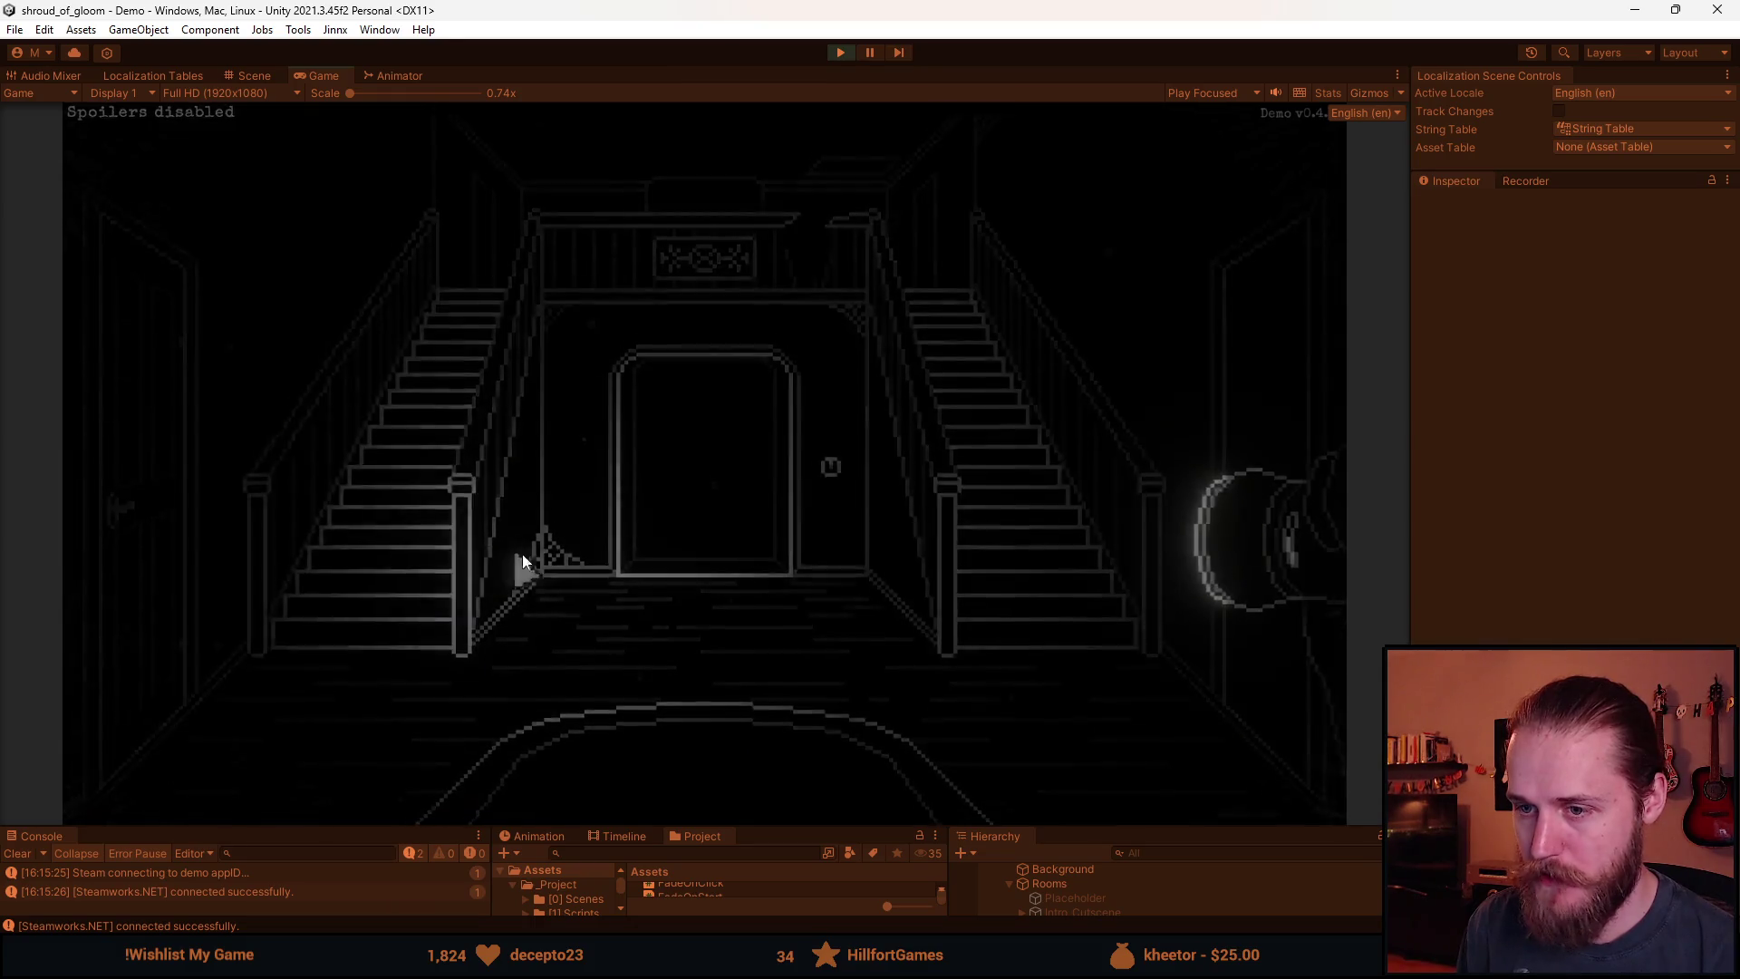
pyautogui.click(233, 516)
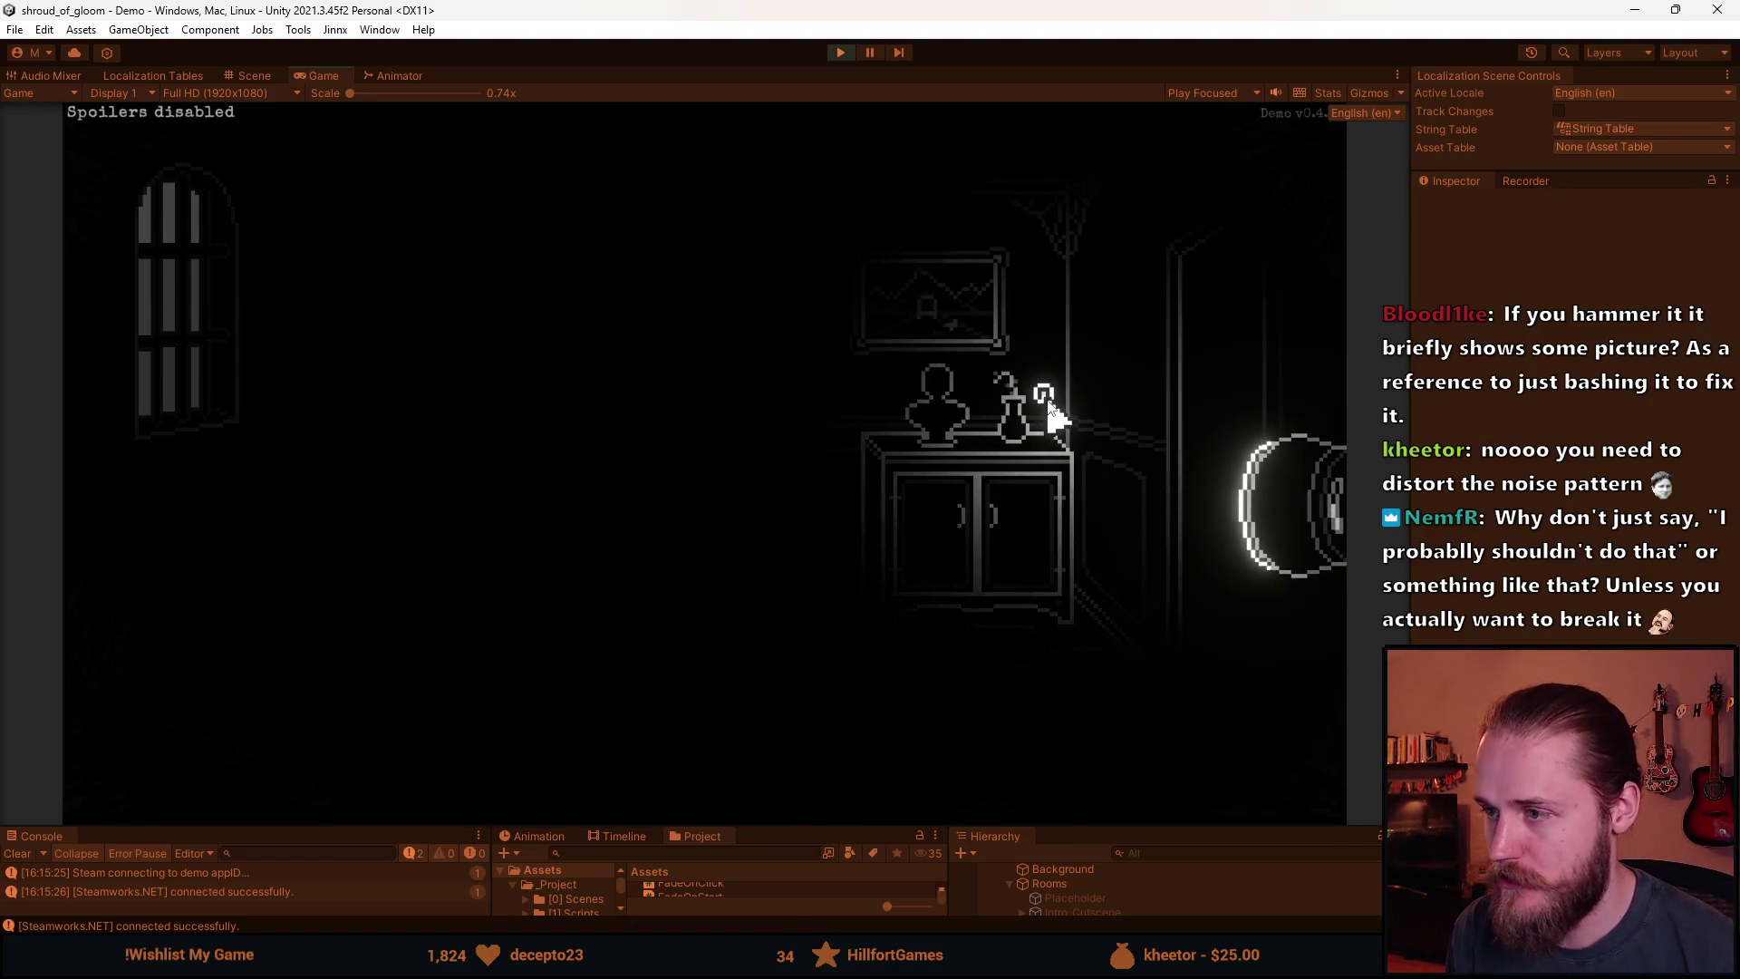
pyautogui.click(1232, 394)
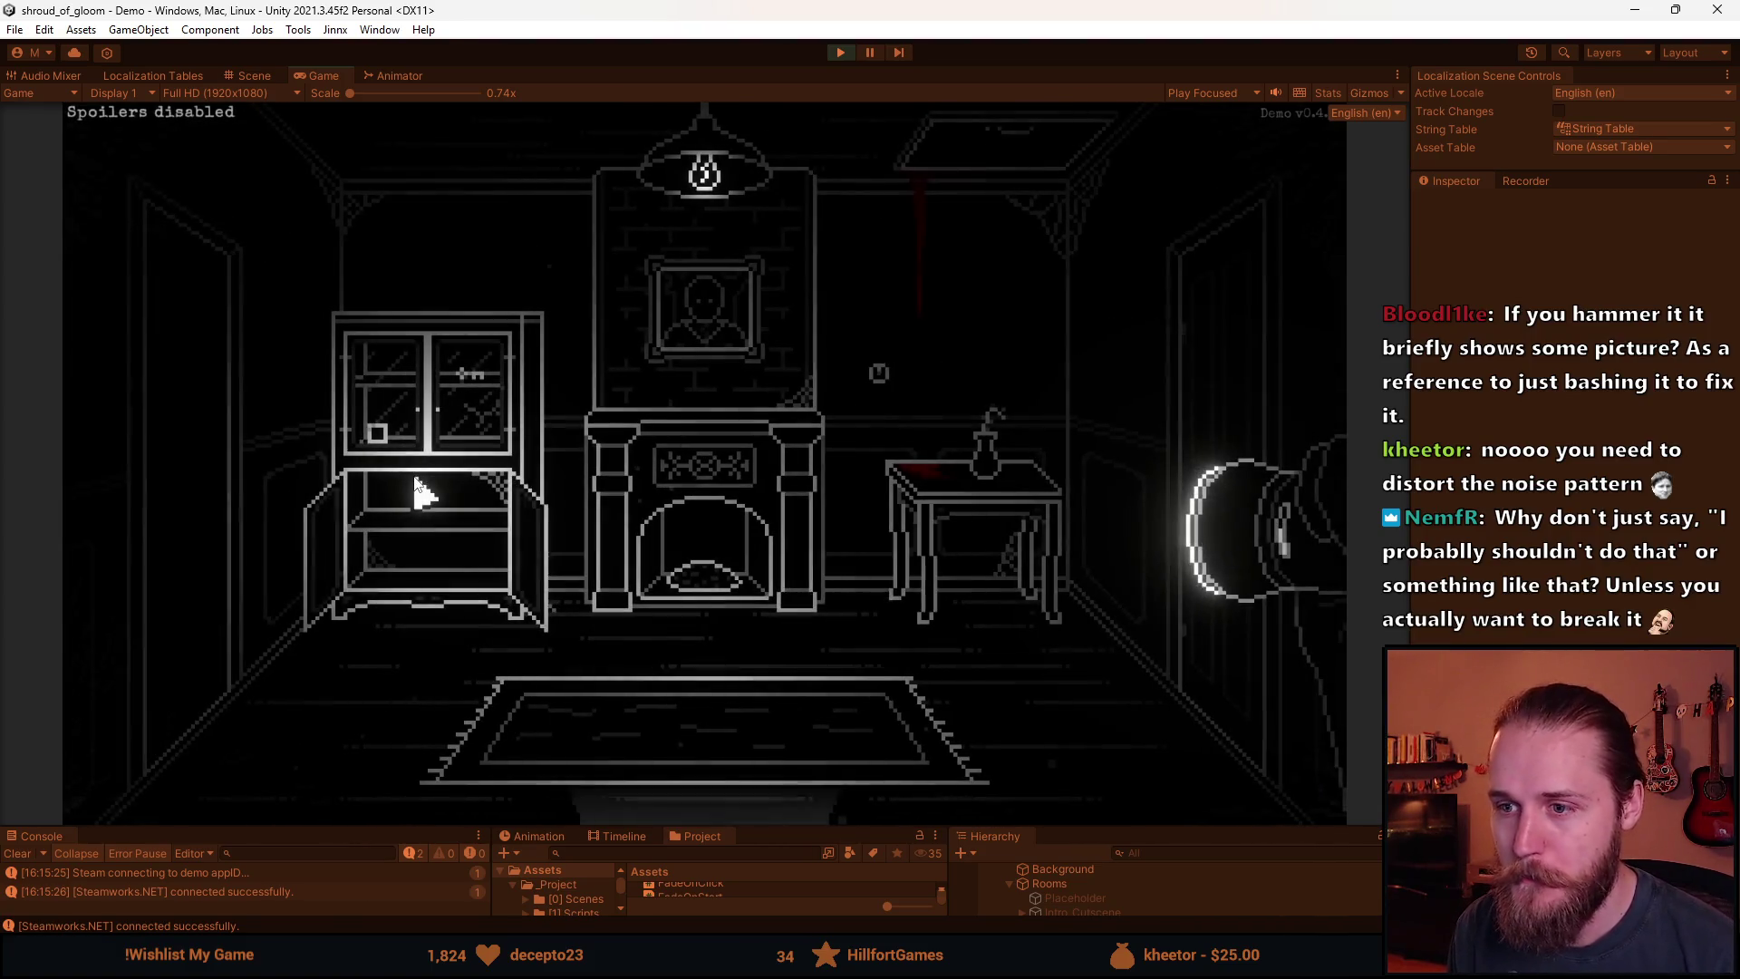
pyautogui.click(773, 770)
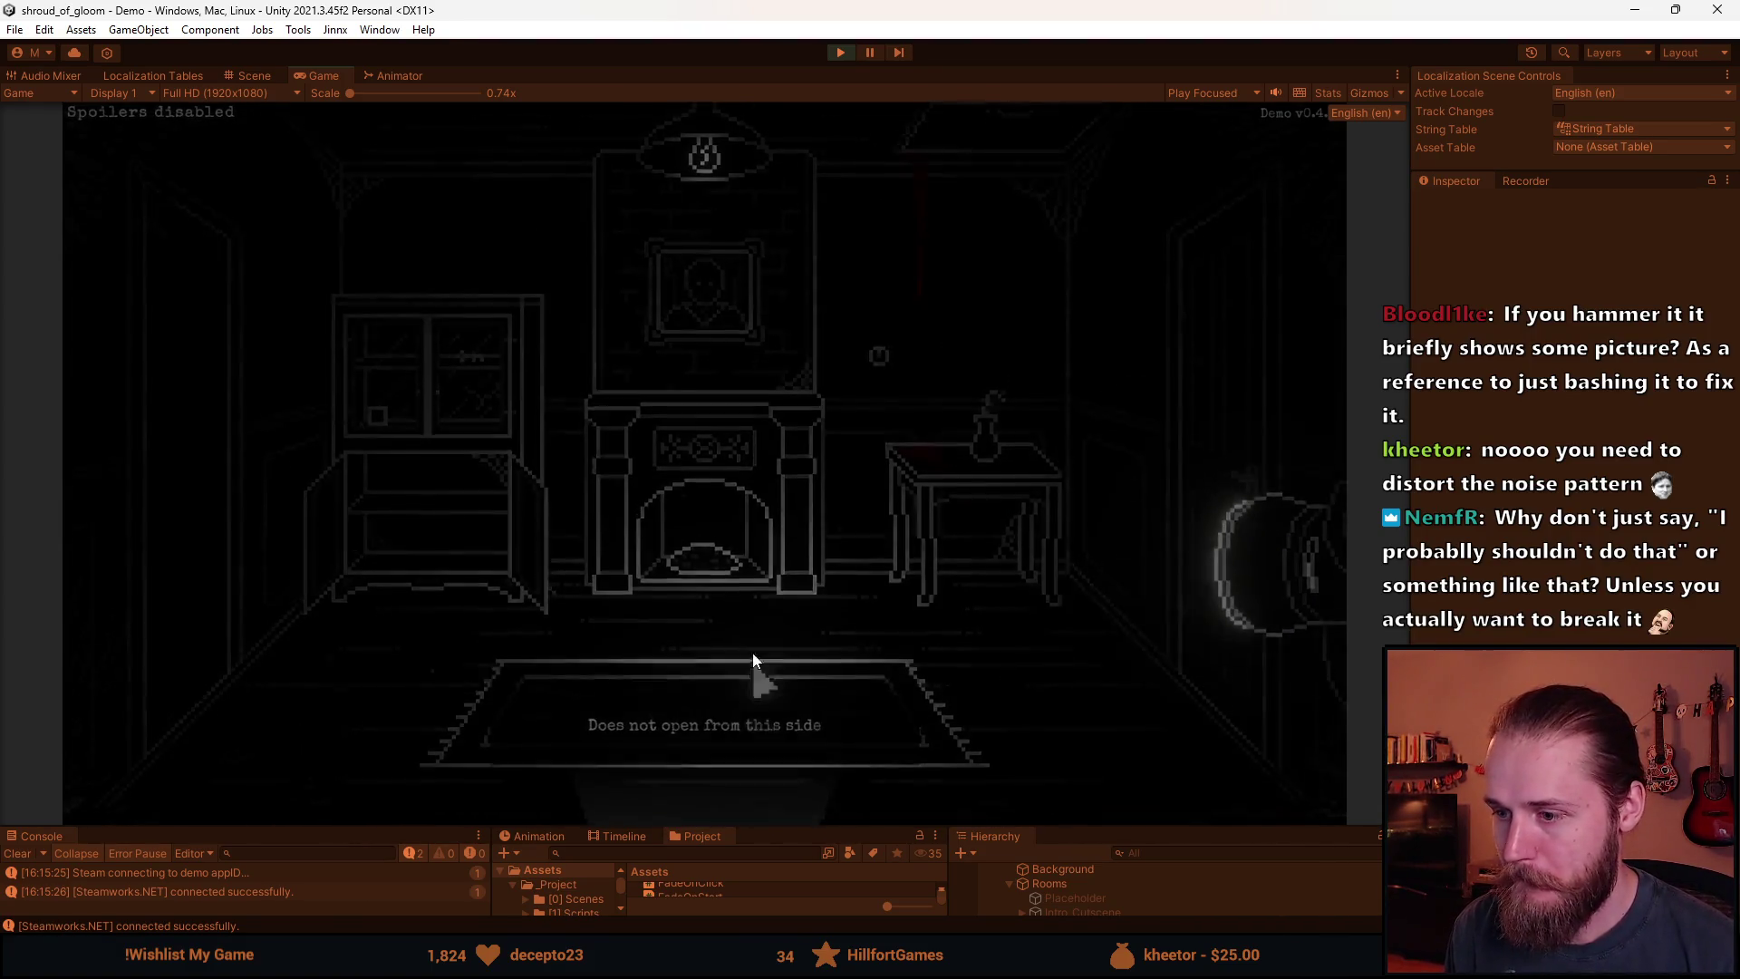
# Visit the grandfather clock room, return to the hallway, then pause and stop the play test.
pyautogui.click(1054, 507)
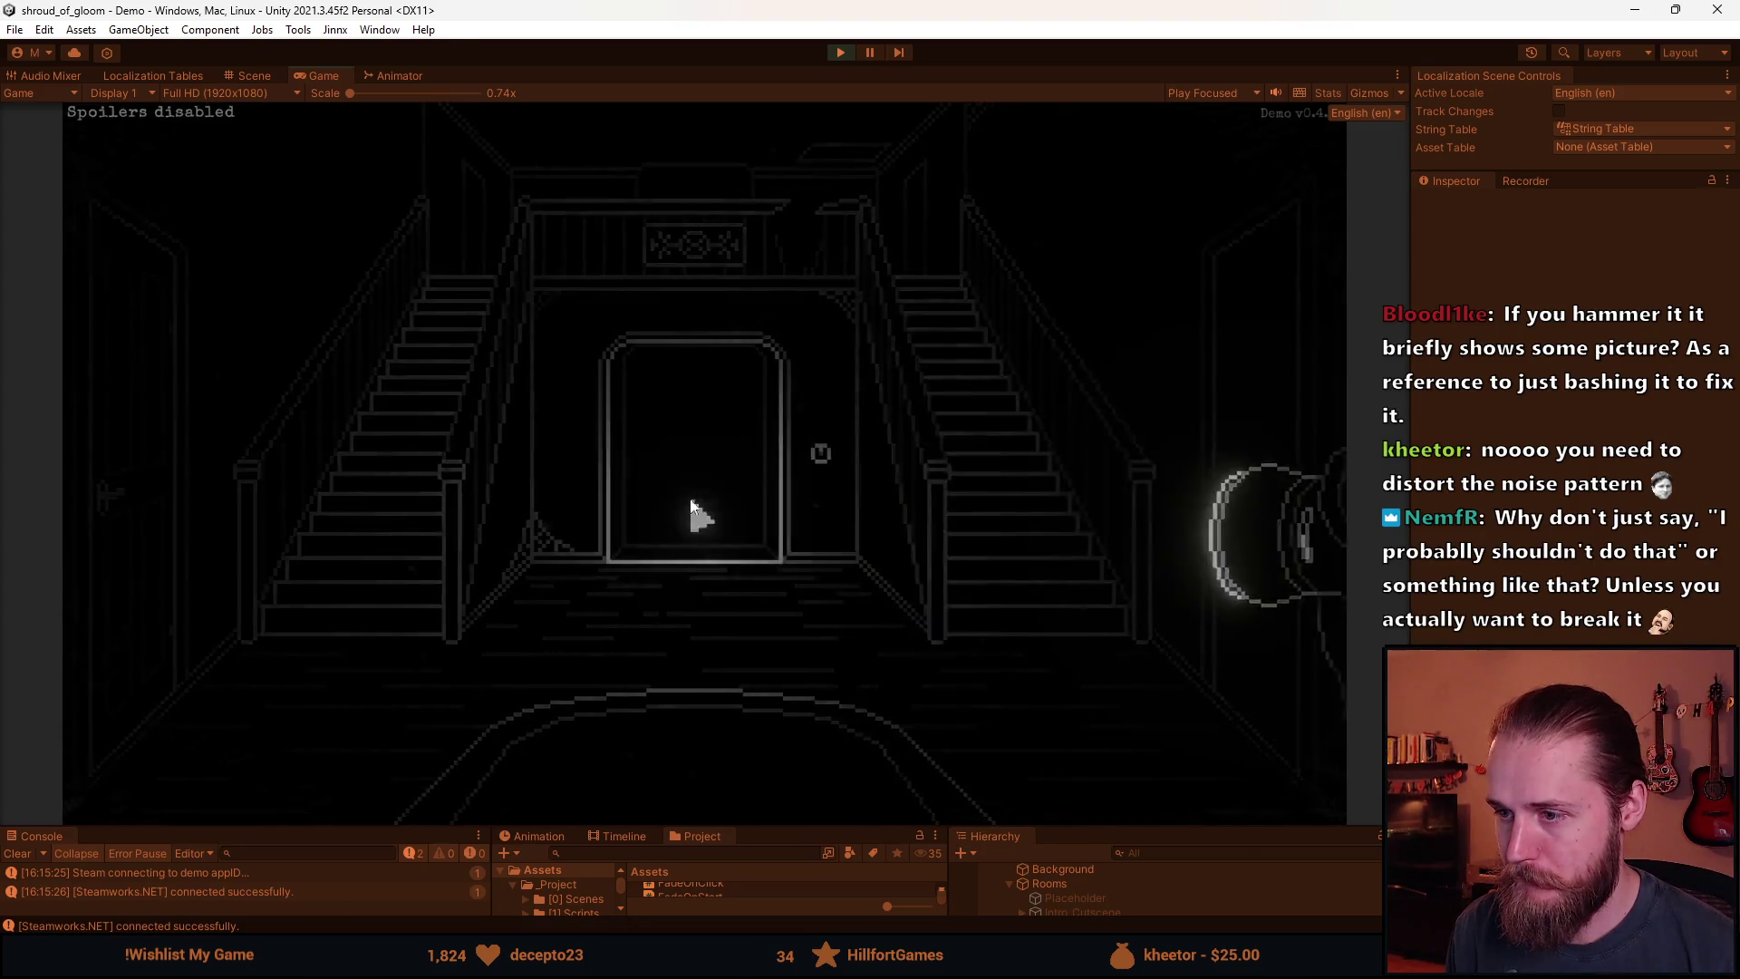
pyautogui.click(216, 584)
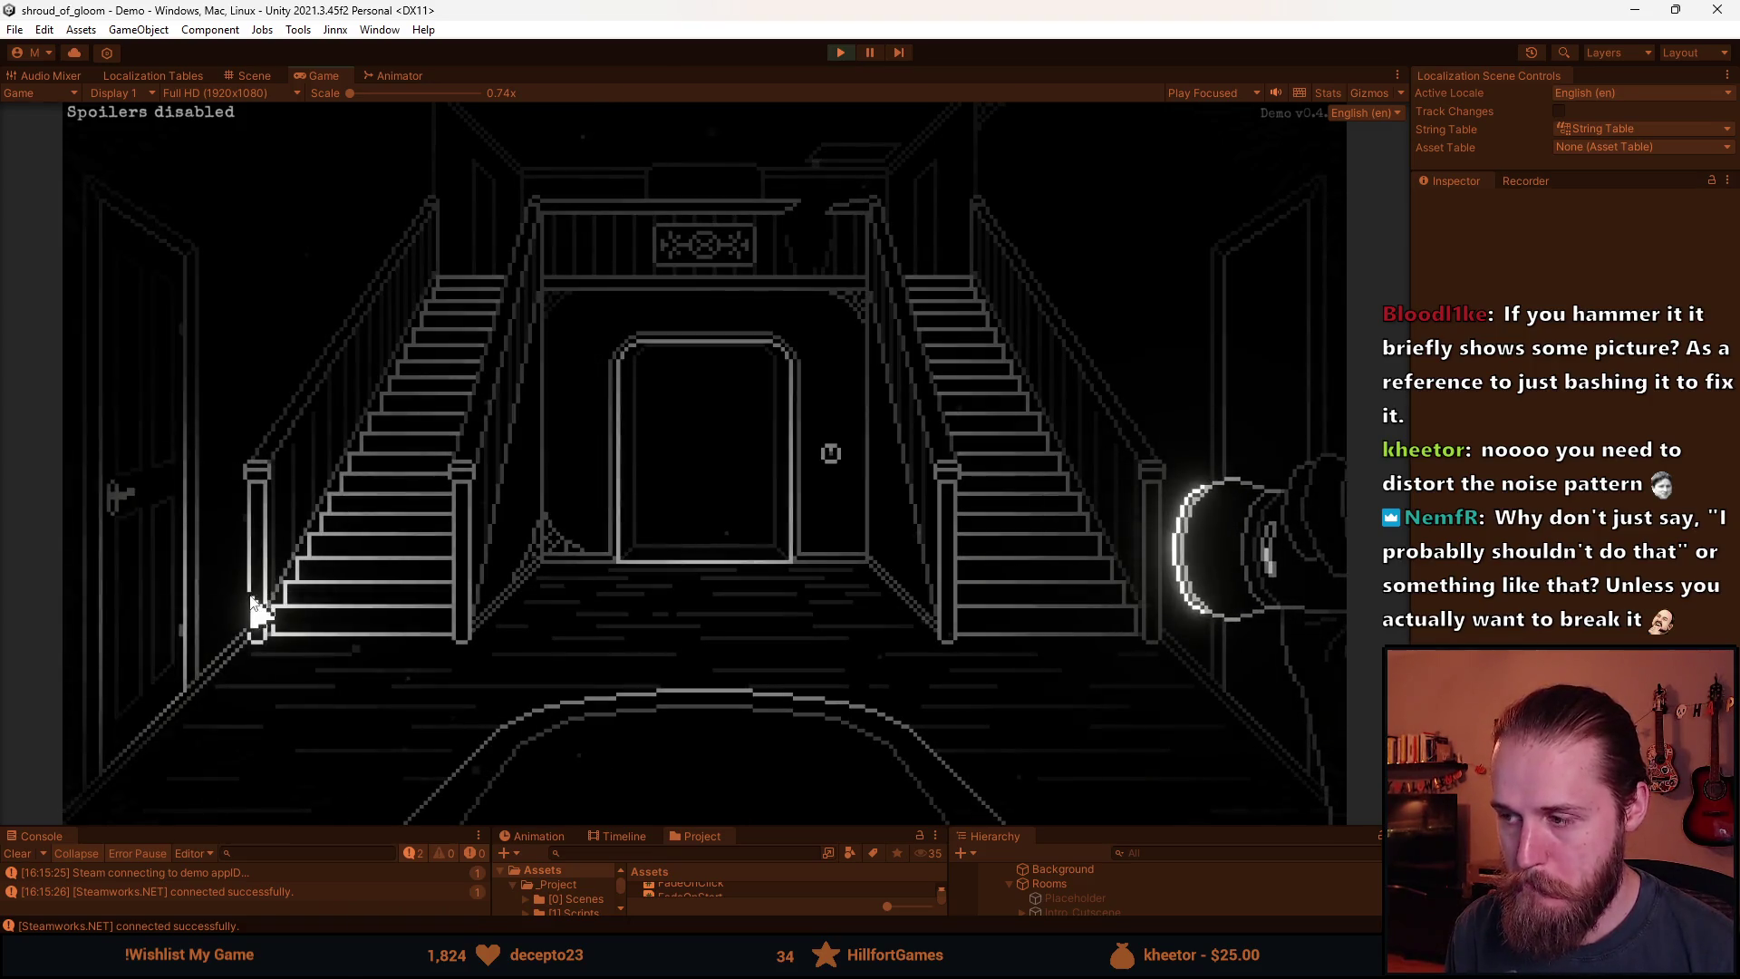
pyautogui.click(869, 52)
pyautogui.hotkey('ctrl', 'p')
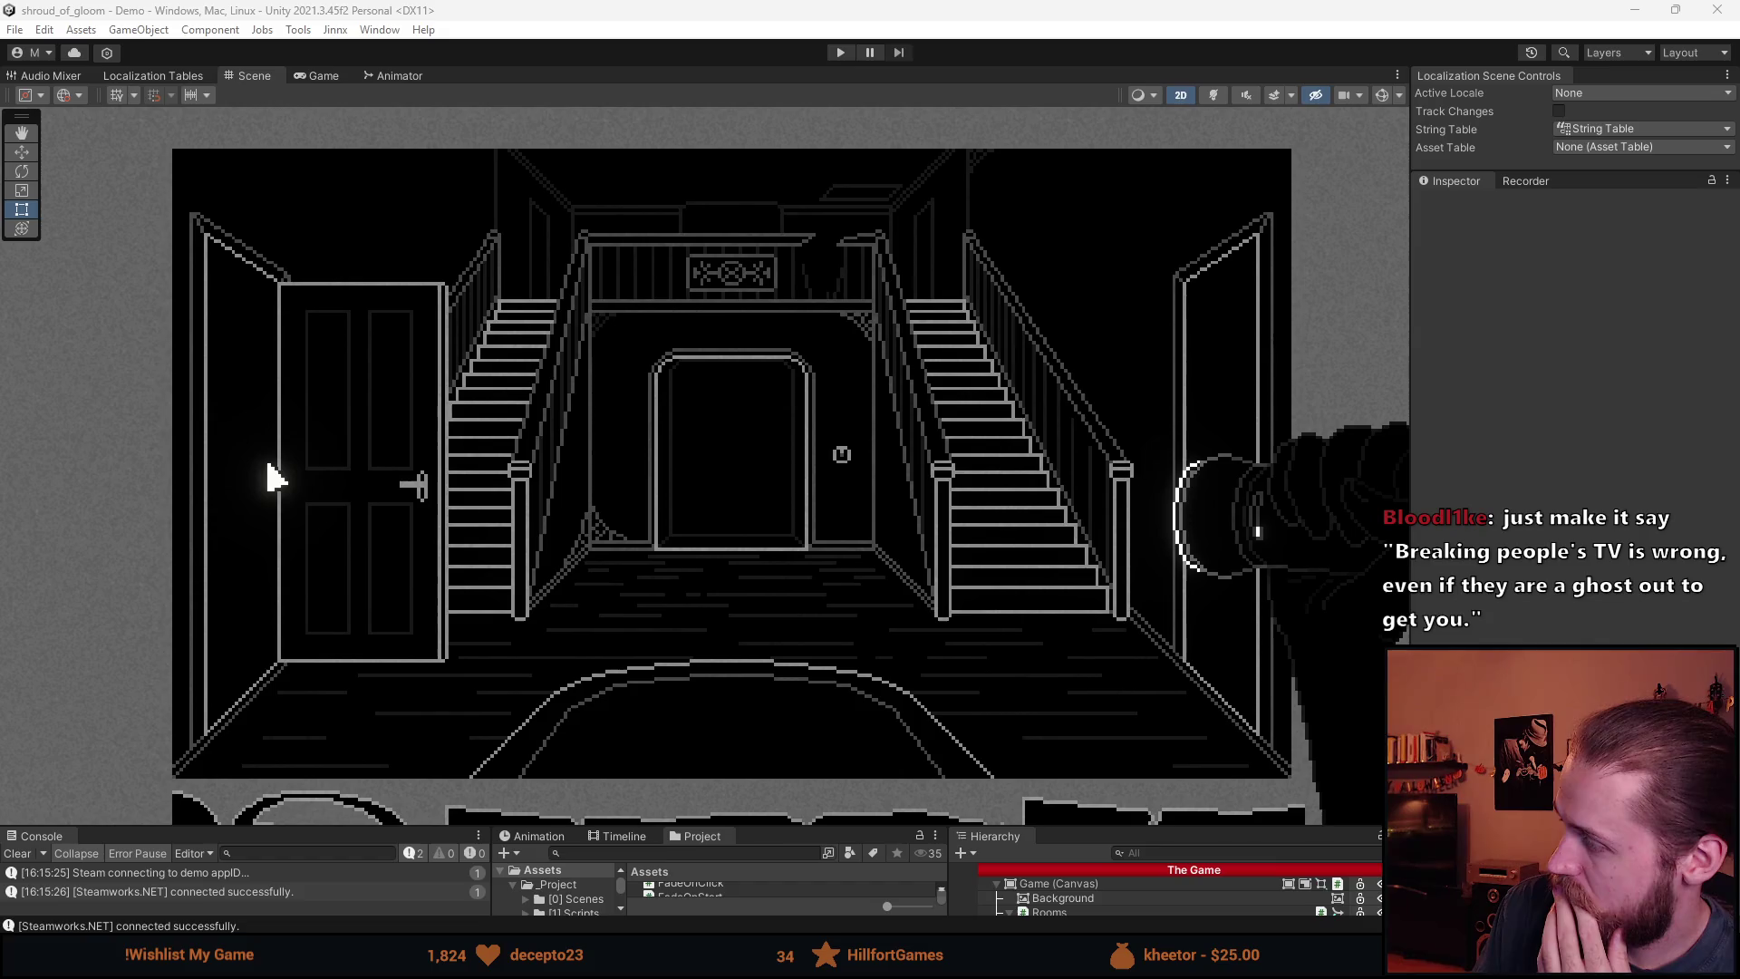
pyautogui.hotkey('alt', 'Tab')
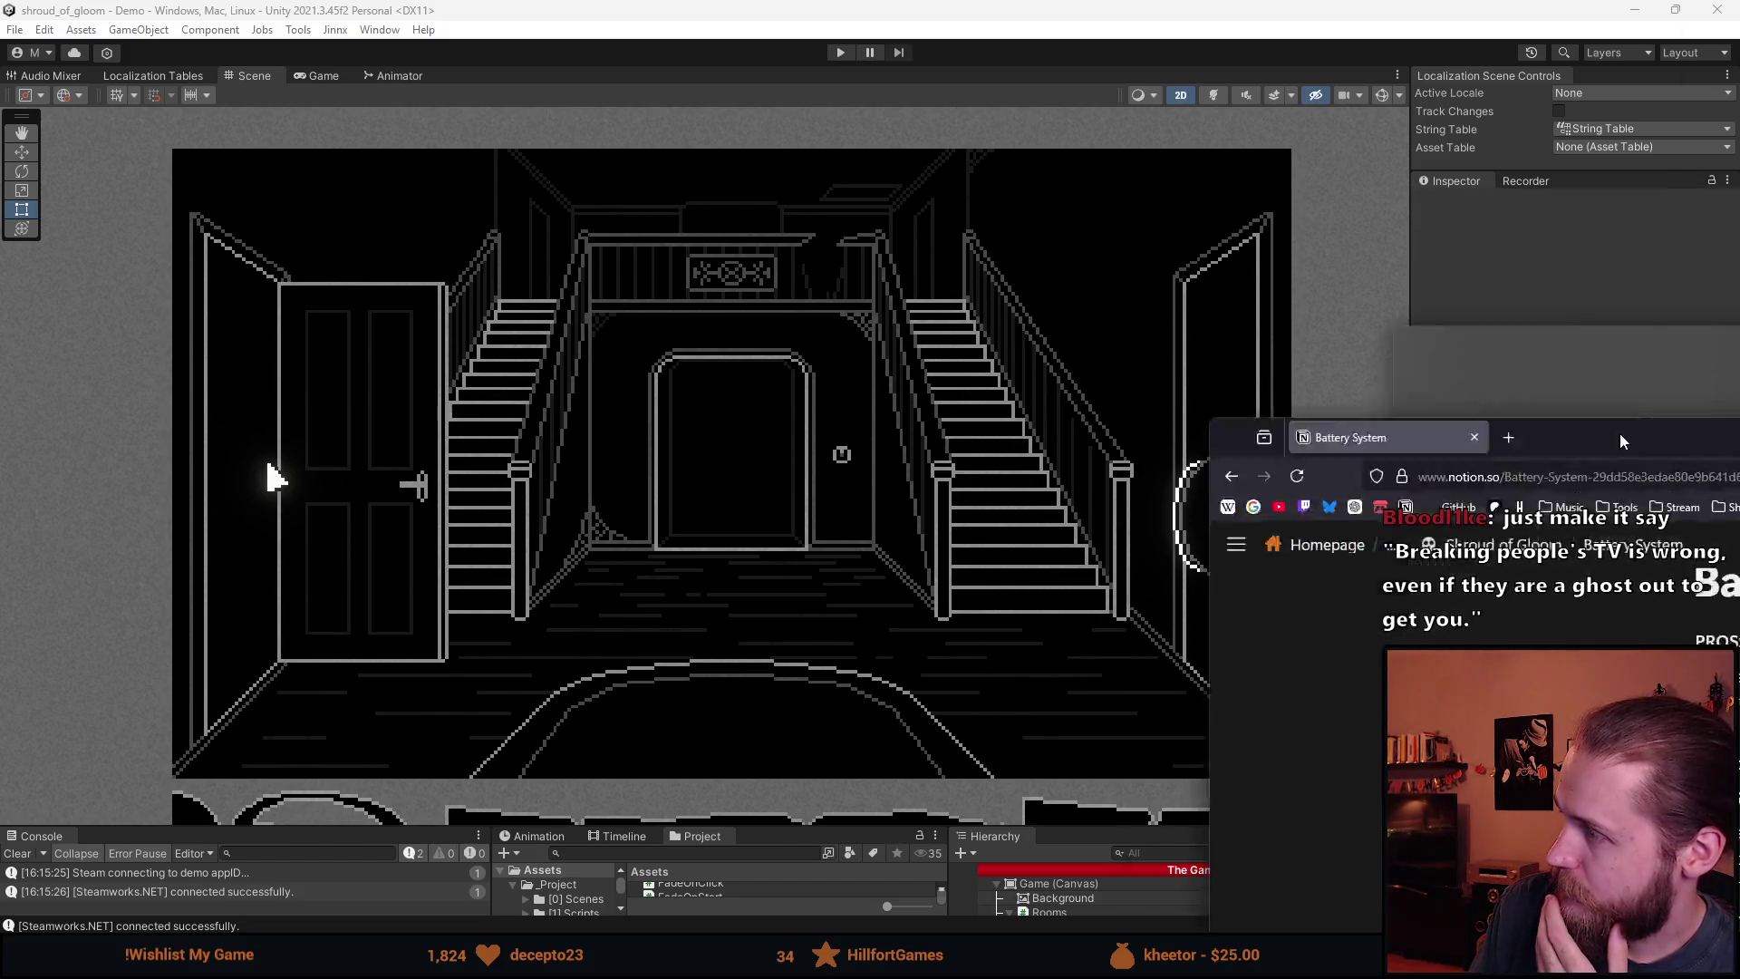
# Go back to the October To-Do List page and close the reopened ChatGPT collectibles chat.
pyautogui.scroll(2, 623, 761)
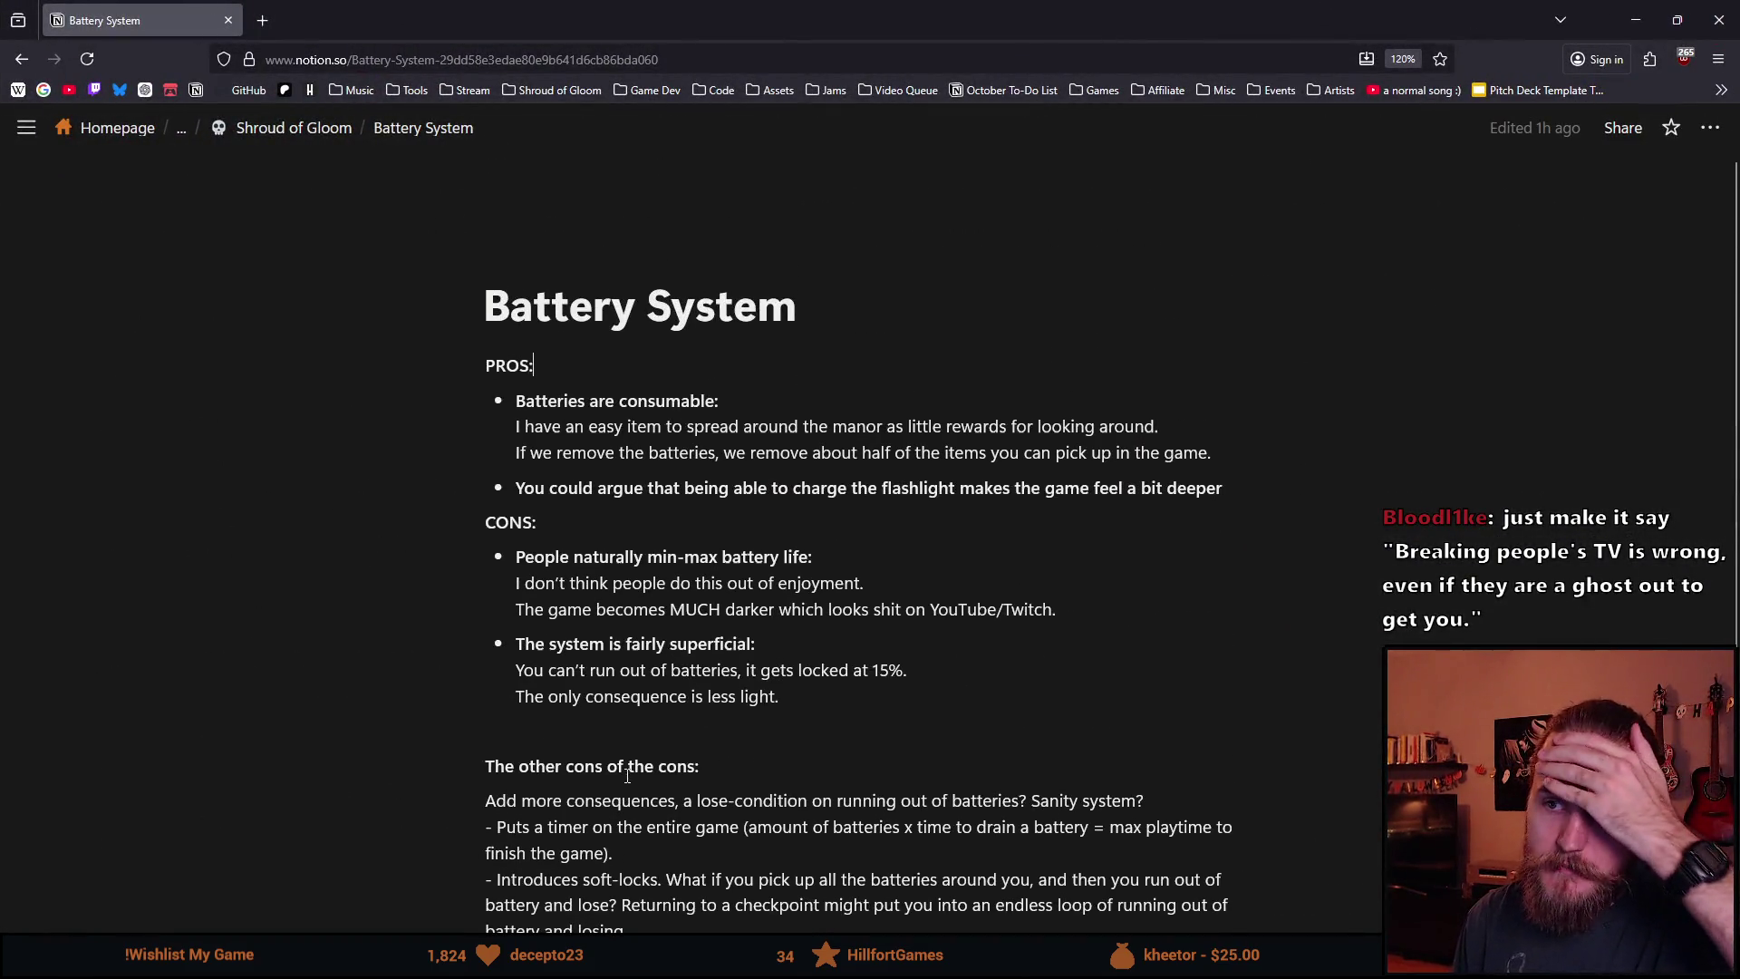
pyautogui.scroll(-2, 623, 762)
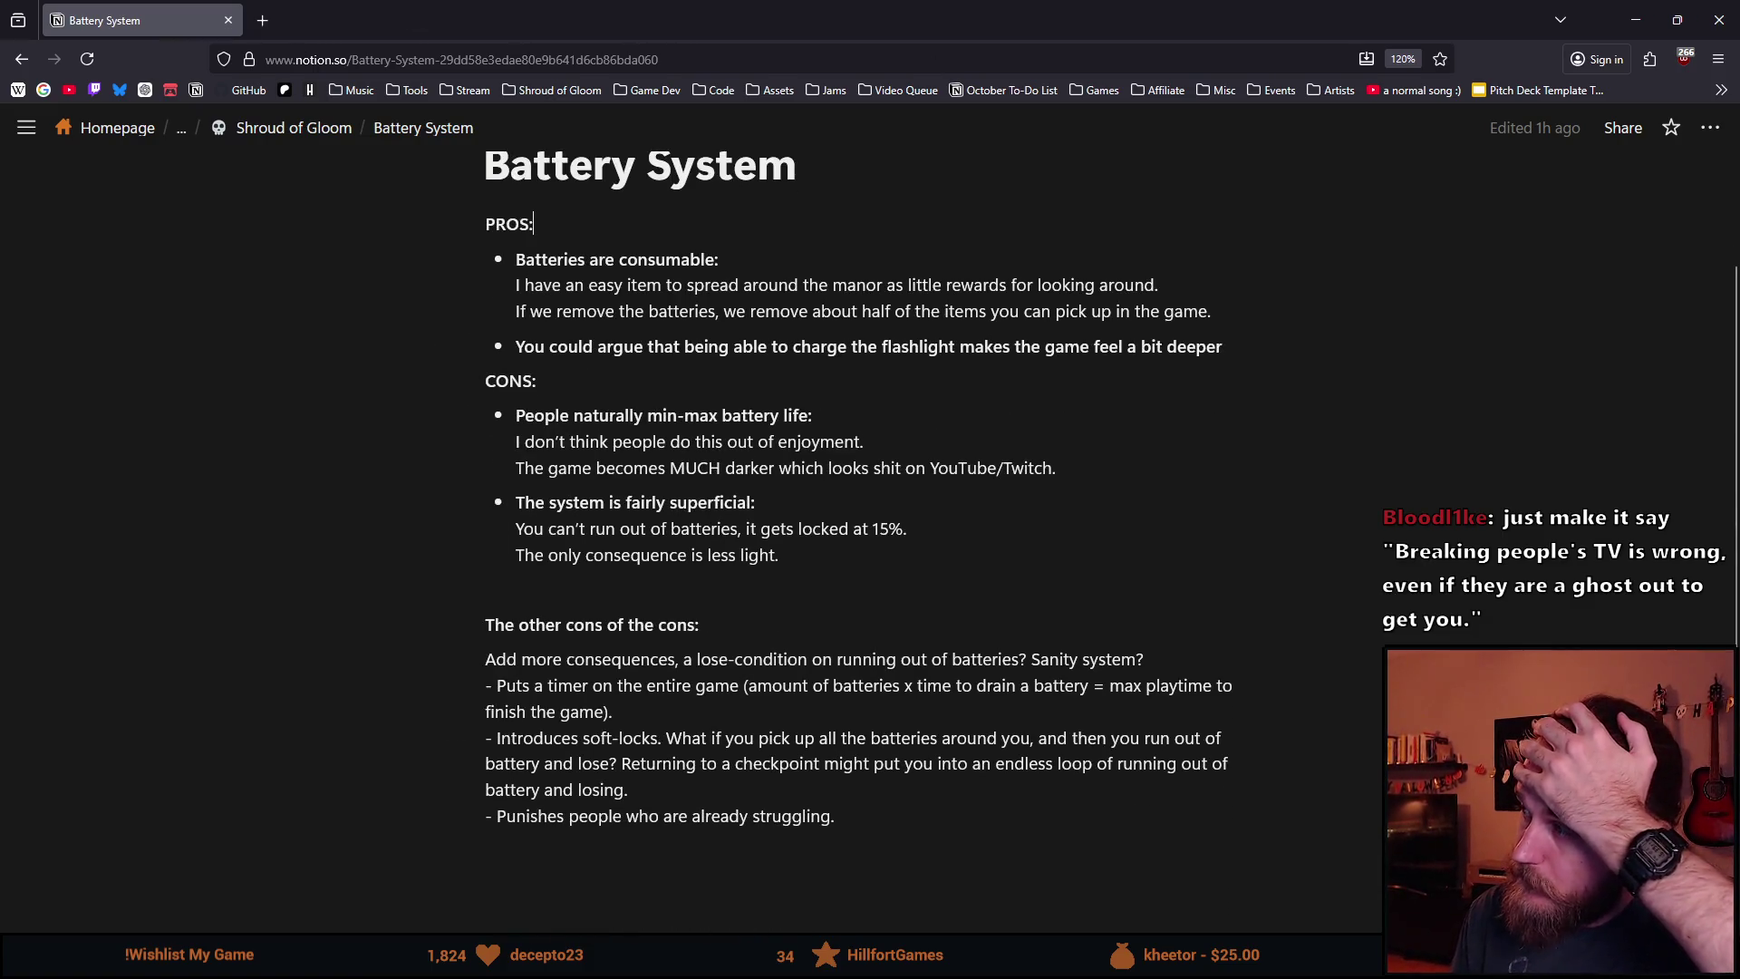
pyautogui.hotkey('alt', 'Tab')
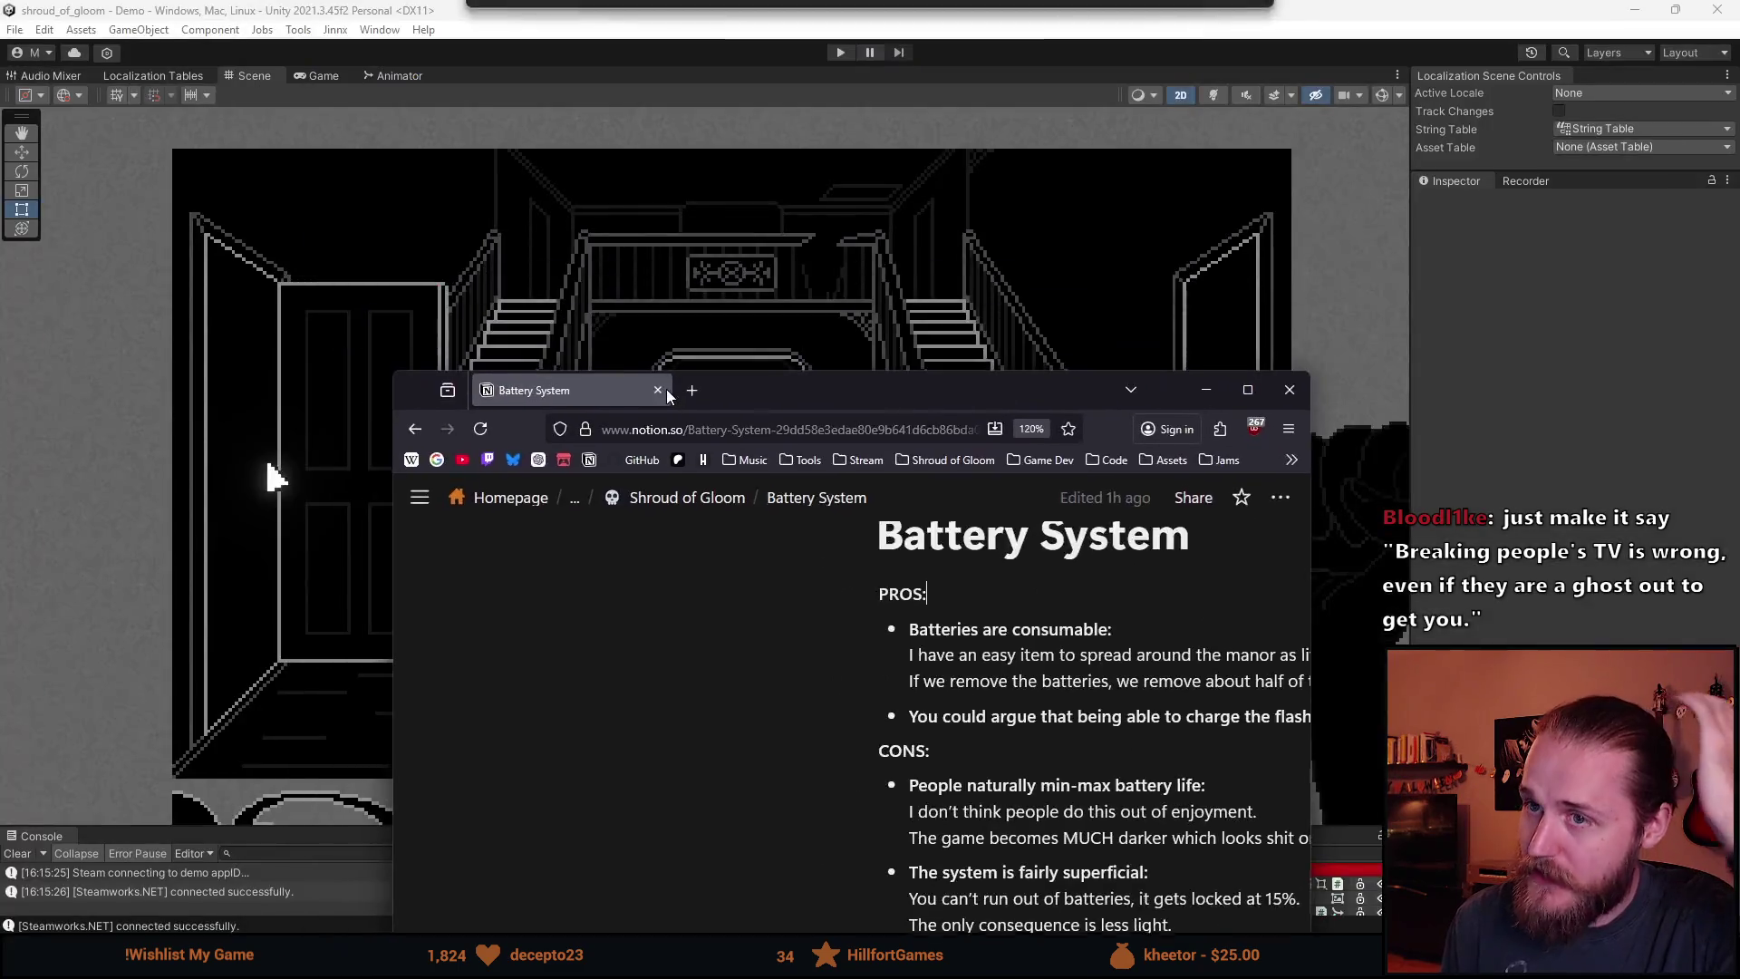
pyautogui.hotkey('alt', 'Tab')
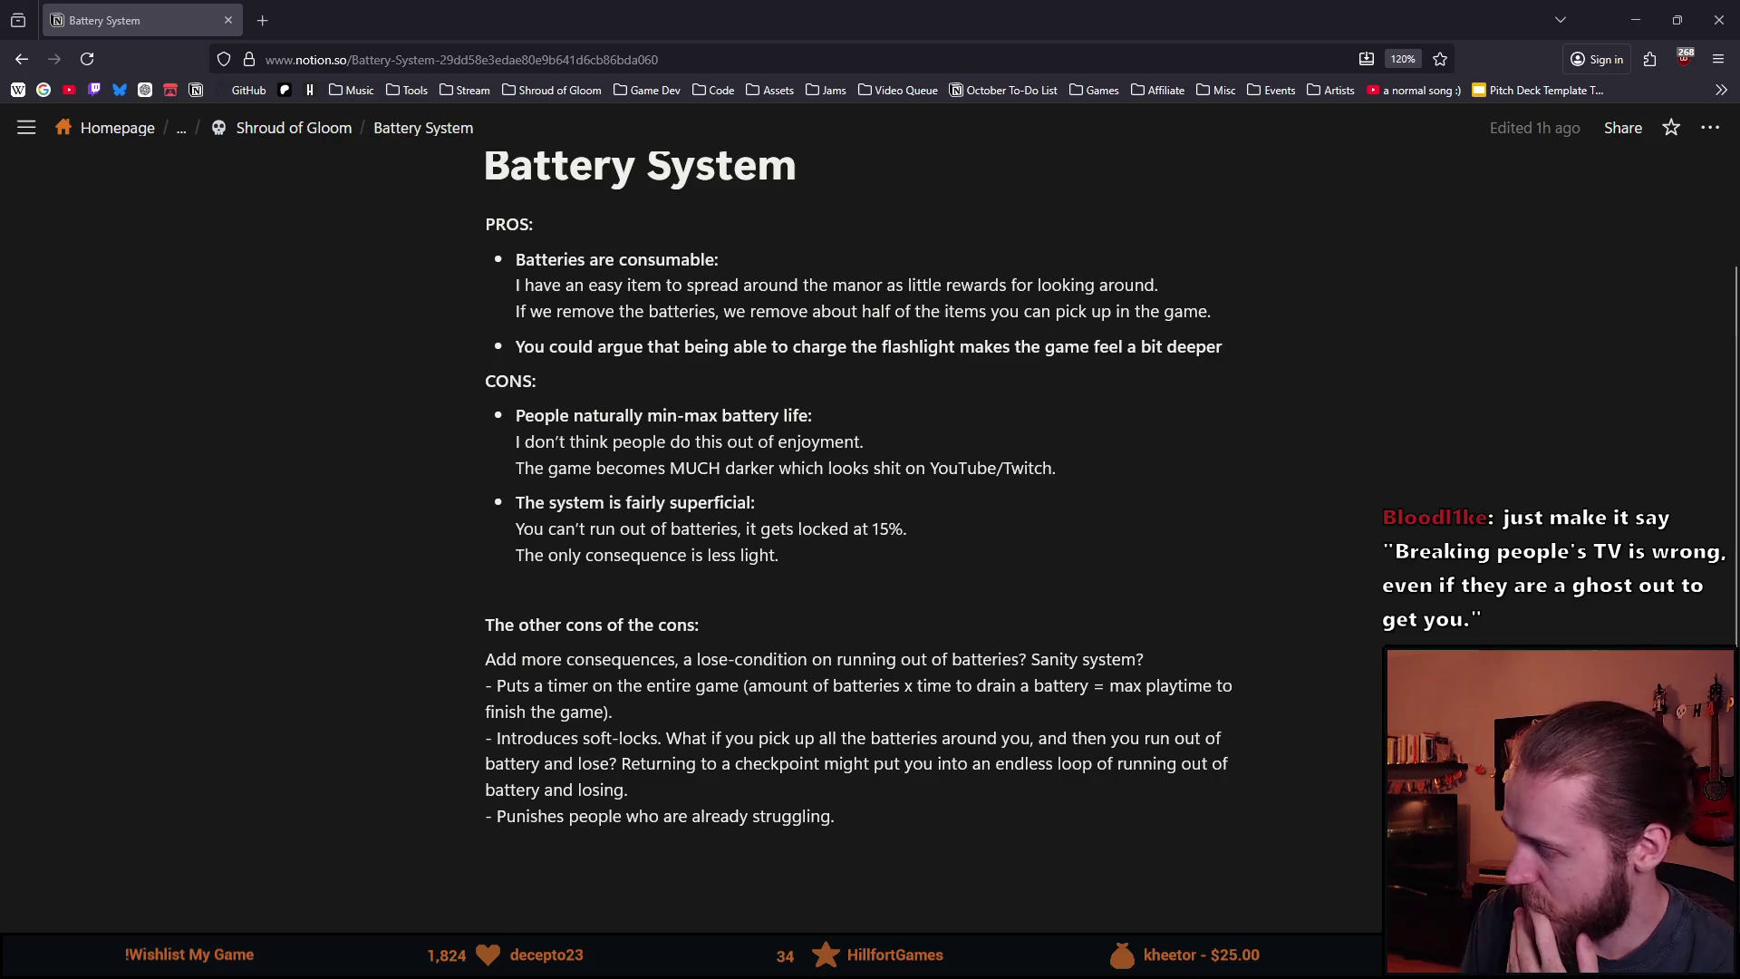
pyautogui.hotkey('alt', 'Left')
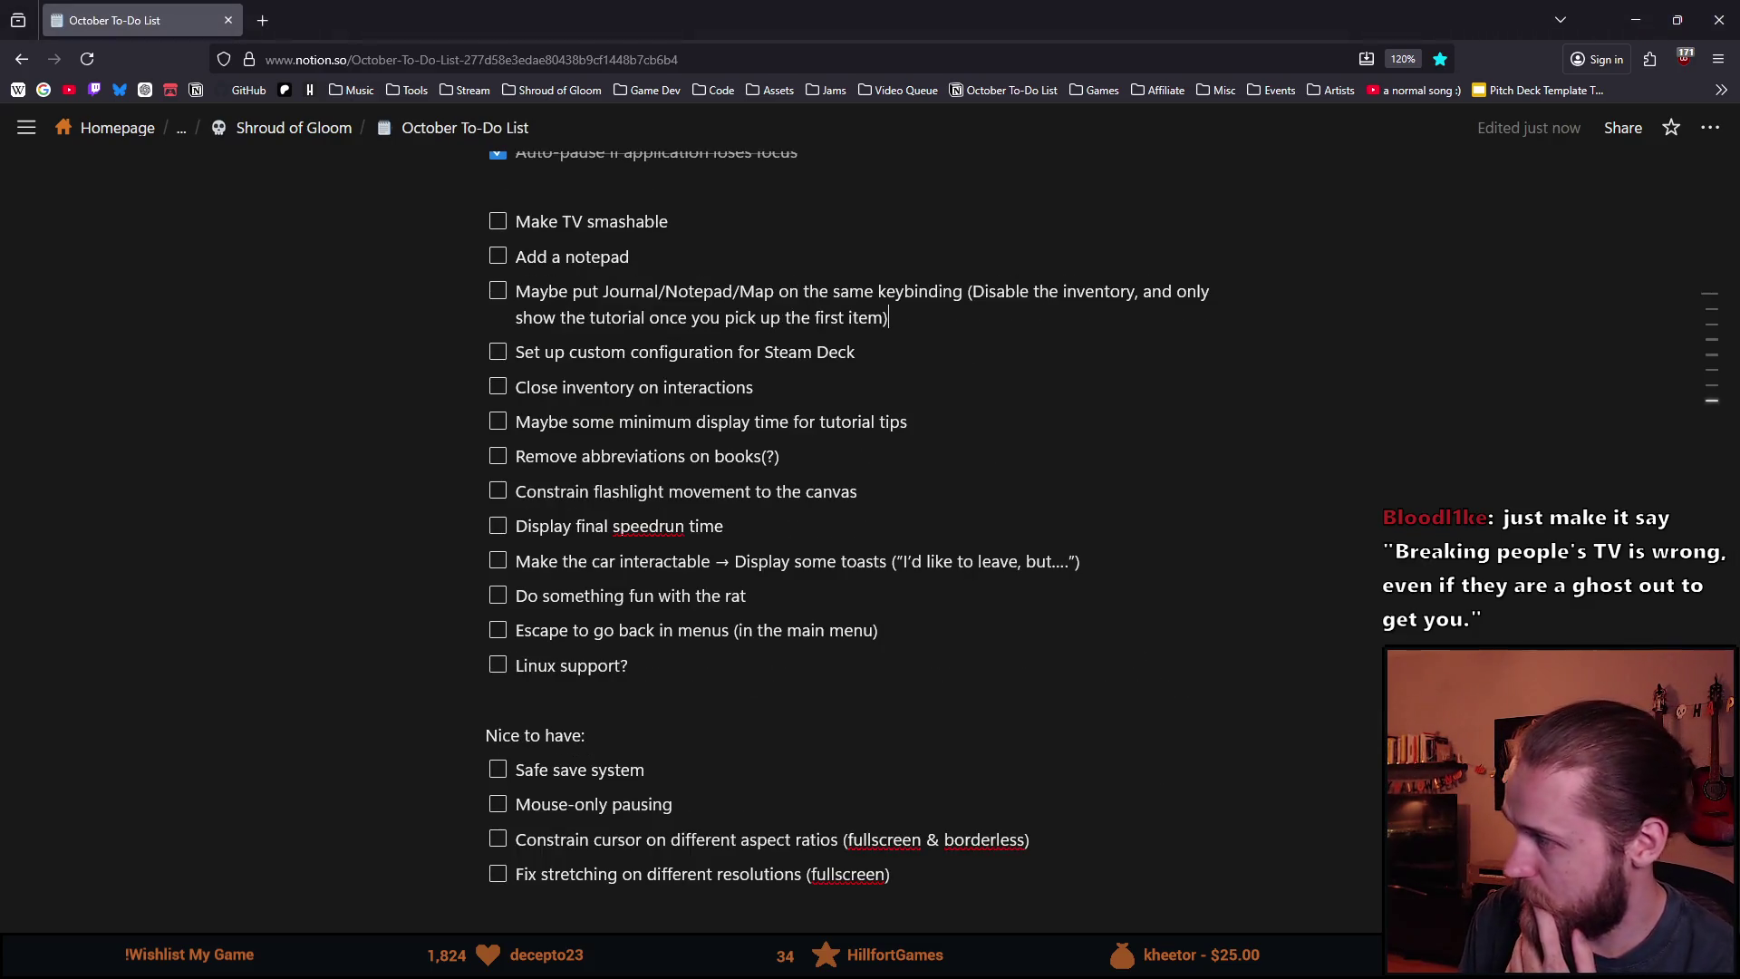
pyautogui.hotkey('ctrl', 'shift', 't')
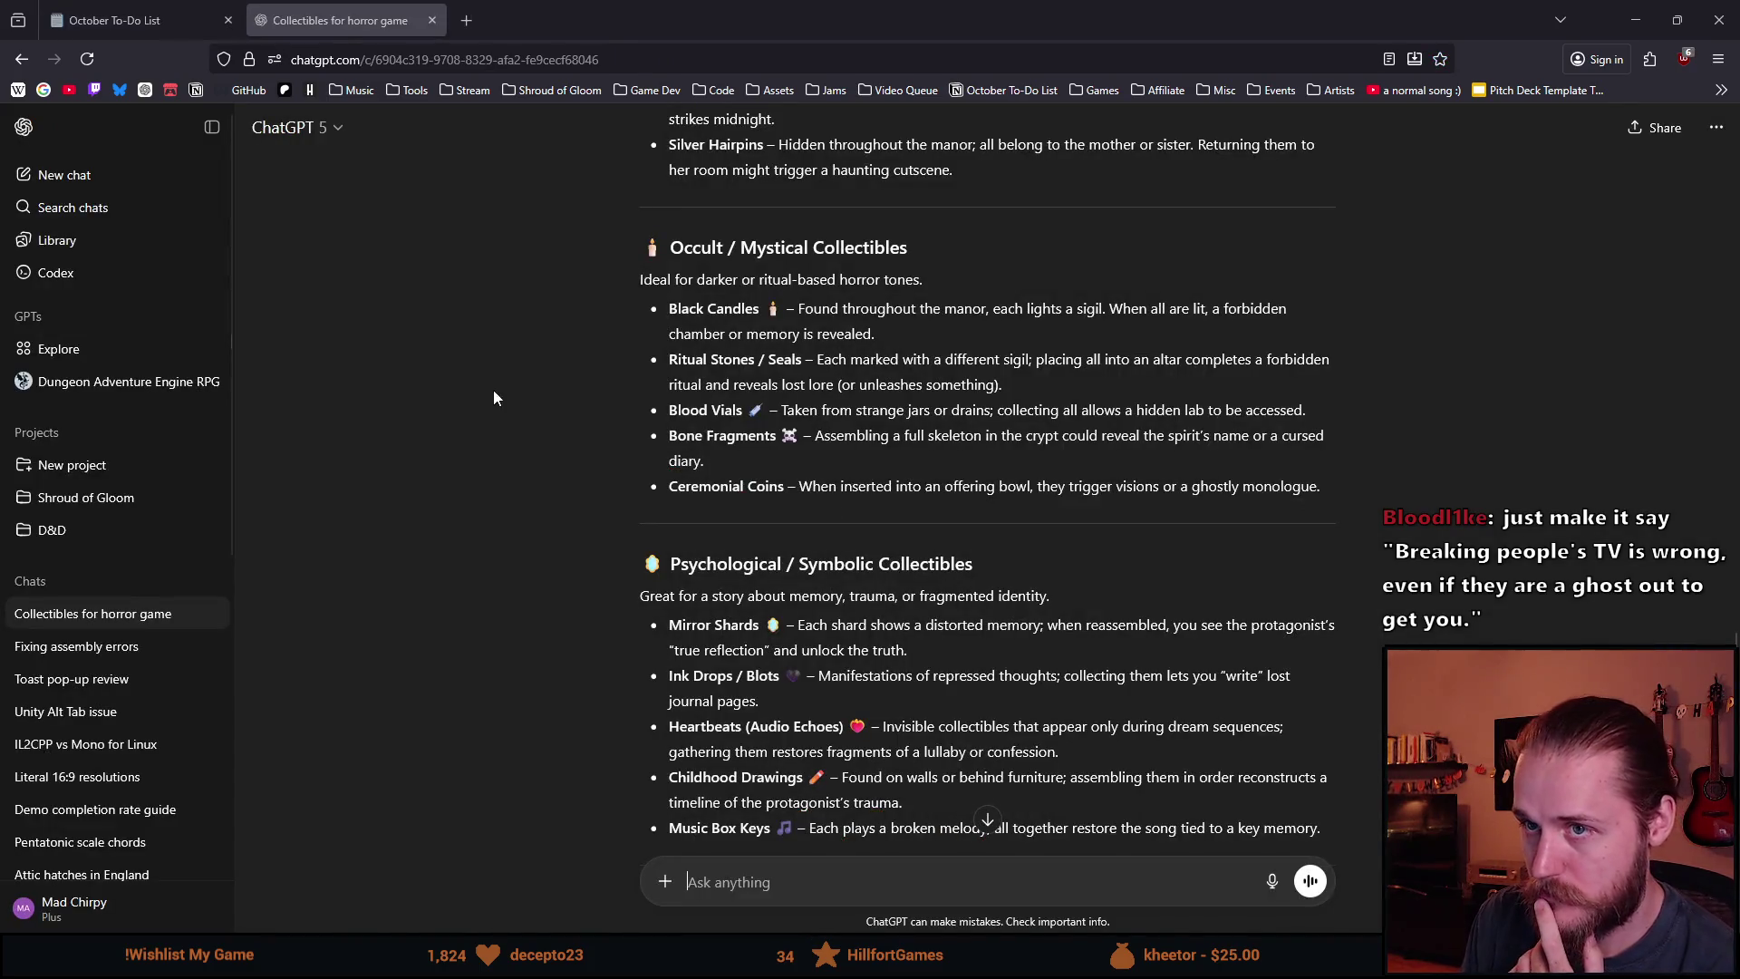
pyautogui.click(431, 20)
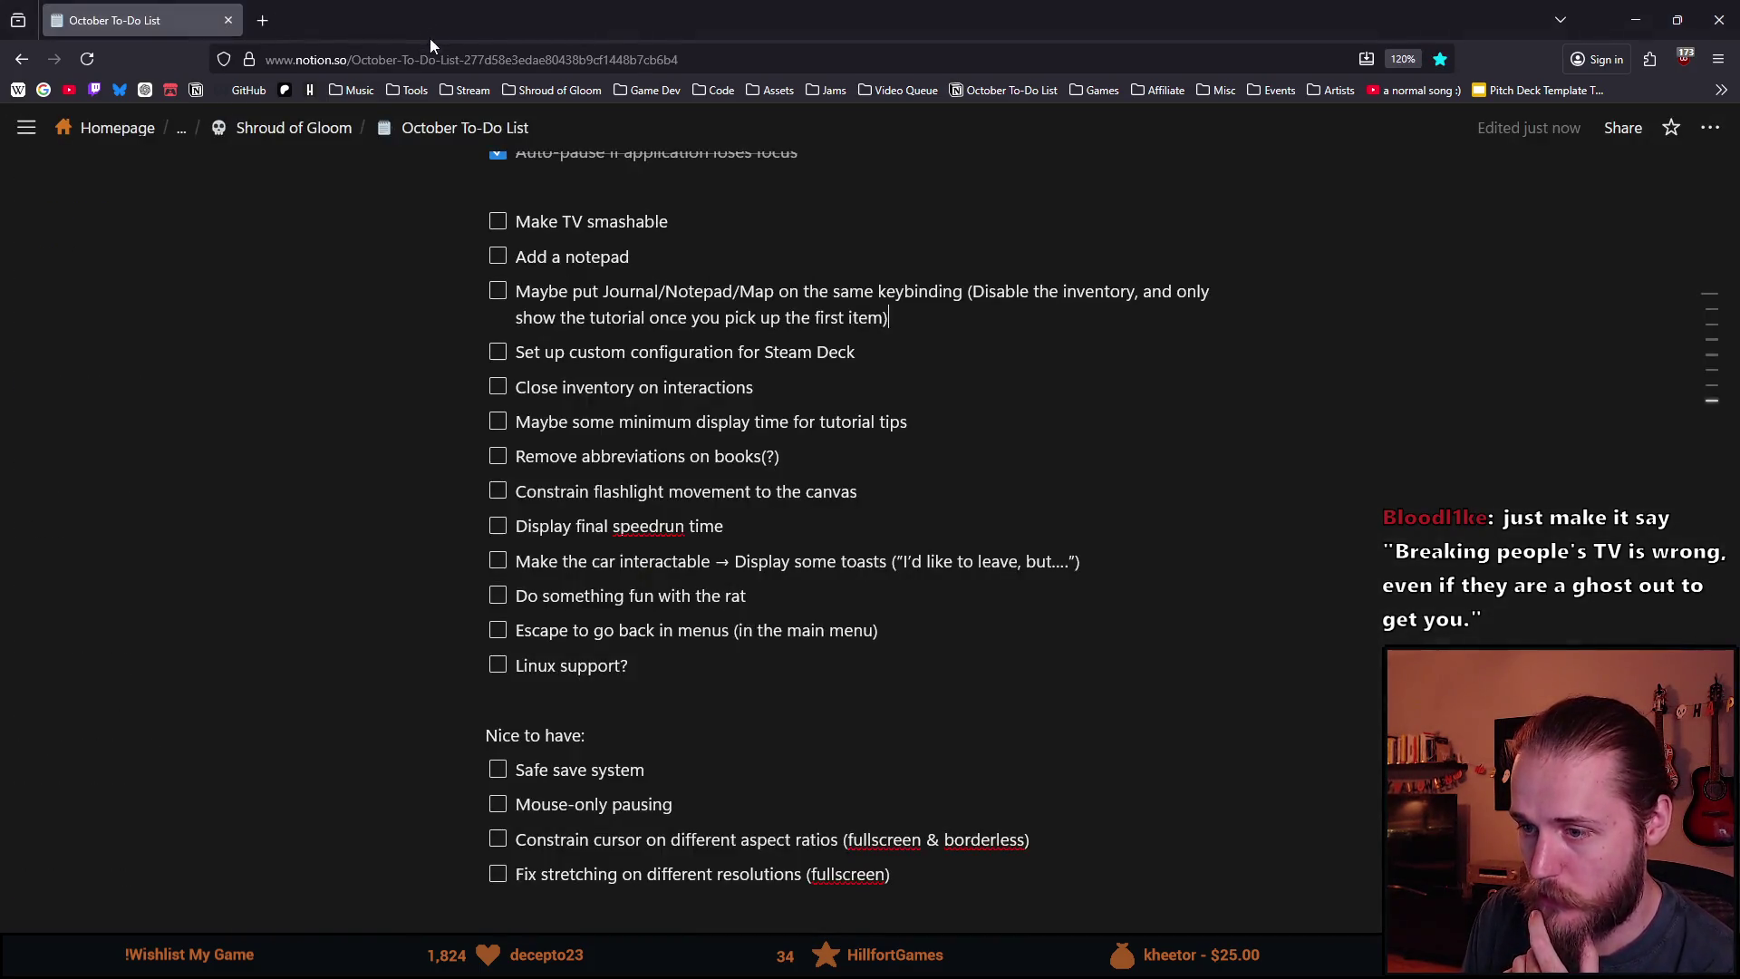
# Review the puzzle ideas list through Weighted items, then return to the Battery System page.
pyautogui.scroll(-1, 609, 652)
pyautogui.scroll(3, 611, 653)
pyautogui.scroll(-8, 616, 653)
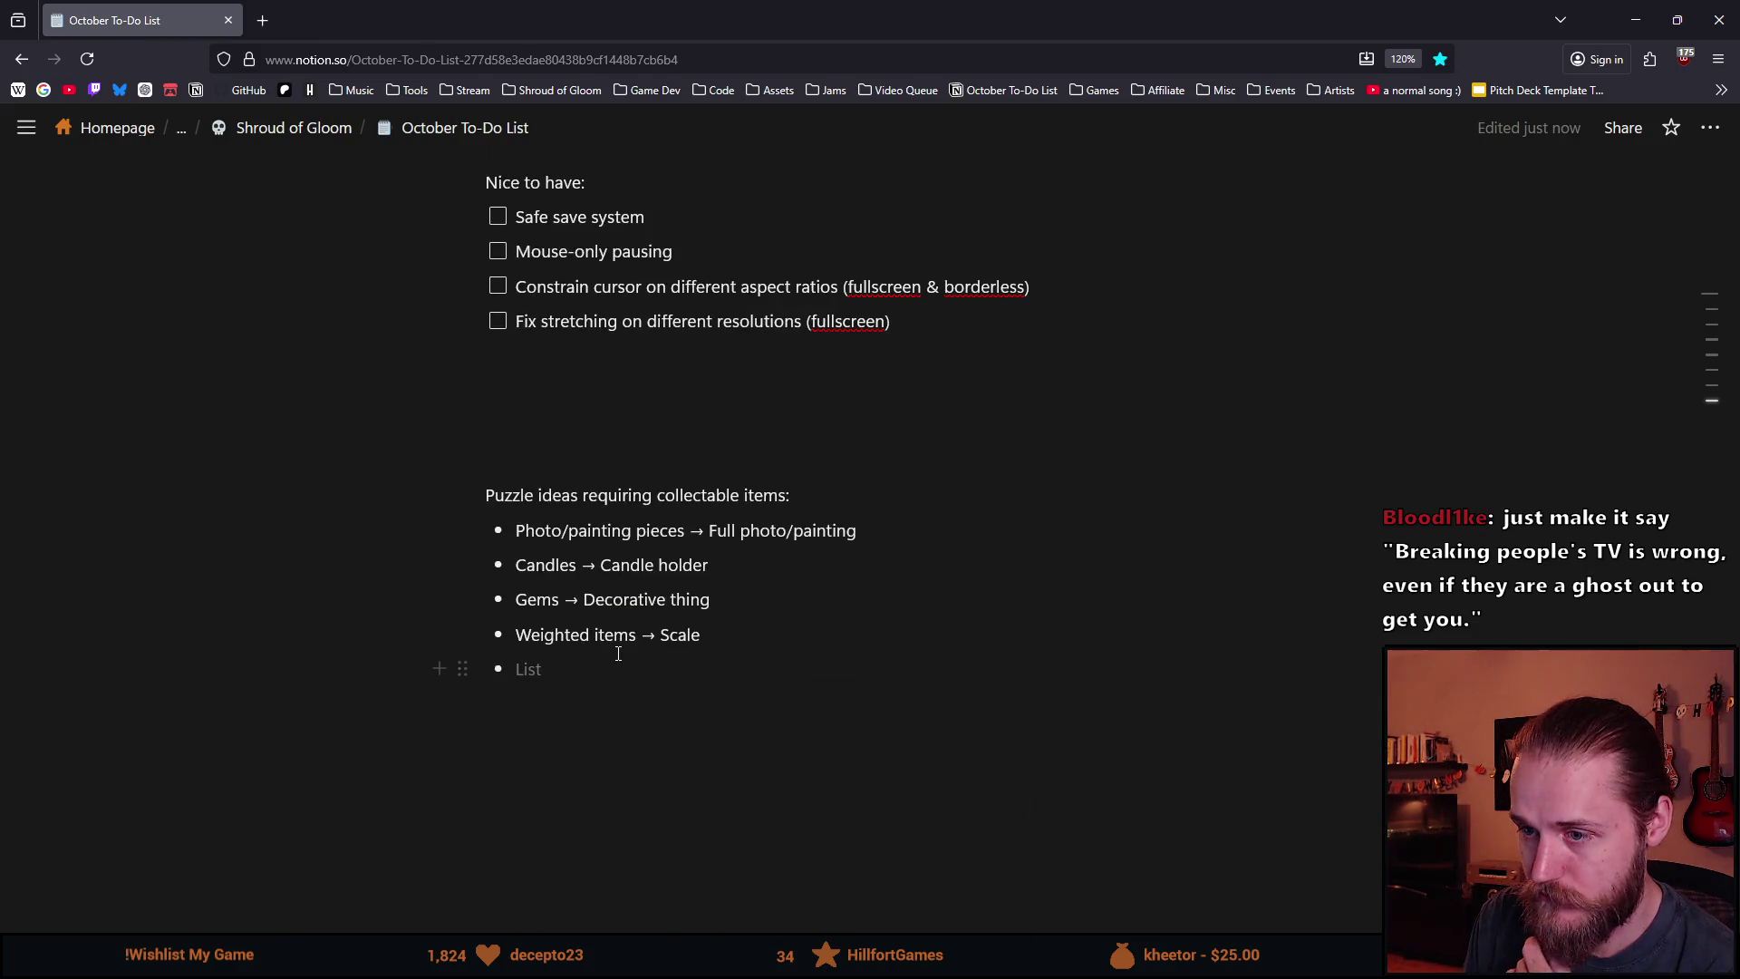
pyautogui.moveTo(739, 632)
pyautogui.mouseDown()
pyautogui.moveTo(683, 629)
pyautogui.moveTo(457, 497)
pyautogui.mouseUp()
pyautogui.click(565, 675)
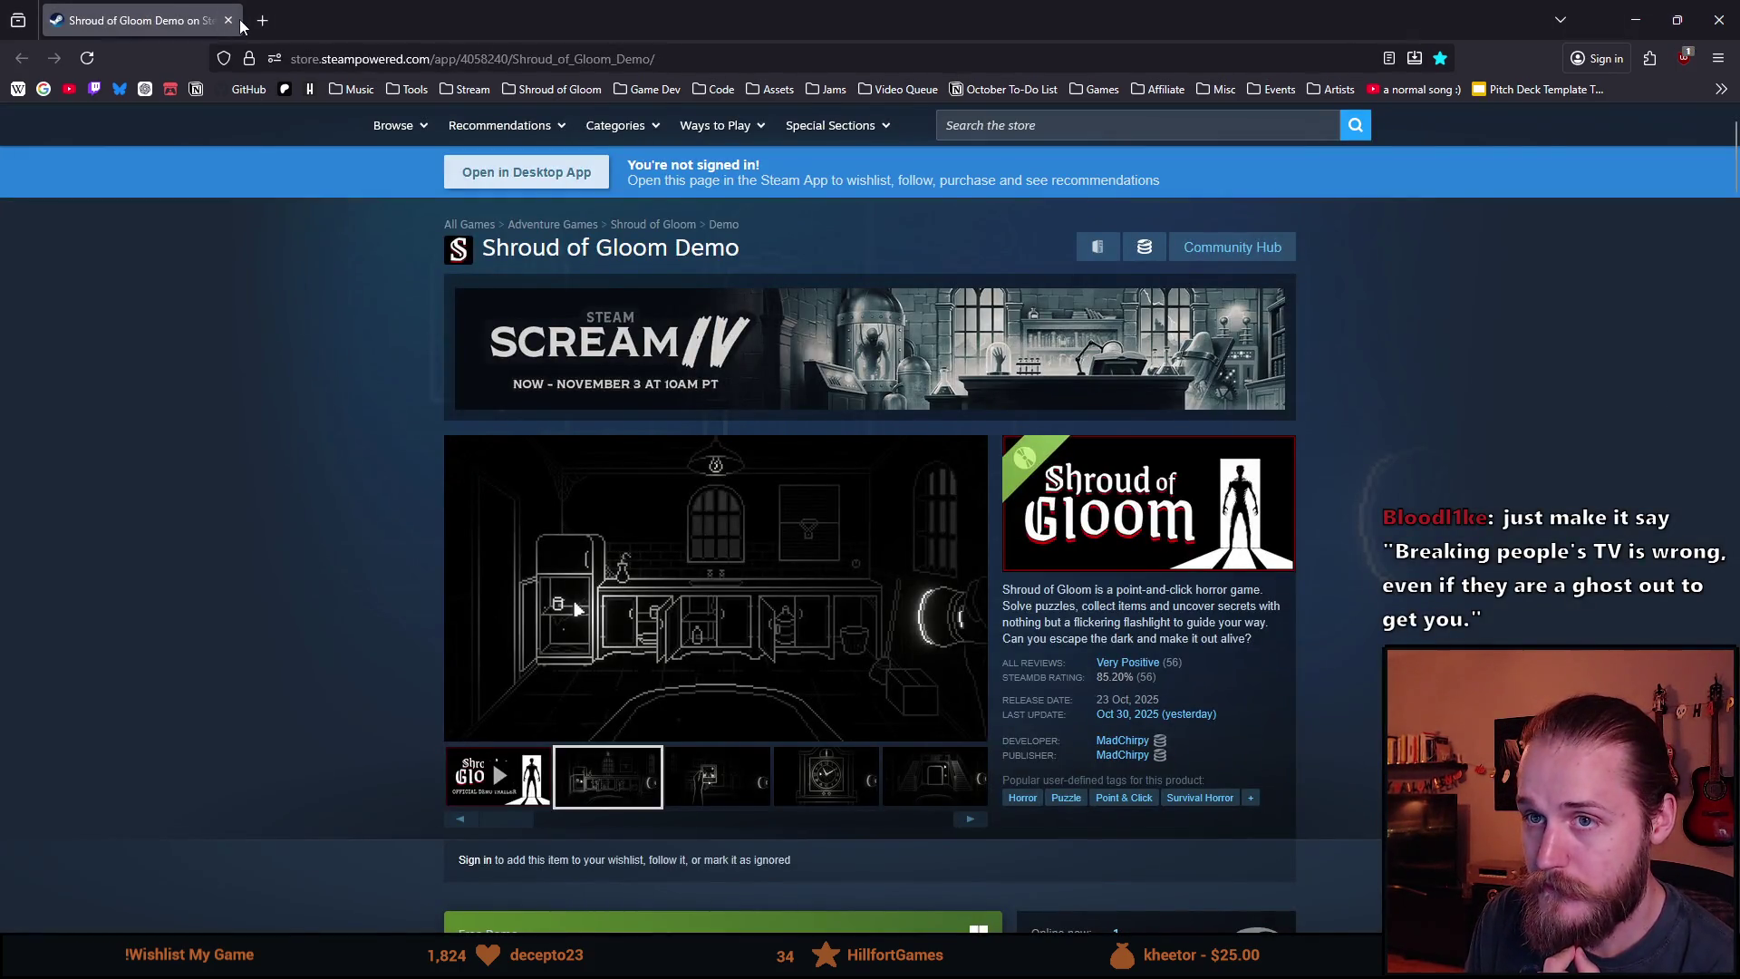
pyautogui.click(229, 21)
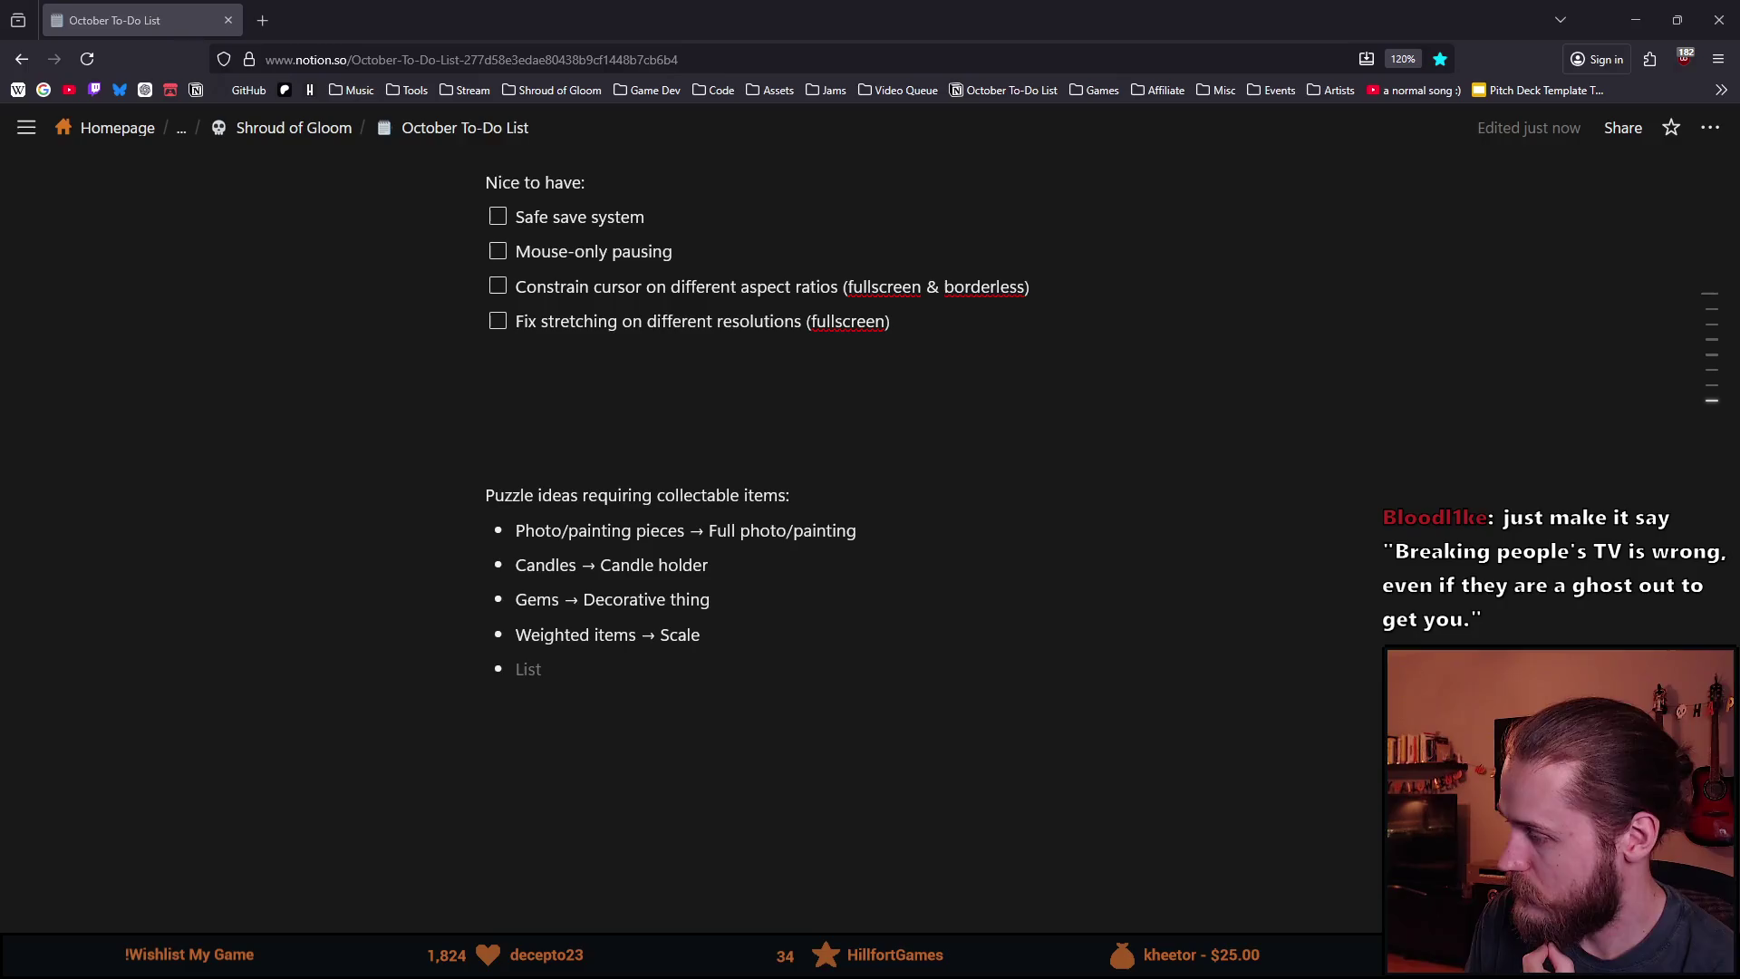
pyautogui.hotkey('alt', 'Left')
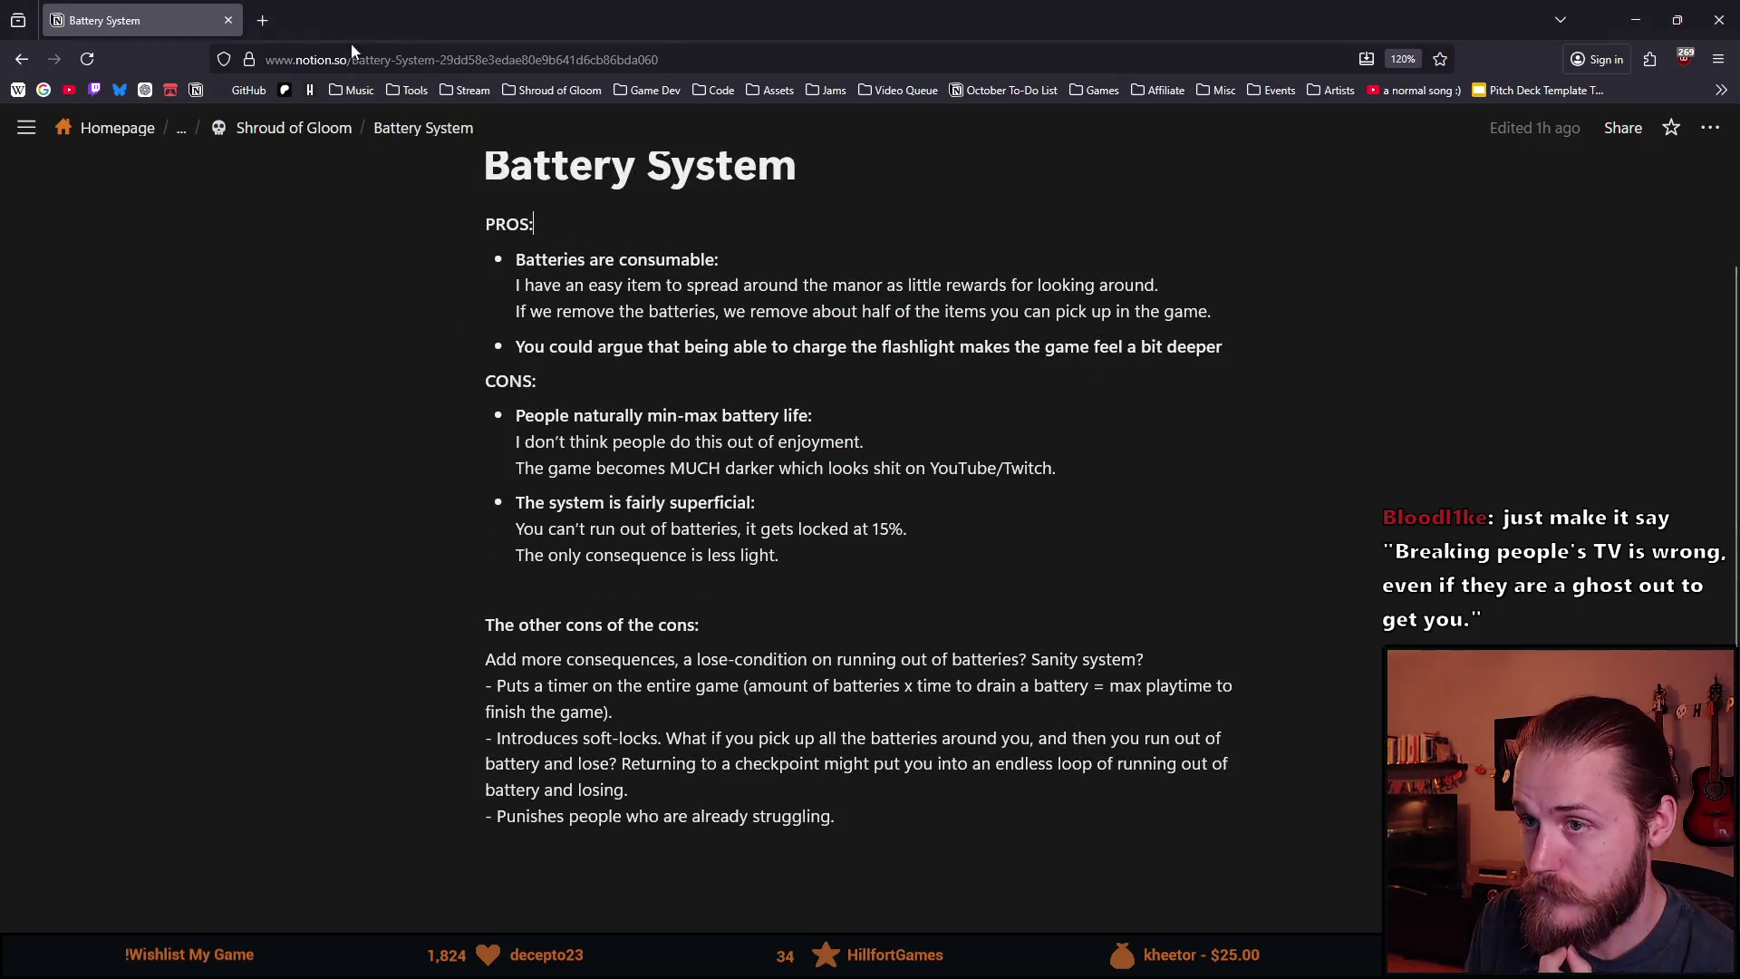
# Navigate forward from Battery System to the October To-Do List page with its puzzle ideas.
pyautogui.hotkey('alt', 'Right')
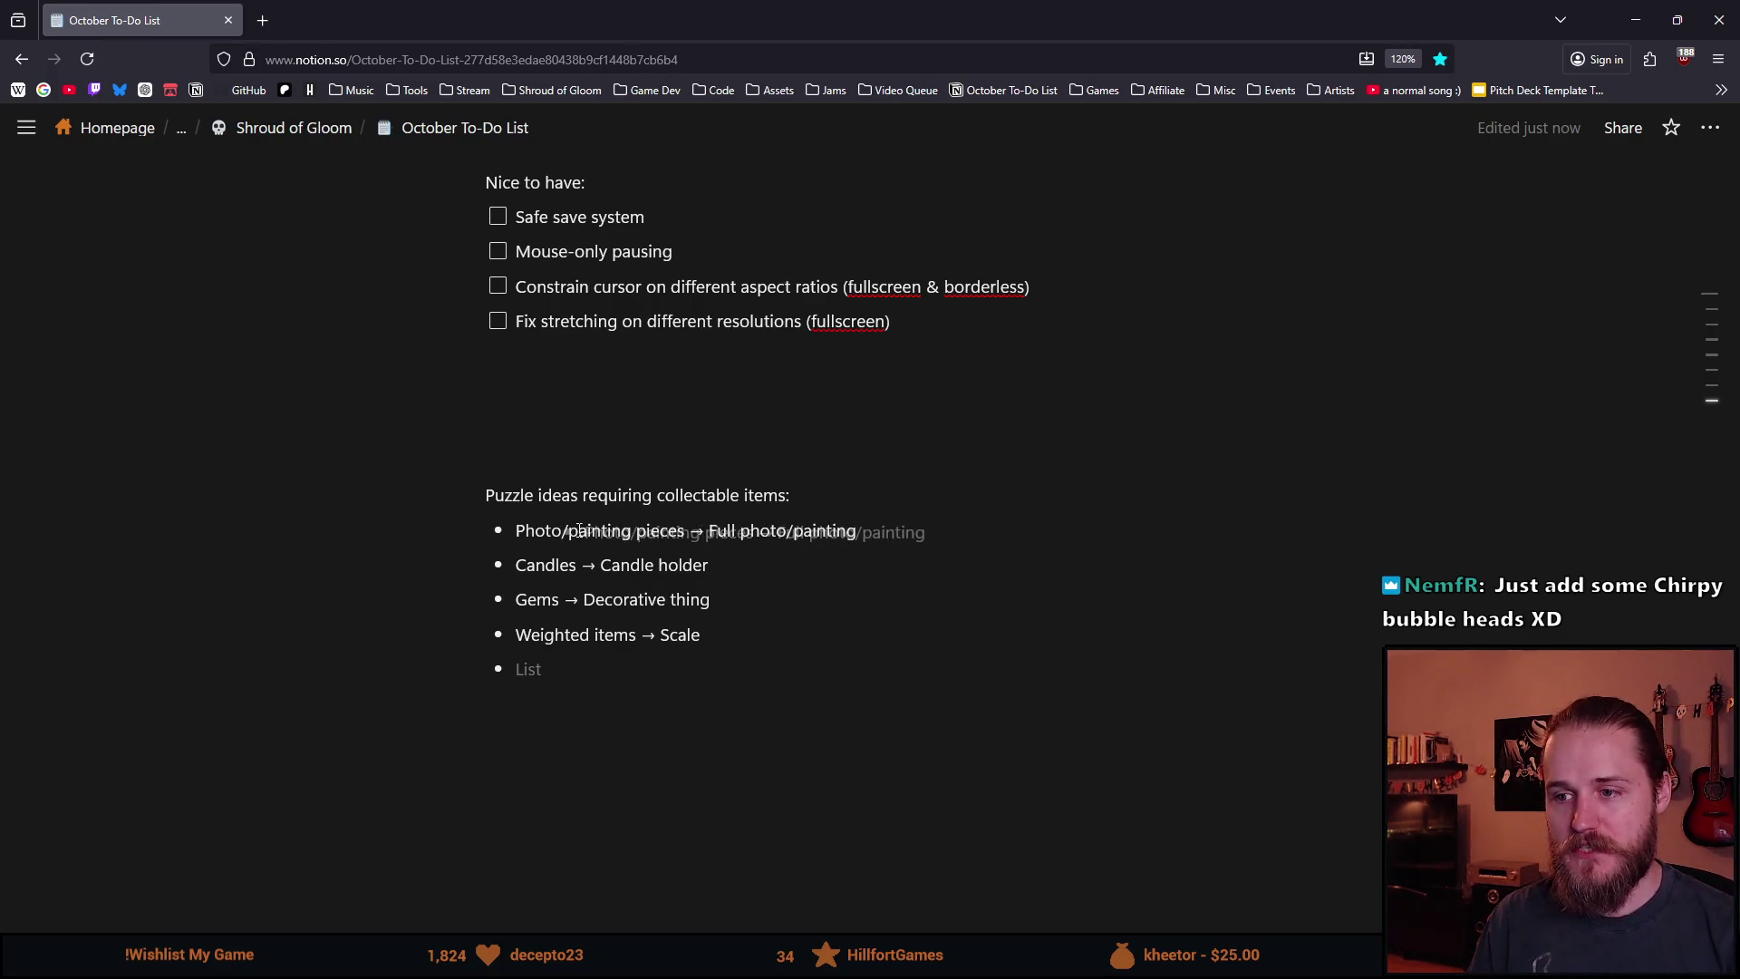
# Select 'pieces' in the first bullet and bring up Discord's 'Batteries for the flashlight?' poll.
pyautogui.doubleClick(660, 530)
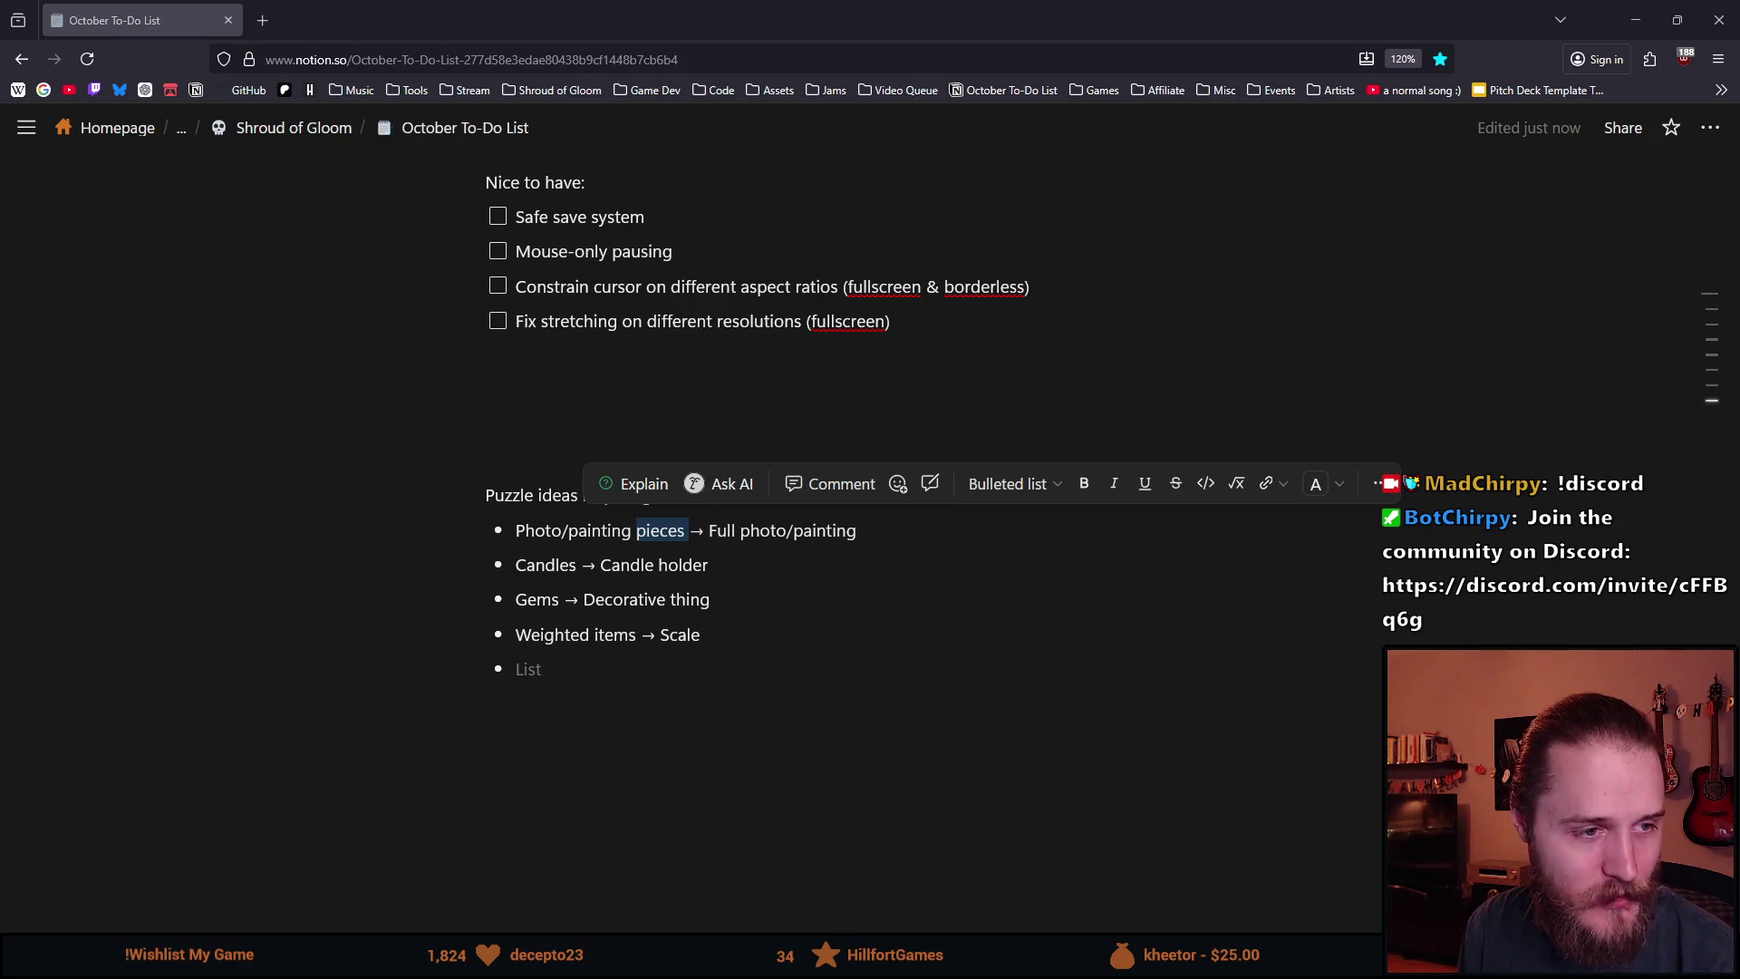
pyautogui.hotkey('alt', 'Tab')
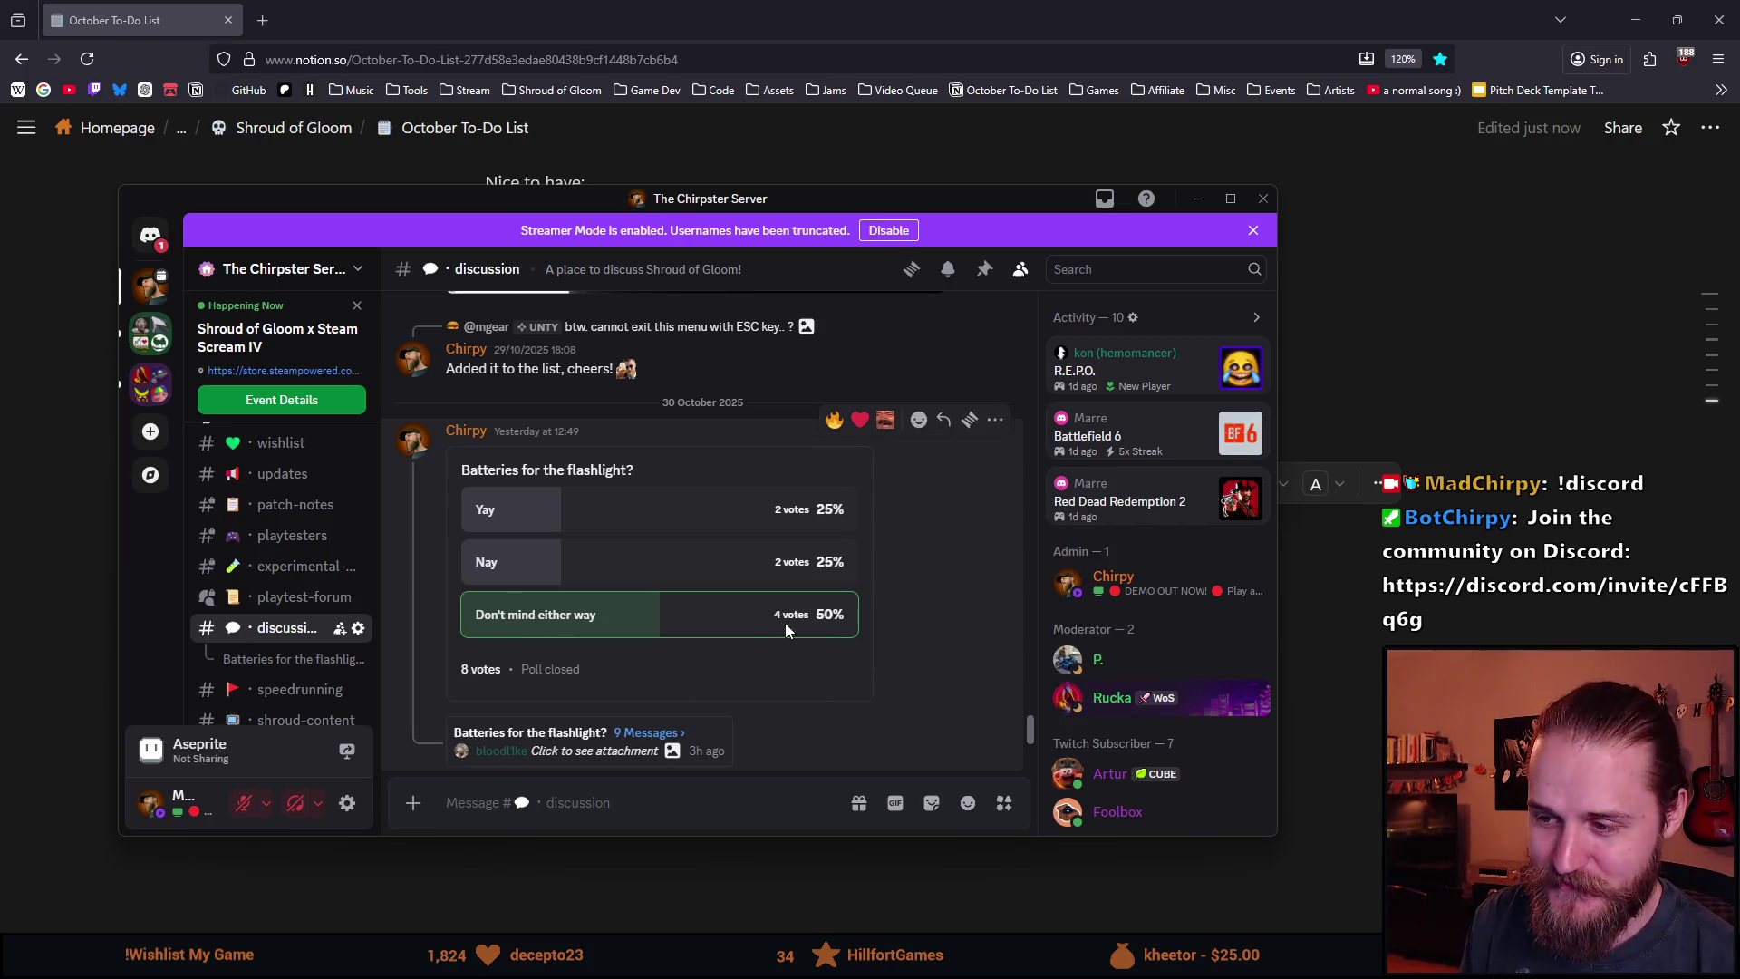
# Minimize Discord and place the cursor in the empty bullet after Weighted items.
pyautogui.press('super+Down')
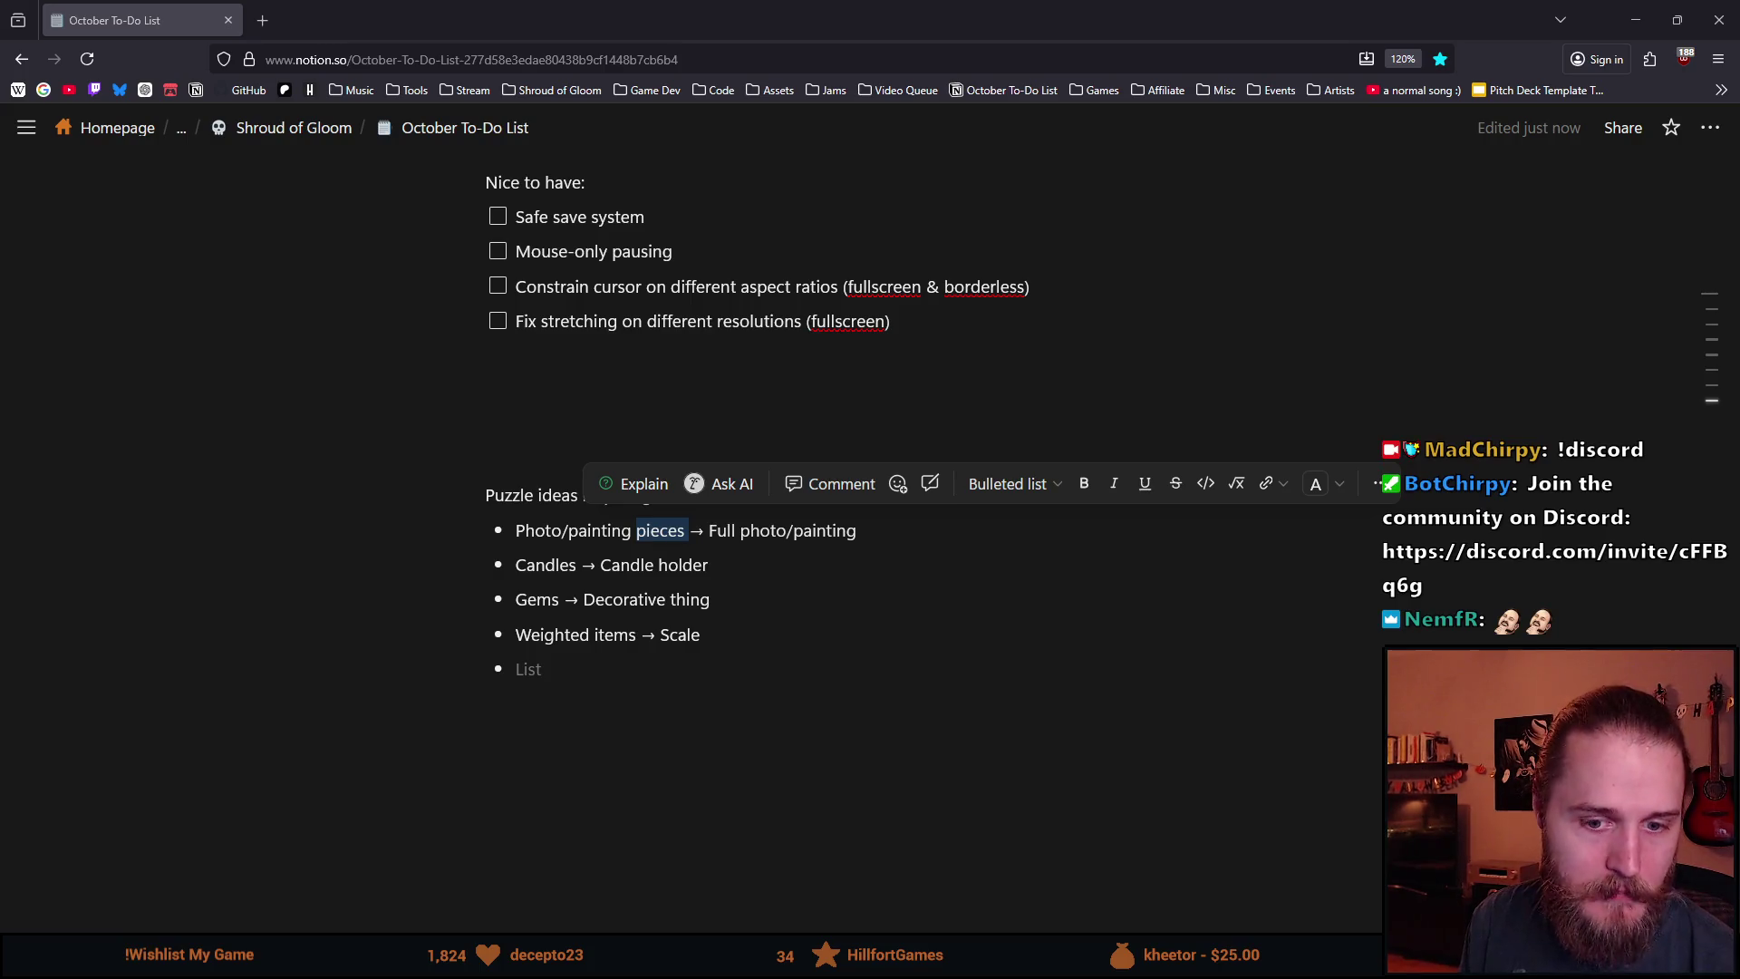
pyautogui.click(662, 681)
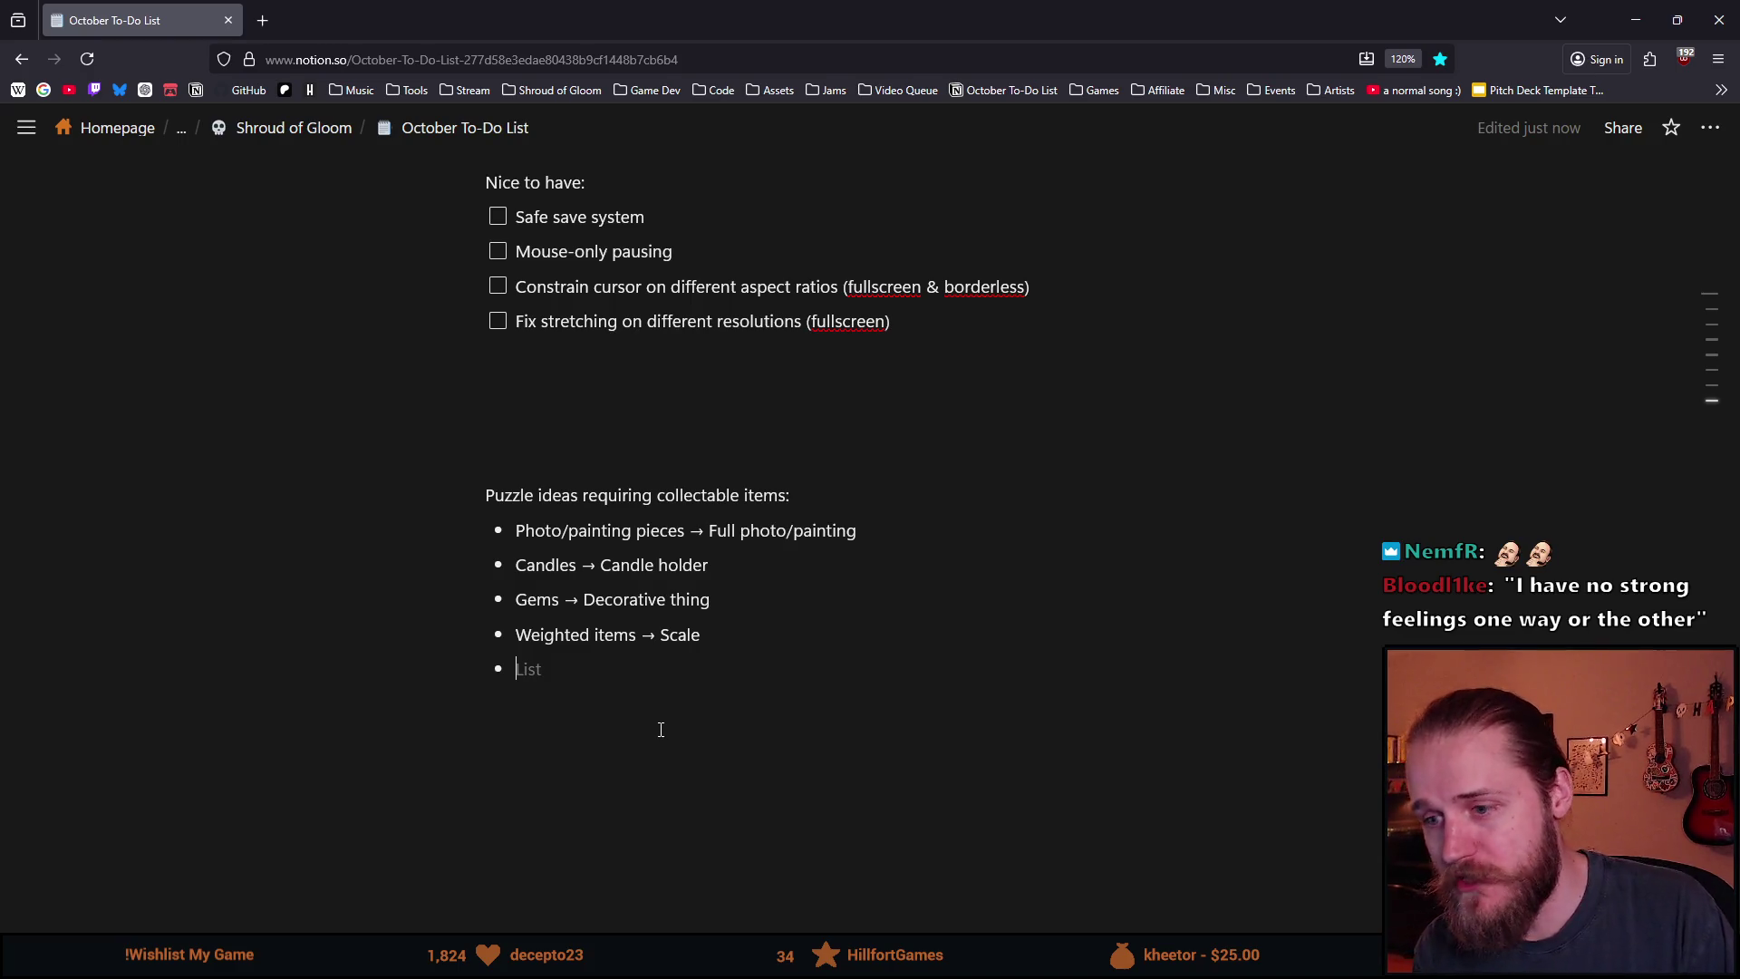
# Delete the empty bullet under the puzzle ideas and scroll through the to-do list.
pyautogui.press('BackSpace')
pyautogui.press('BackSpace')
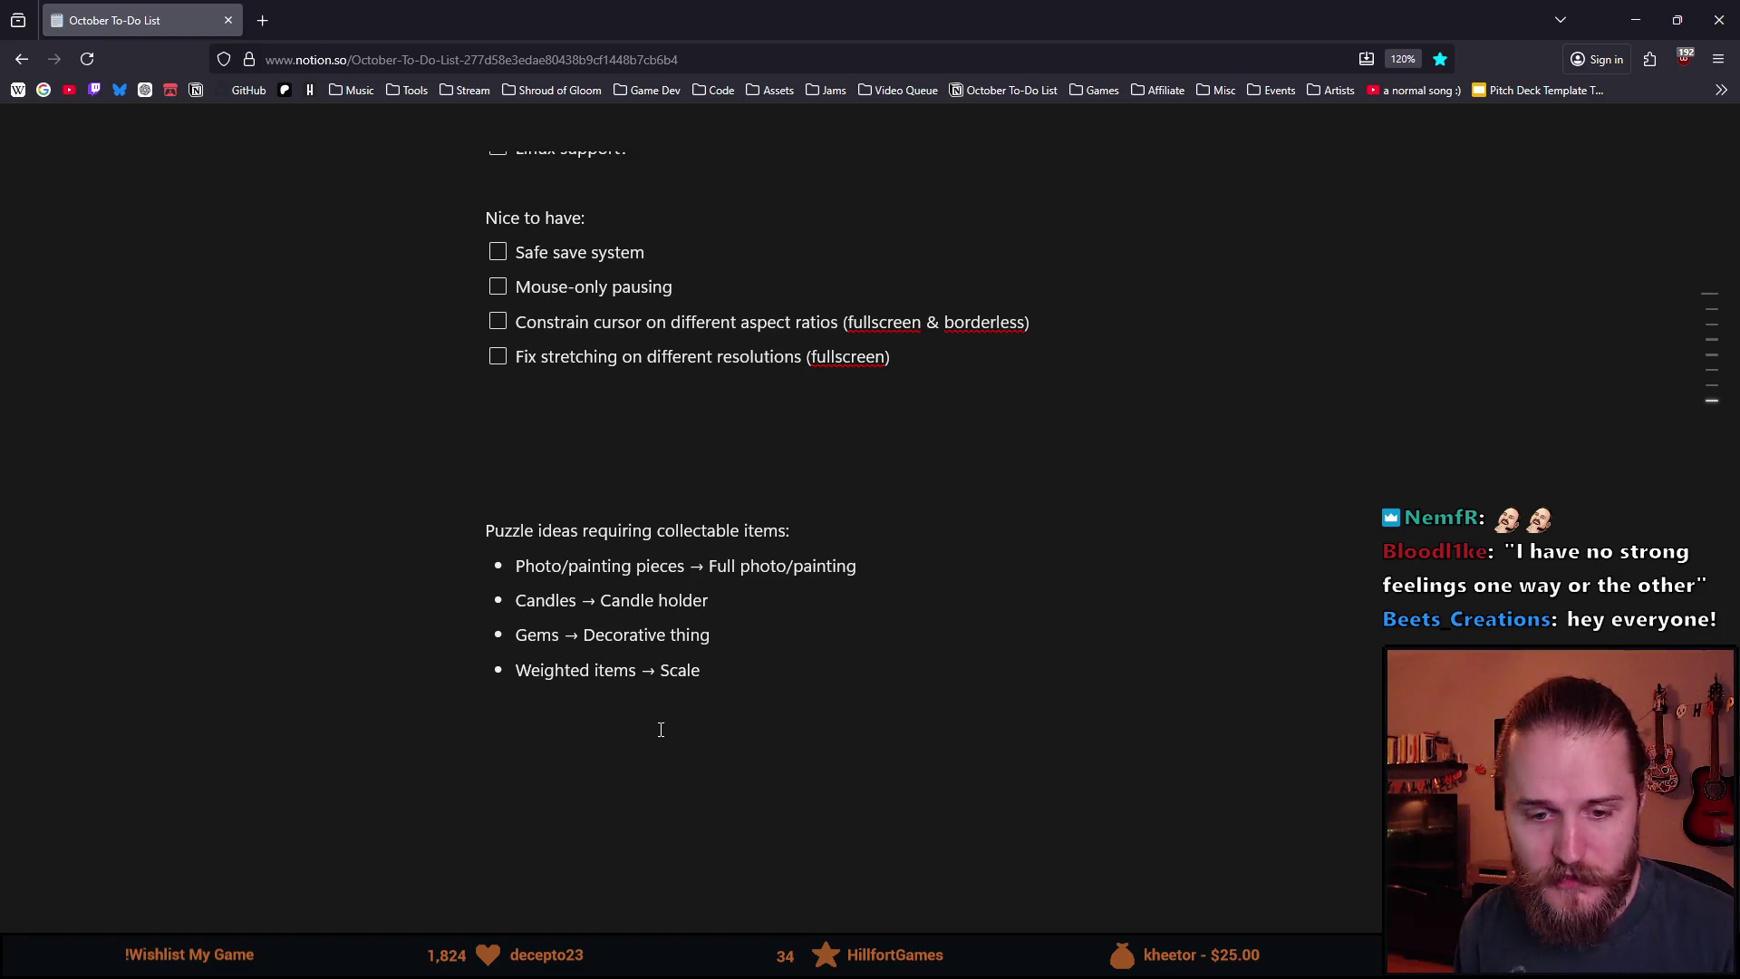
pyautogui.scroll(2, 486, 520)
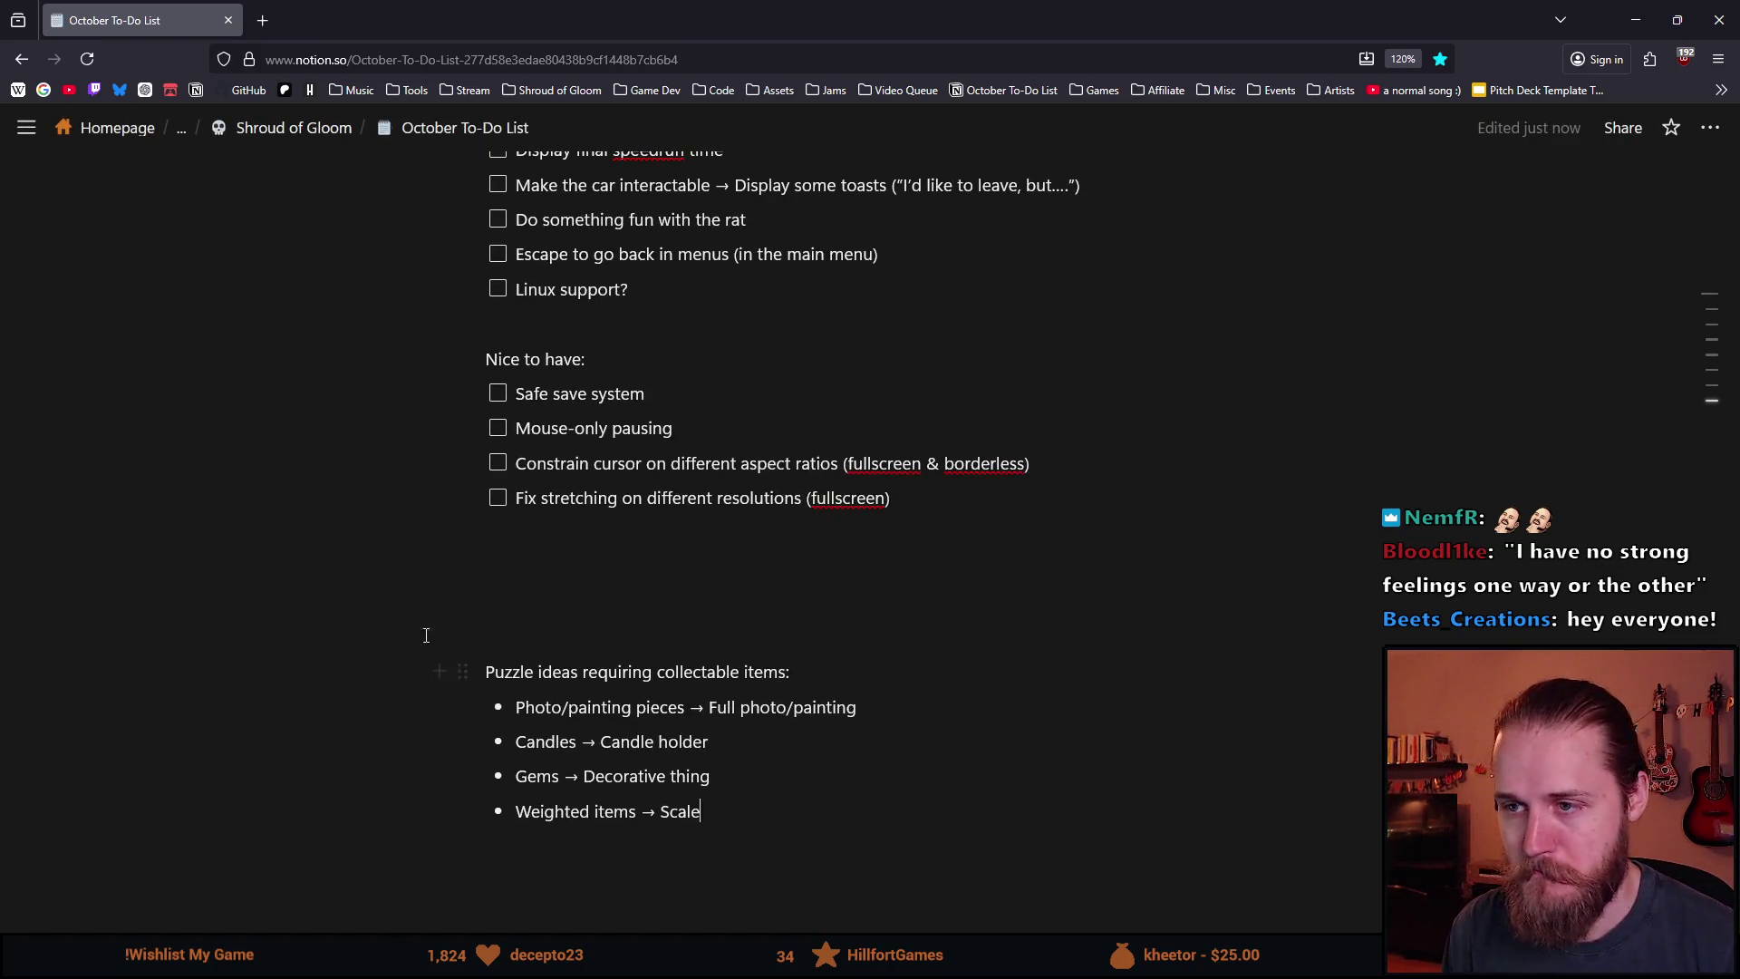
pyautogui.scroll(2, 447, 612)
pyautogui.scroll(-2, 431, 586)
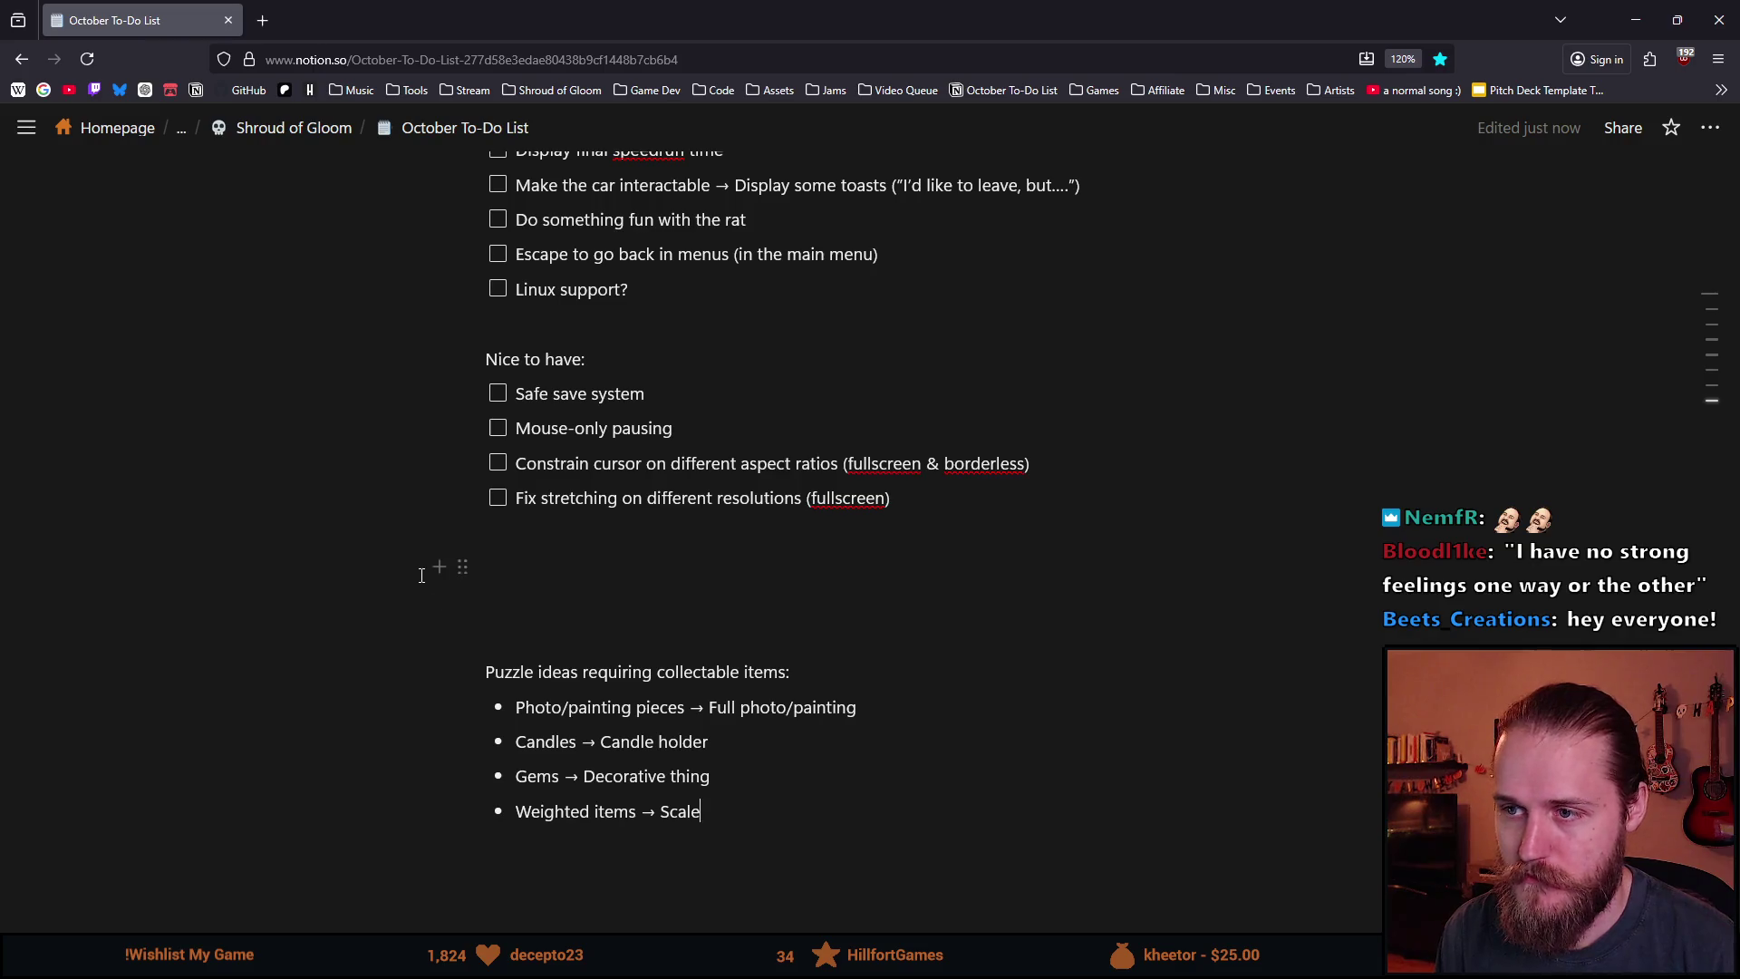
pyautogui.scroll(6, 421, 580)
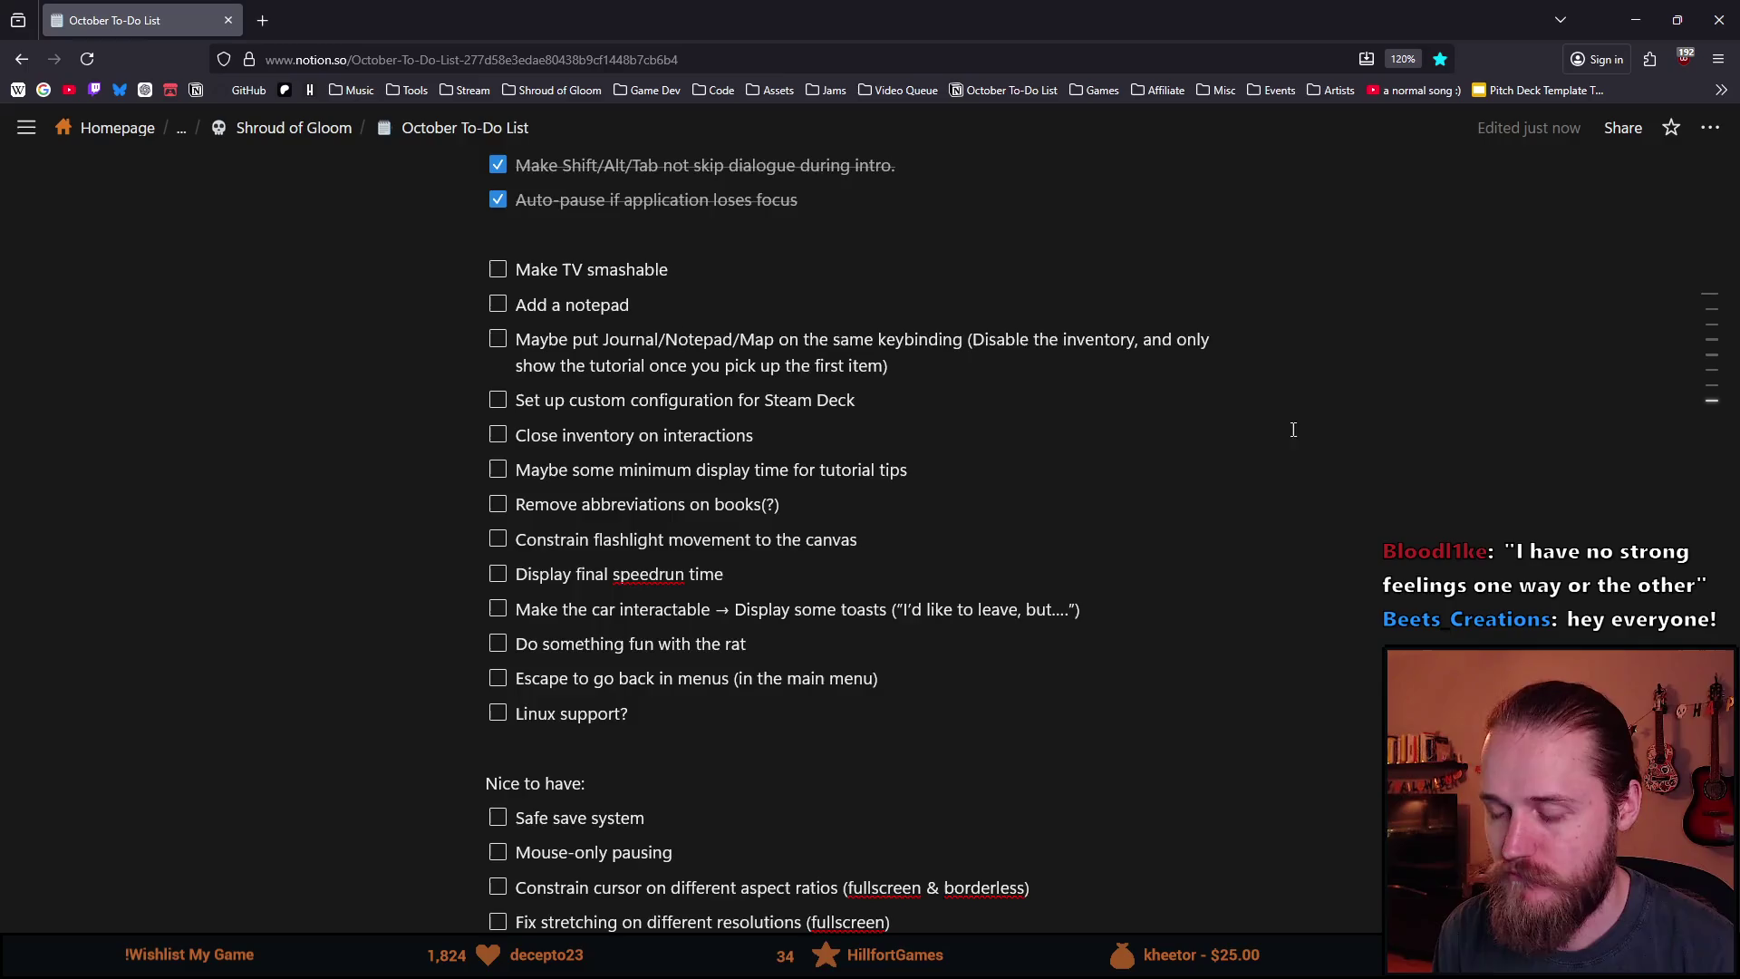
pyautogui.scroll(-7, 675, 762)
# Select the puzzle ideas heading and list, remove the trailing empty line, and open YouTube.
pyautogui.moveTo(719, 676)
pyautogui.mouseDown()
pyautogui.moveTo(439, 532)
pyautogui.moveTo(486, 542)
pyautogui.mouseUp()
pyautogui.moveTo(715, 669)
pyautogui.mouseDown()
pyautogui.moveTo(485, 523)
pyautogui.moveTo(497, 542)
pyautogui.mouseUp()
pyautogui.click(808, 716)
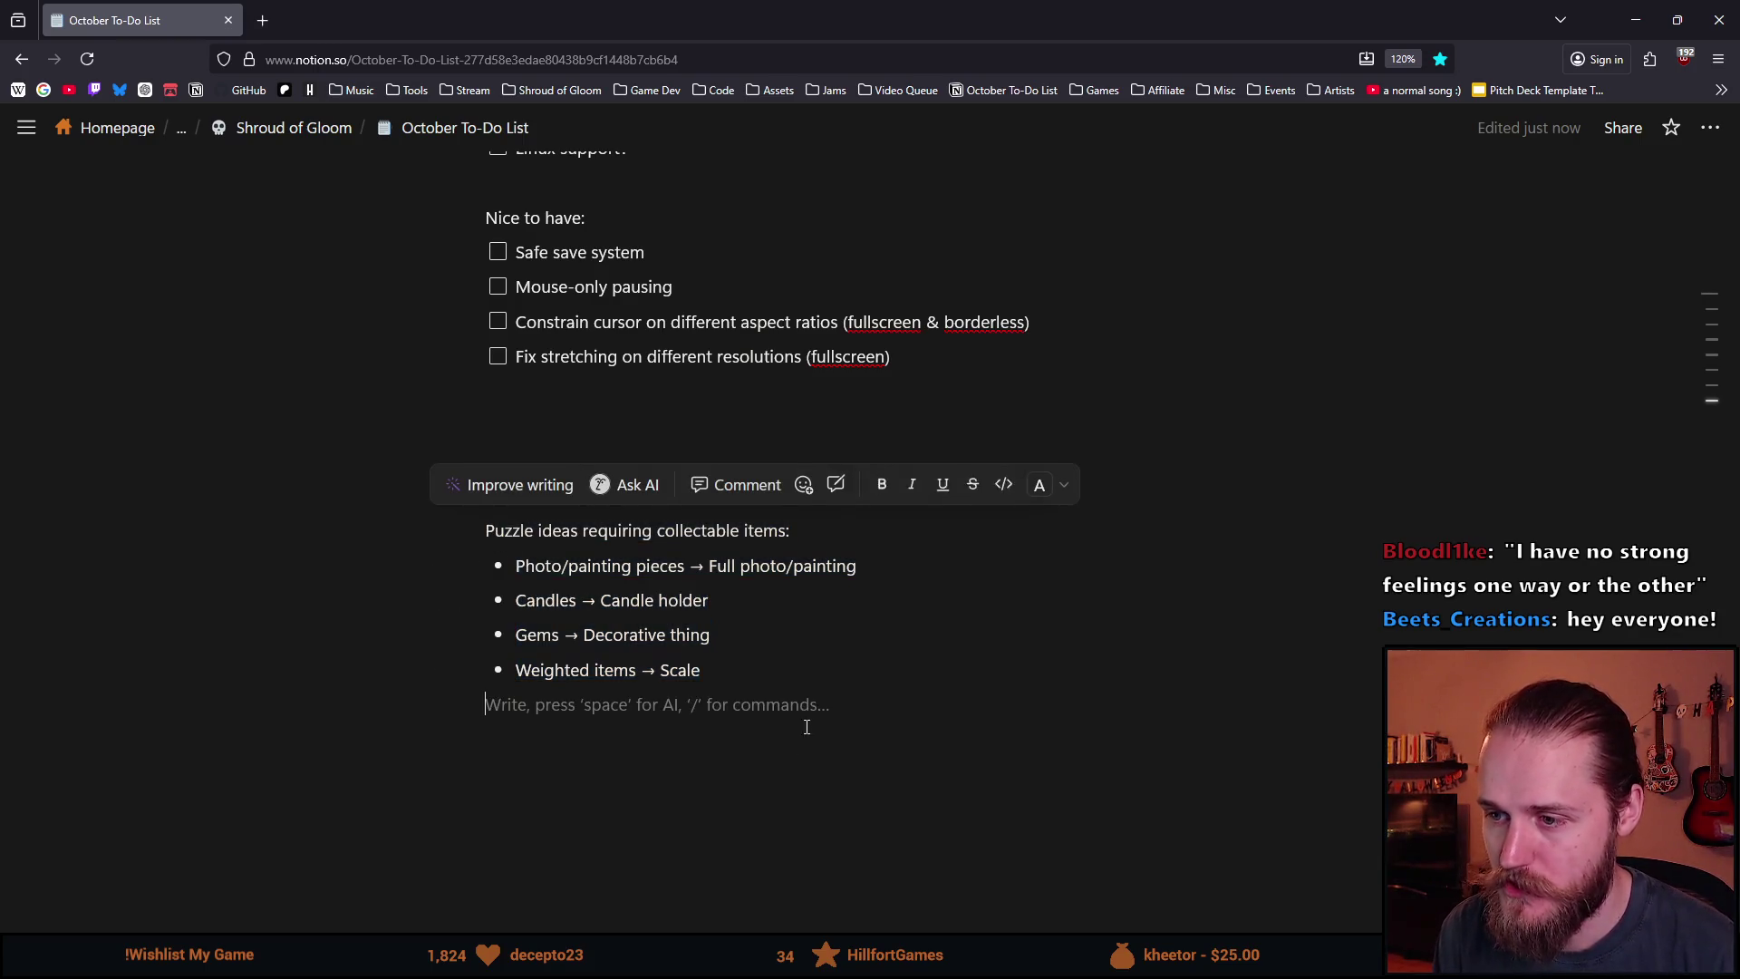
pyautogui.press('BackSpace')
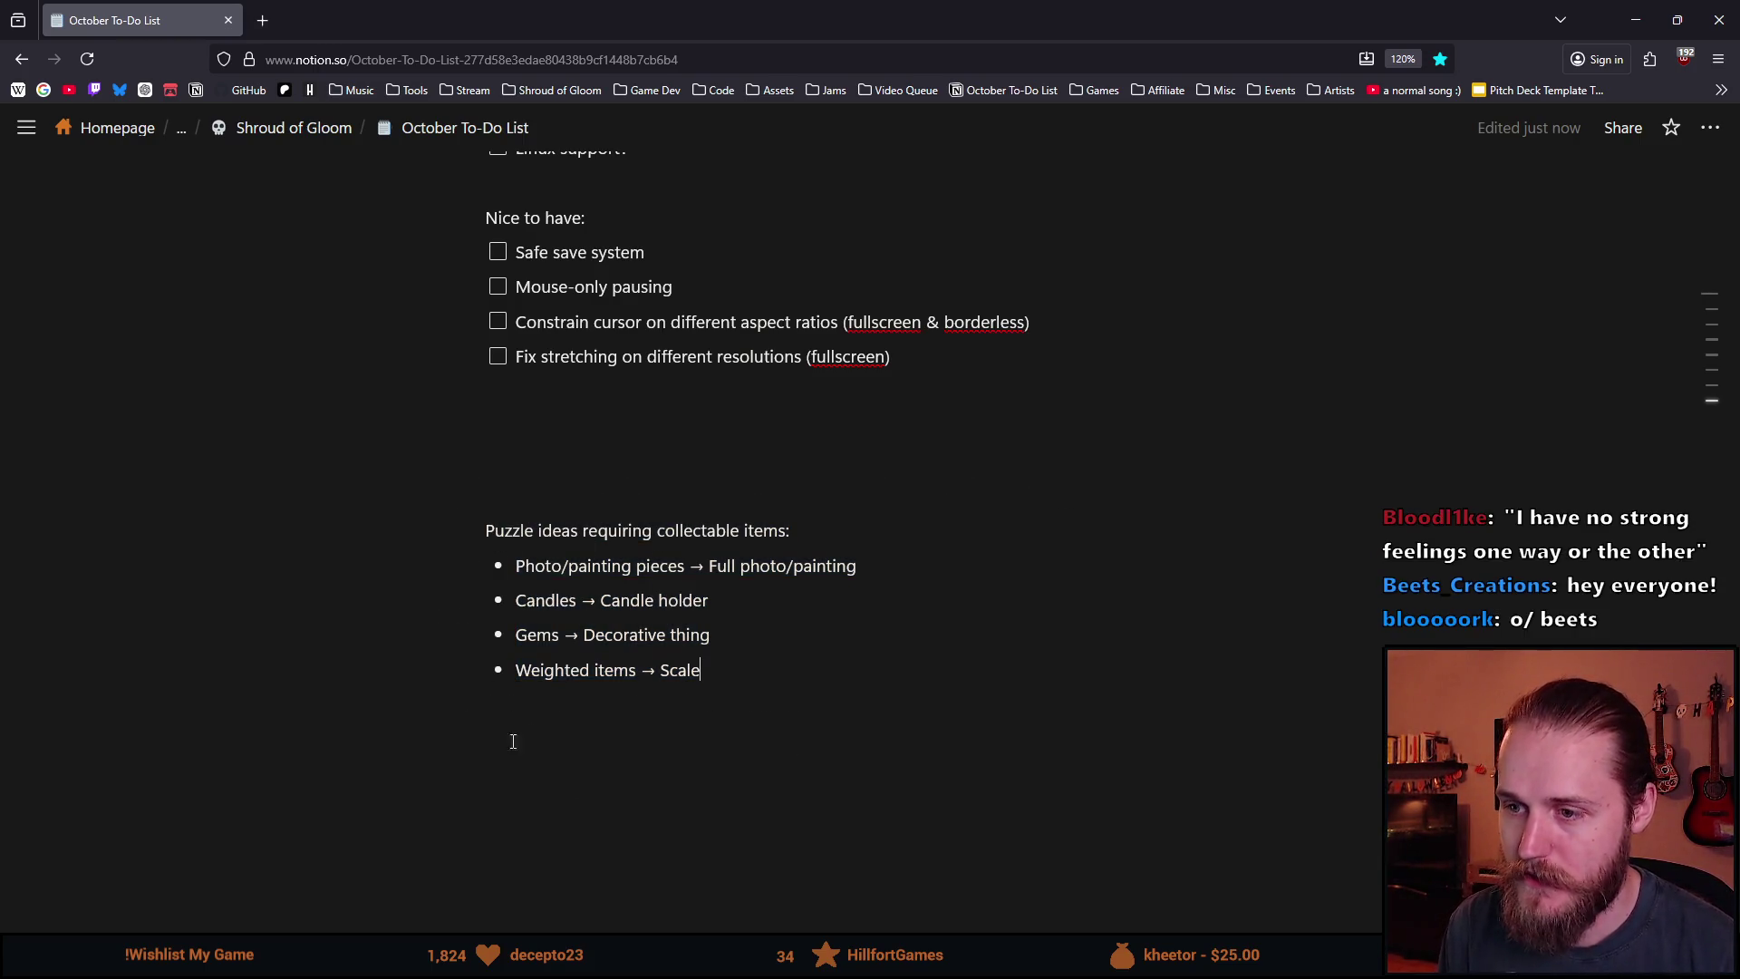
pyautogui.scroll(-1, 489, 734)
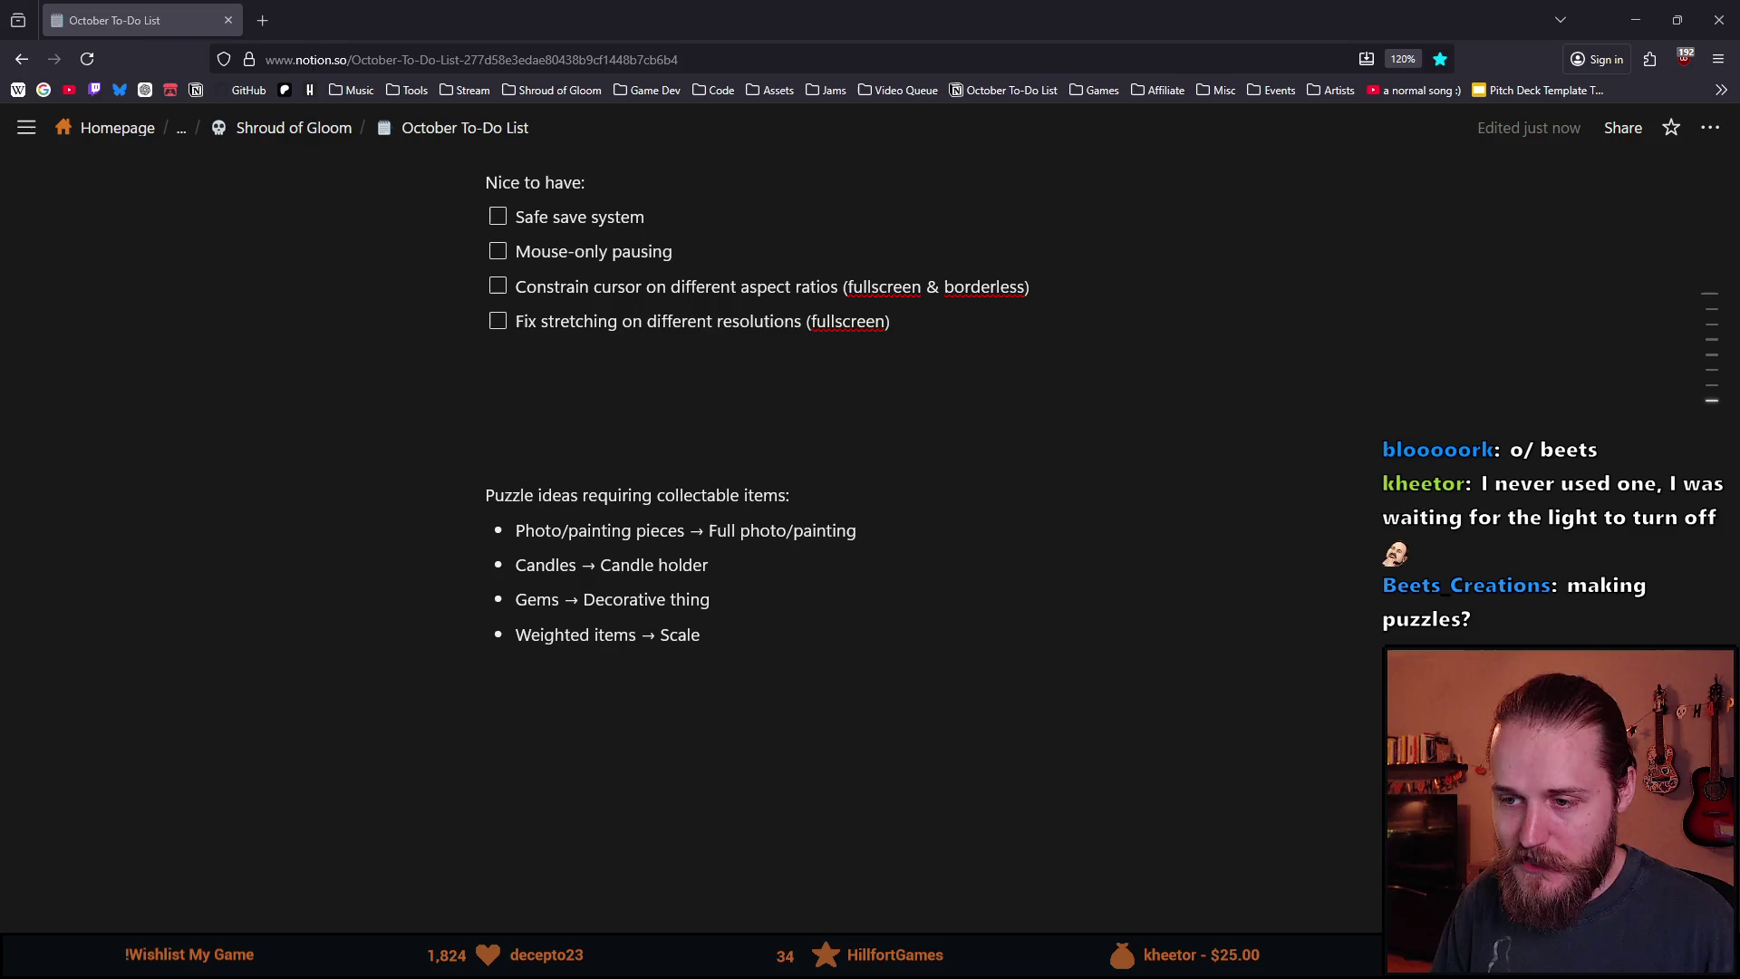
pyautogui.middleClick(69, 90)
# Close the extra YouTube tab, skip the First Look video to the Light On! chapter, and pause it.
pyautogui.hotkey('ctrl', 'w')
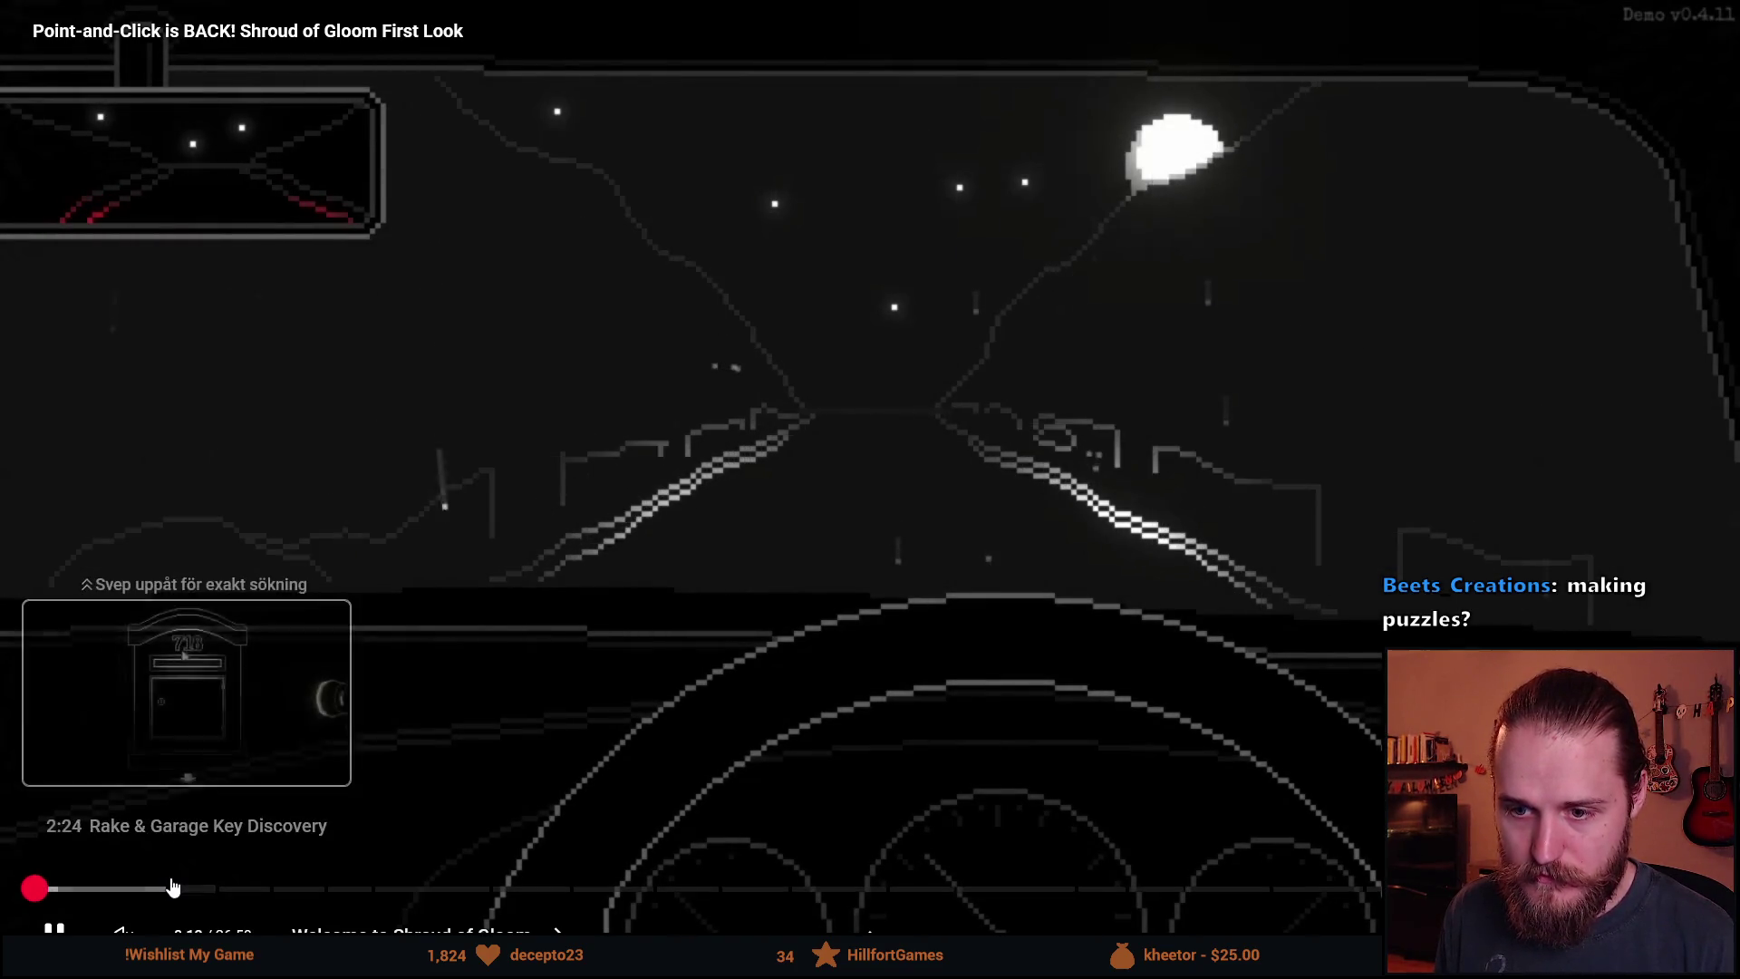
pyautogui.click(175, 888)
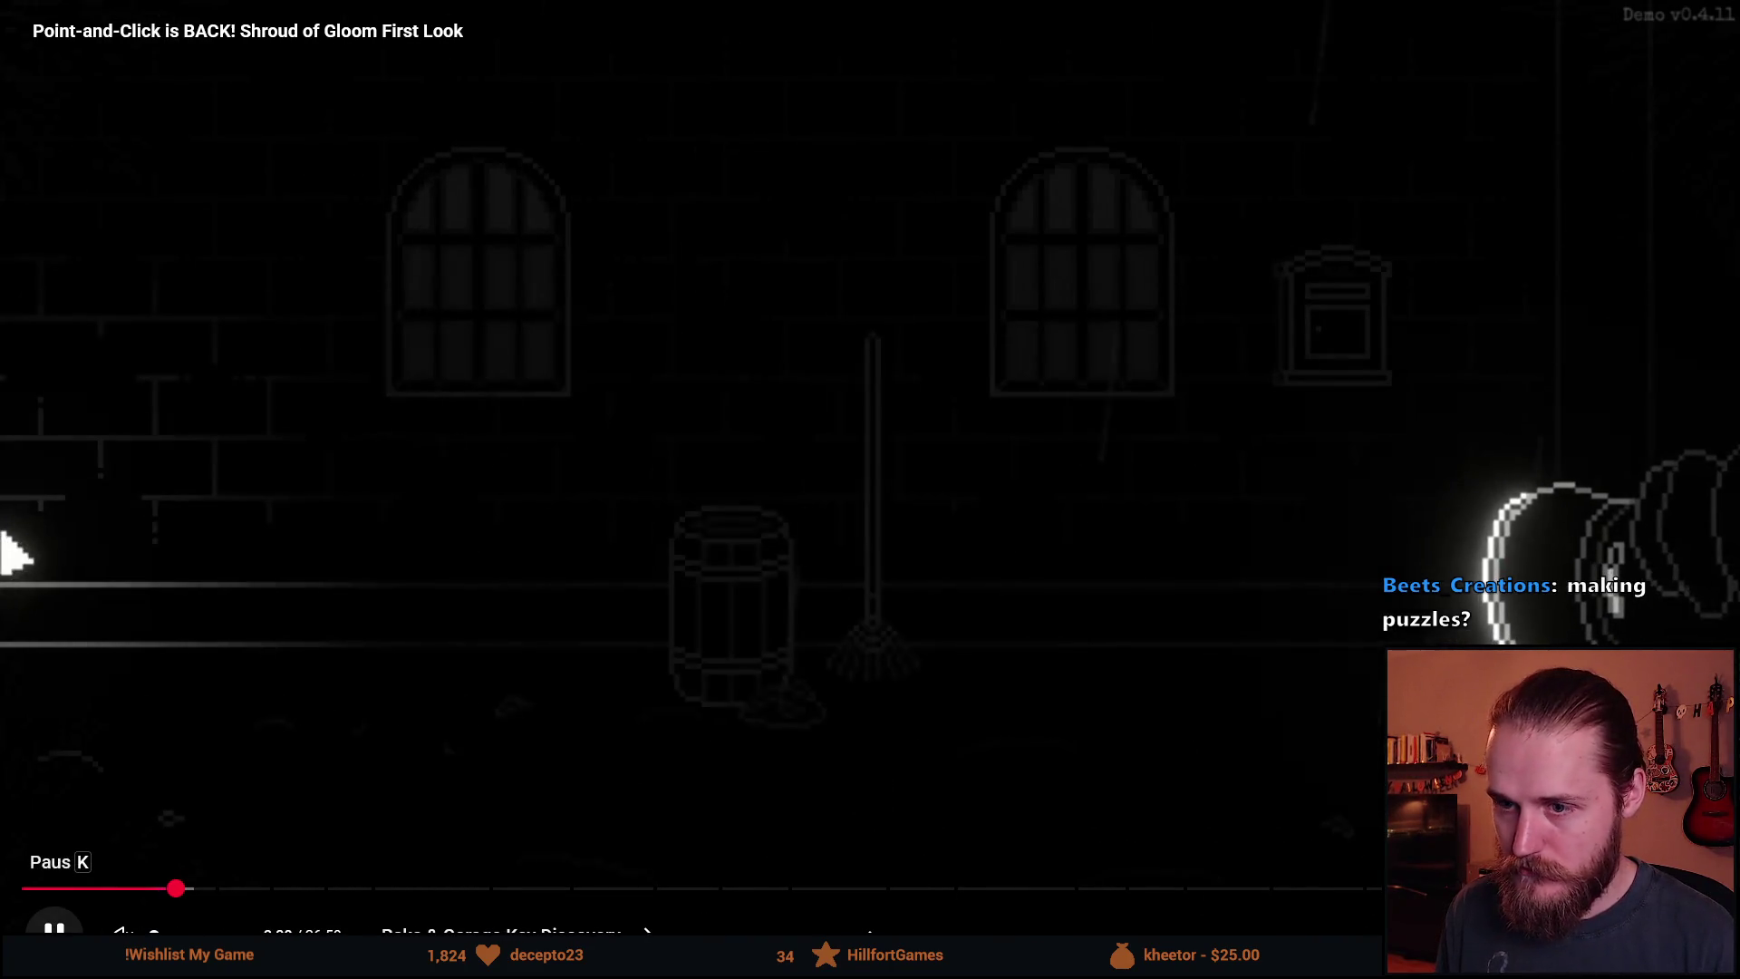
pyautogui.moveTo(207, 894)
pyautogui.mouseDown()
pyautogui.moveTo(274, 893)
pyautogui.moveTo(251, 896)
pyautogui.mouseUp()
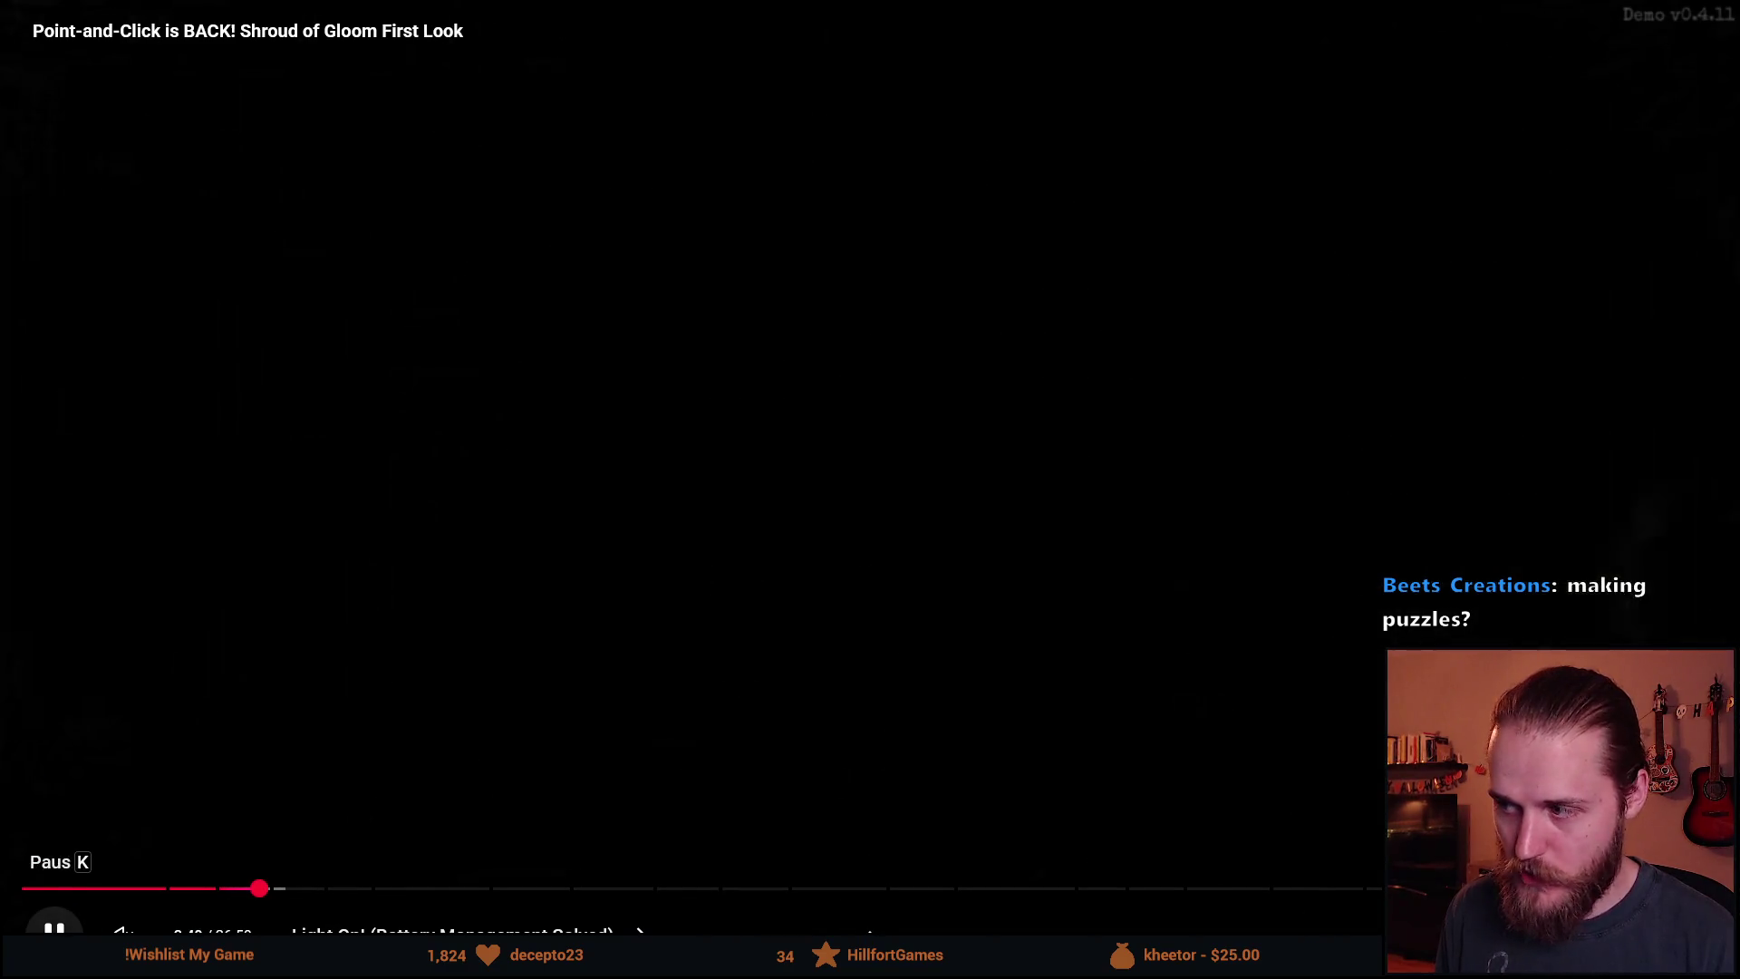
pyautogui.click(54, 932)
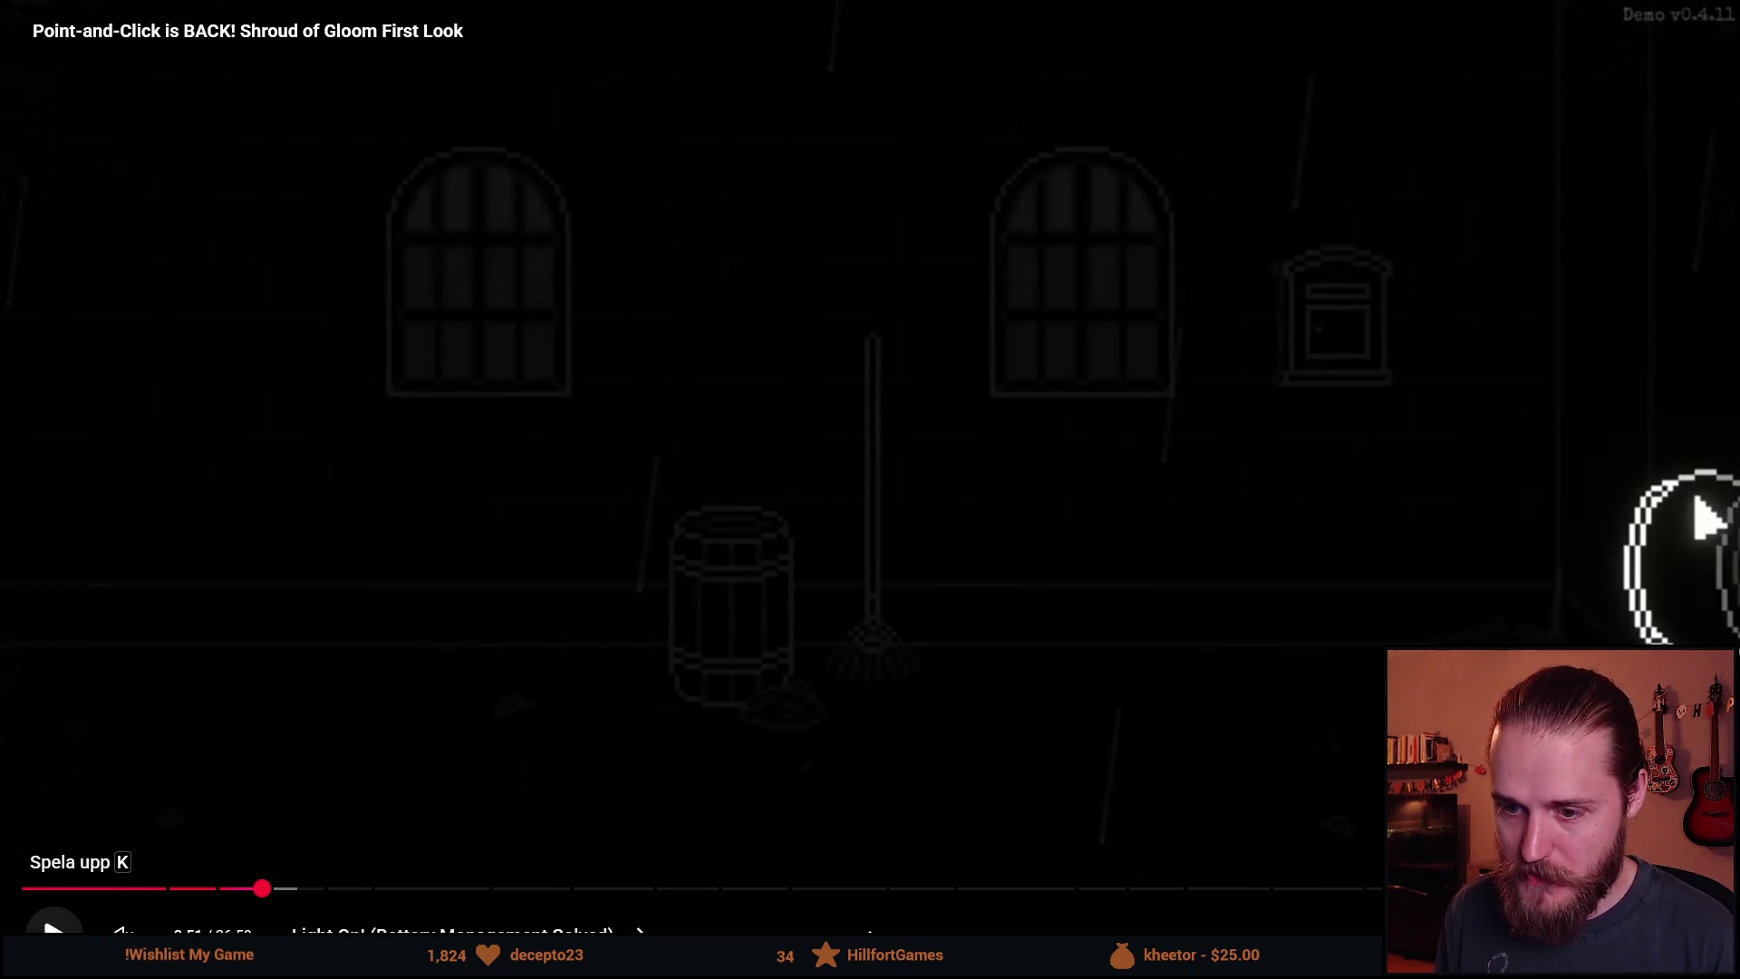
pyautogui.click(54, 930)
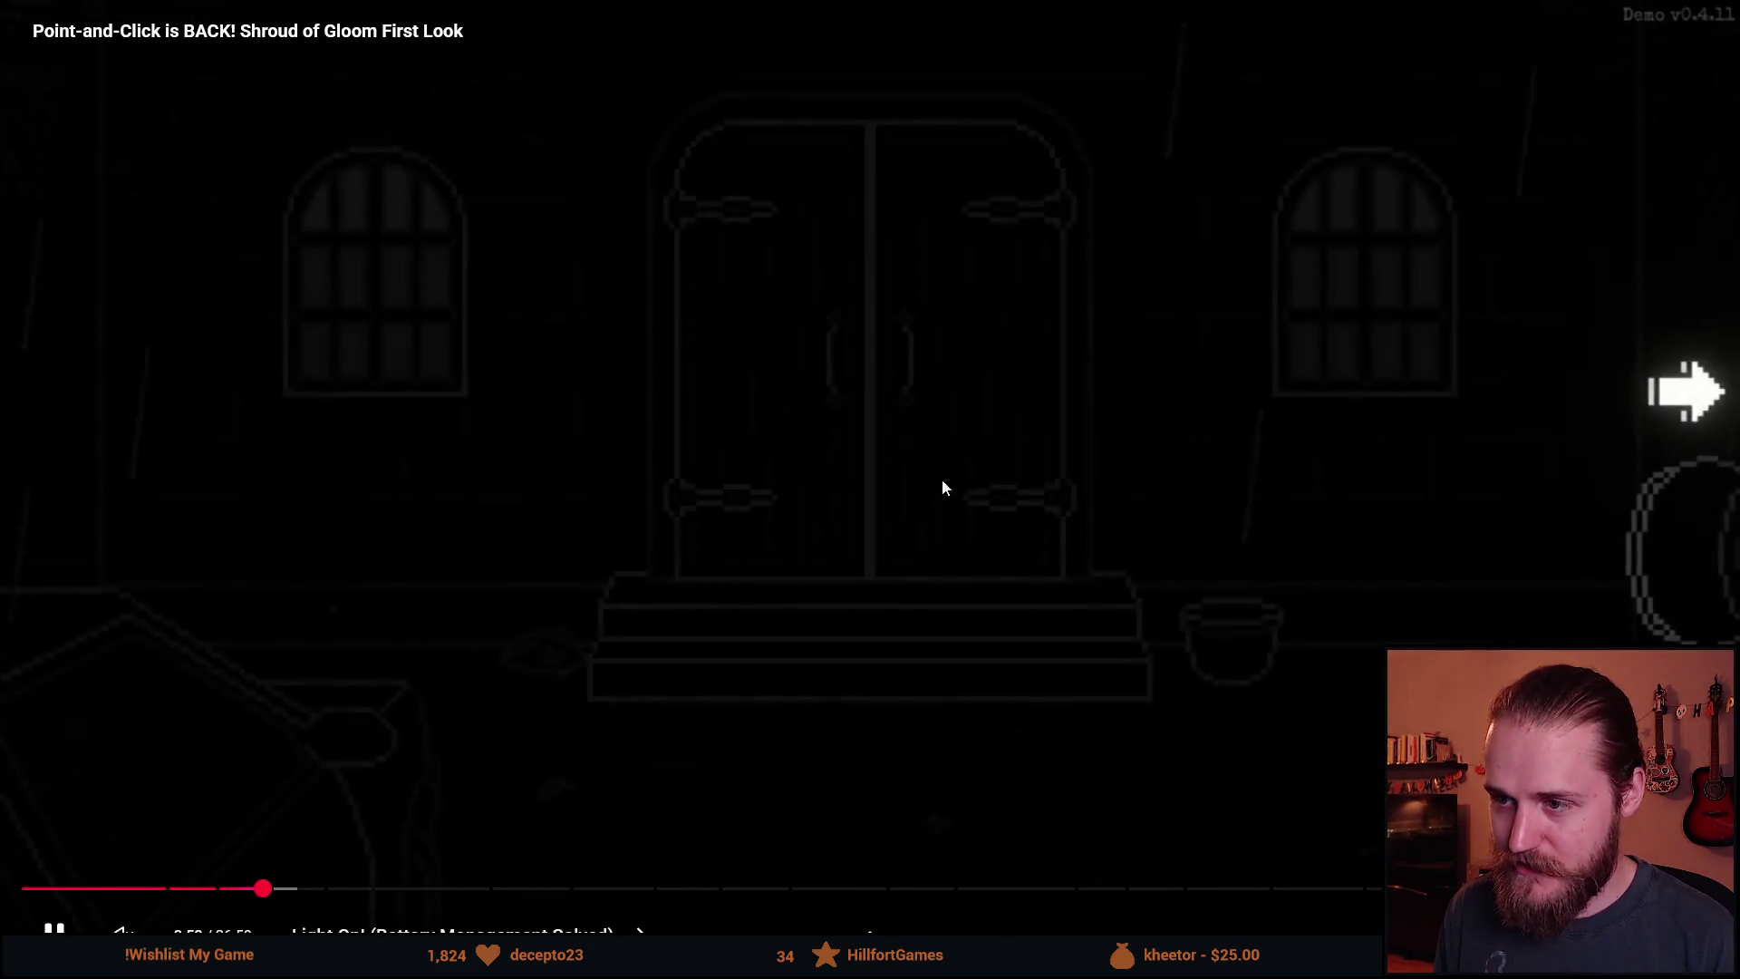
pyautogui.click(611, 530)
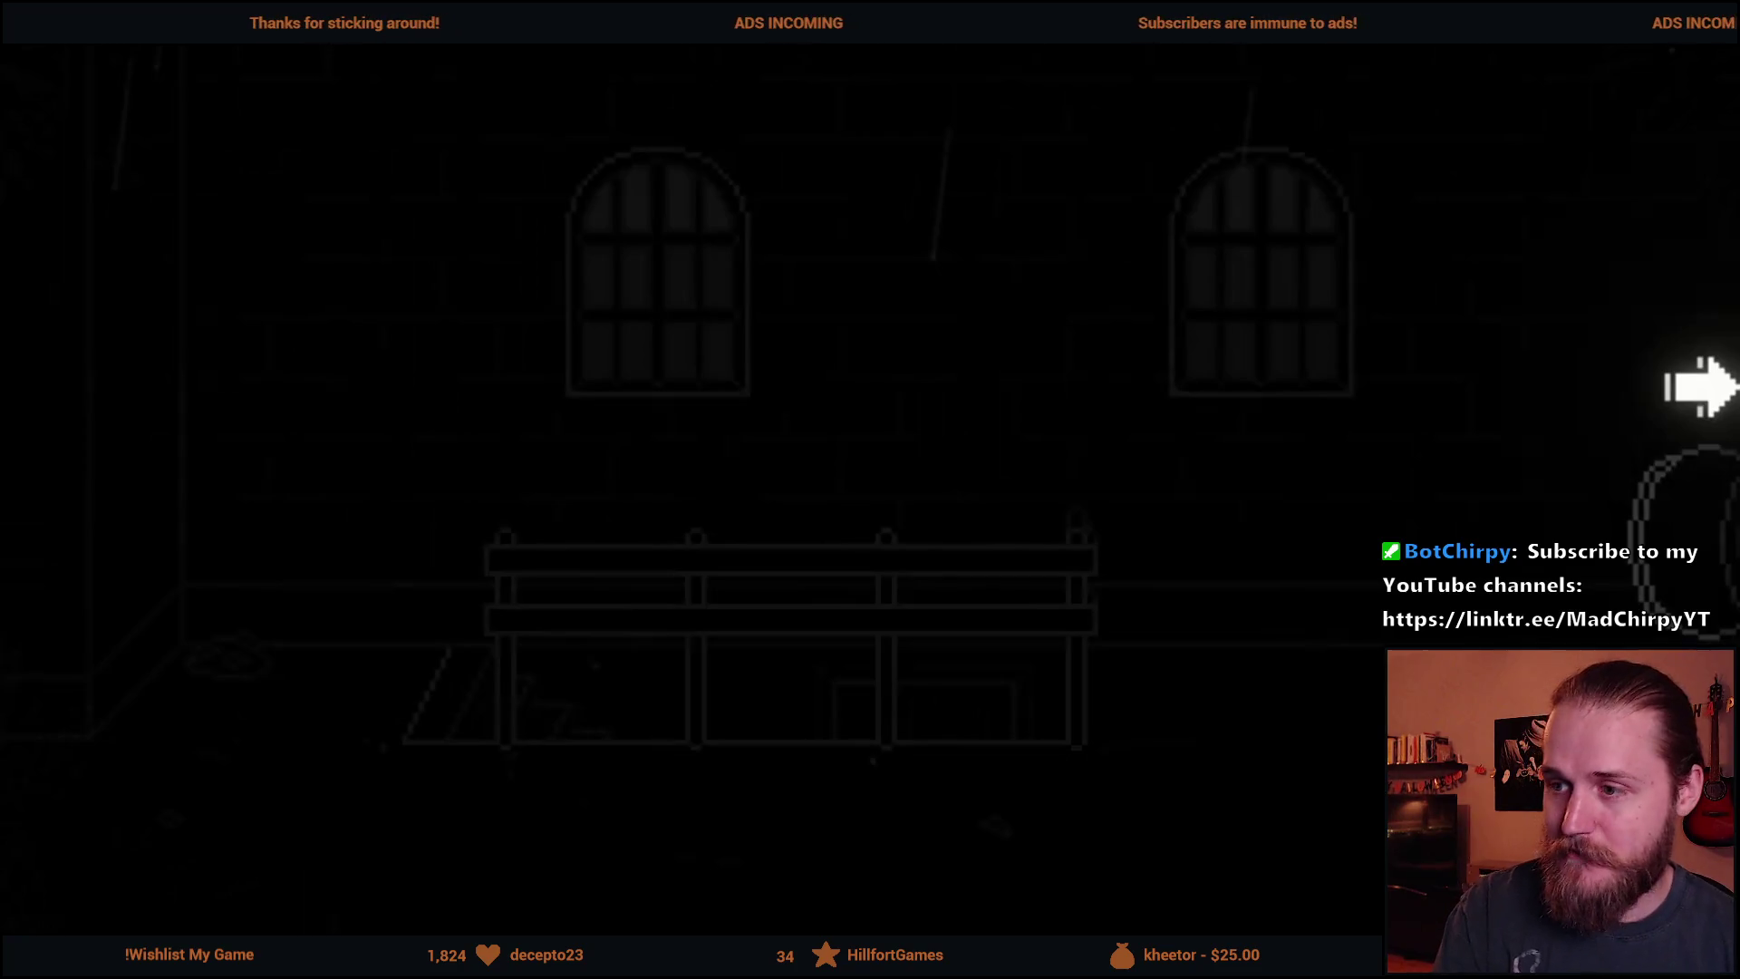
# Exit the fullscreen video, return to Notion, and open the Battery System page in a new tab.
pyautogui.moveTo(394, 343)
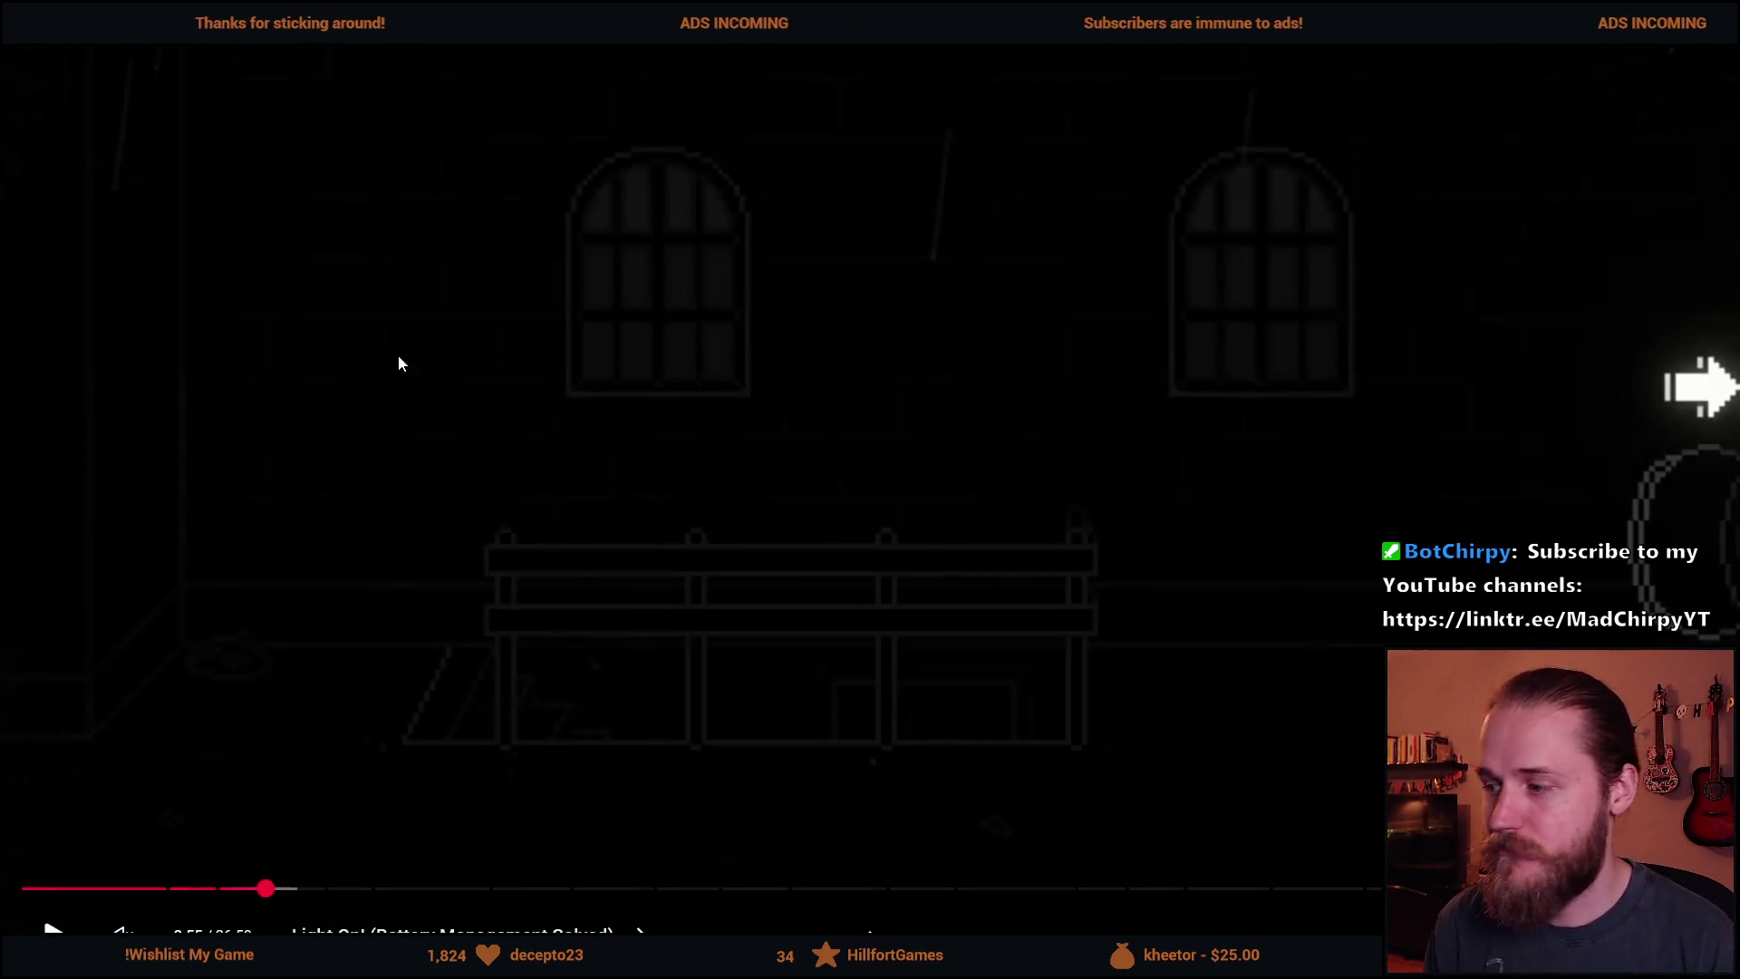
pyautogui.press('Escape')
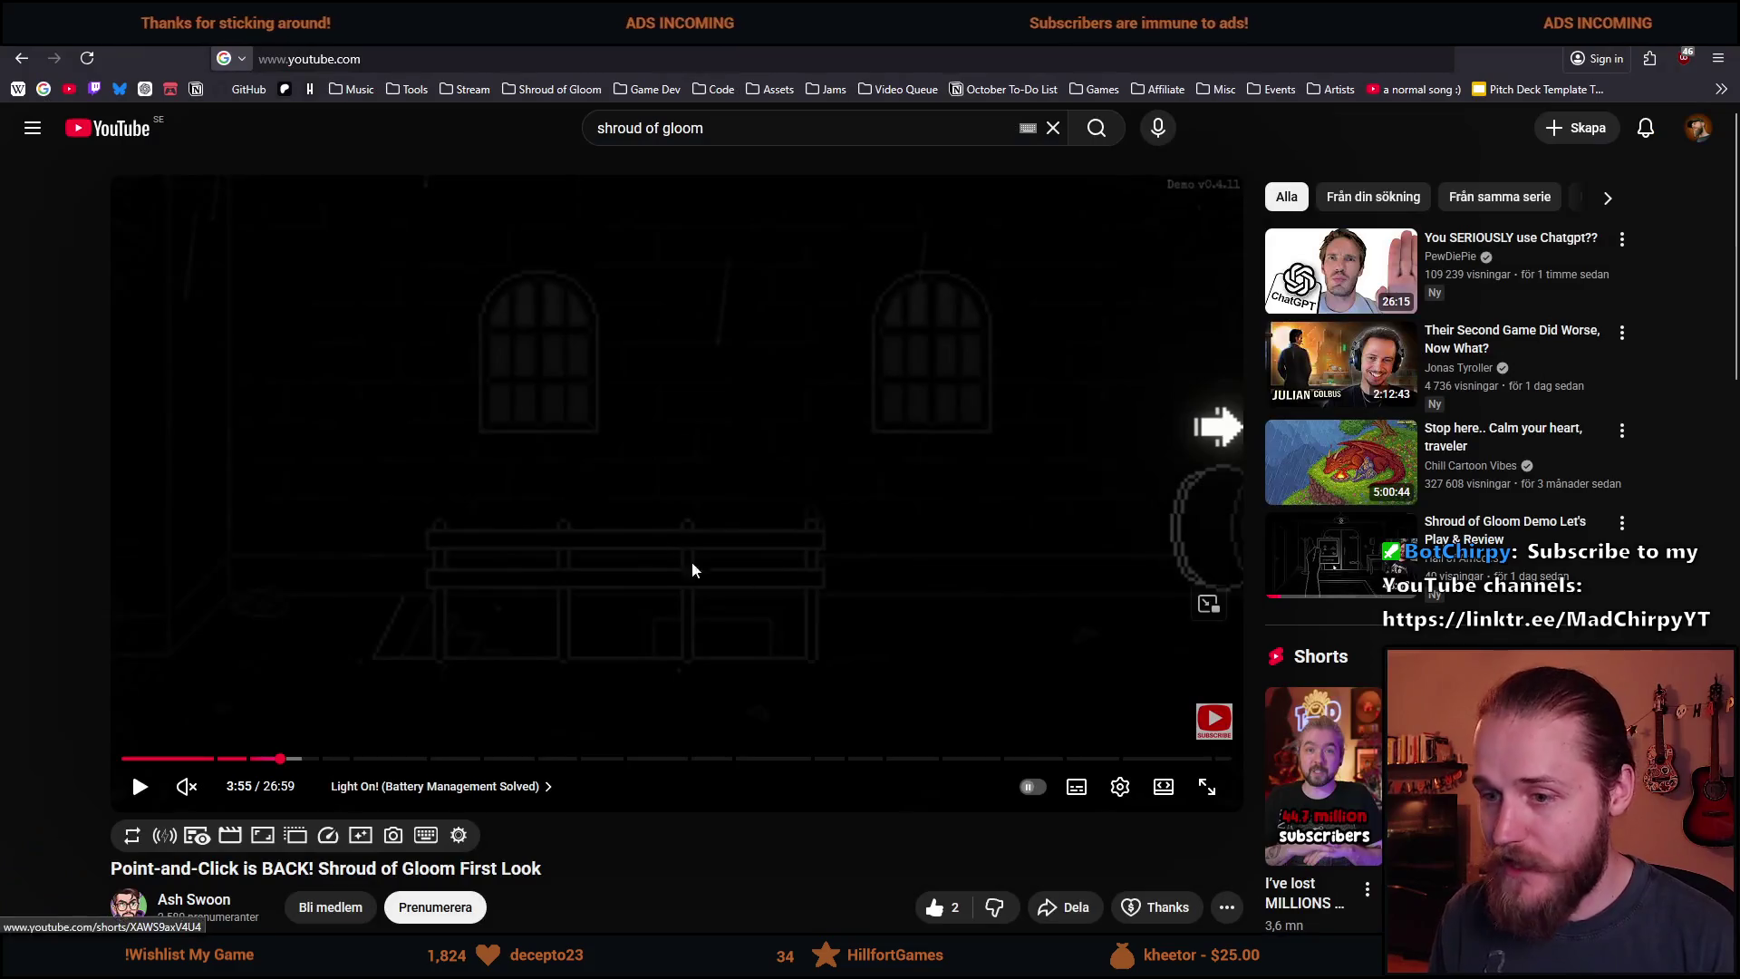
pyautogui.hotkey('alt', 'Tab')
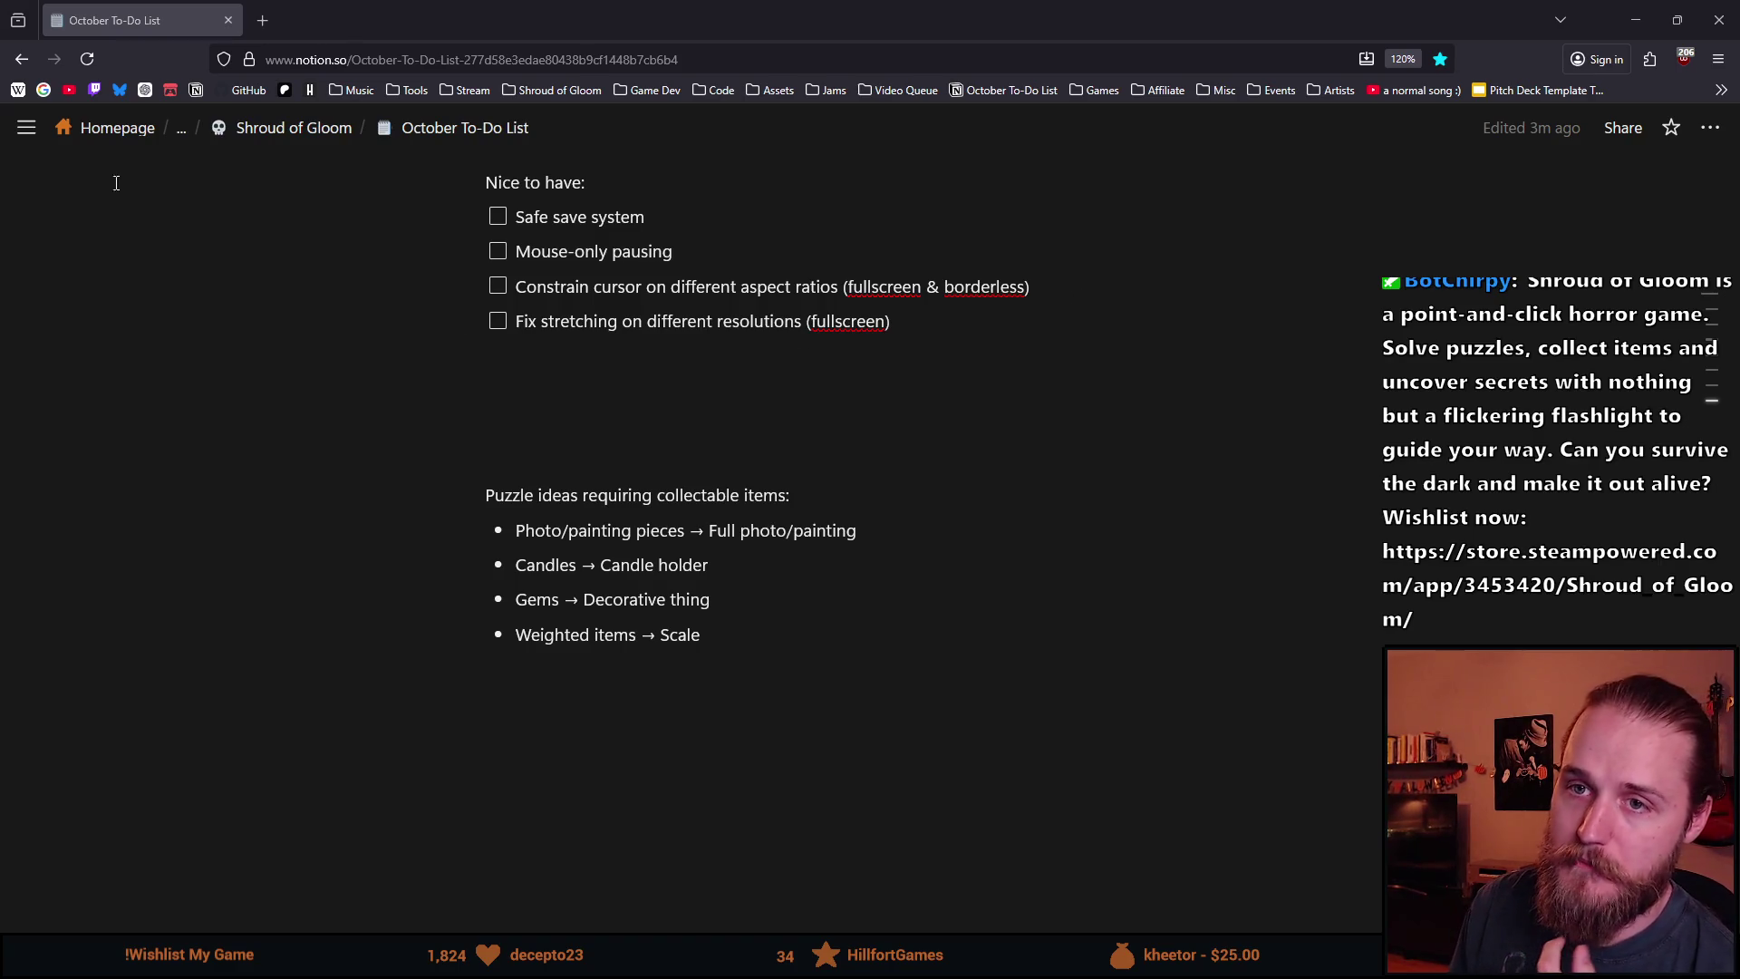
pyautogui.click(351, 14)
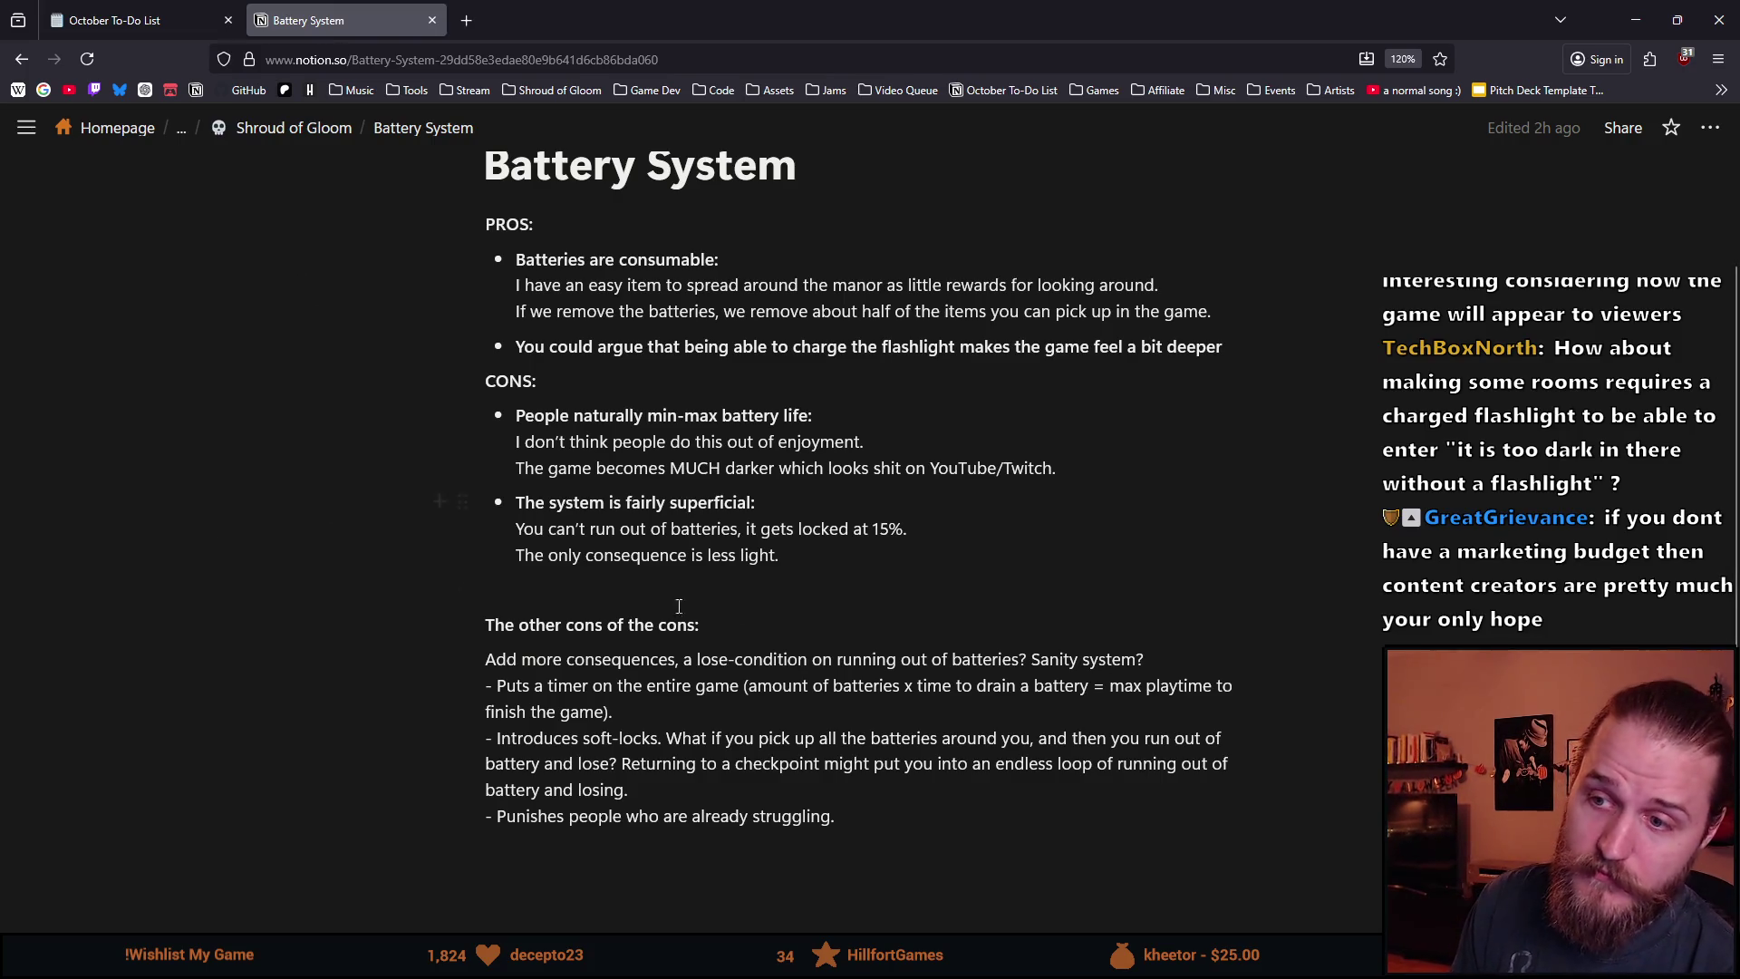
pyautogui.moveTo(934, 529)
pyautogui.mouseDown()
pyautogui.moveTo(514, 531)
pyautogui.moveTo(929, 522)
pyautogui.moveTo(751, 533)
pyautogui.mouseUp()
pyautogui.click(751, 528)
pyautogui.keyDown('shift'); pyautogui.click(743, 528); pyautogui.keyUp('shift')
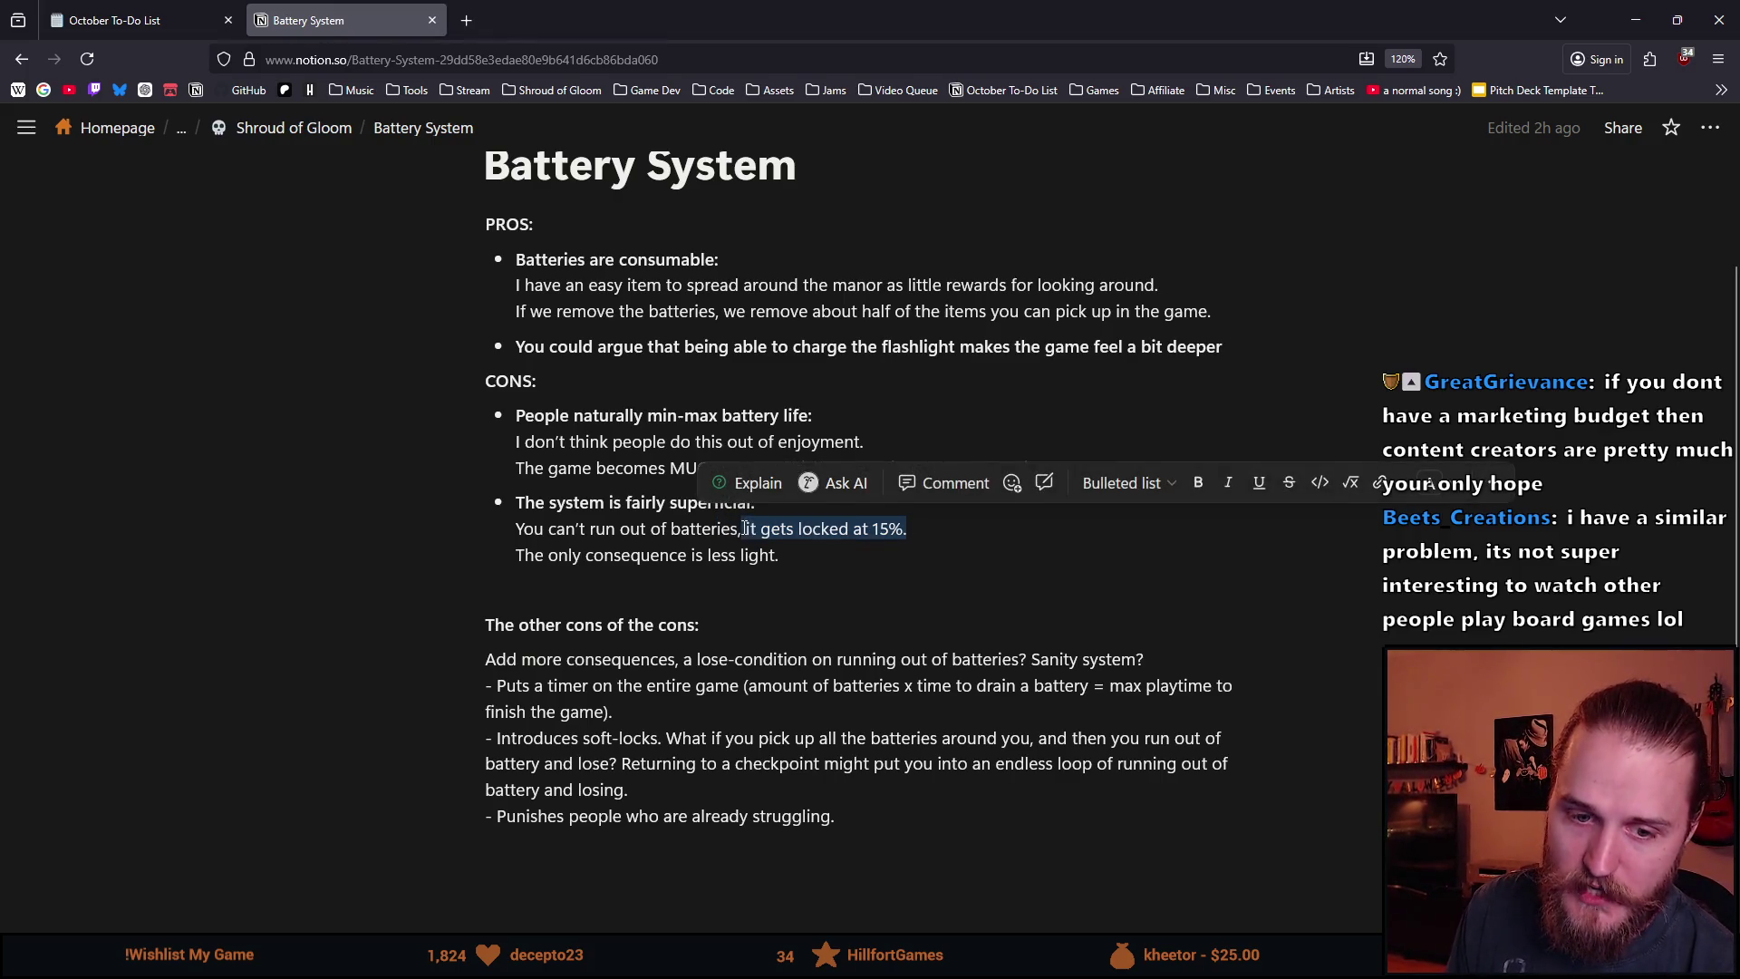
pyautogui.click(788, 567)
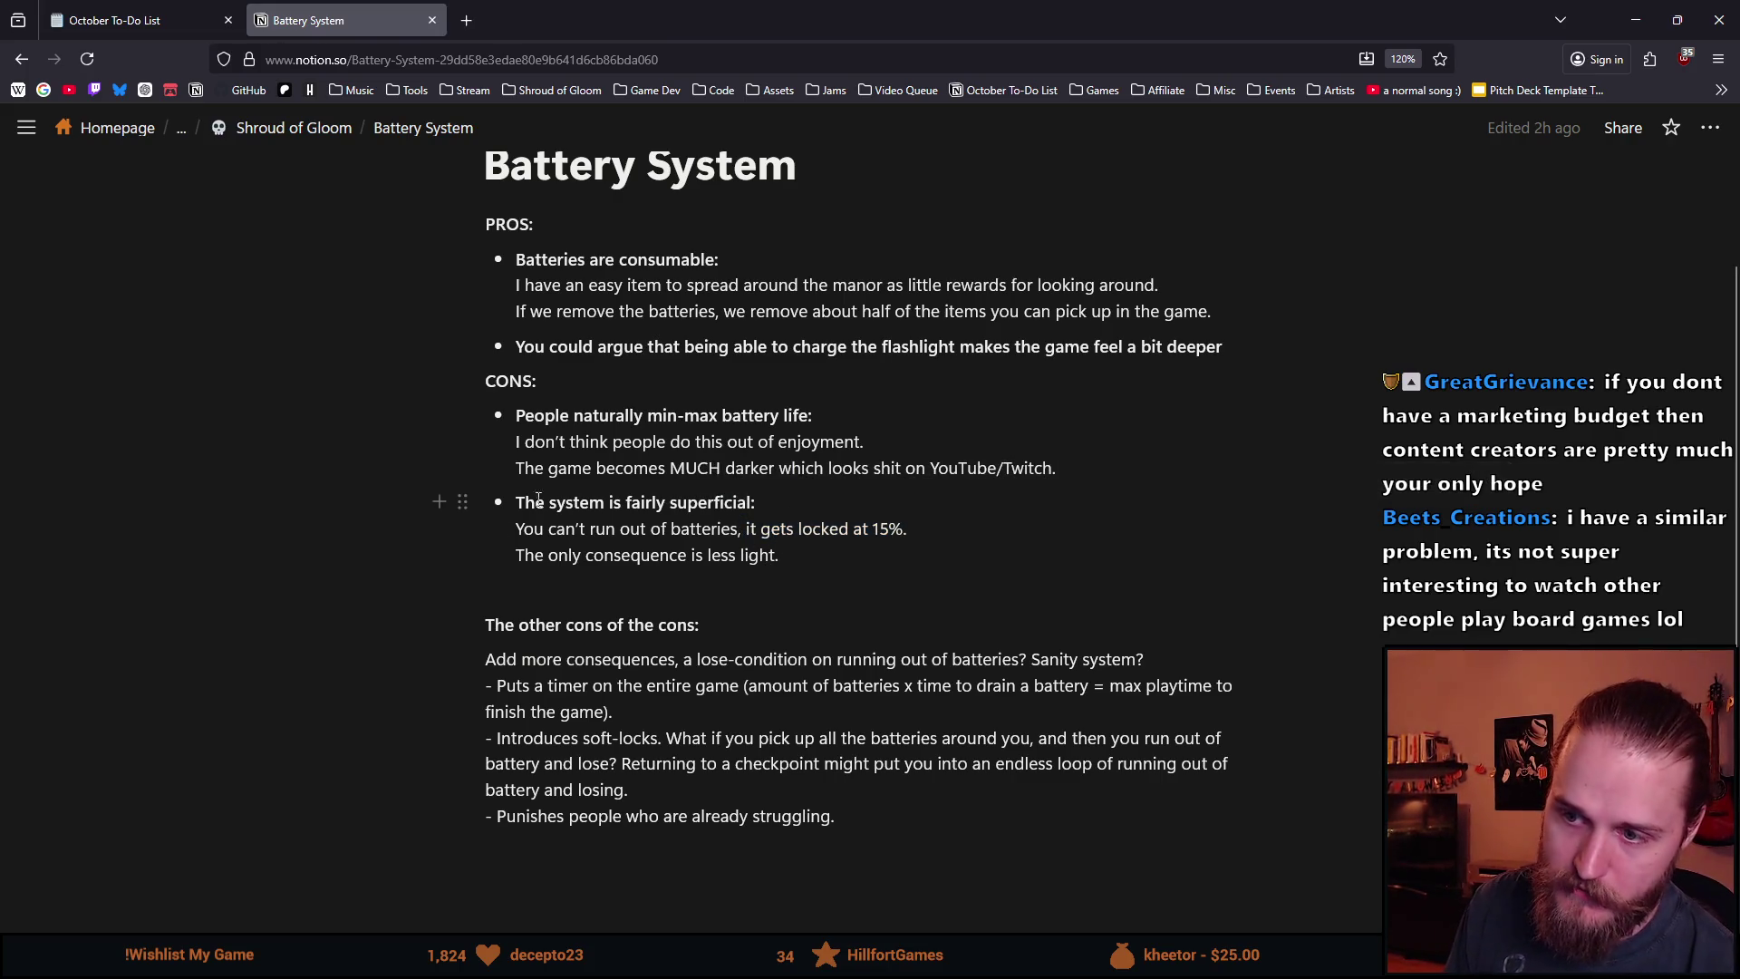
pyautogui.moveTo(526, 555); pyautogui.dragTo(829, 556)
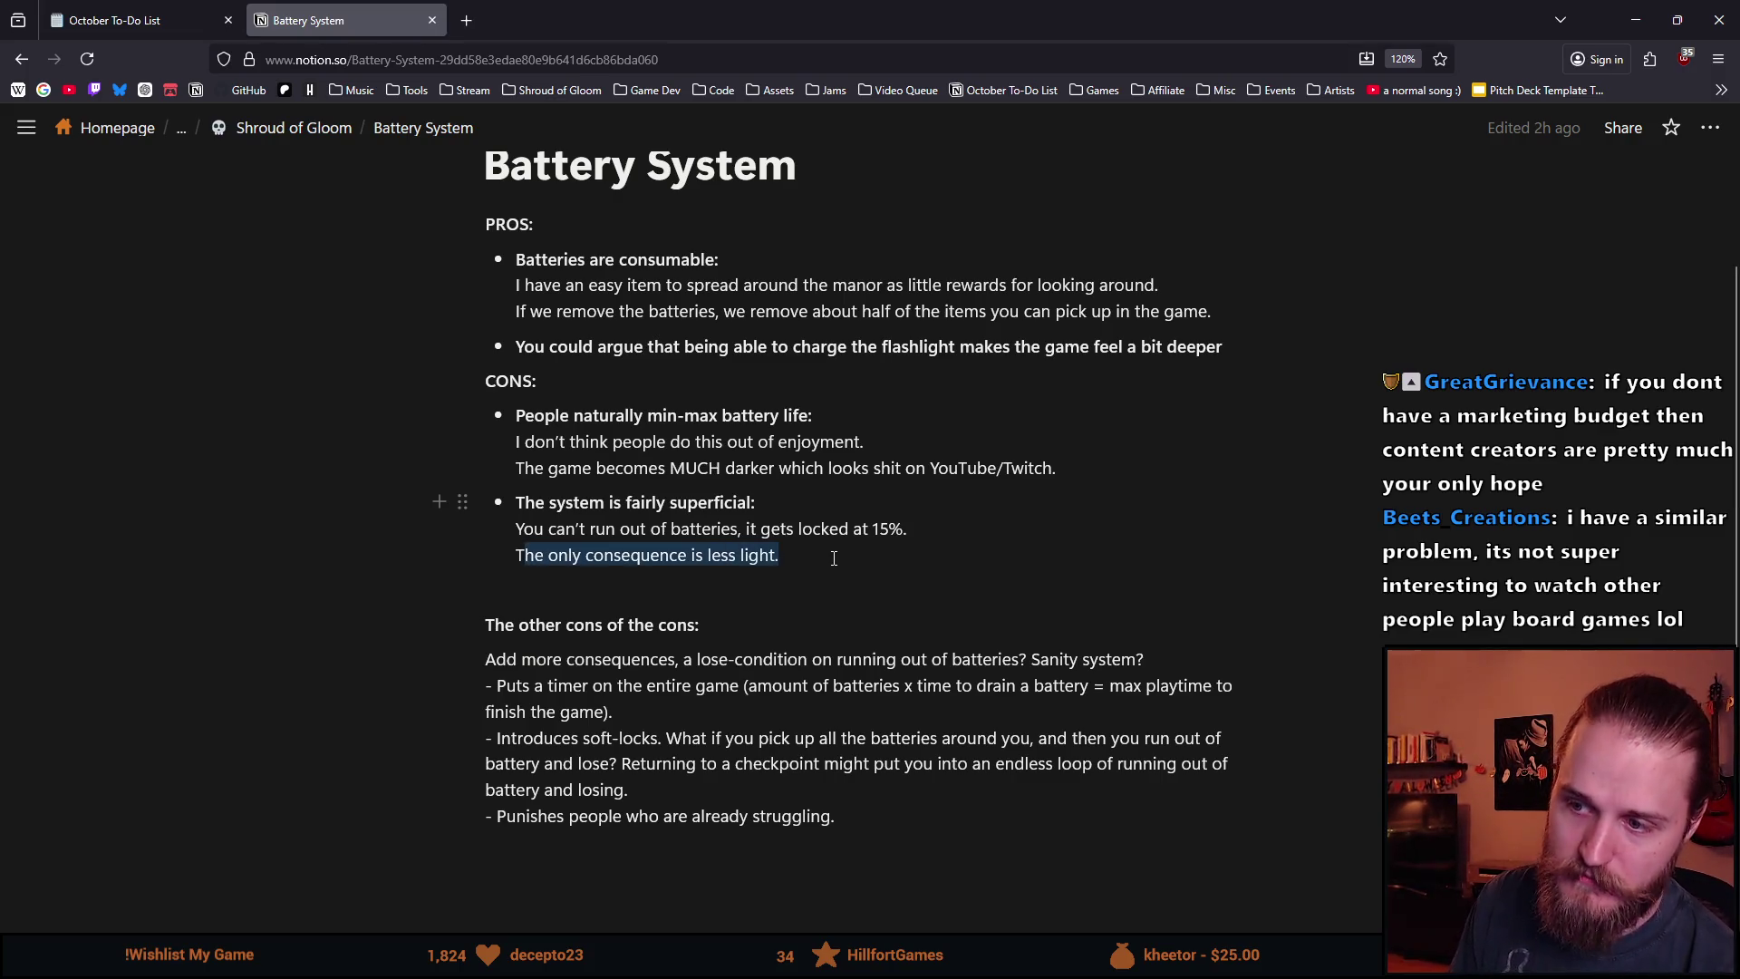
pyautogui.click(794, 686)
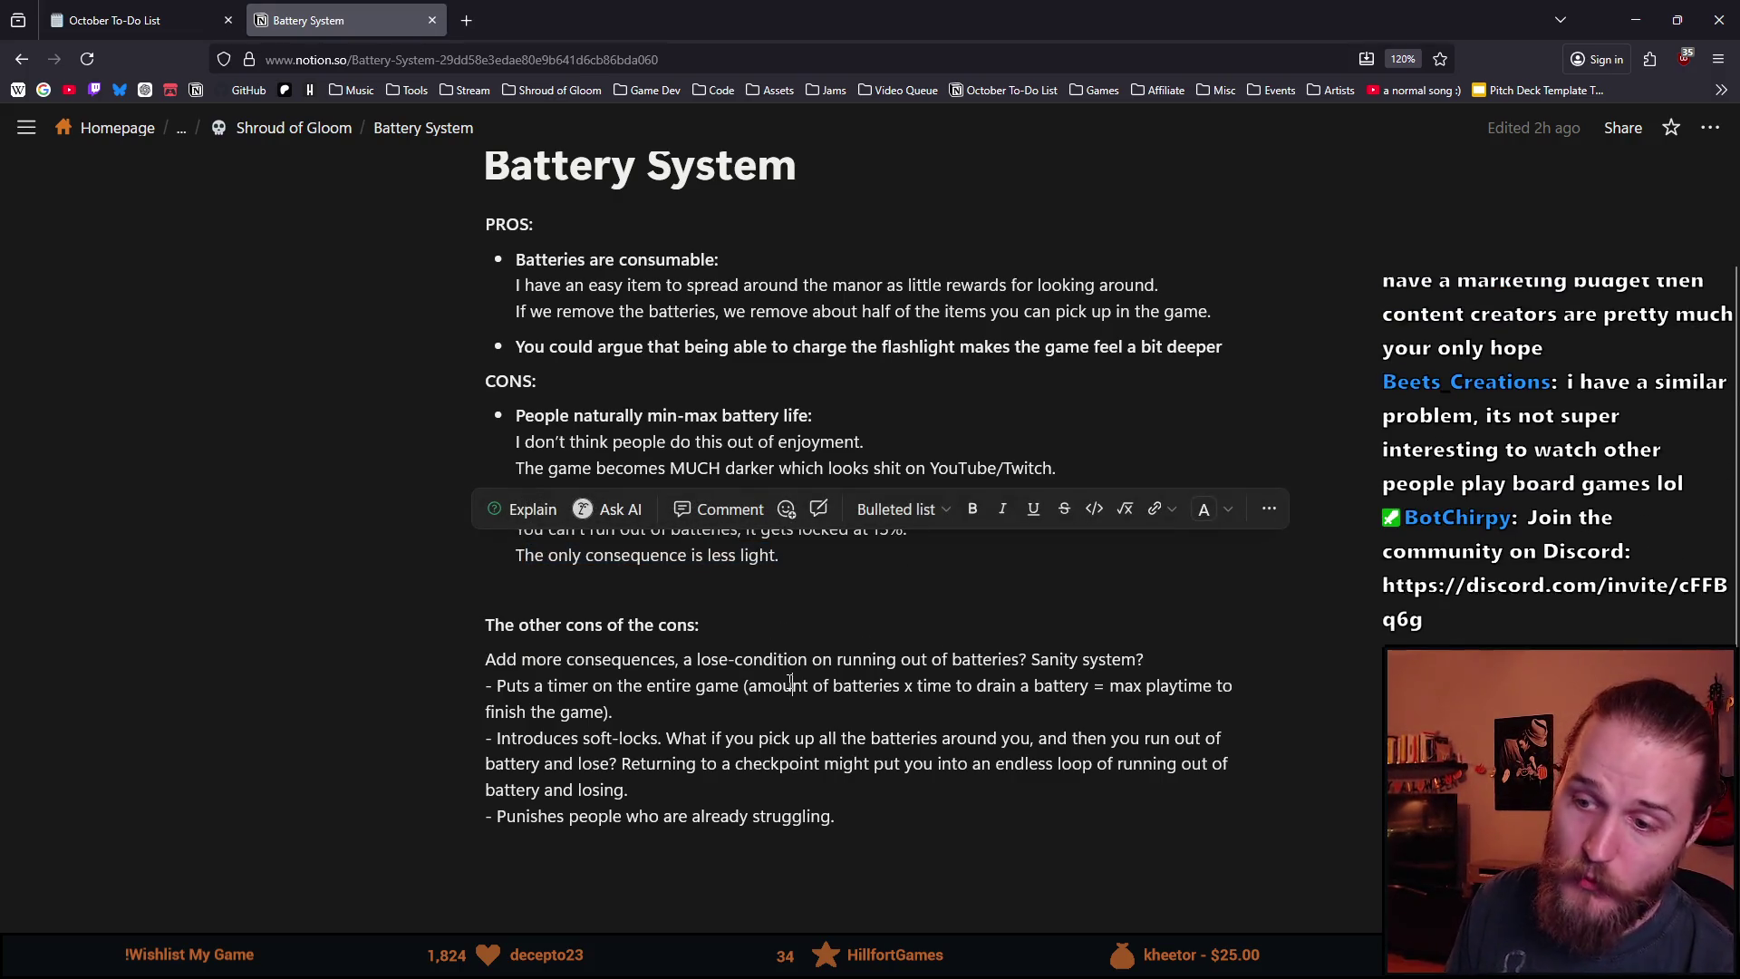
pyautogui.moveTo(543, 686)
pyautogui.mouseDown()
pyautogui.moveTo(944, 686)
pyautogui.moveTo(911, 686)
pyautogui.mouseUp()
pyautogui.click(717, 763)
pyautogui.moveTo(486, 659); pyautogui.dragTo(735, 687)
pyautogui.click(734, 752)
pyautogui.press('Escape')
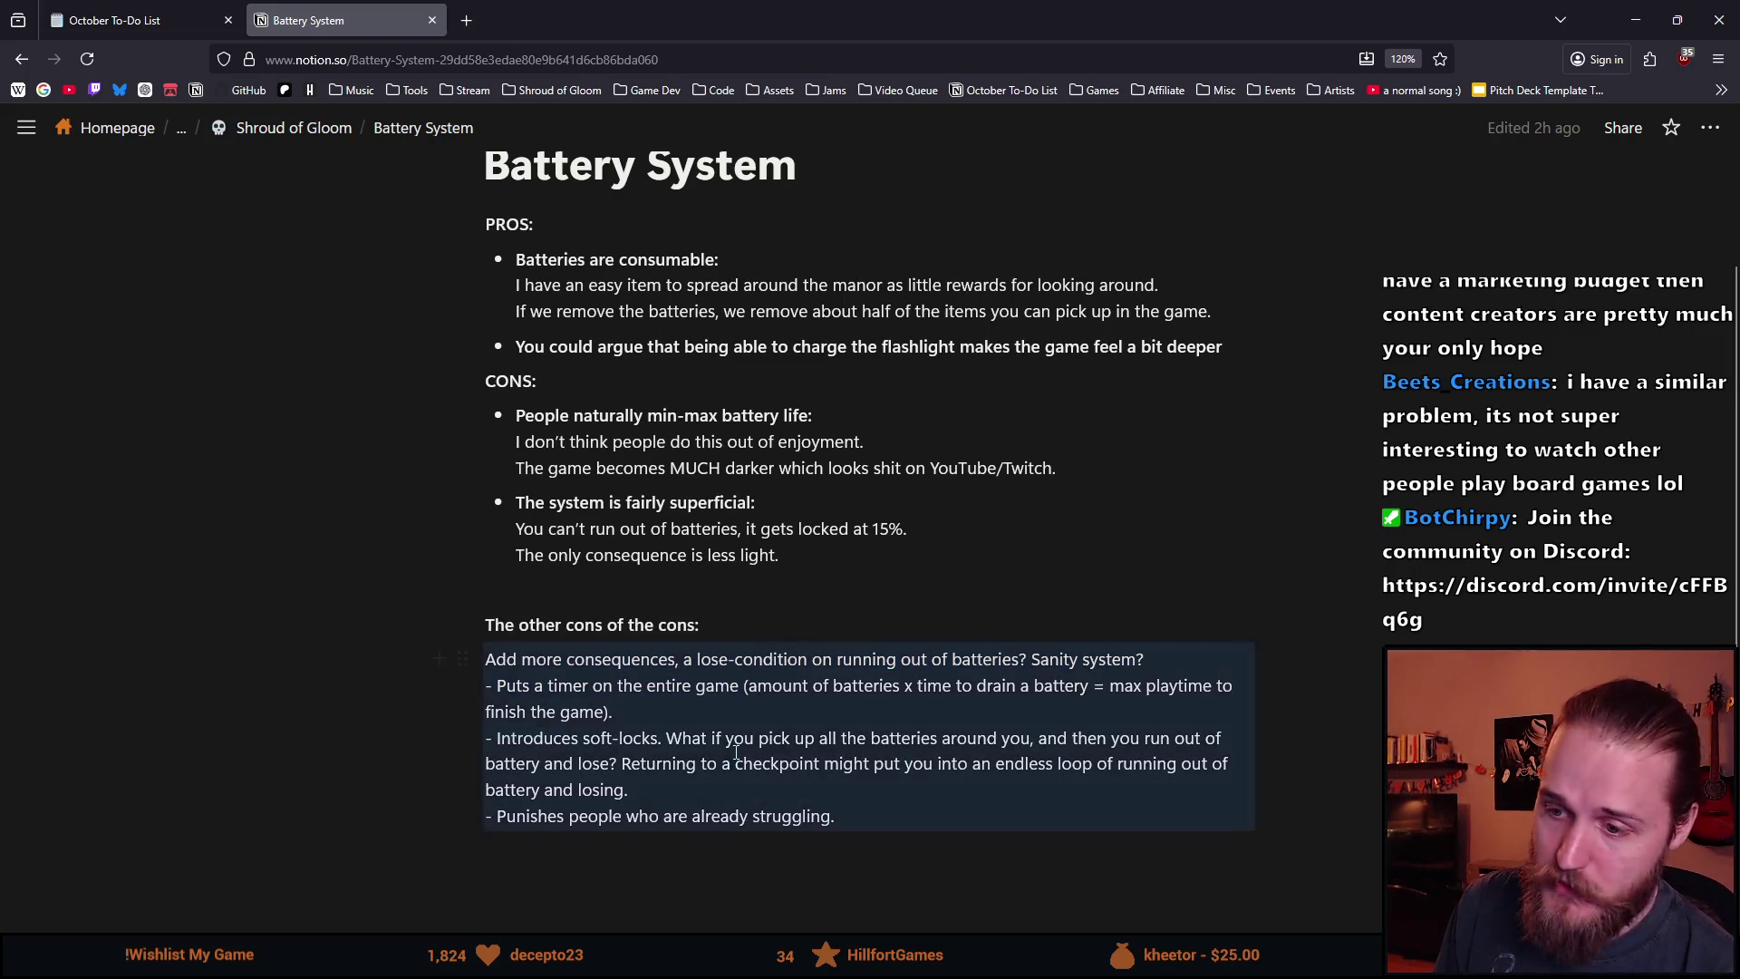
pyautogui.moveTo(506, 815)
pyautogui.mouseDown()
pyautogui.moveTo(901, 809)
pyautogui.moveTo(486, 658)
pyautogui.mouseUp()
pyautogui.click(901, 808)
pyautogui.click(851, 712)
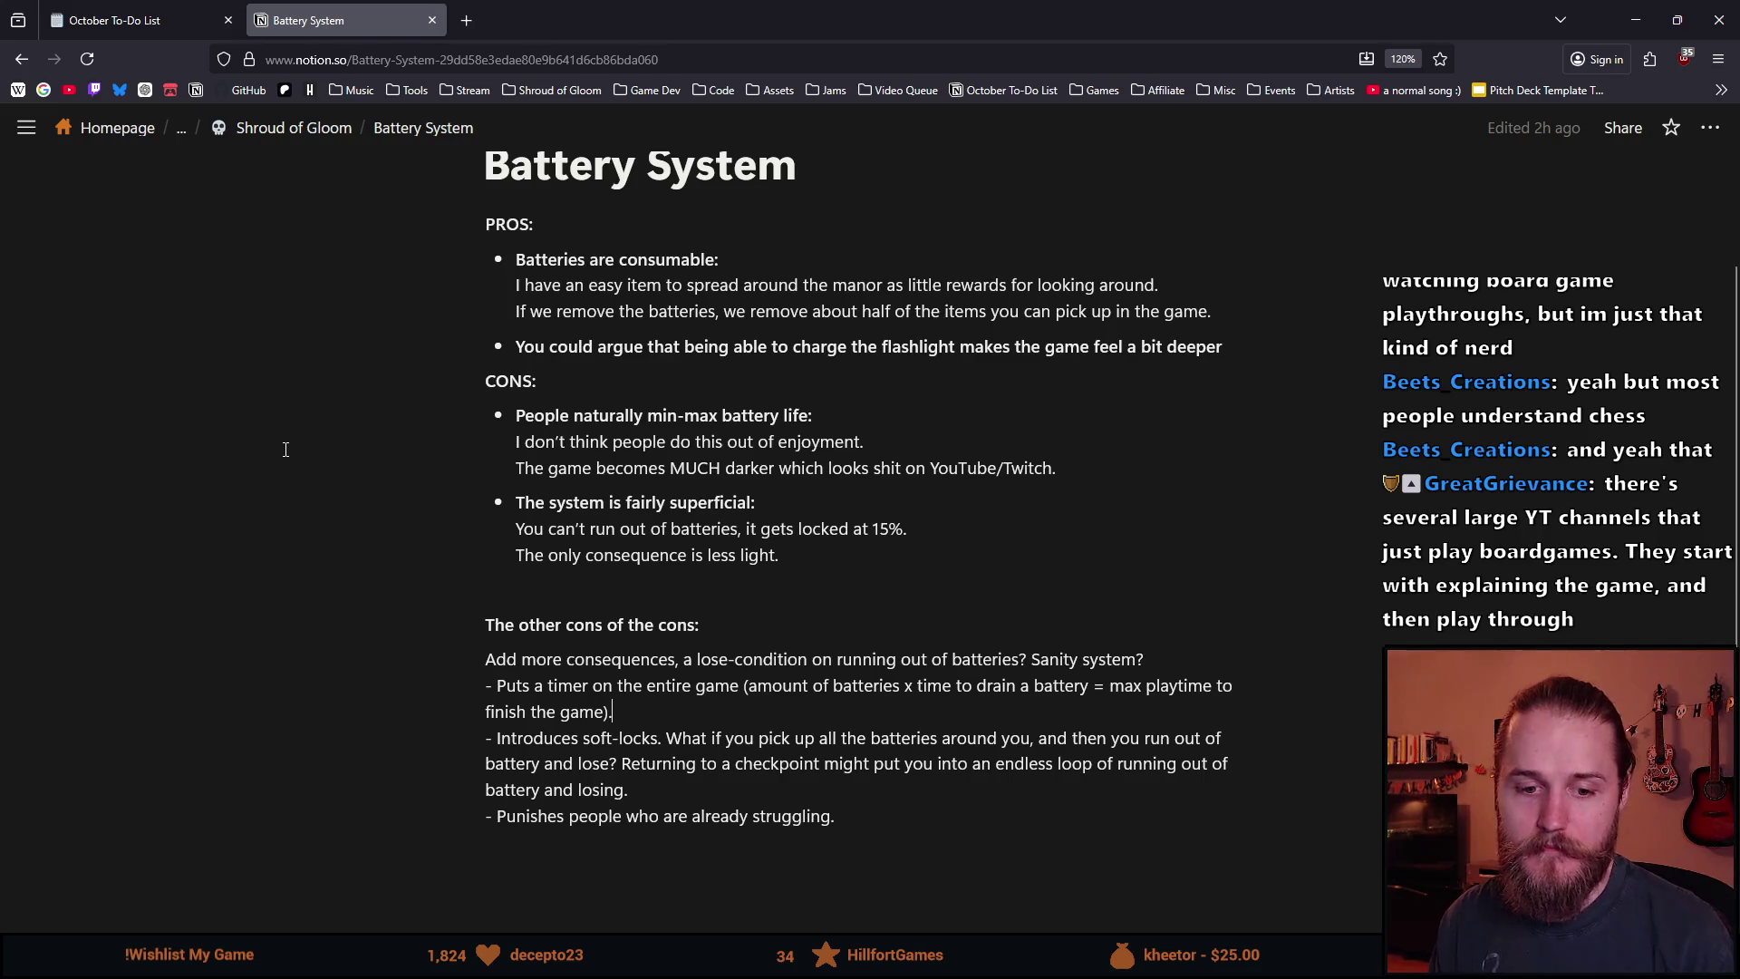
pyautogui.click(163, 7)
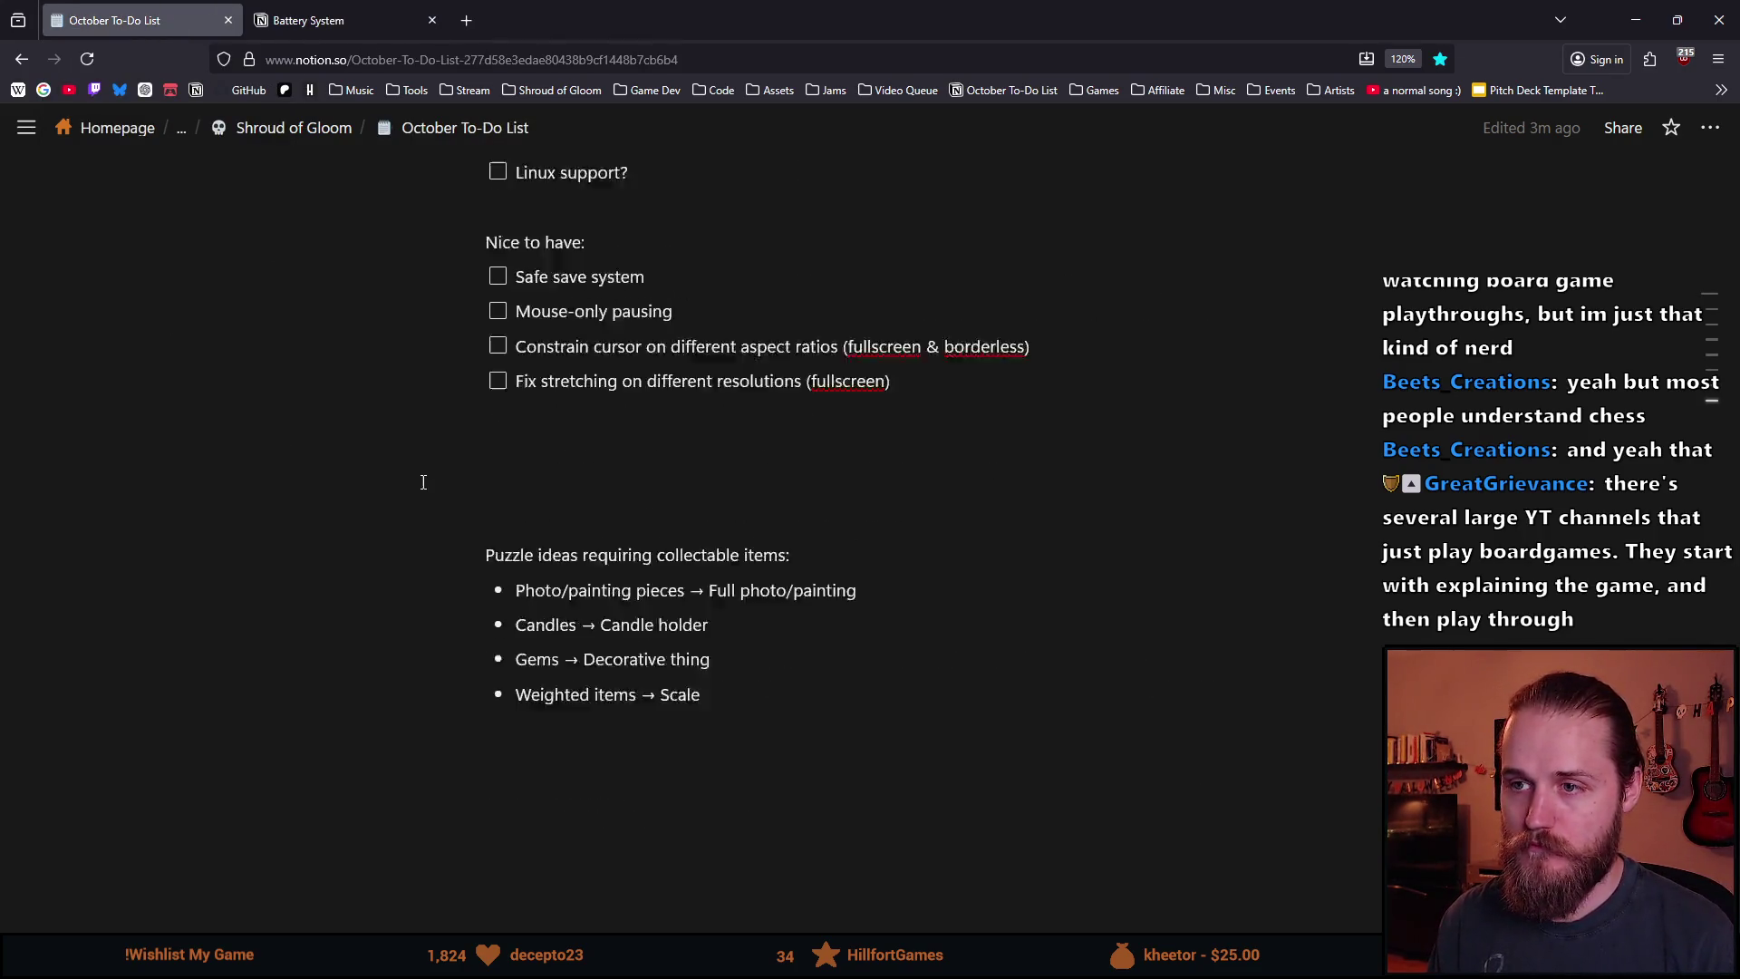
# Scroll through the October To-Do List checklist, then switch to the Battery System tab.
pyautogui.scroll(2, 431, 489)
pyautogui.scroll(5, 403, 497)
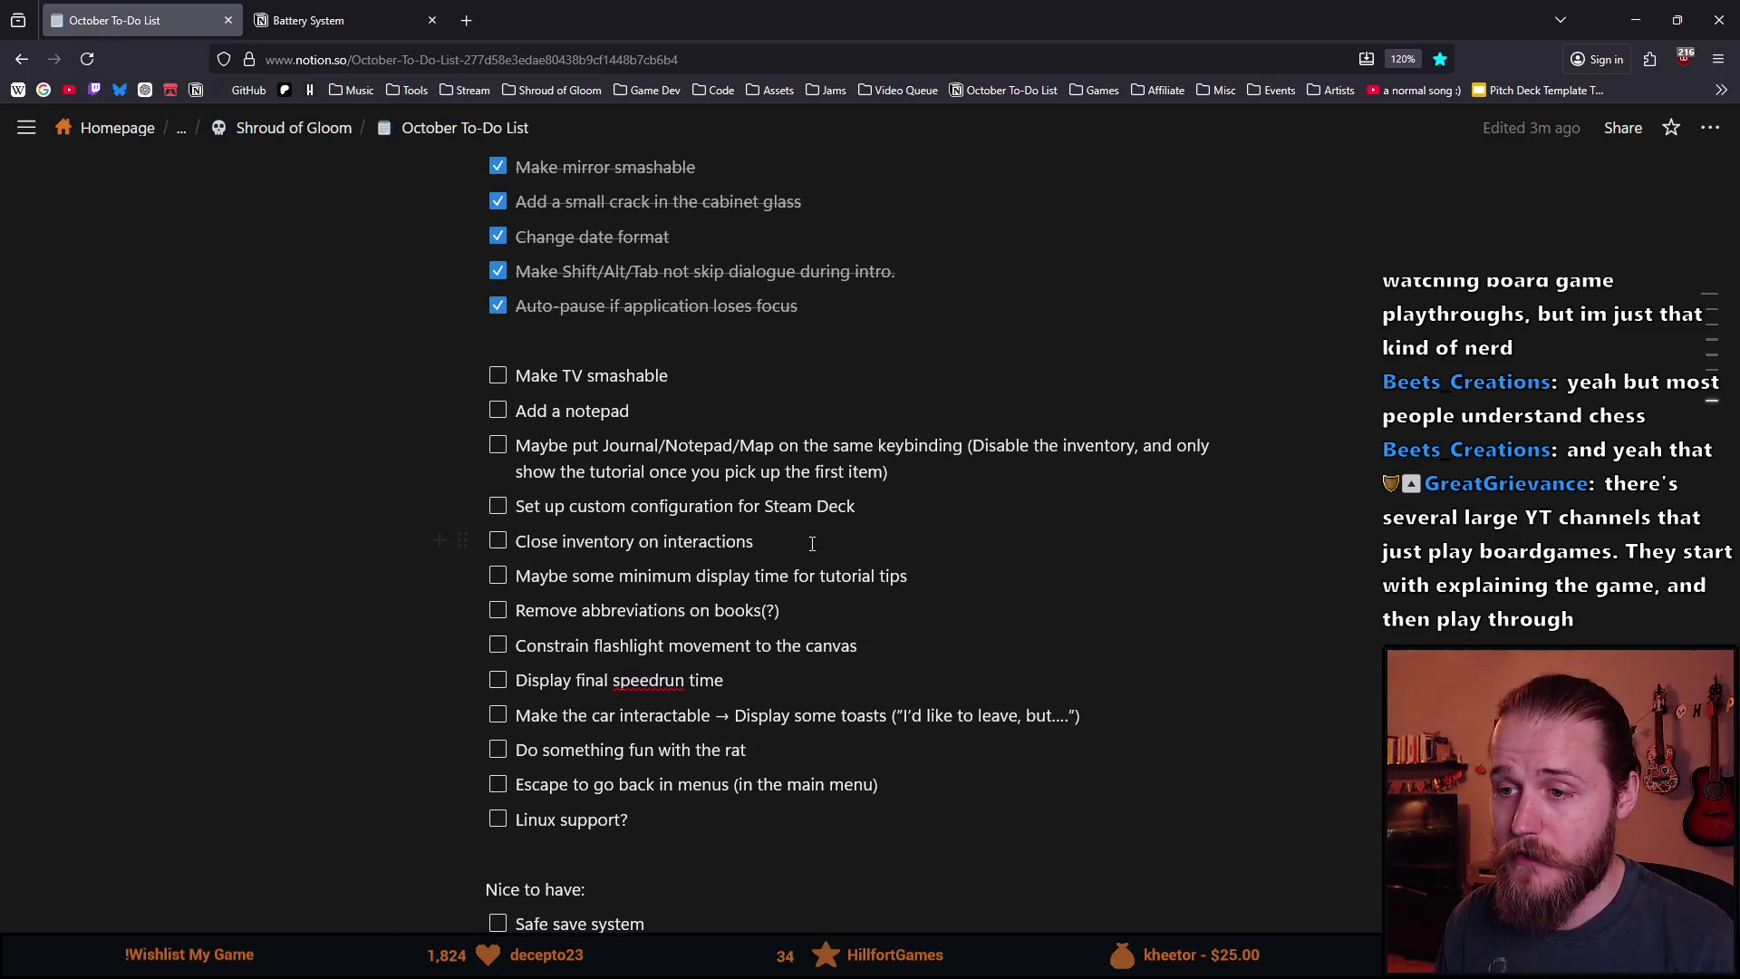
pyautogui.scroll(-2, 1017, 671)
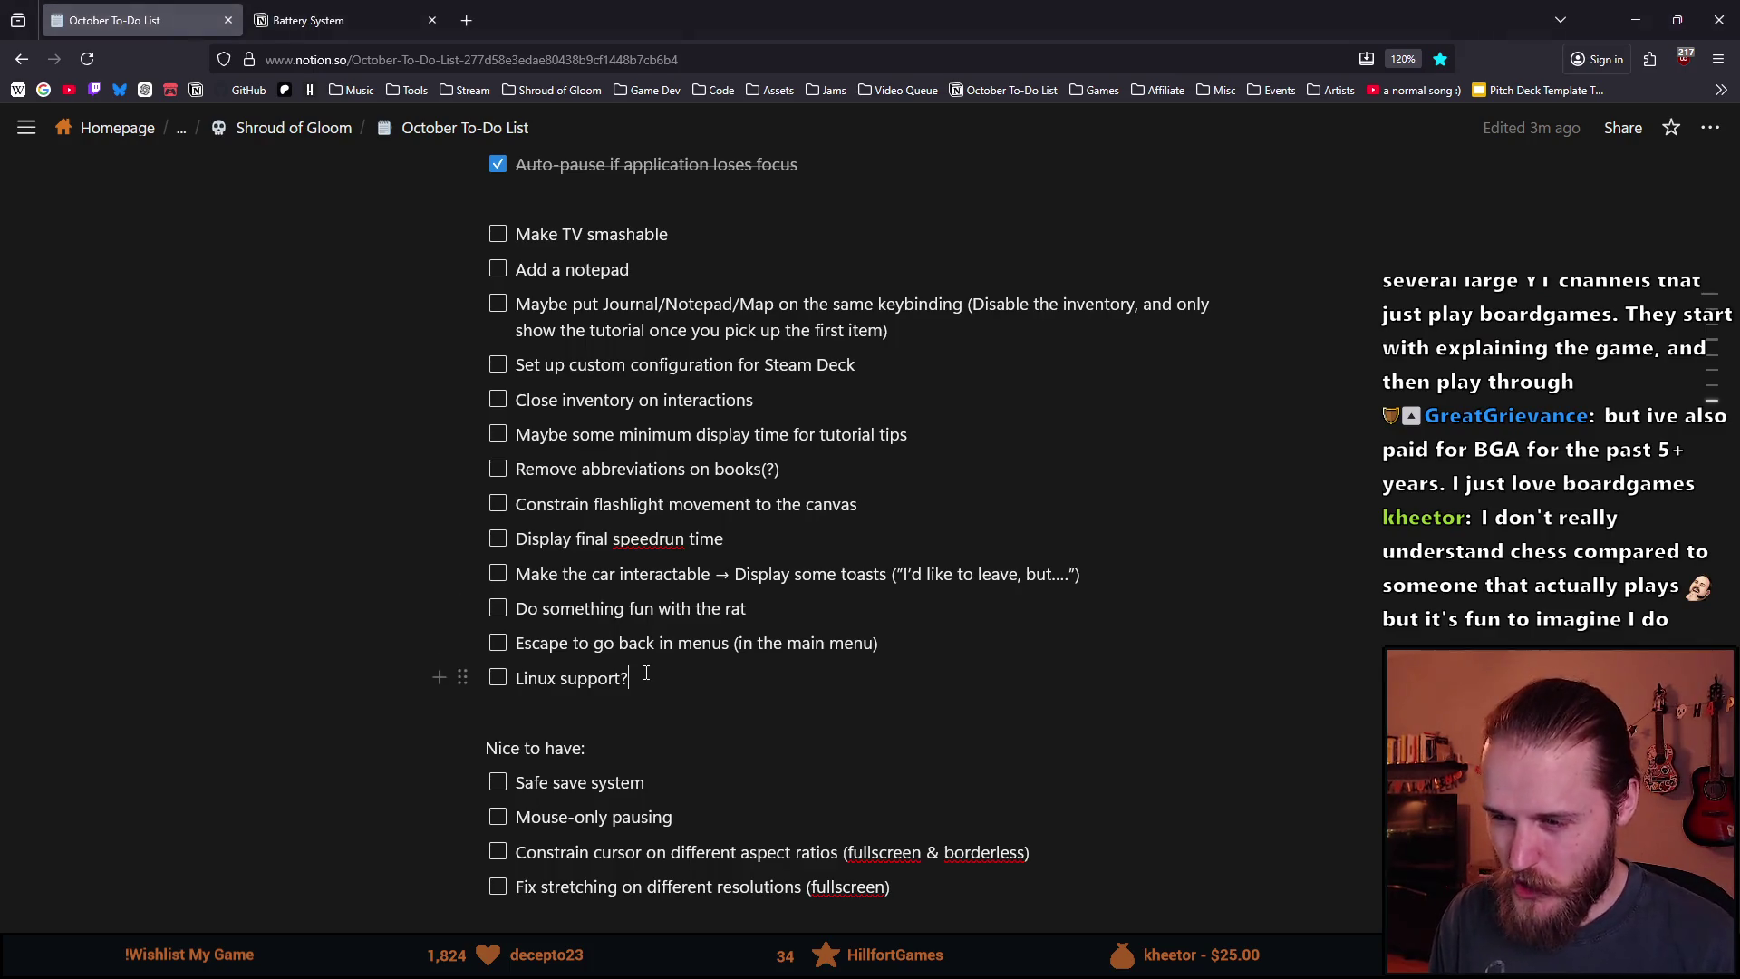
pyautogui.click(328, 23)
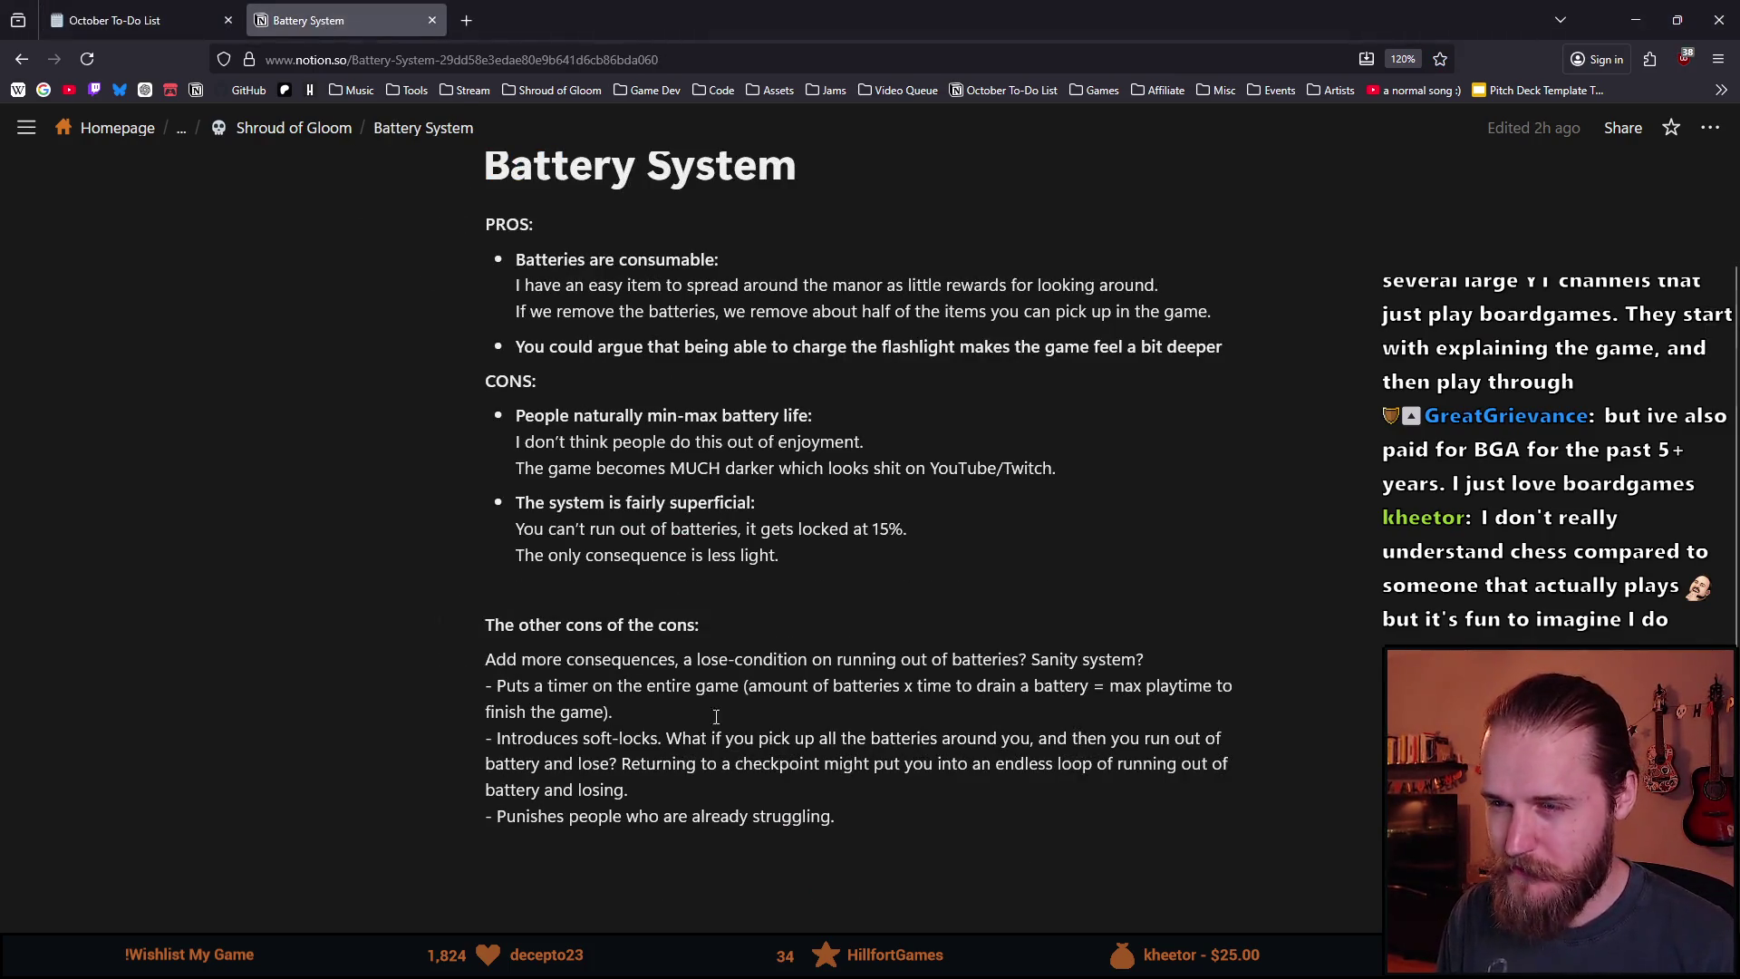
# Select and review the Battery System page text, then bring its top back into view.
pyautogui.moveTo(839, 818)
pyautogui.mouseDown()
pyautogui.moveTo(490, 208)
pyautogui.moveTo(499, 302)
pyautogui.moveTo(525, 281)
pyautogui.mouseUp()
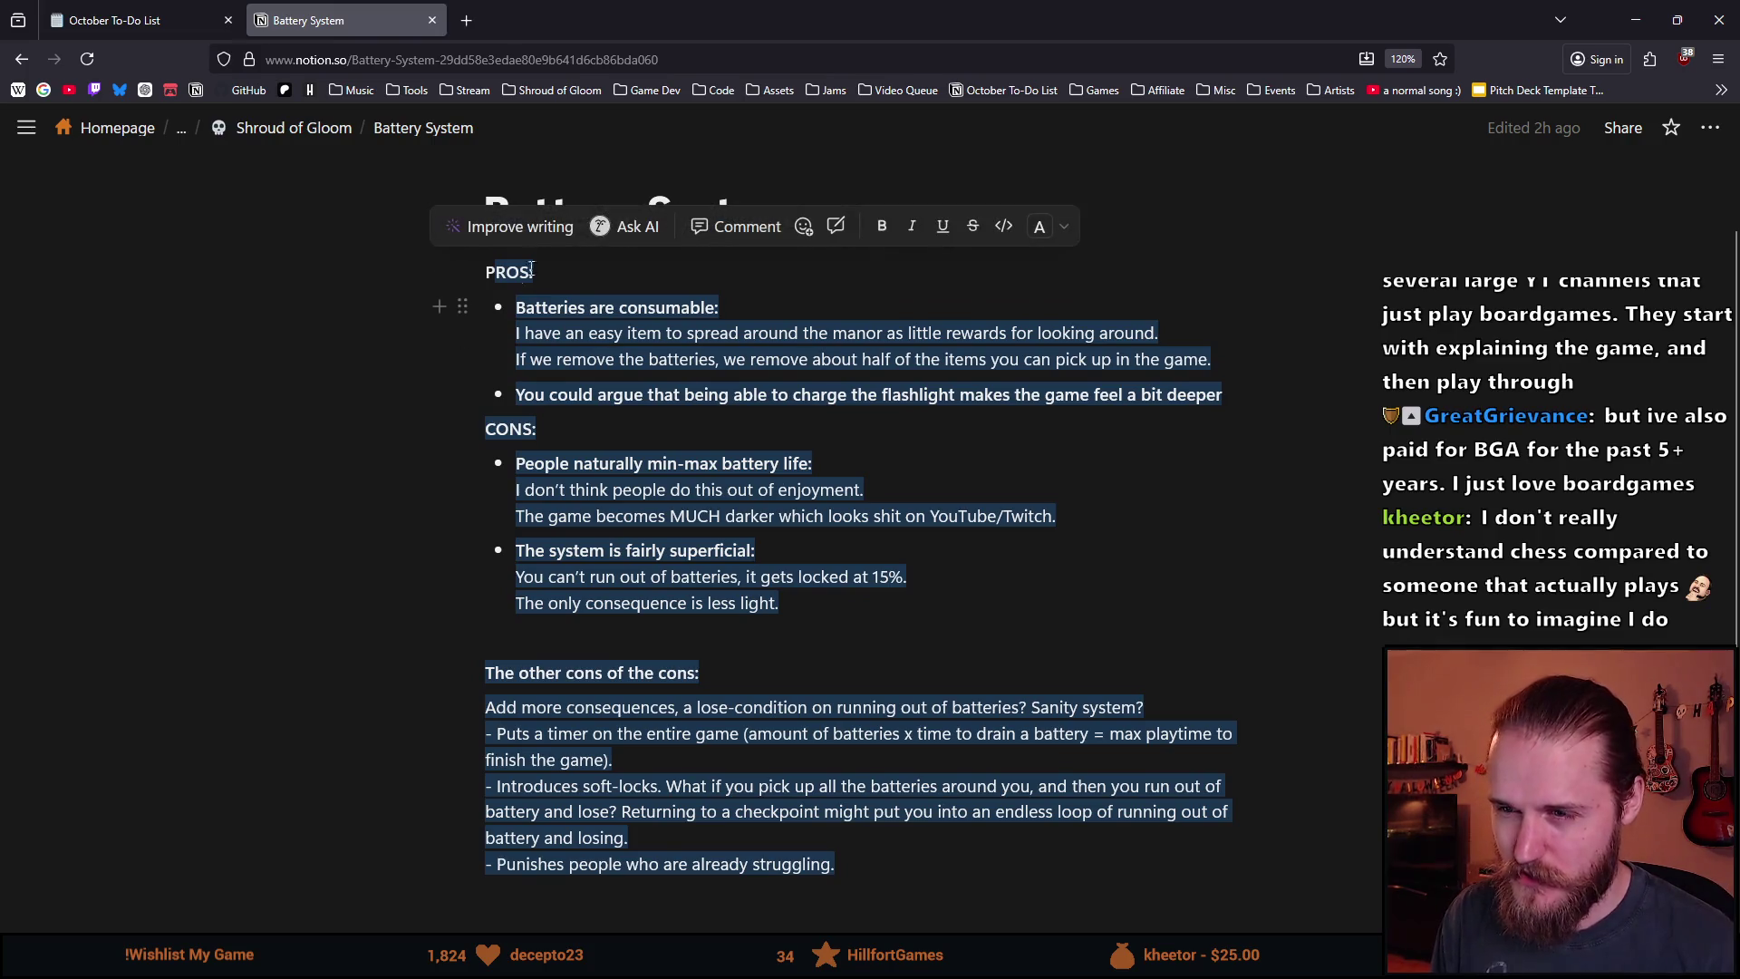
pyautogui.moveTo(490, 213)
pyautogui.mouseDown()
pyautogui.moveTo(544, 277)
pyautogui.moveTo(843, 815)
pyautogui.moveTo(852, 701)
pyautogui.mouseUp()
pyautogui.click(852, 702)
pyautogui.scroll(3, 898, 789)
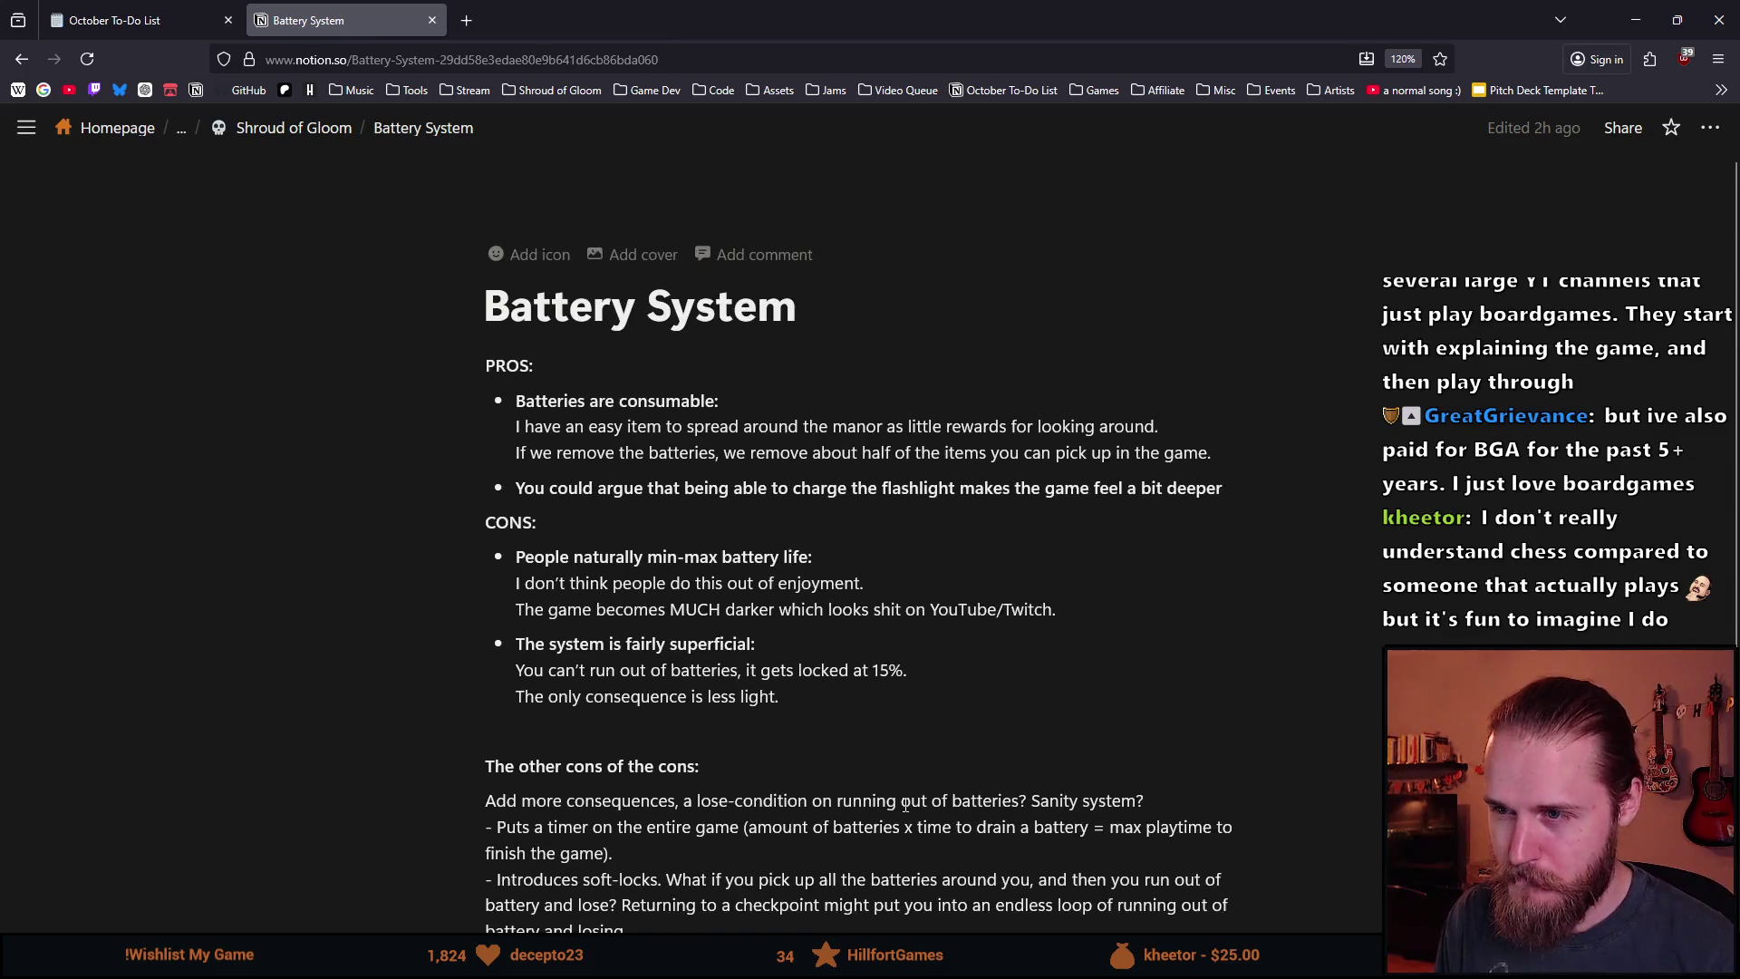
pyautogui.scroll(-2, 904, 809)
pyautogui.middleClick(335, 736)
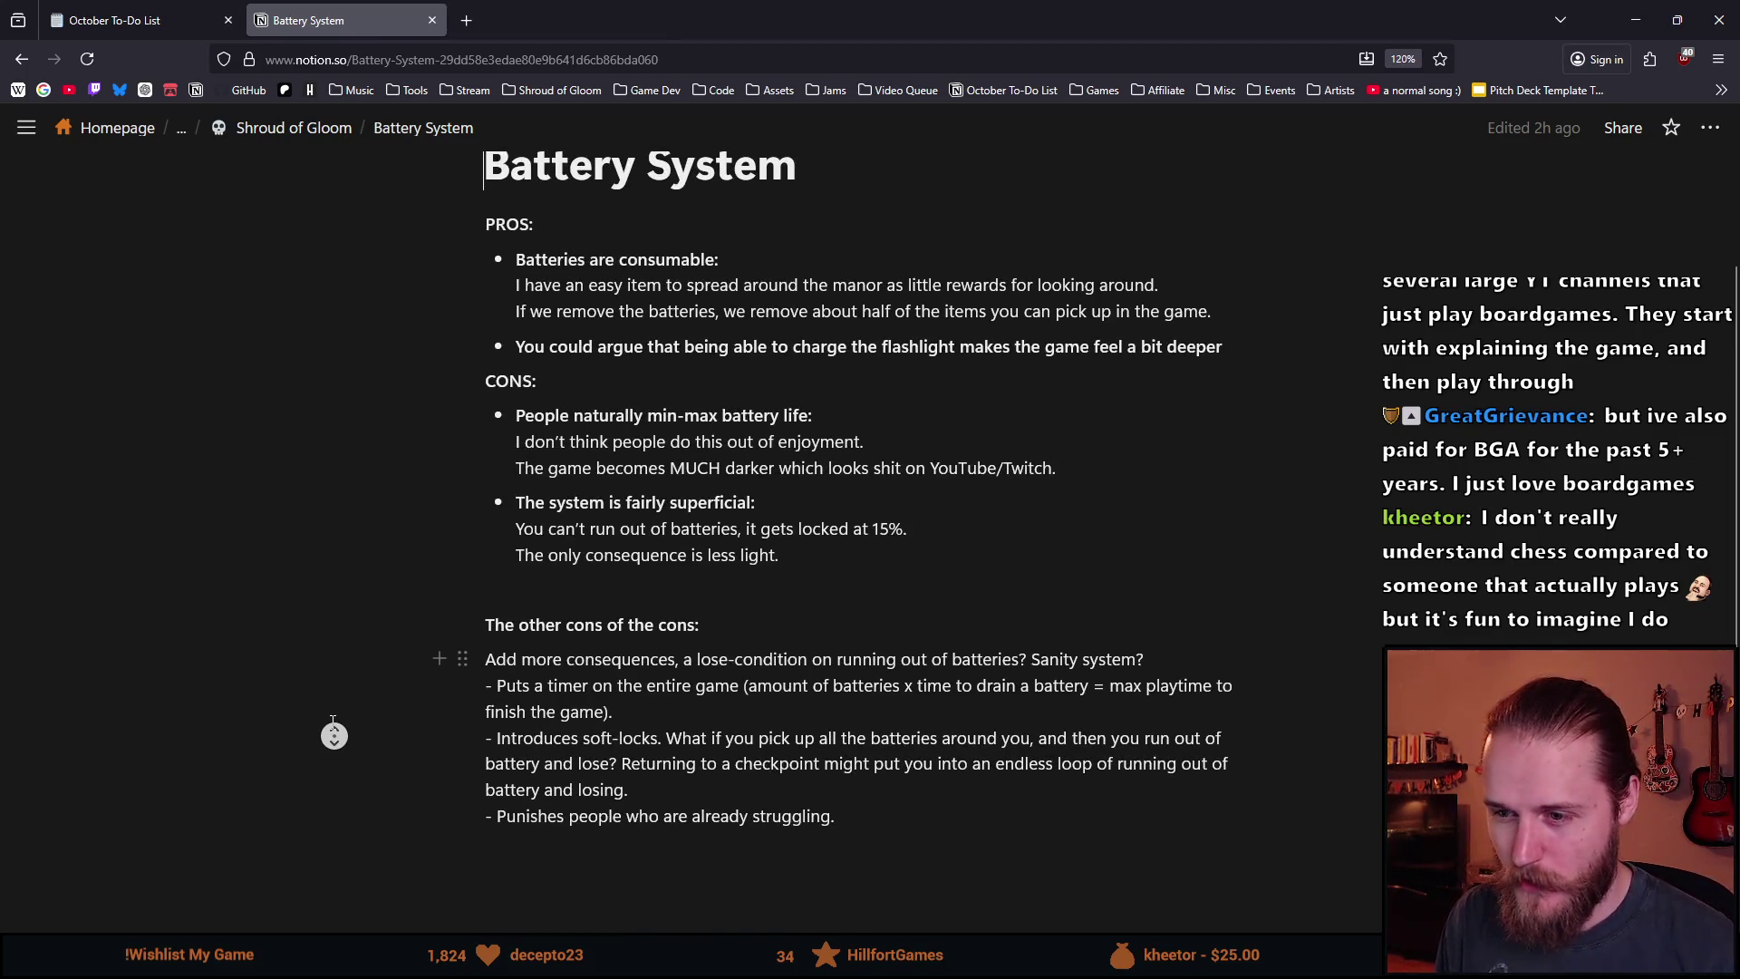
pyautogui.click(425, 745)
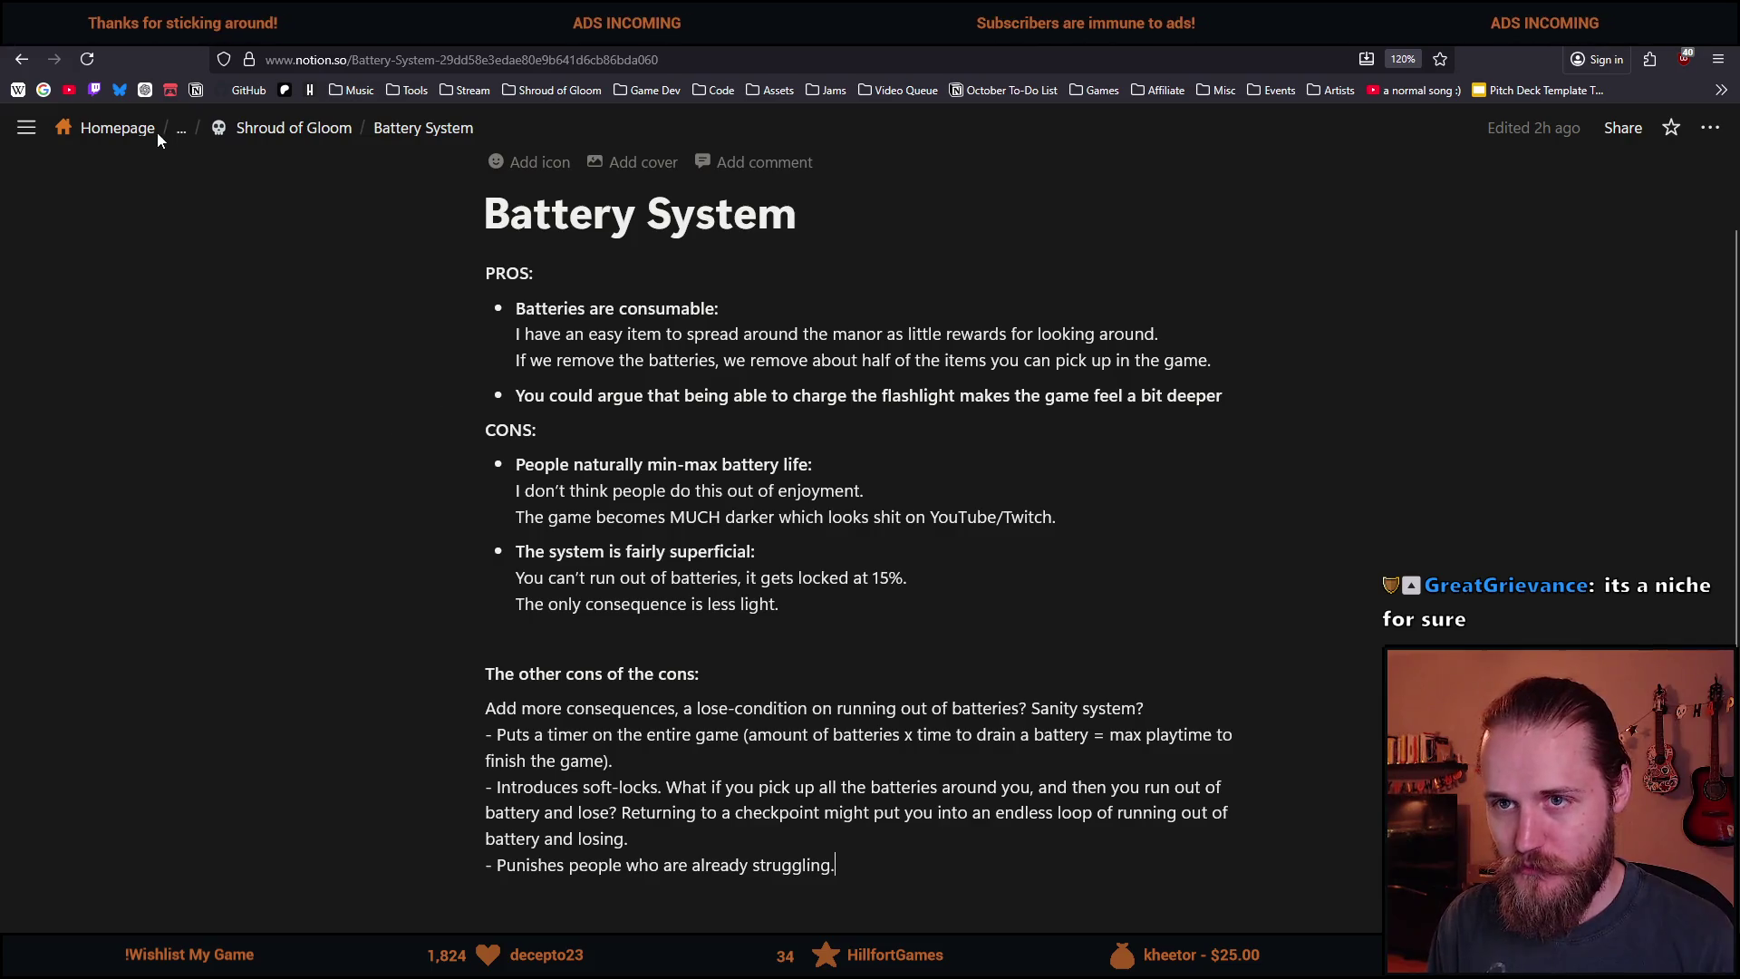
# Glance at the October To-Do List, then insert an empty line above PROS: on Battery System.
pyautogui.hotkey('alt', 'Left')
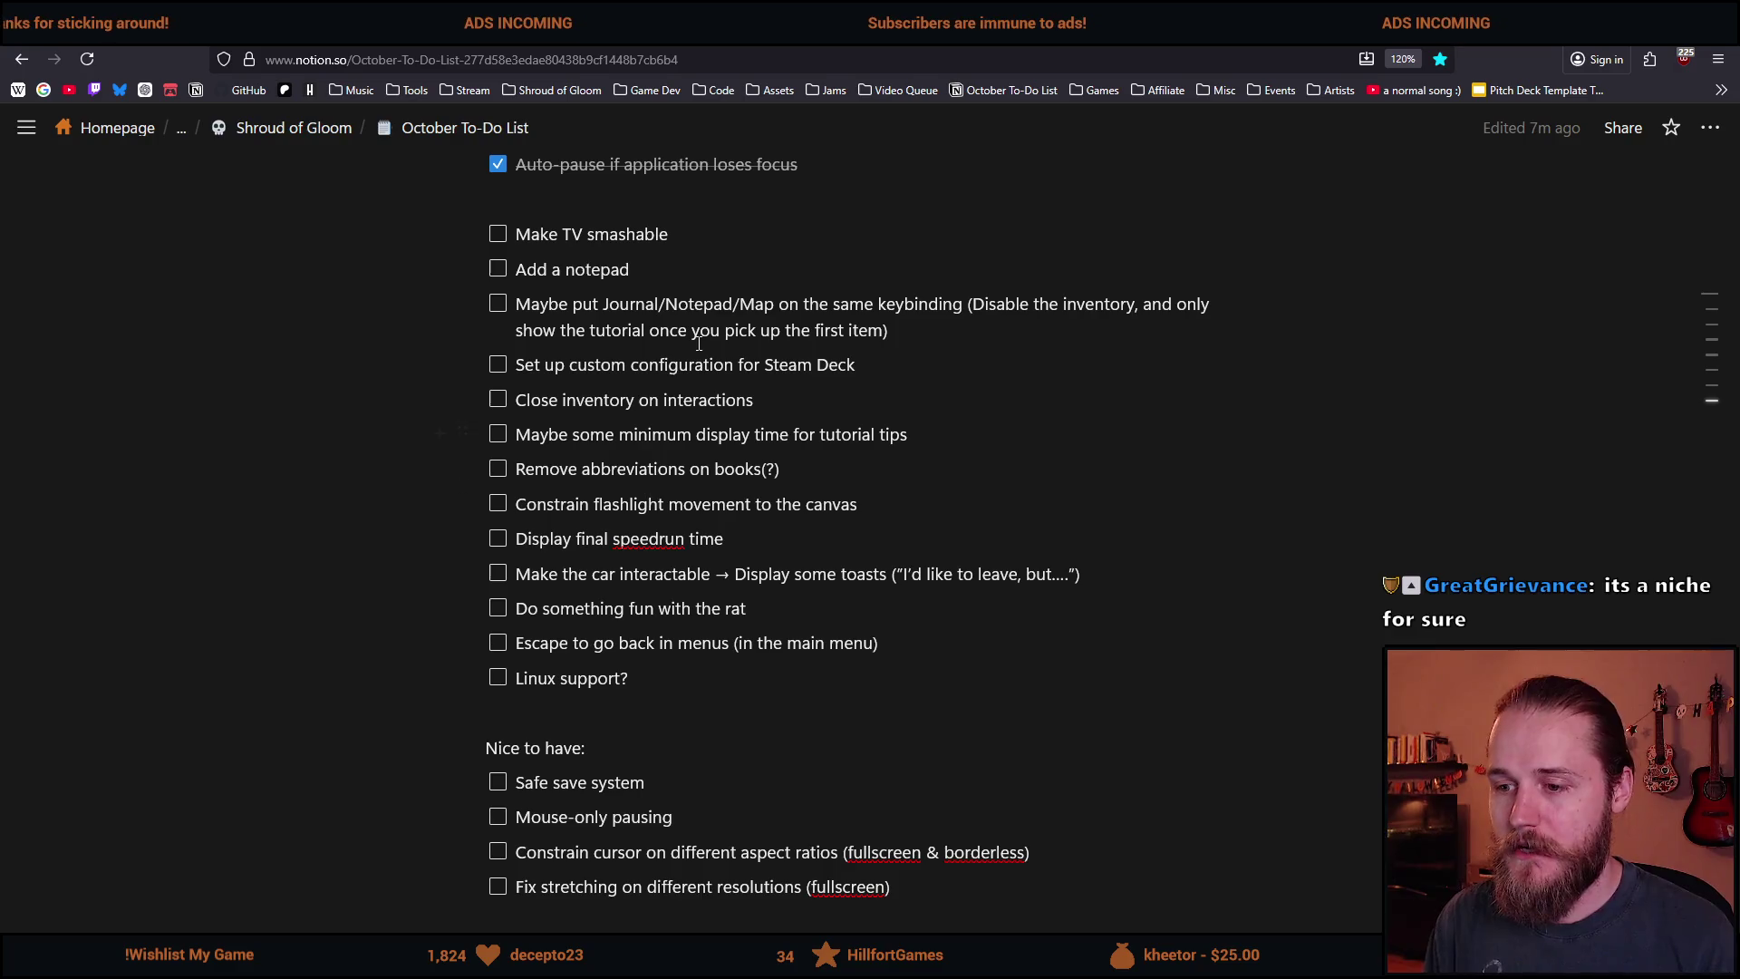
pyautogui.hotkey('alt', 'Right')
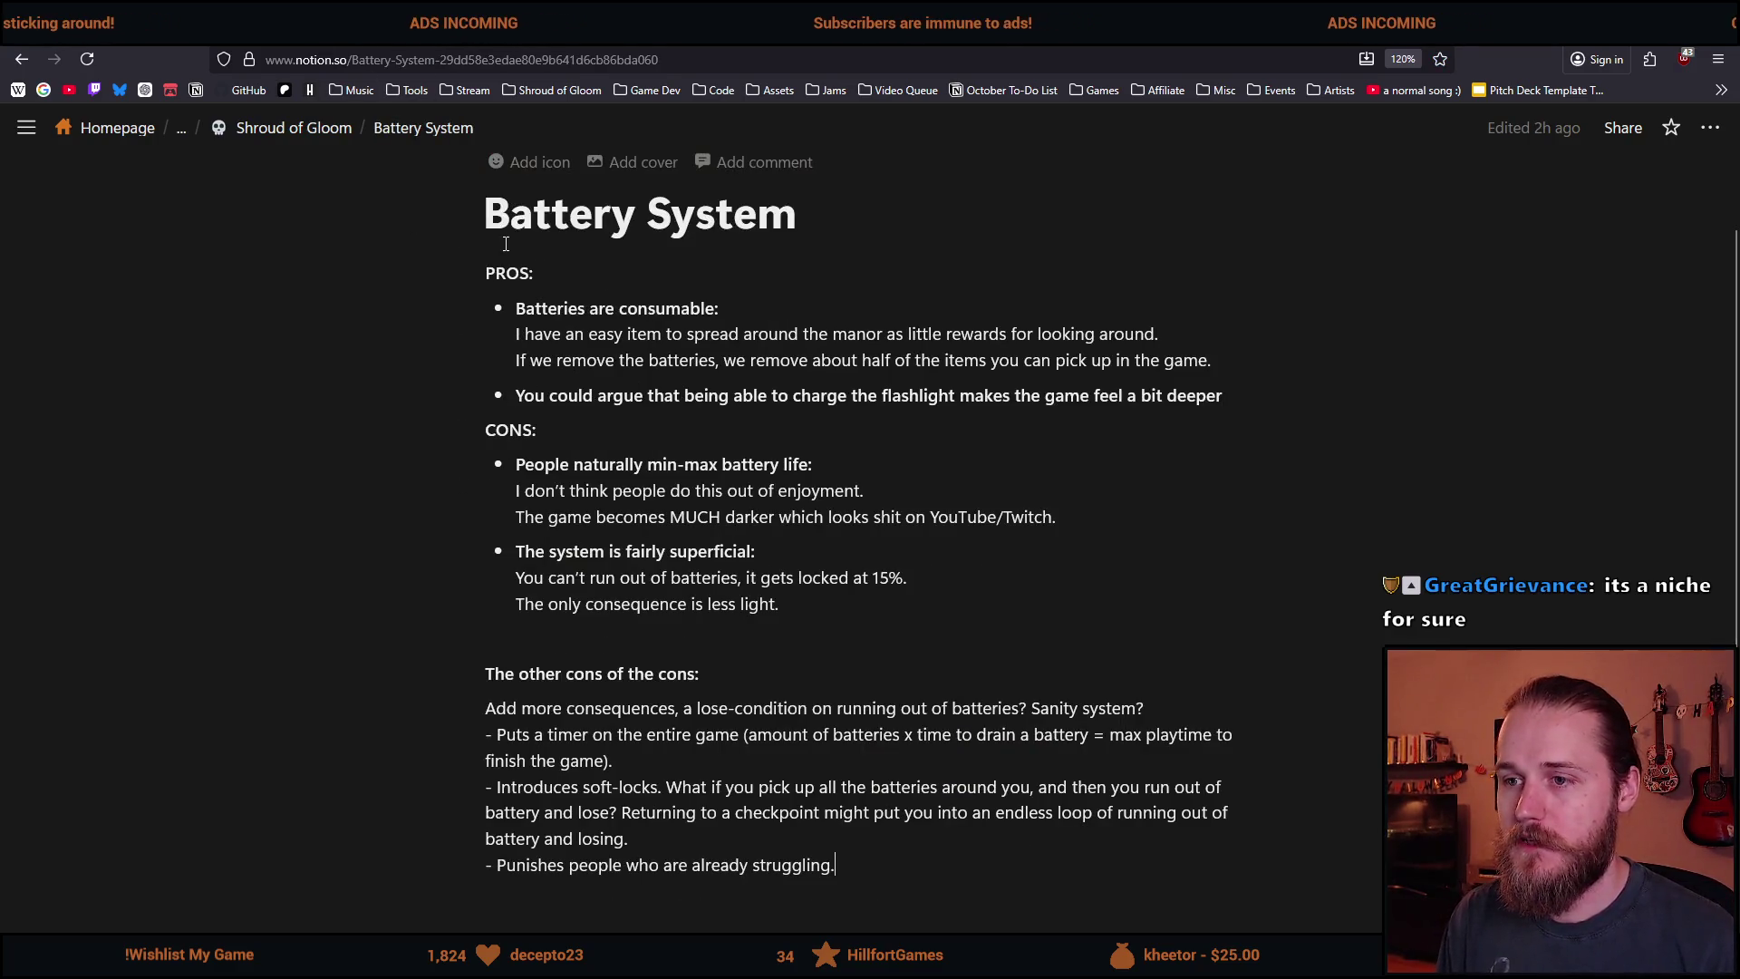
pyautogui.click(486, 273)
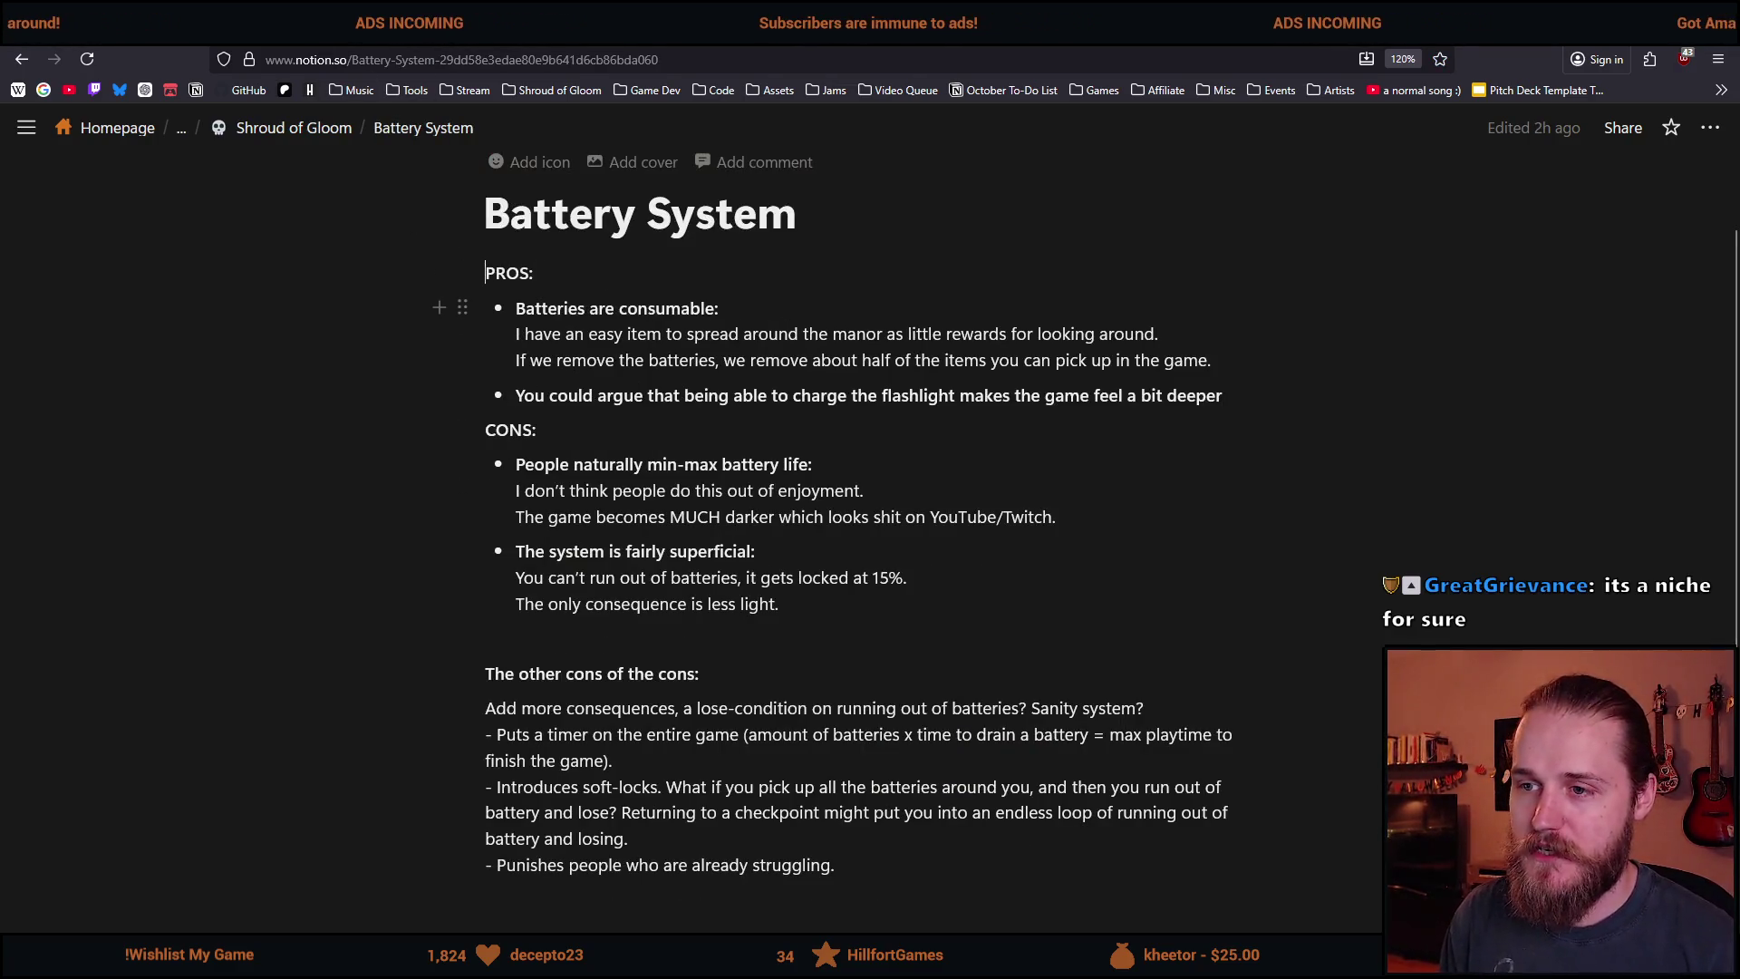
pyautogui.press('Return')
pyautogui.press('Return')
pyautogui.press('Return')
# Type 'CAN I REMOVE THE BATTERY SYSTEM, WITHOUT ADDING OTHER ITEMS?' in the empty line above PROS:.
pyautogui.press('Up')
pyautogui.press('Up')
pyautogui.write('CAN I REMOVE BATT')
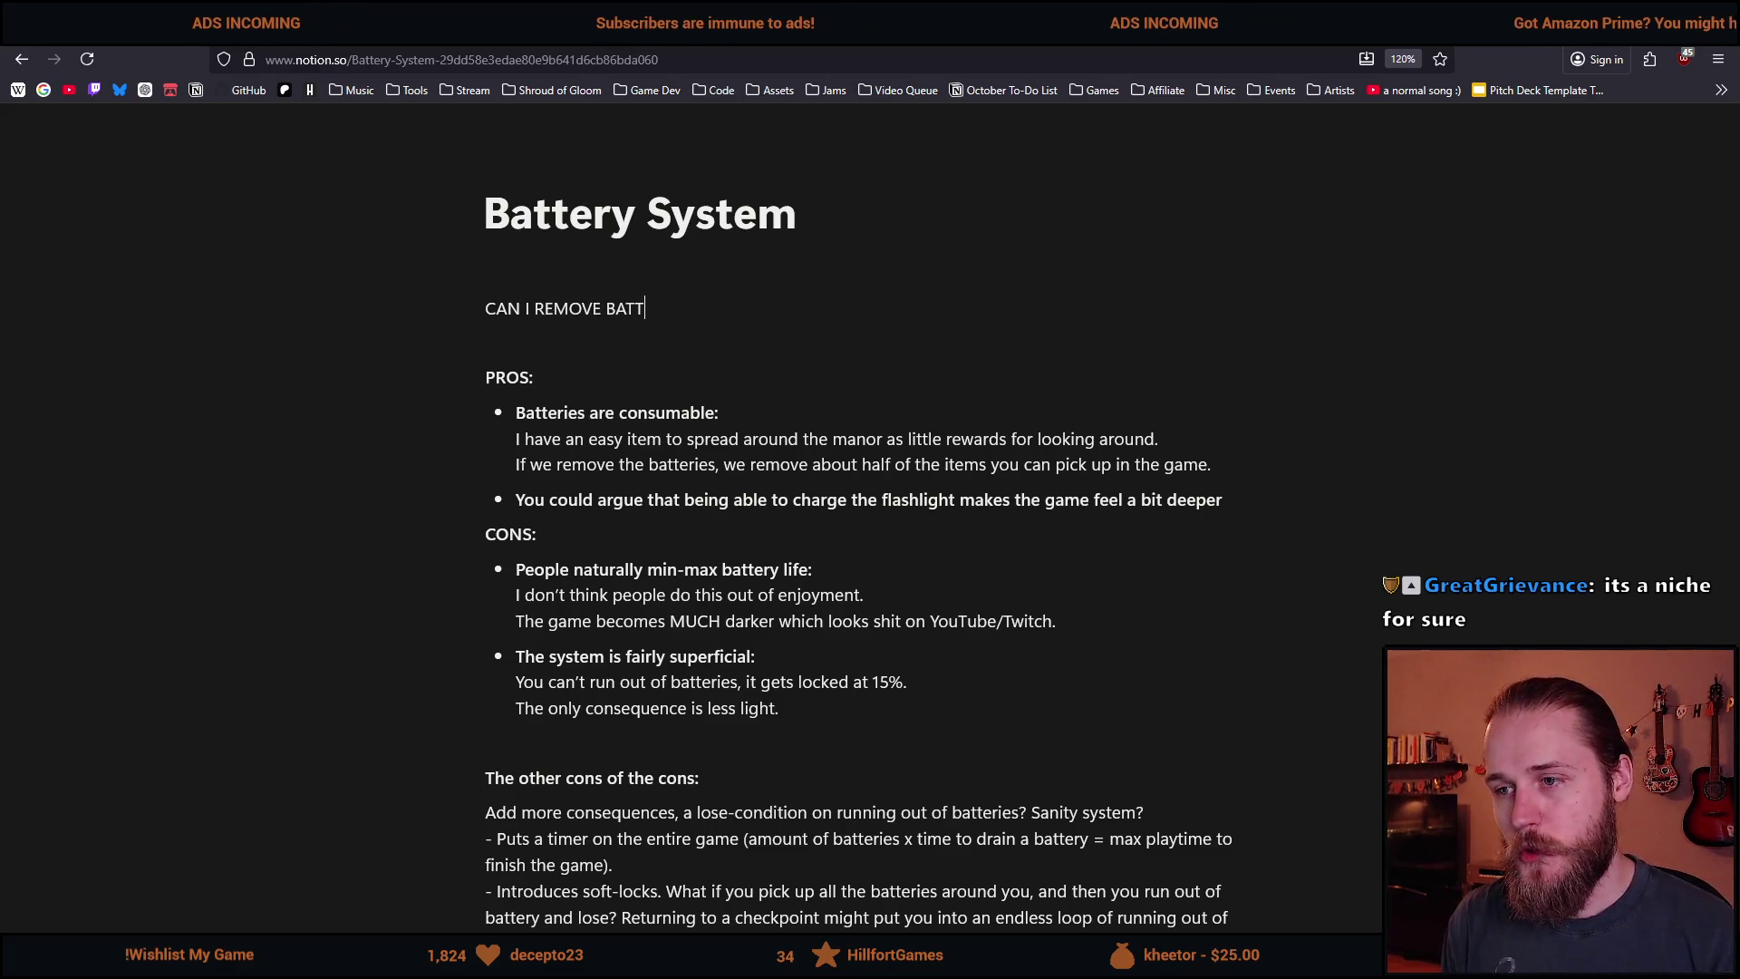
pyautogui.press('BackSpace')
pyautogui.press('BackSpace')
pyautogui.press('BackSpace')
pyautogui.press('BackSpace')
pyautogui.write('THE BATTERY SYSTEM, WITHOUT ADDING OTHER')
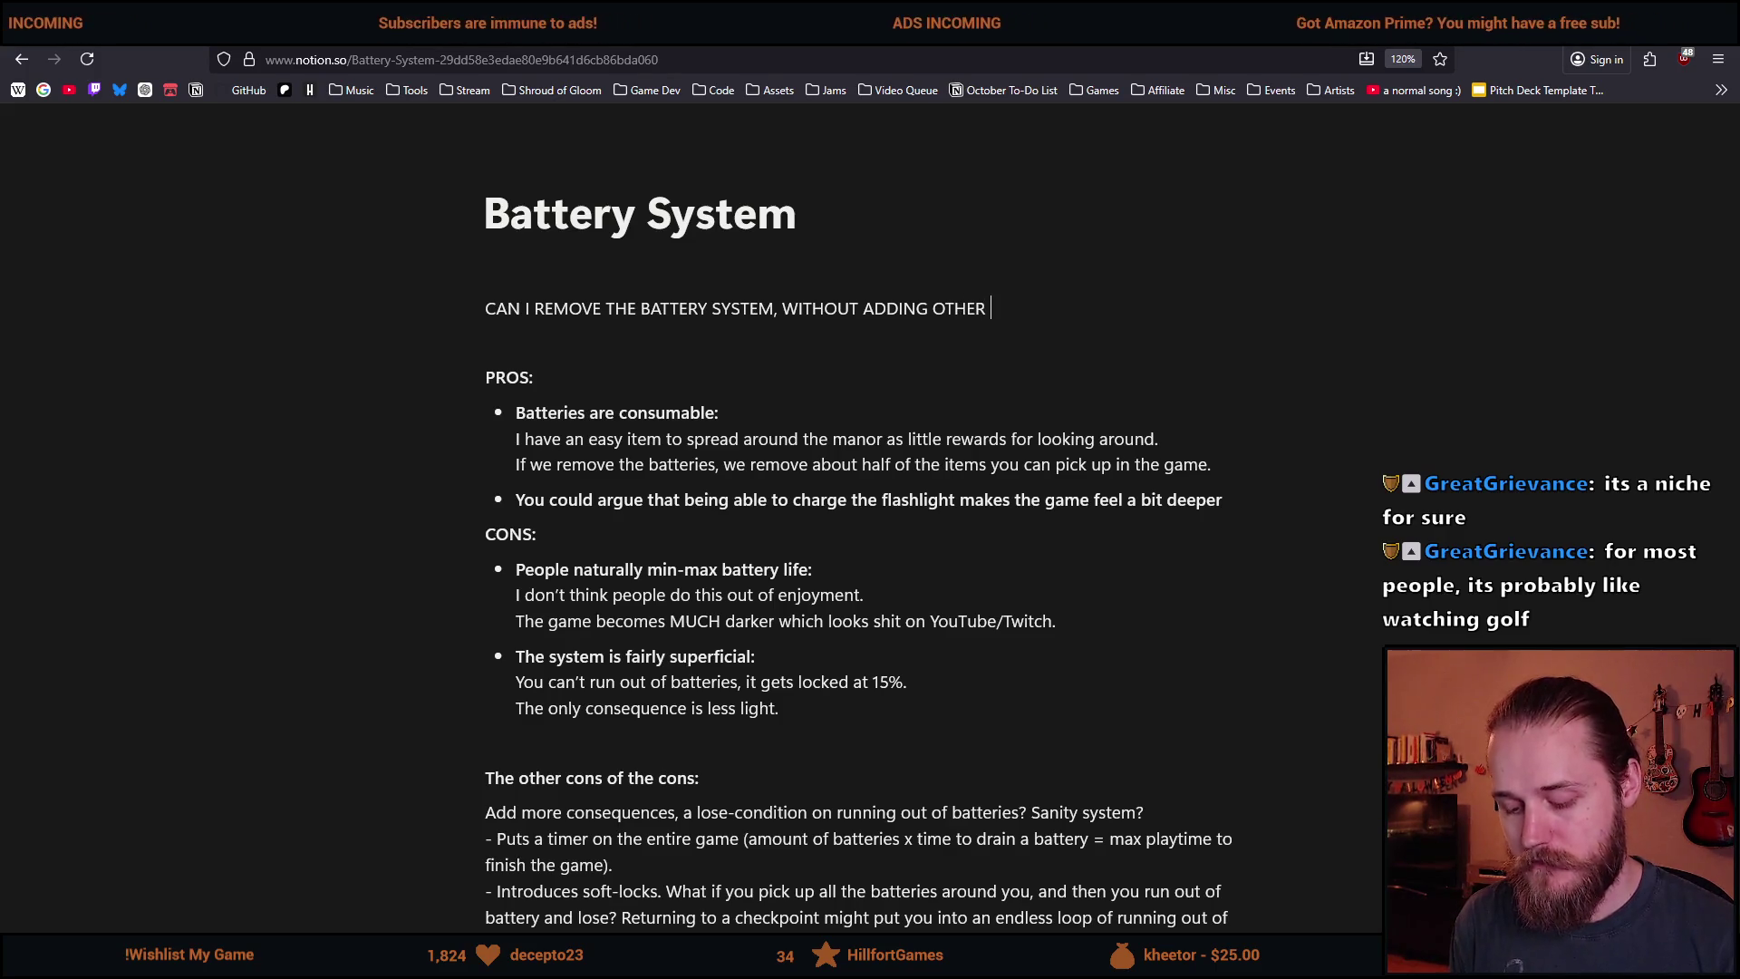
pyautogui.write(' ITEMS?')
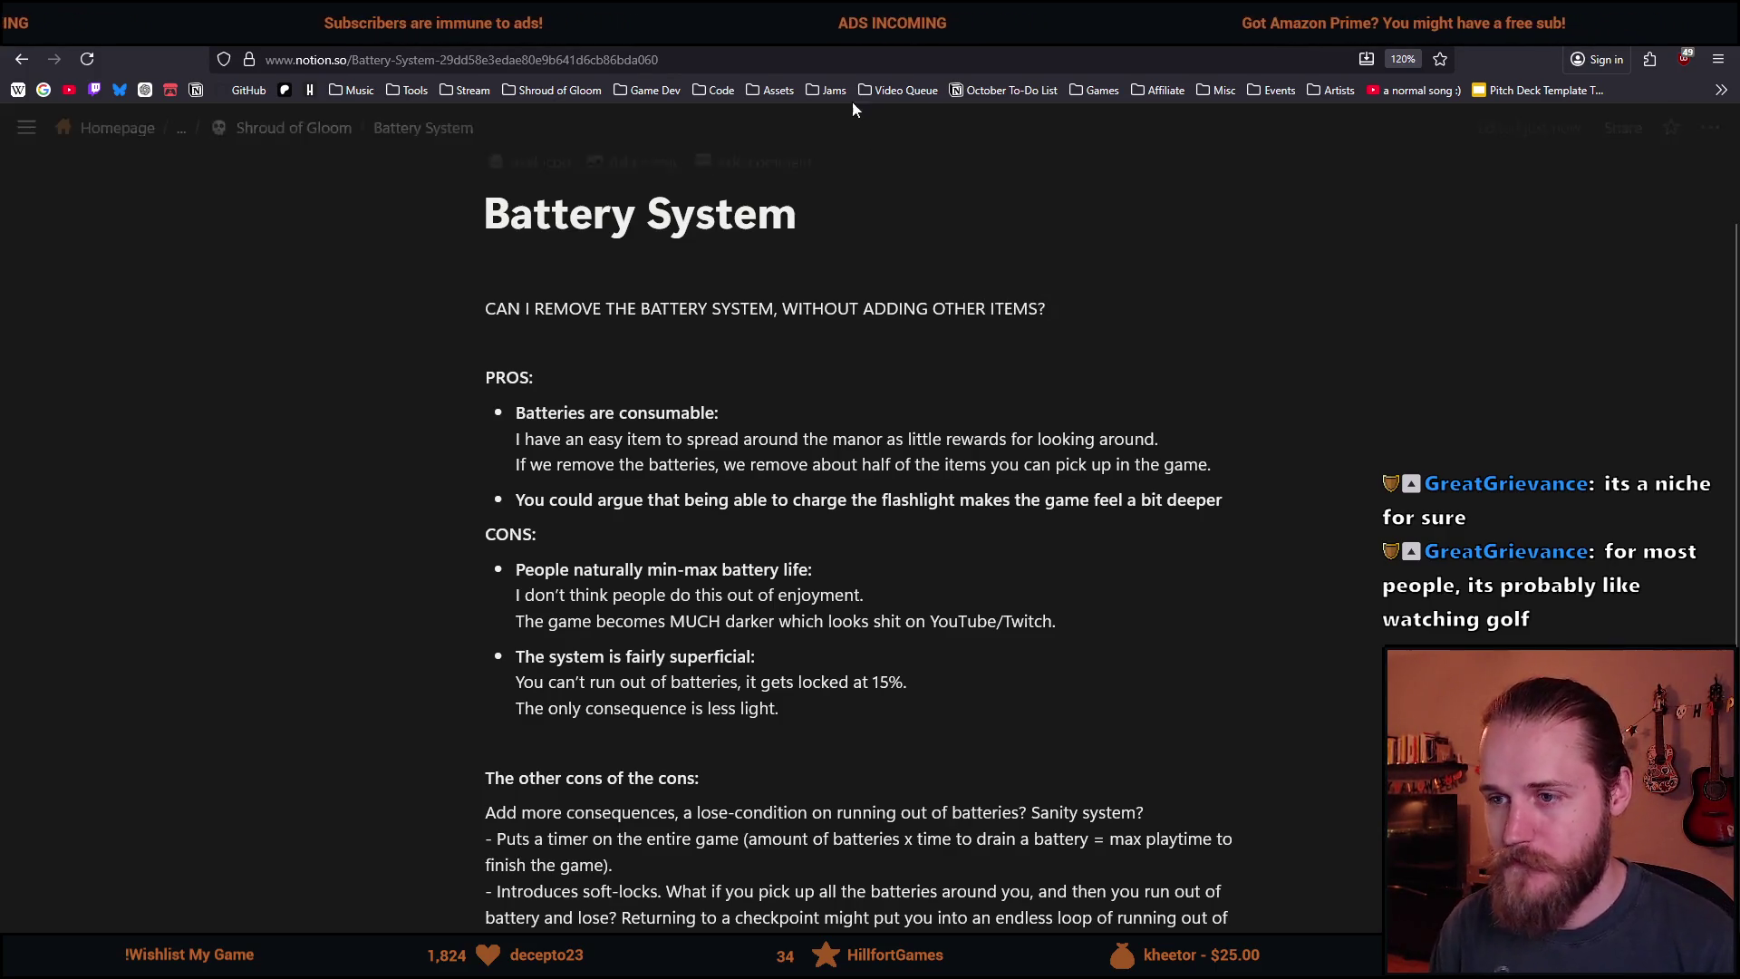
pyautogui.tripleClick(696, 309)
pyautogui.click(696, 309)
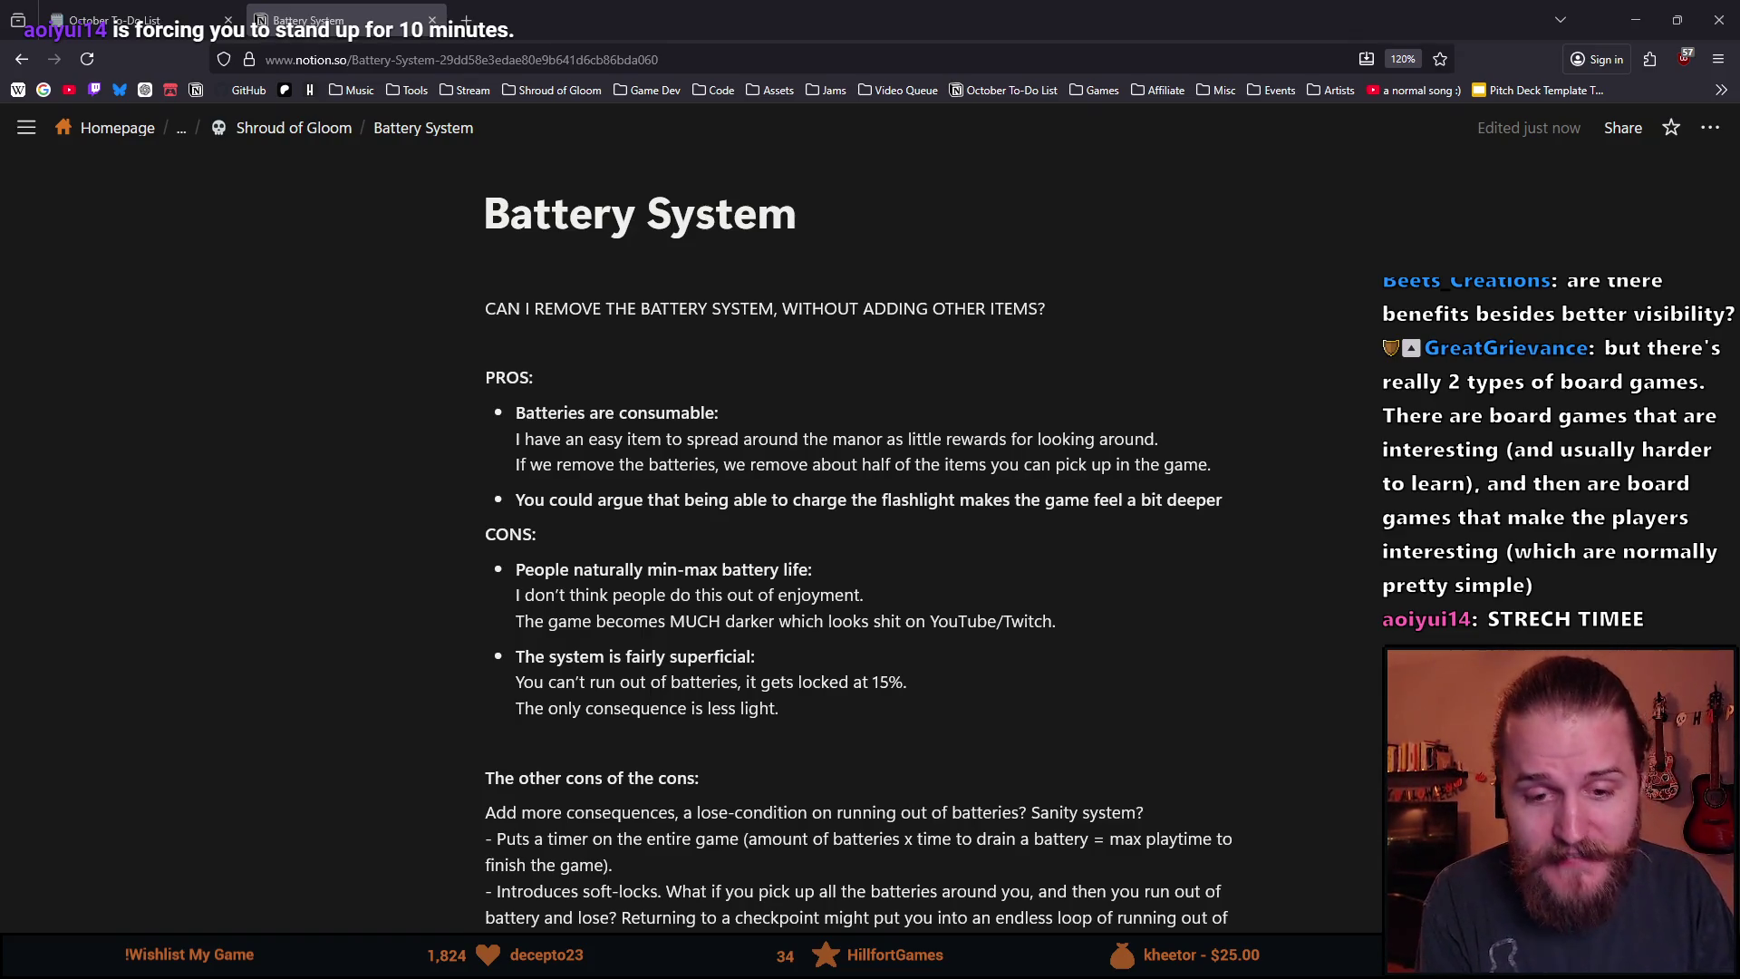
pyautogui.moveTo(780, 708); pyautogui.dragTo(490, 656)
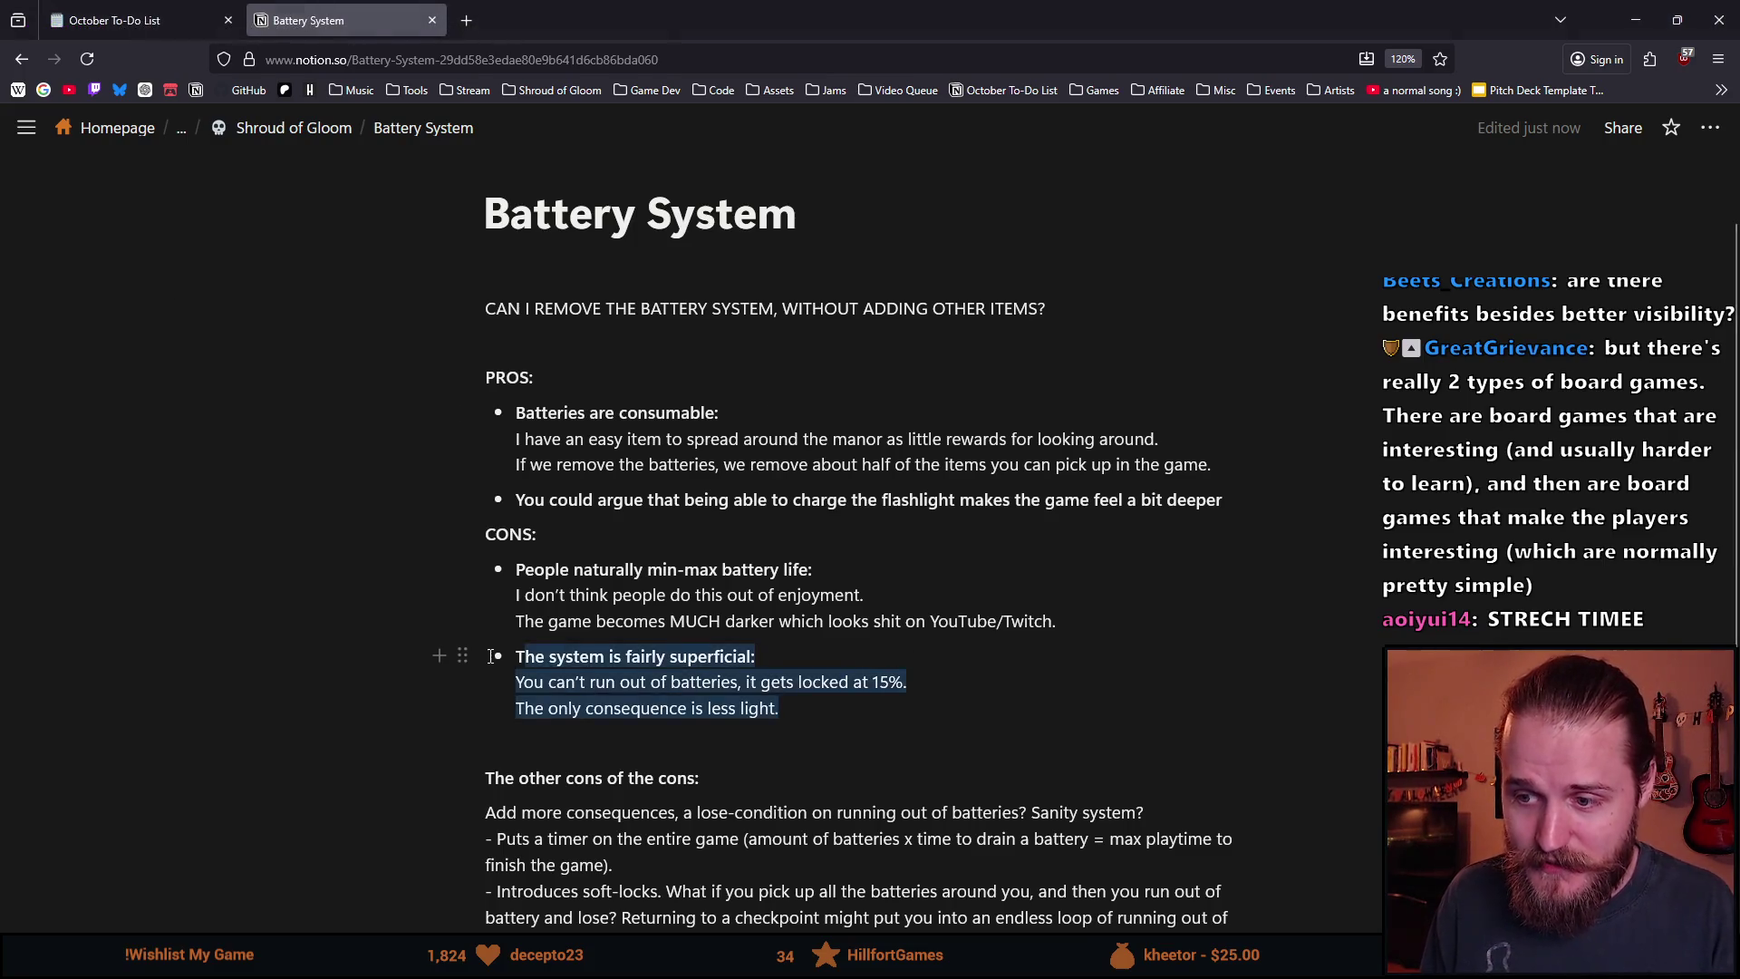
pyautogui.click(519, 656)
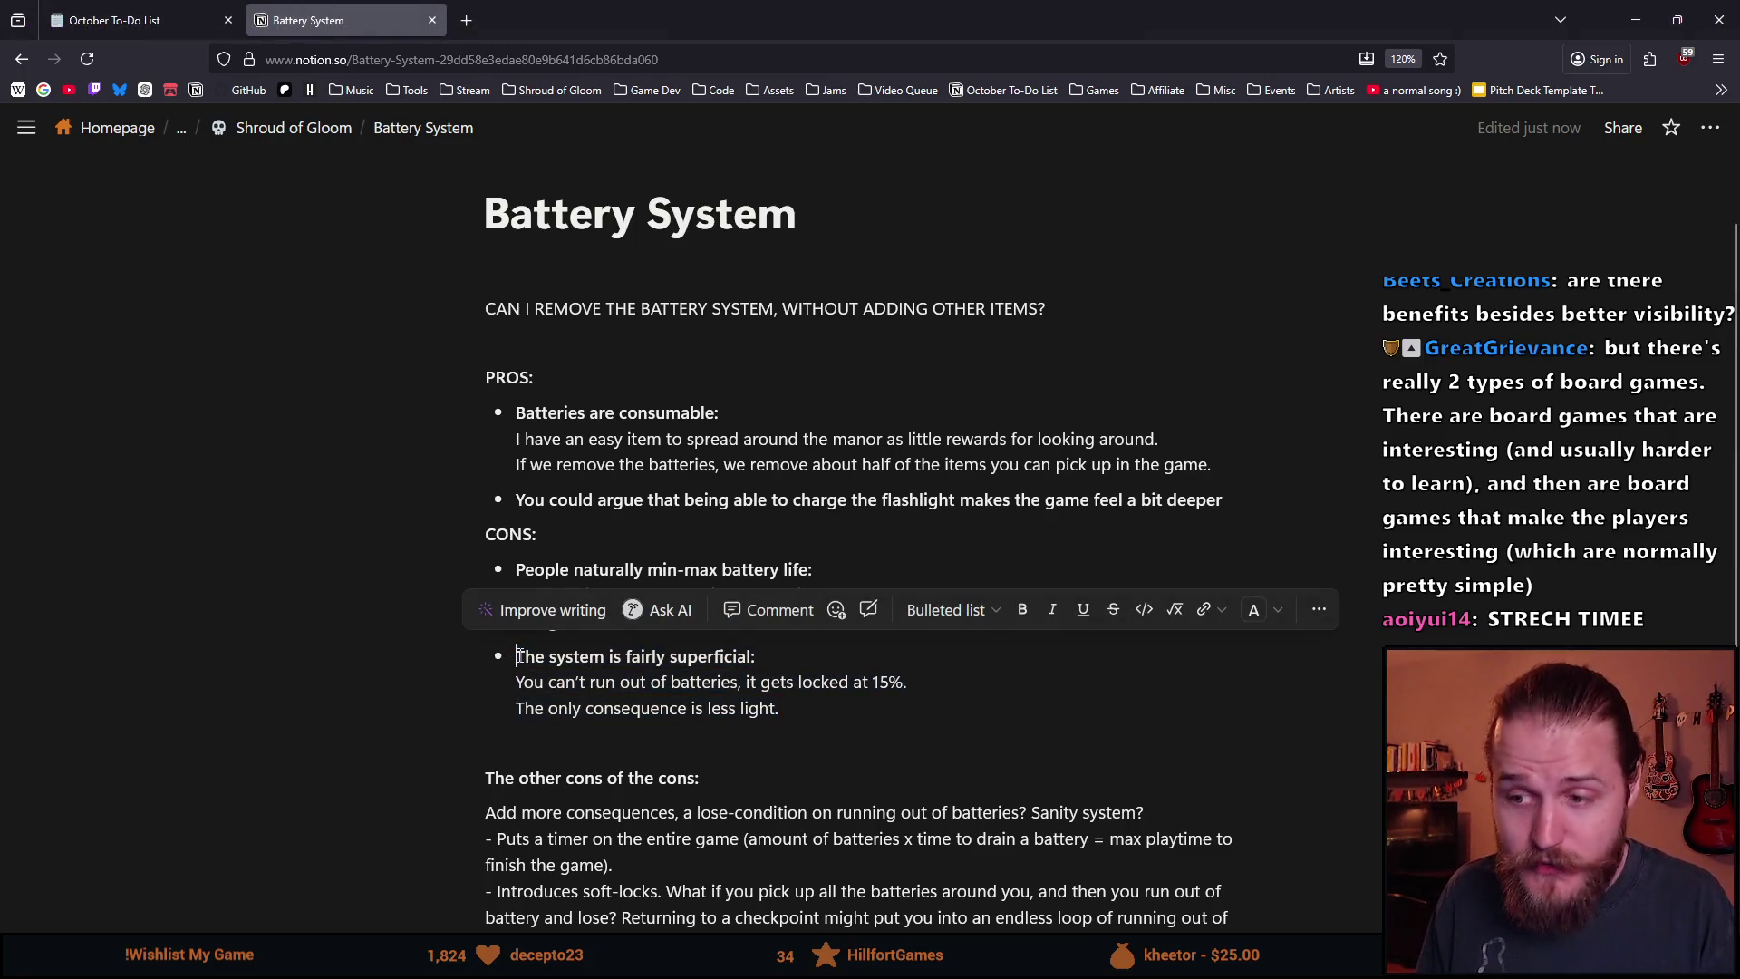
pyautogui.doubleClick(722, 654)
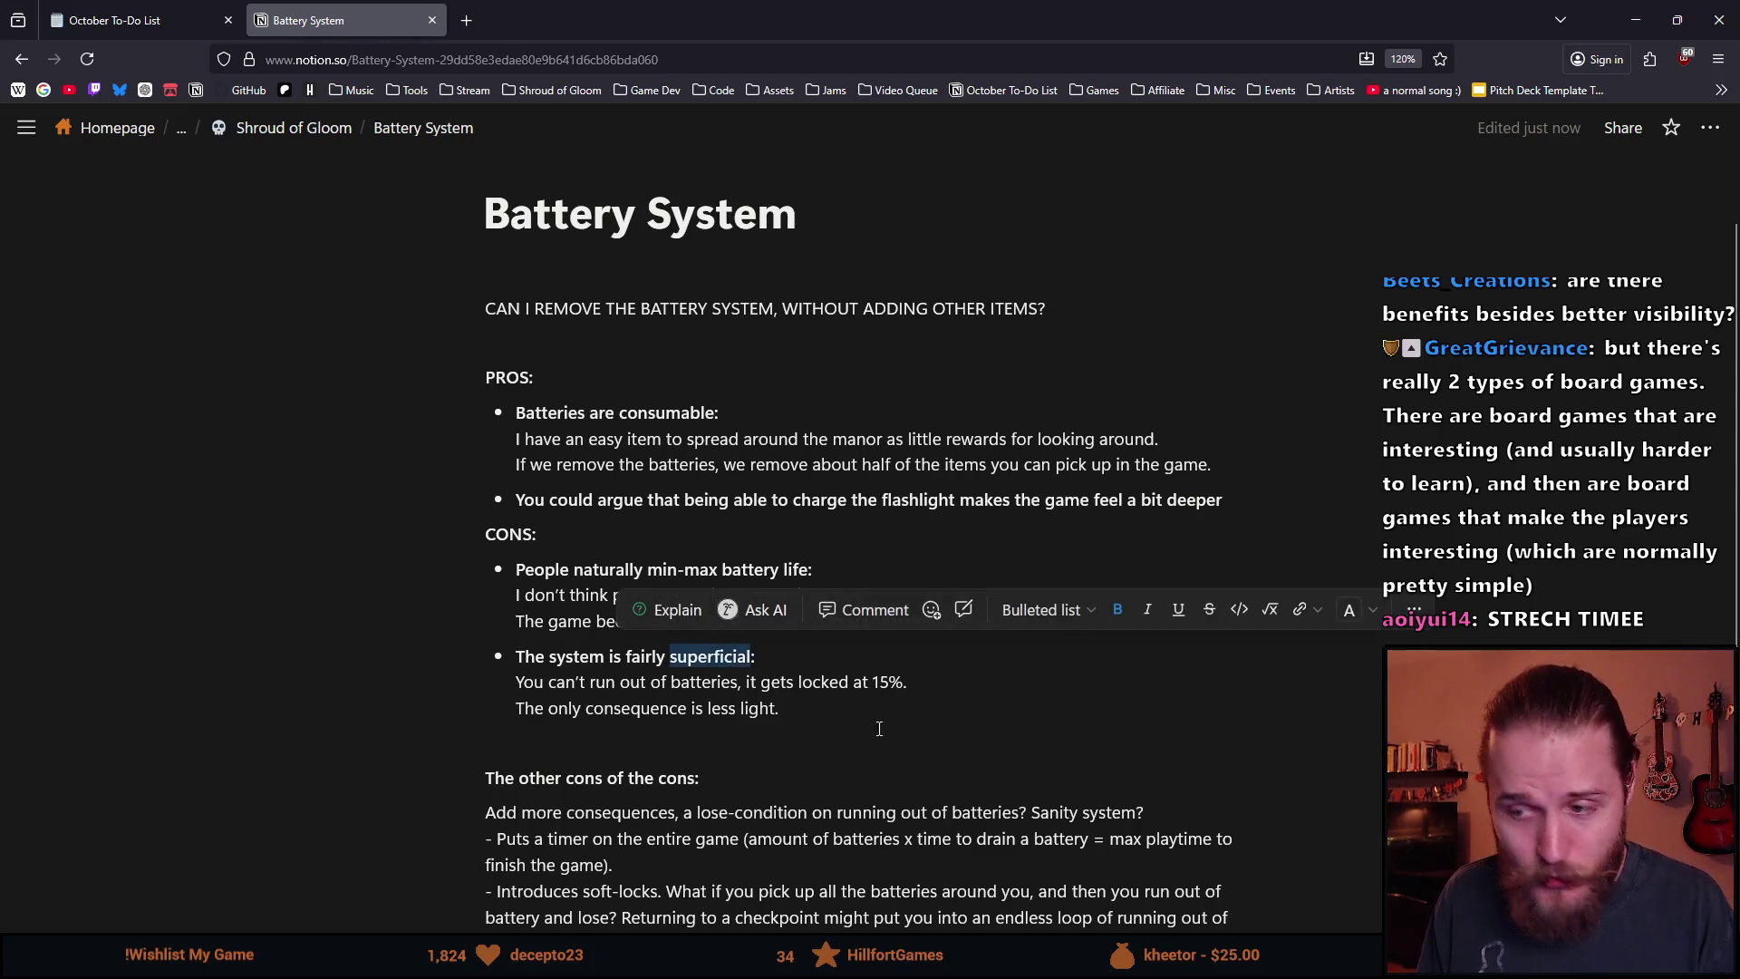
pyautogui.moveTo(781, 708)
pyautogui.mouseDown()
pyautogui.moveTo(587, 708)
pyautogui.moveTo(530, 660)
pyautogui.mouseUp()
pyautogui.click(660, 708)
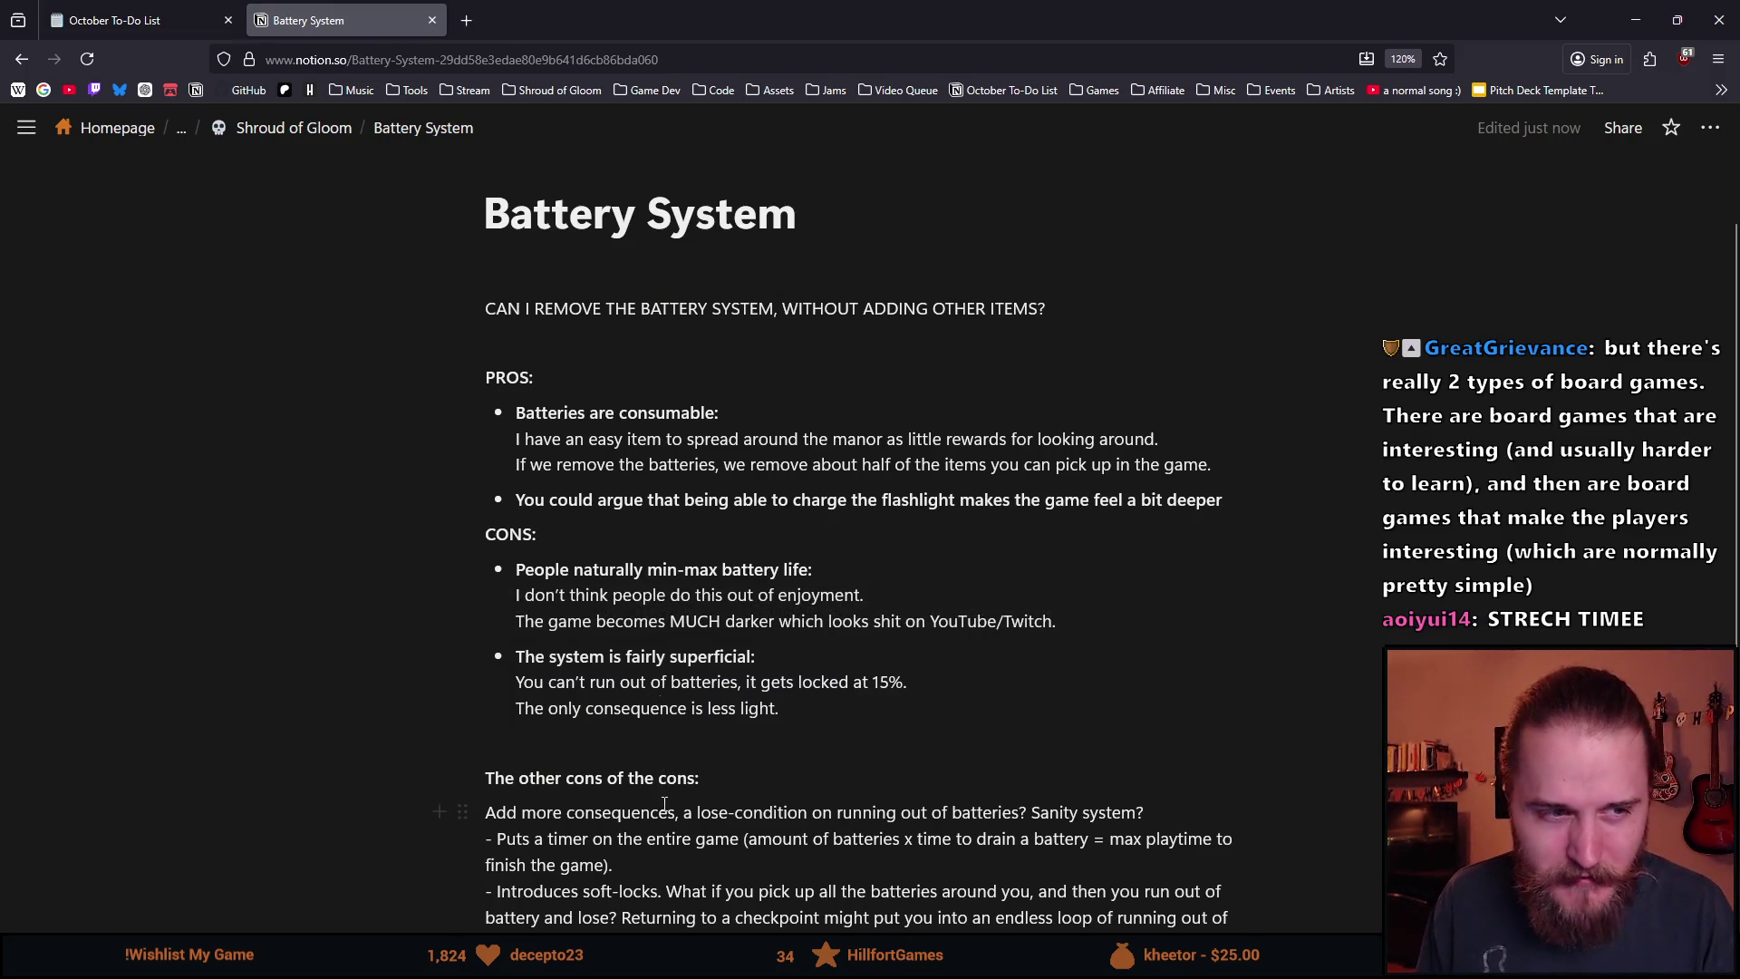
pyautogui.moveTo(780, 707); pyautogui.dragTo(550, 708)
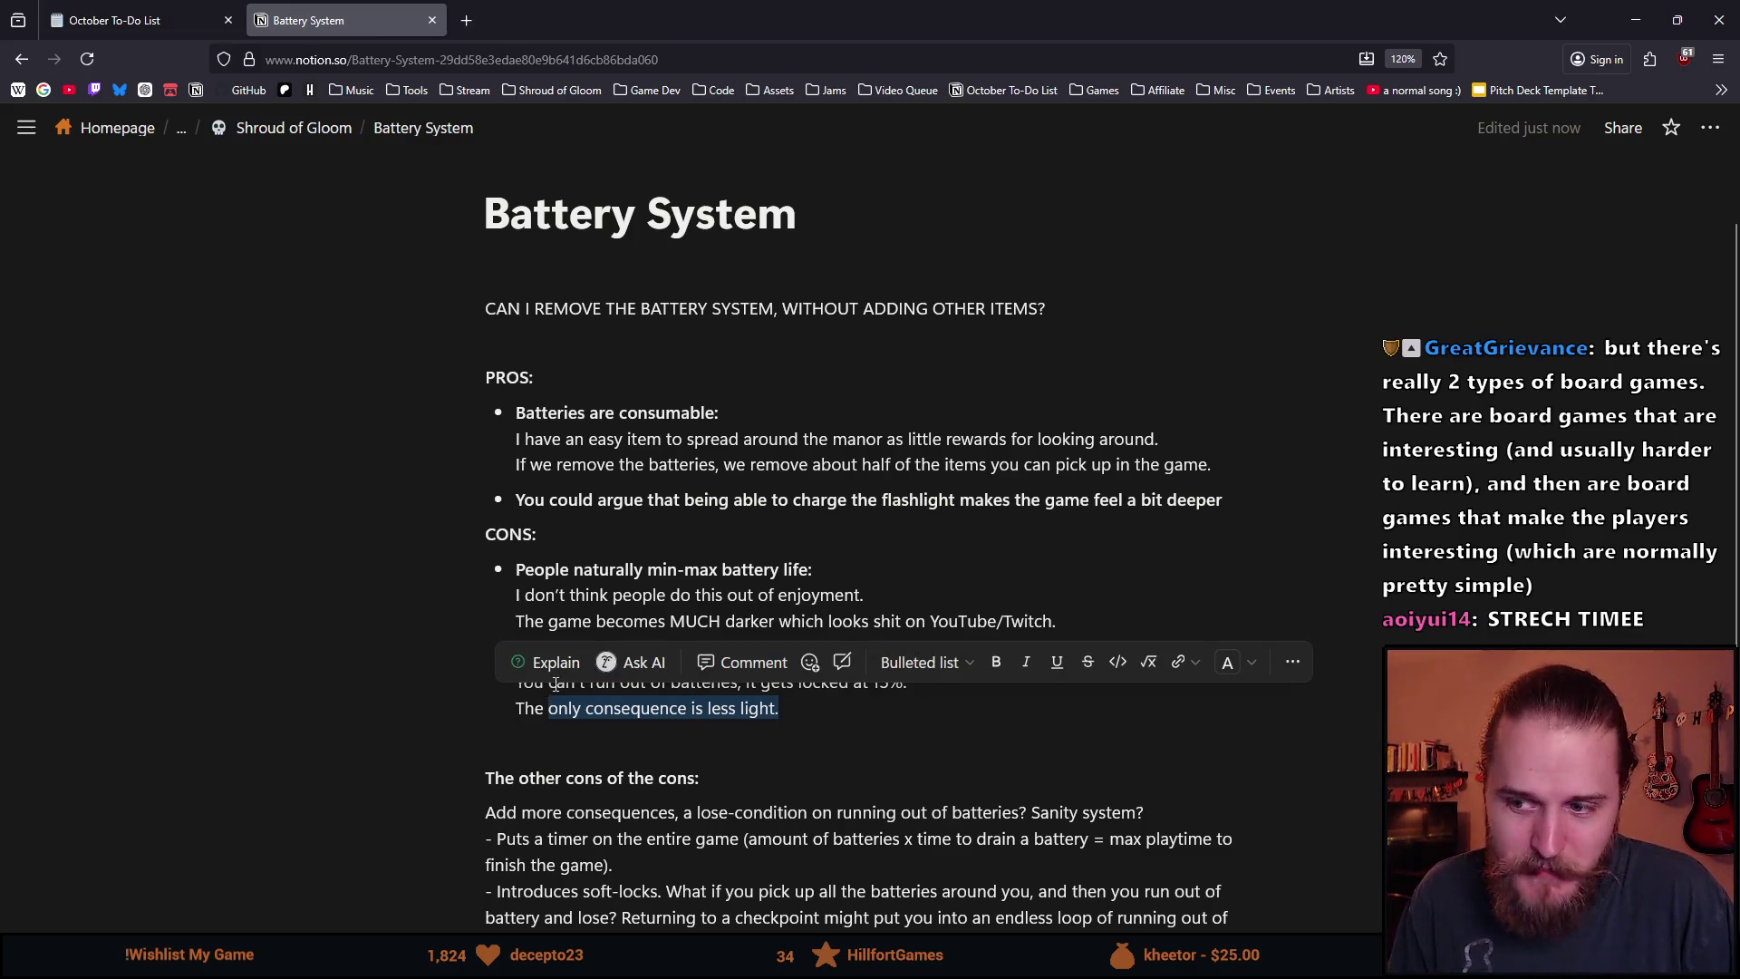
pyautogui.click(622, 722)
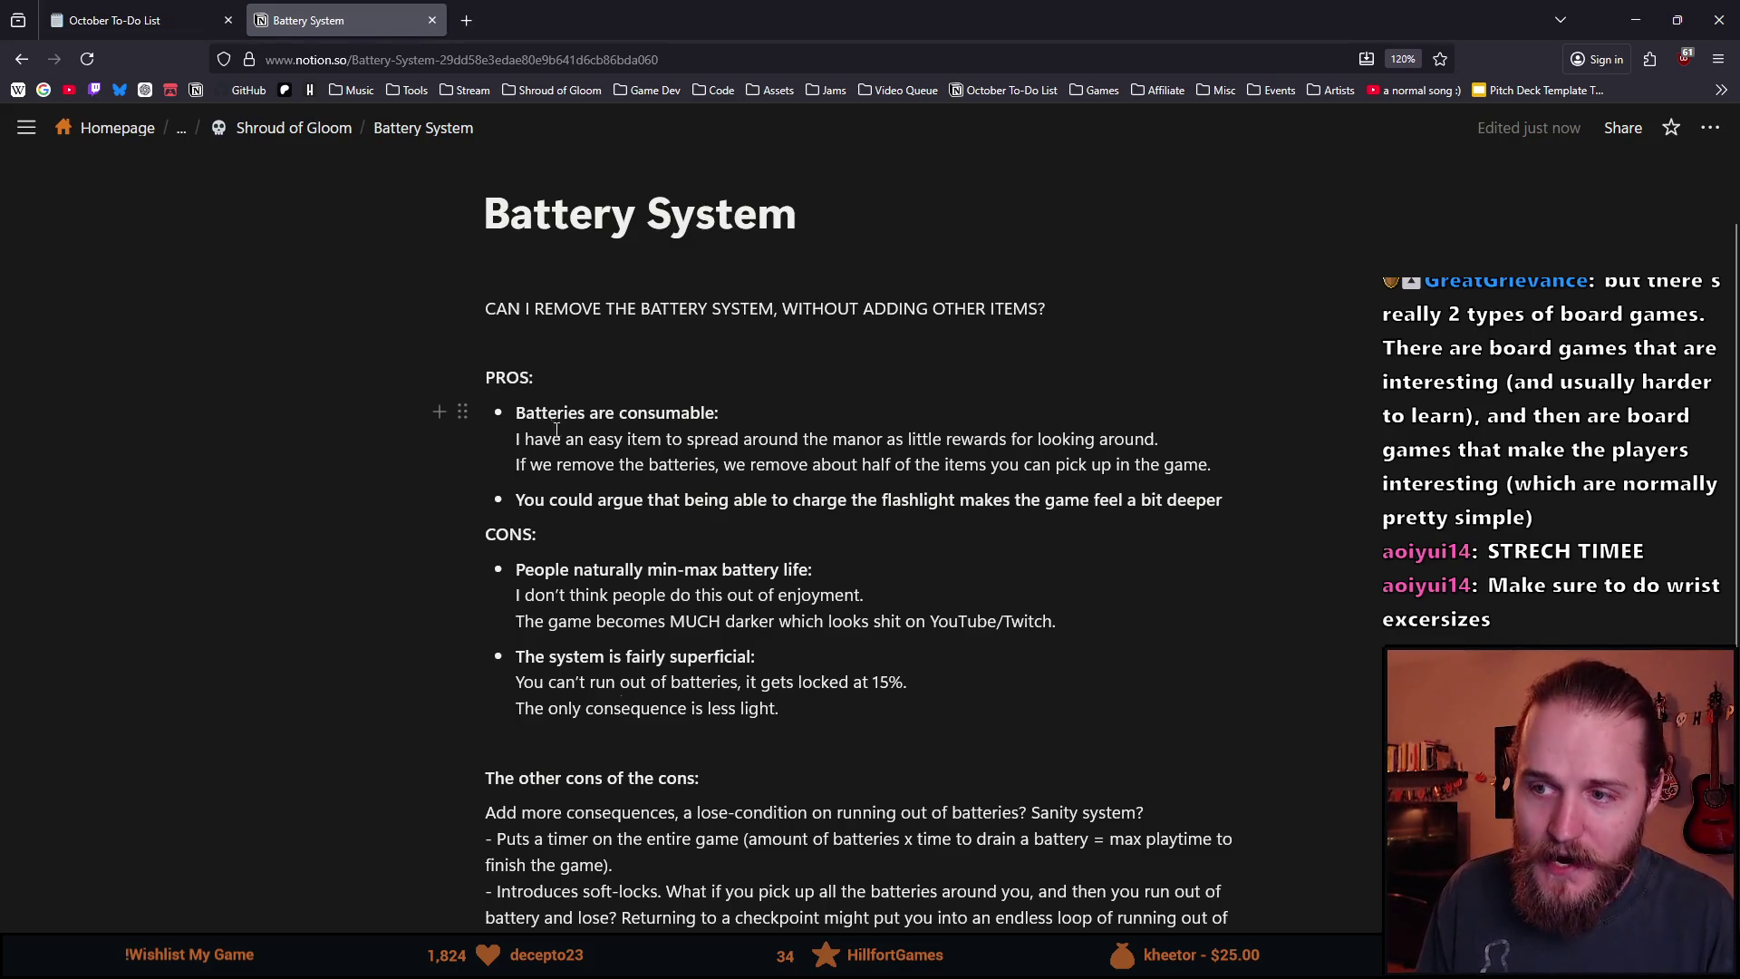
pyautogui.moveTo(520, 413)
pyautogui.mouseDown()
pyautogui.moveTo(739, 439)
pyautogui.moveTo(758, 413)
pyautogui.mouseUp()
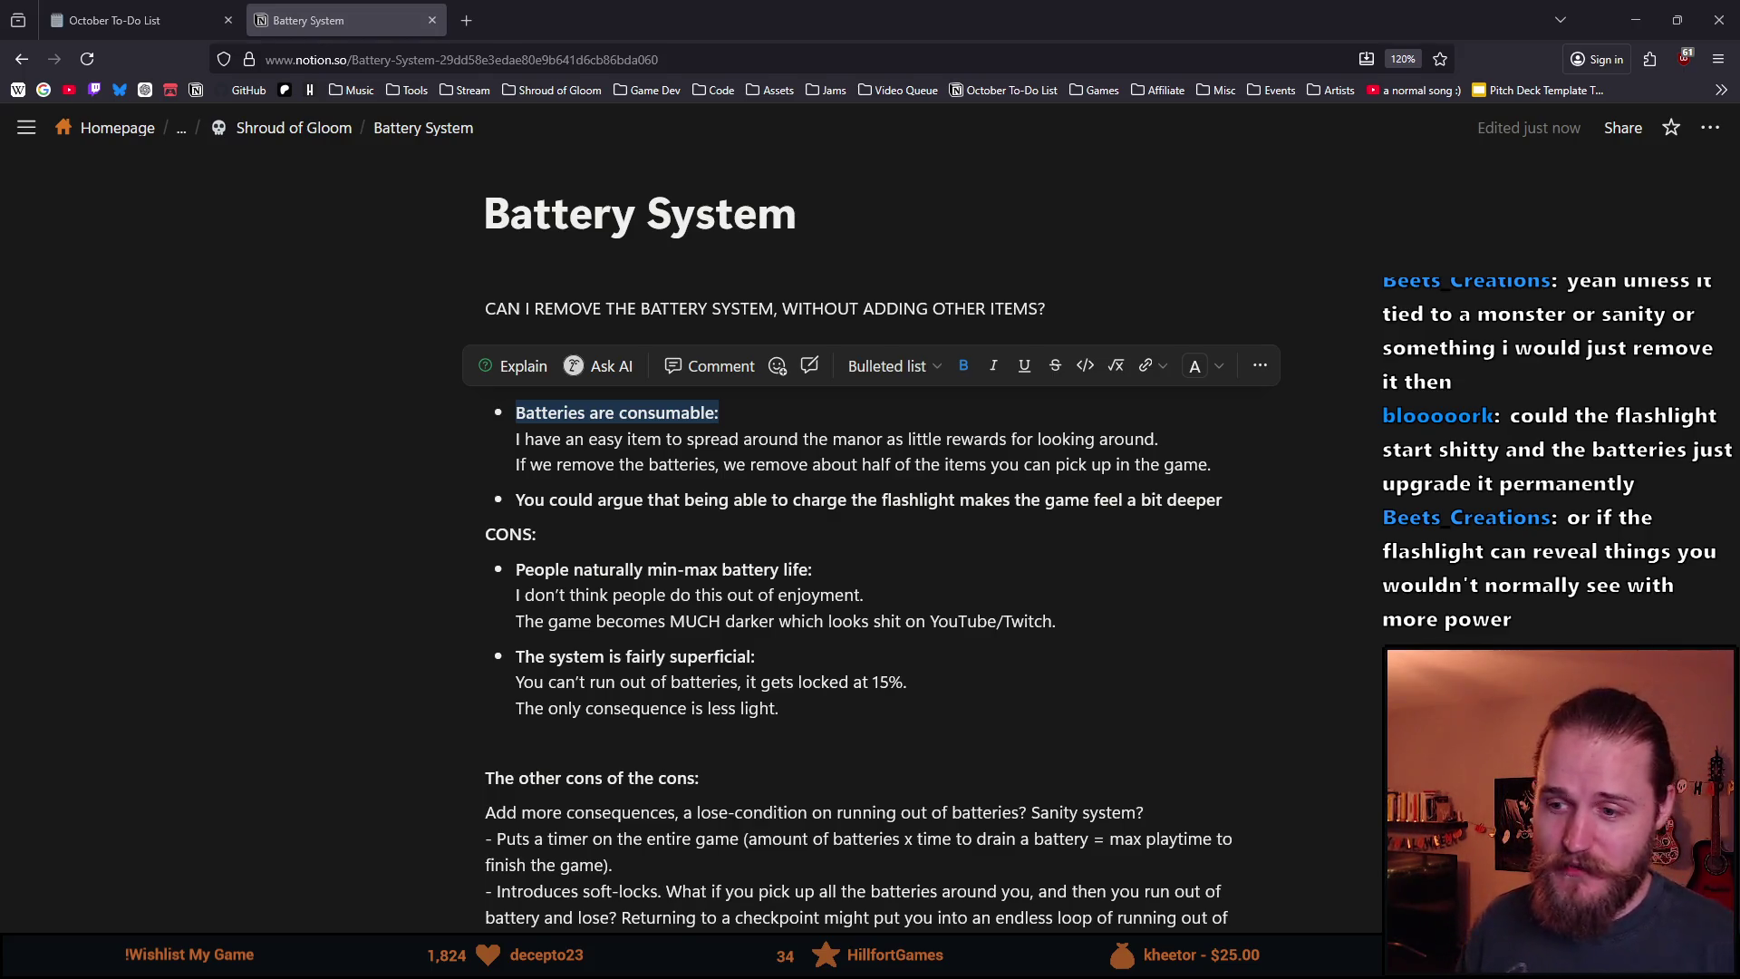
pyautogui.scroll(-4, 861, 641)
pyautogui.moveTo(839, 637)
pyautogui.mouseDown()
pyautogui.moveTo(617, 508)
pyautogui.moveTo(694, 553)
pyautogui.mouseUp()
pyautogui.click(694, 553)
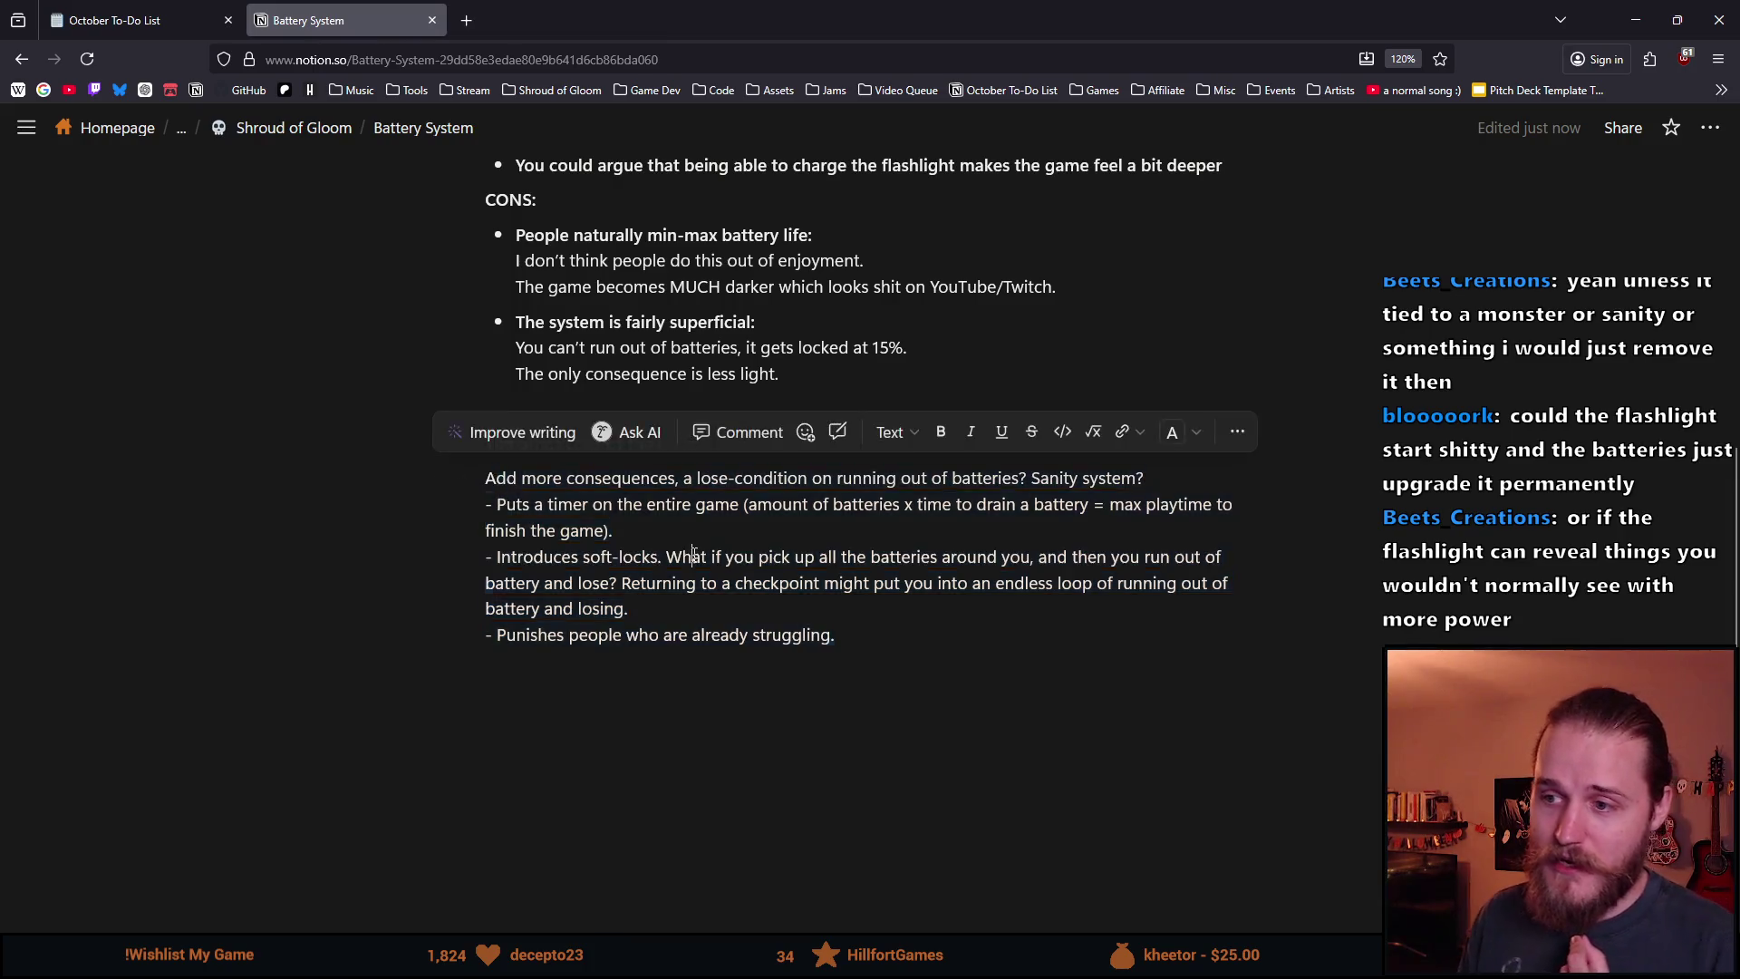
pyautogui.moveTo(677, 477); pyautogui.dragTo(806, 478)
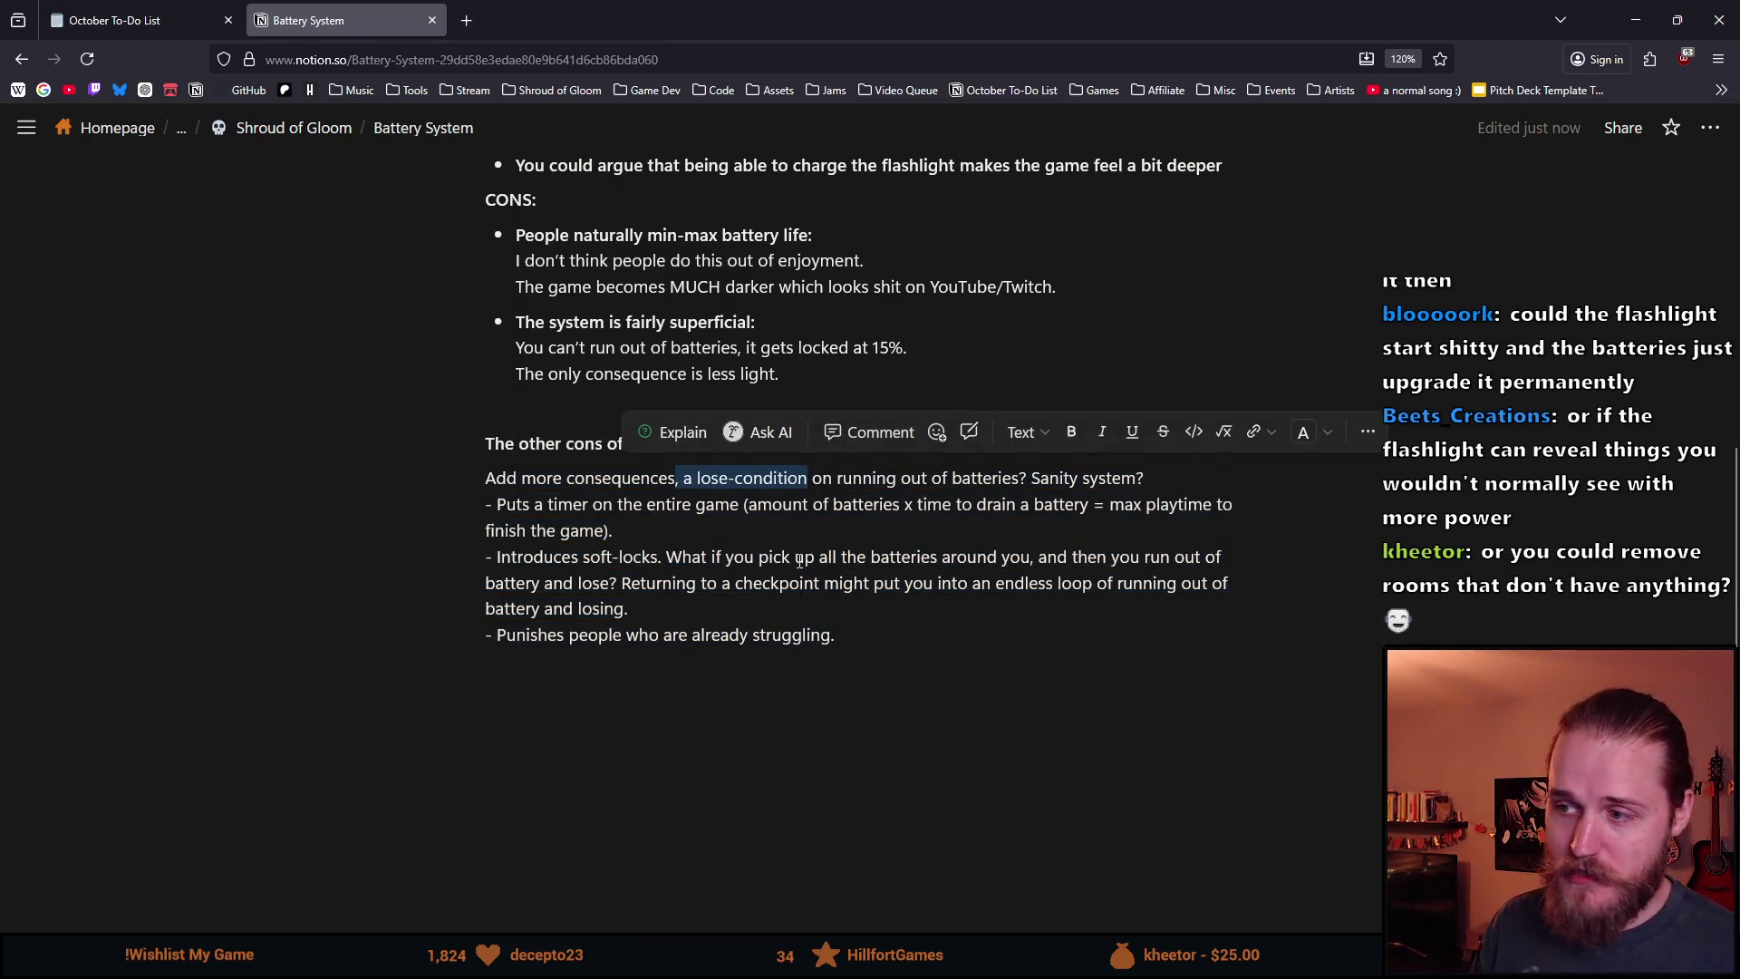
pyautogui.click(962, 499)
pyautogui.moveTo(496, 505); pyautogui.dragTo(692, 505)
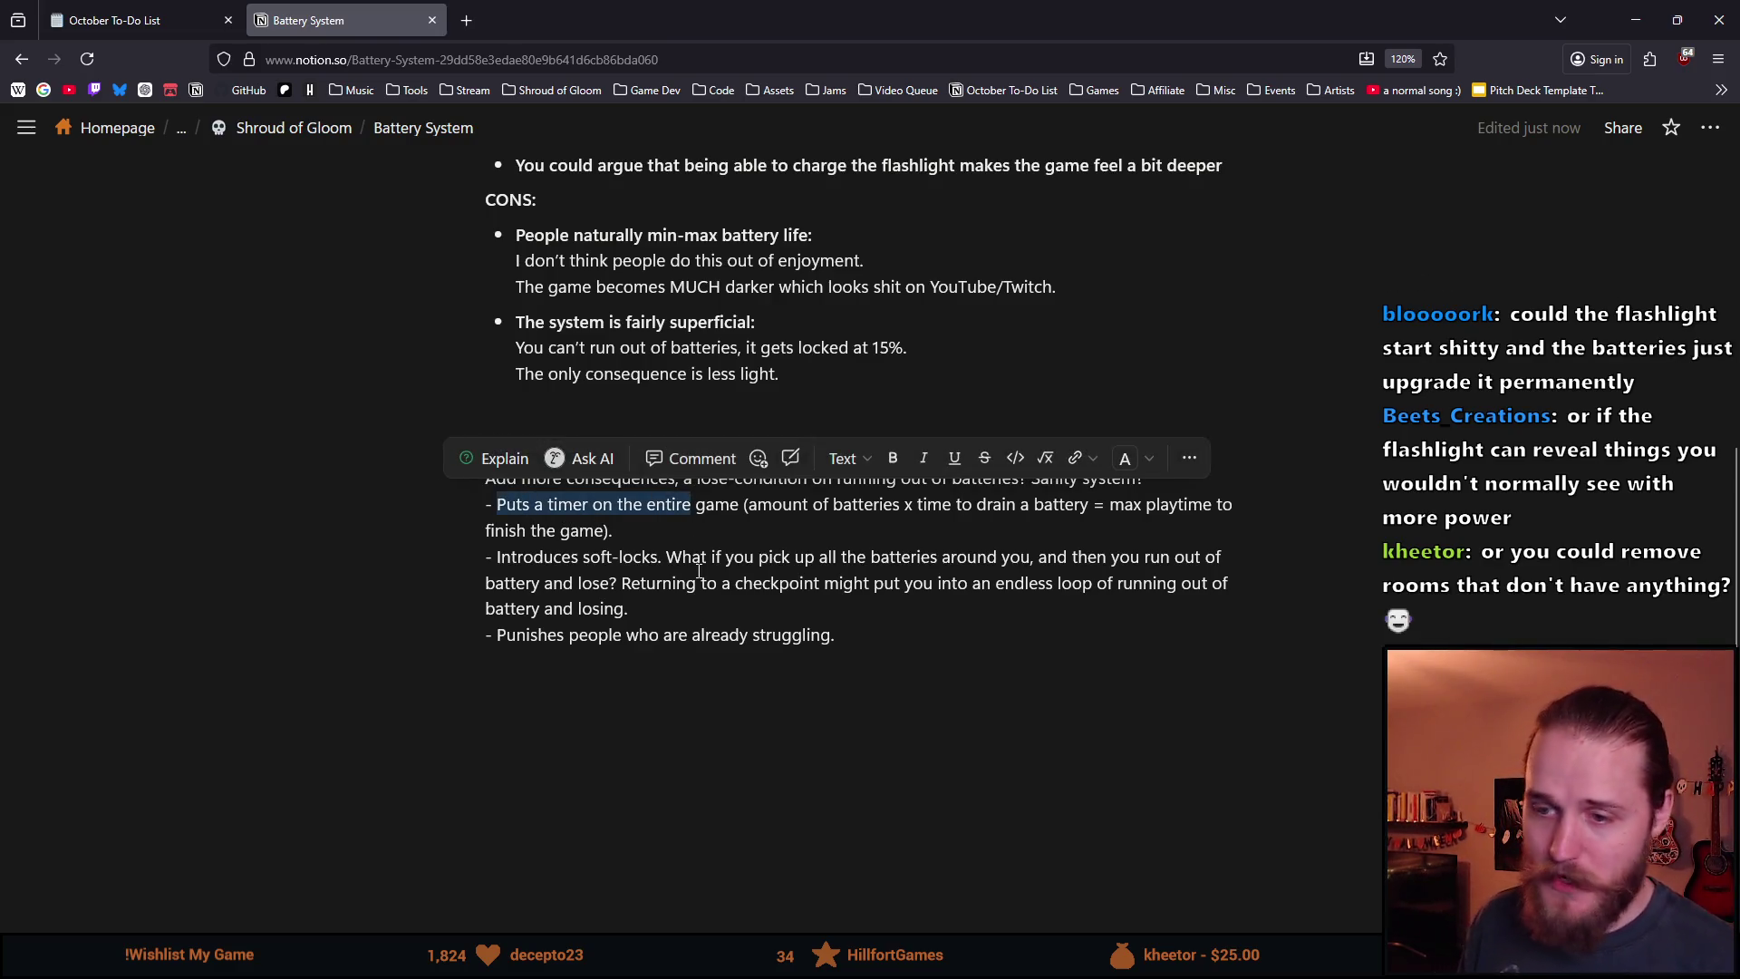
pyautogui.click(717, 613)
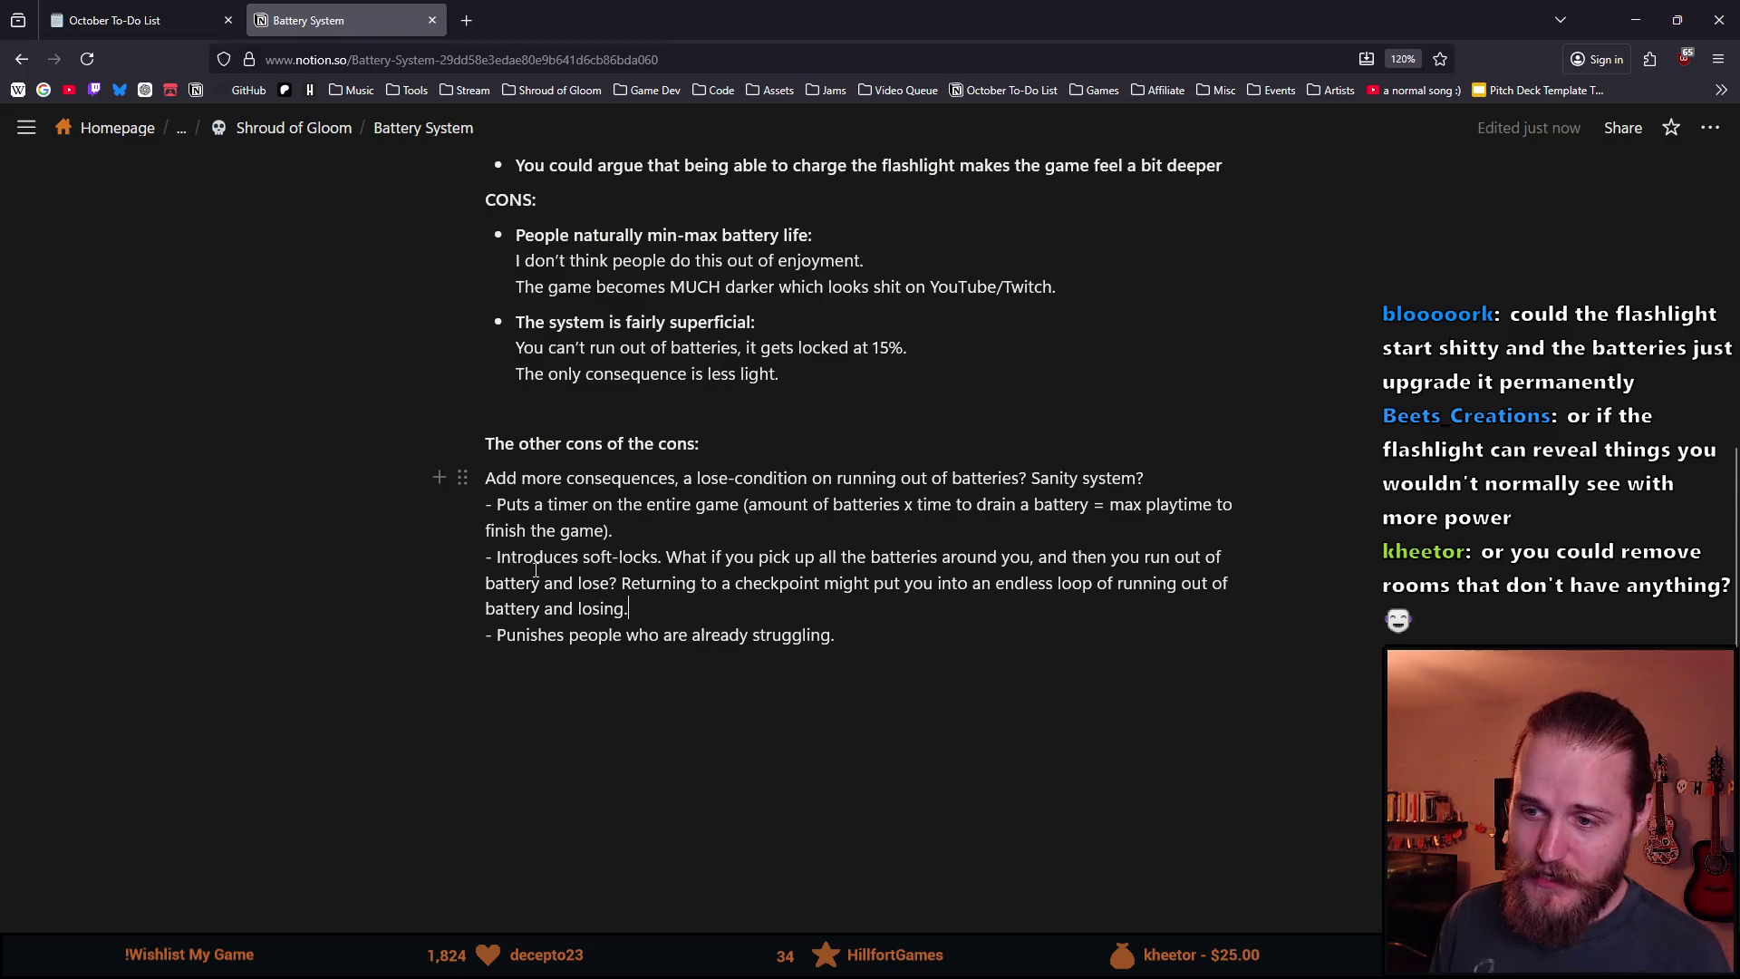
pyautogui.moveTo(536, 569); pyautogui.dragTo(706, 562)
pyautogui.moveTo(496, 635)
pyautogui.mouseDown()
pyautogui.moveTo(839, 648)
pyautogui.moveTo(839, 634)
pyautogui.moveTo(495, 640)
pyautogui.mouseUp()
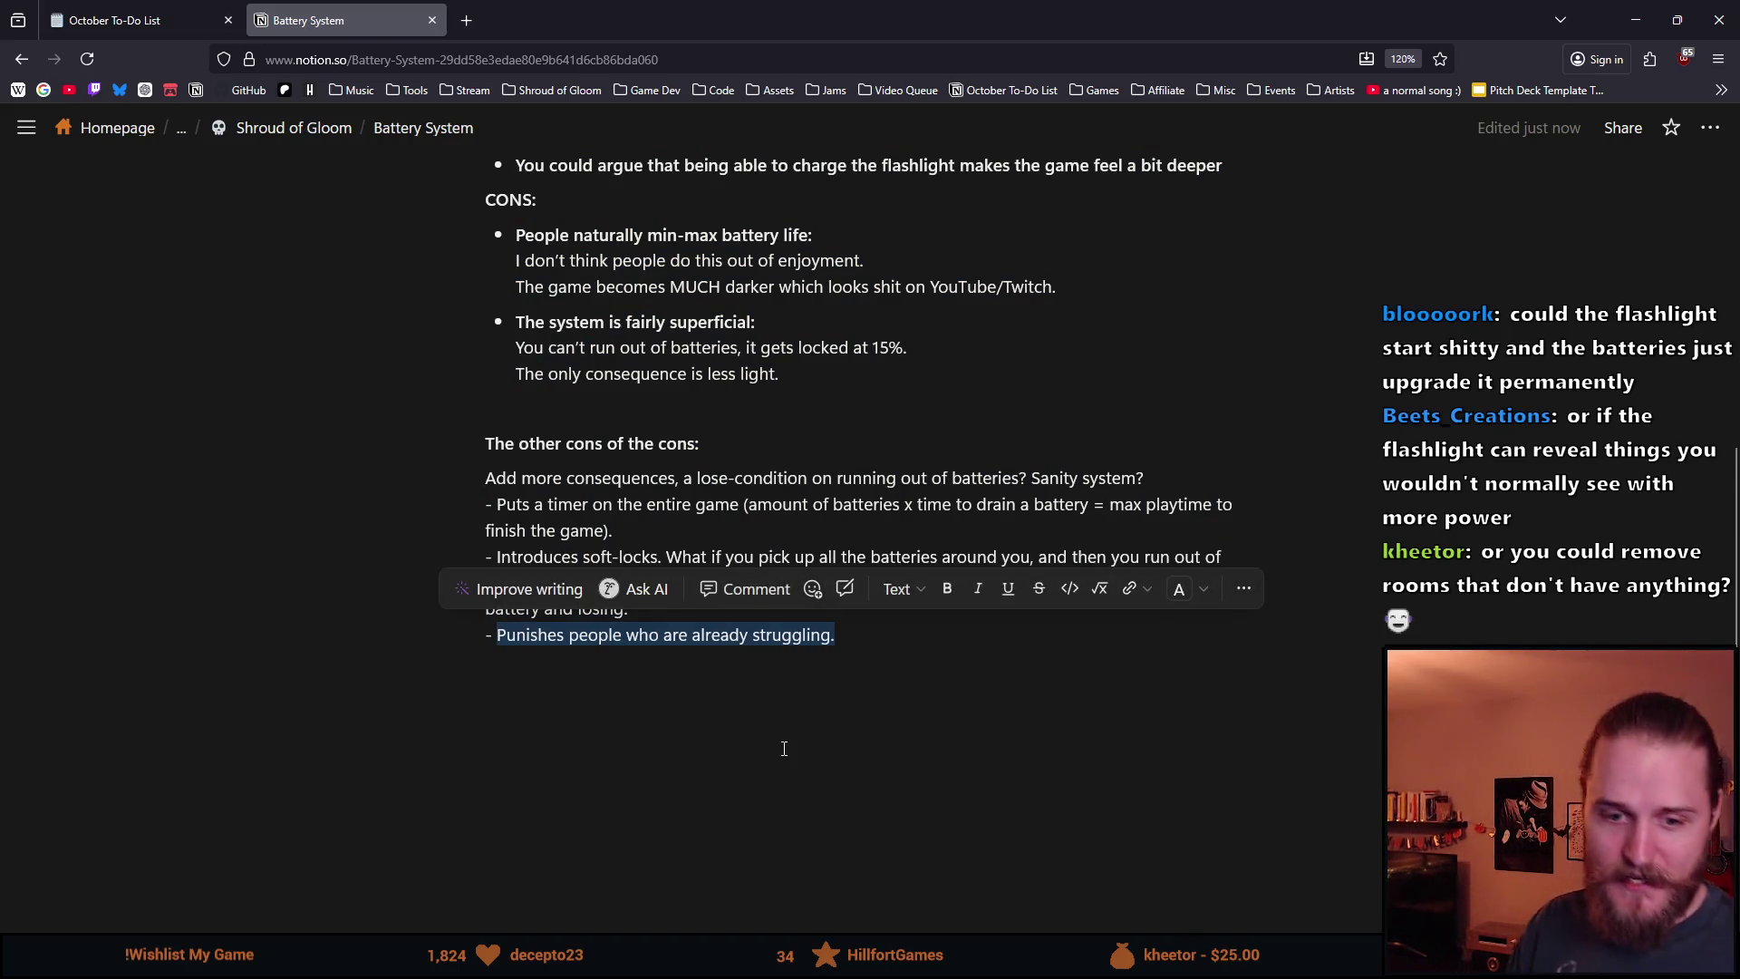
pyautogui.click(895, 634)
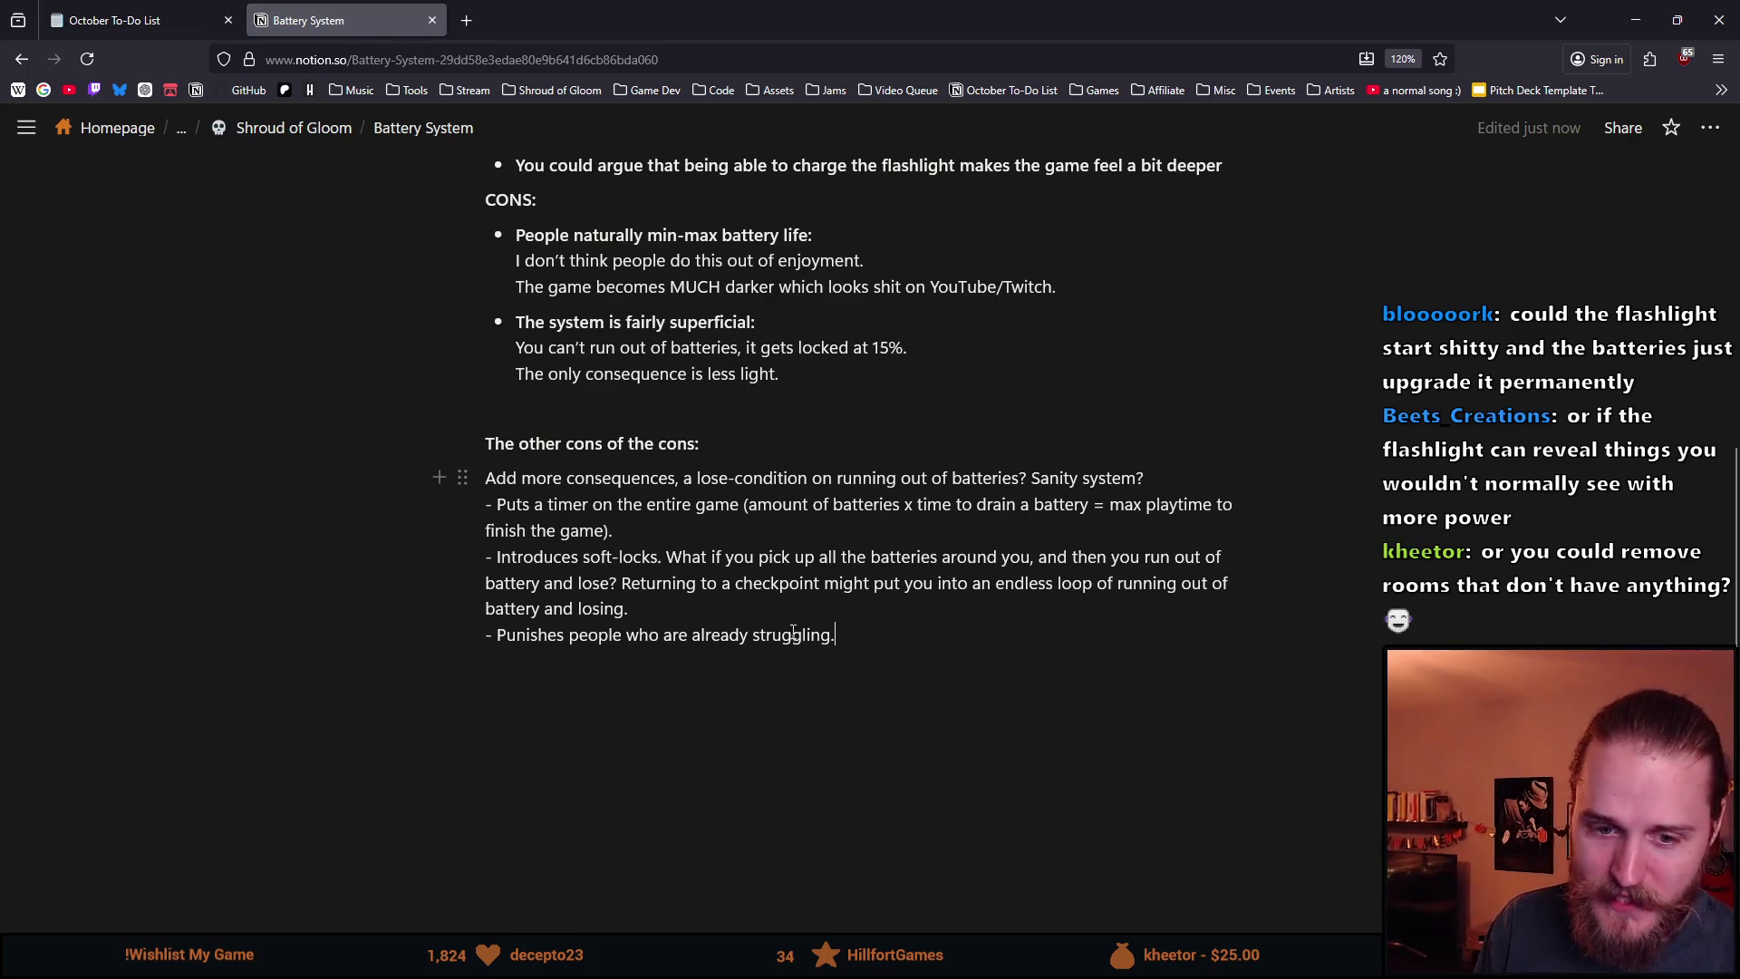
pyautogui.scroll(3, 634, 613)
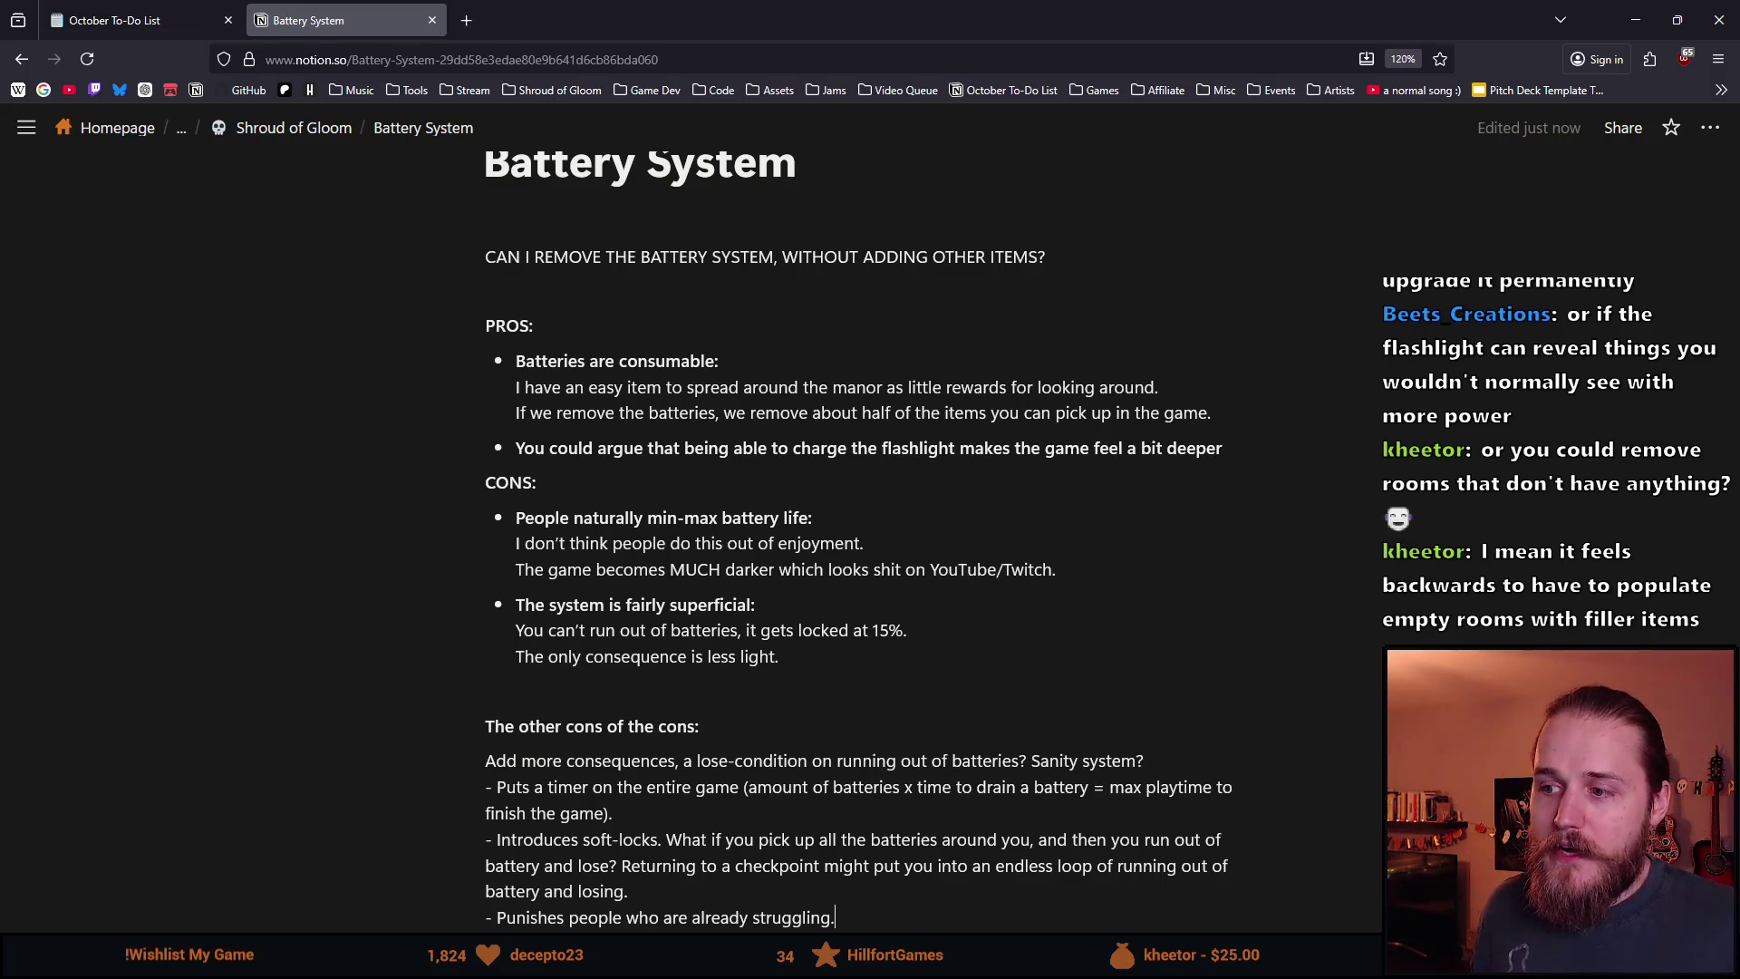
pyautogui.tripleClick(781, 566)
pyautogui.tripleClick(780, 569)
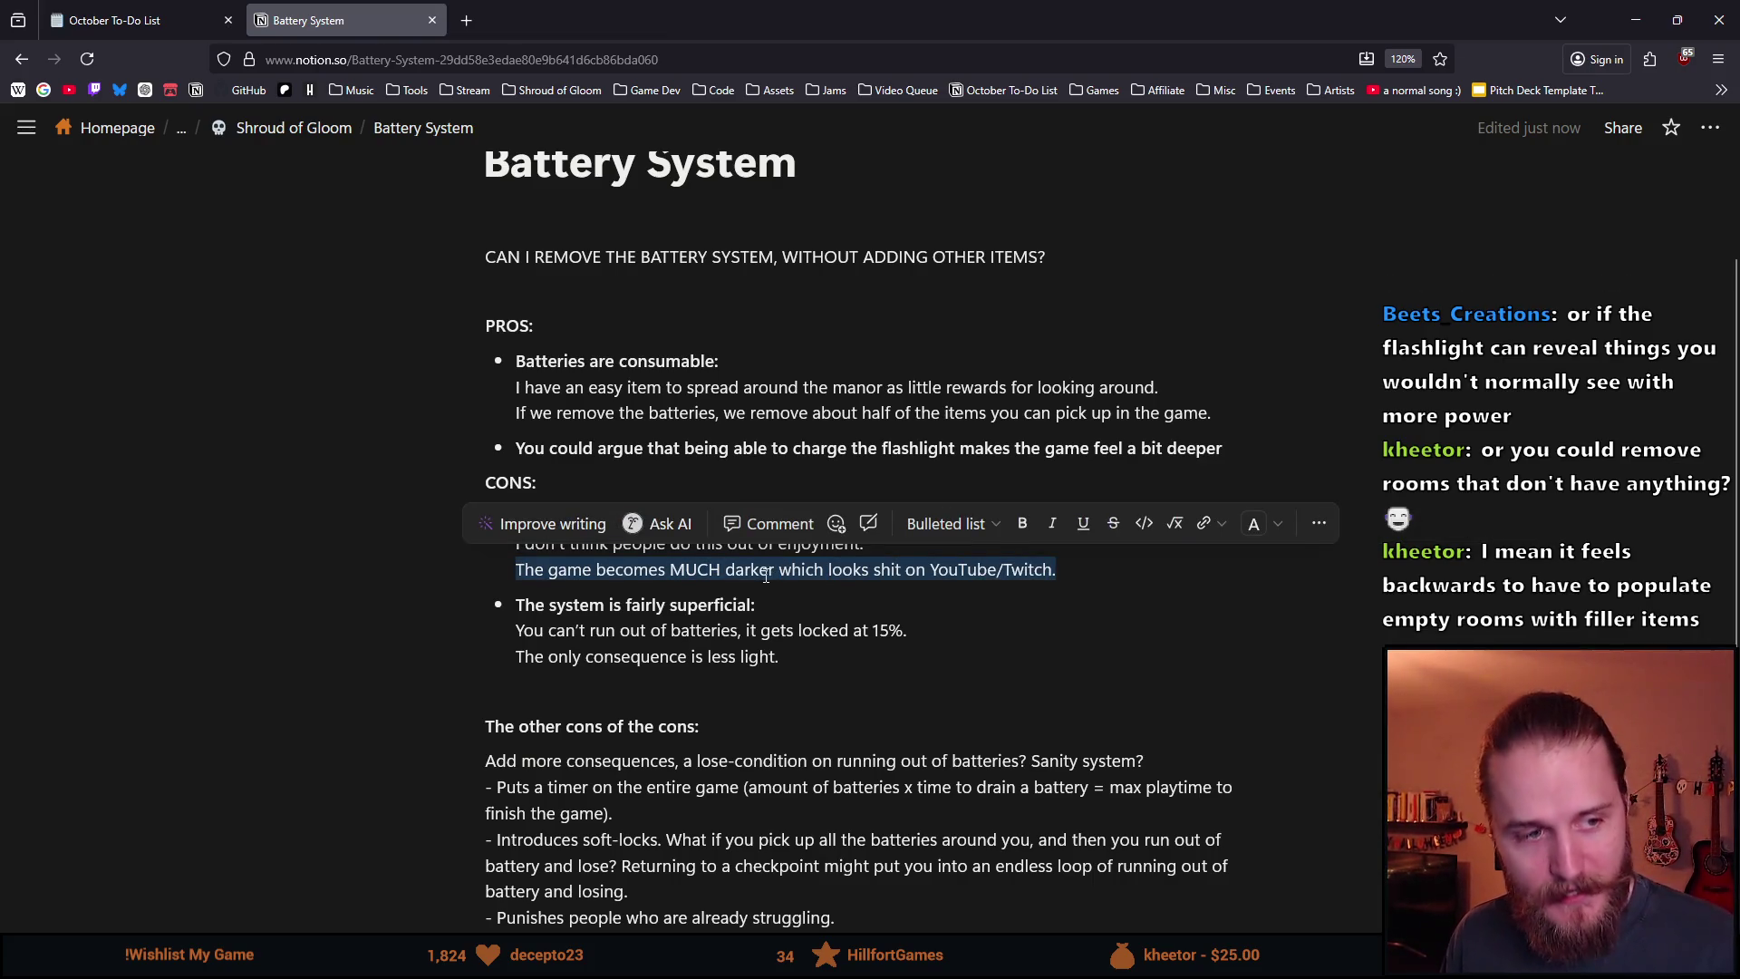
pyautogui.moveTo(667, 604); pyautogui.dragTo(656, 604)
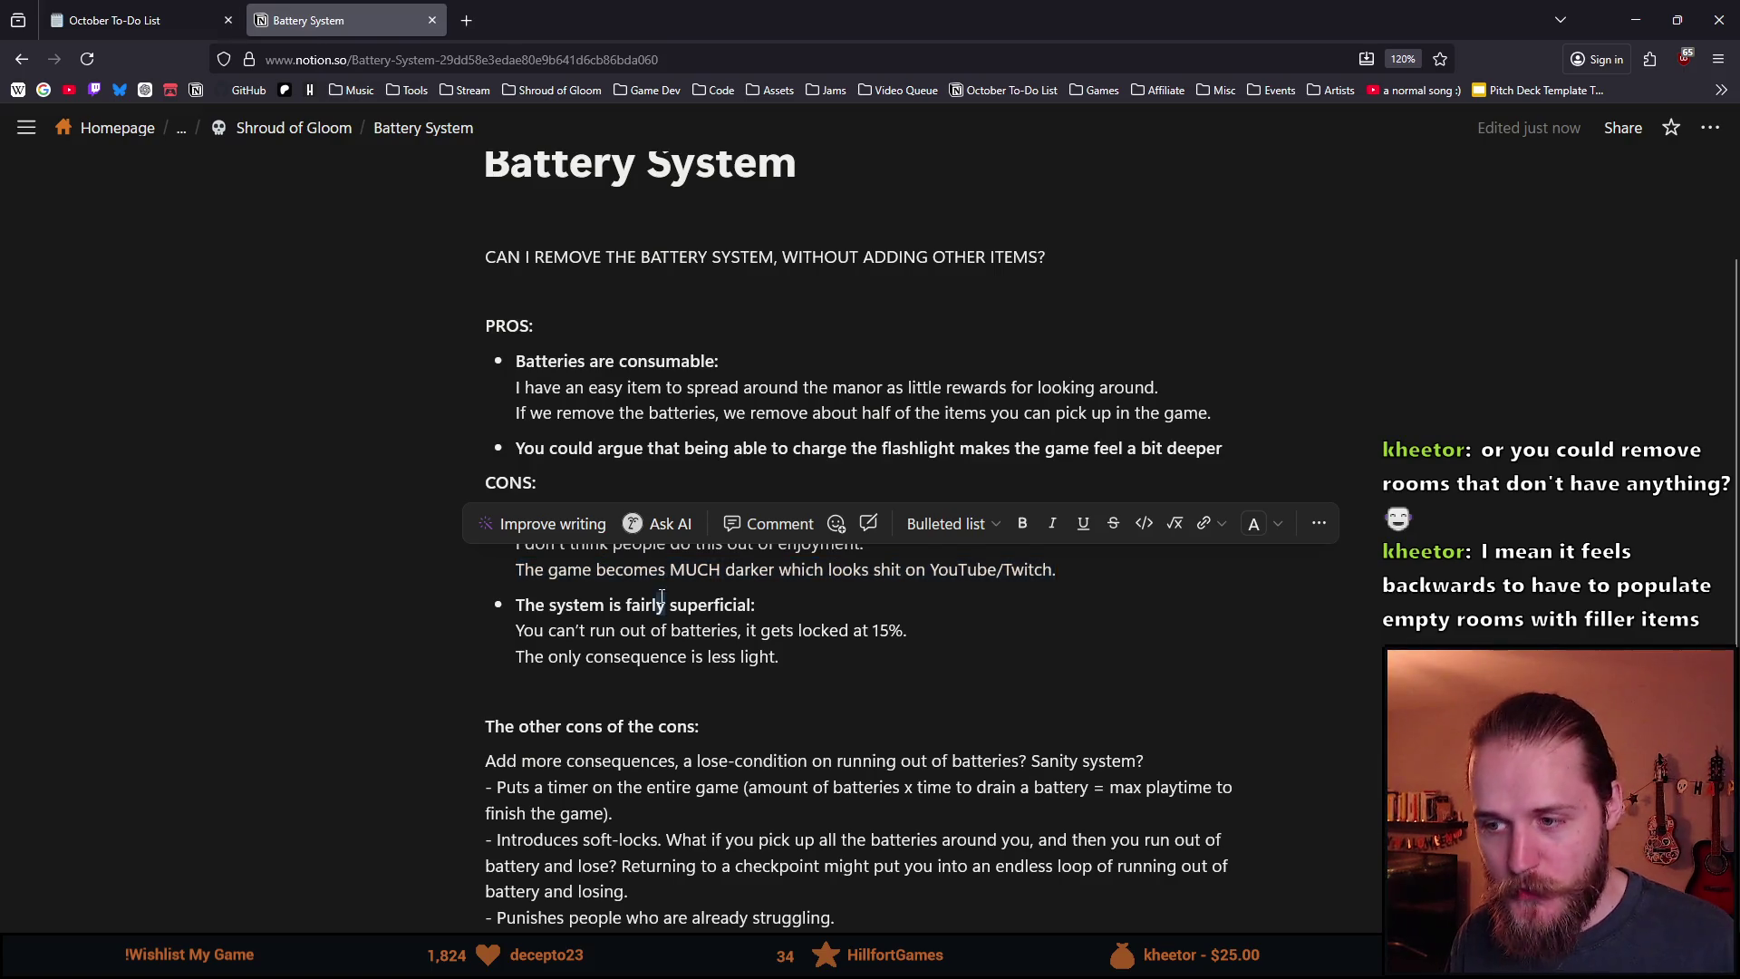
pyautogui.moveTo(535, 544)
pyautogui.mouseDown()
pyautogui.moveTo(769, 518)
pyautogui.moveTo(601, 517)
pyautogui.mouseUp()
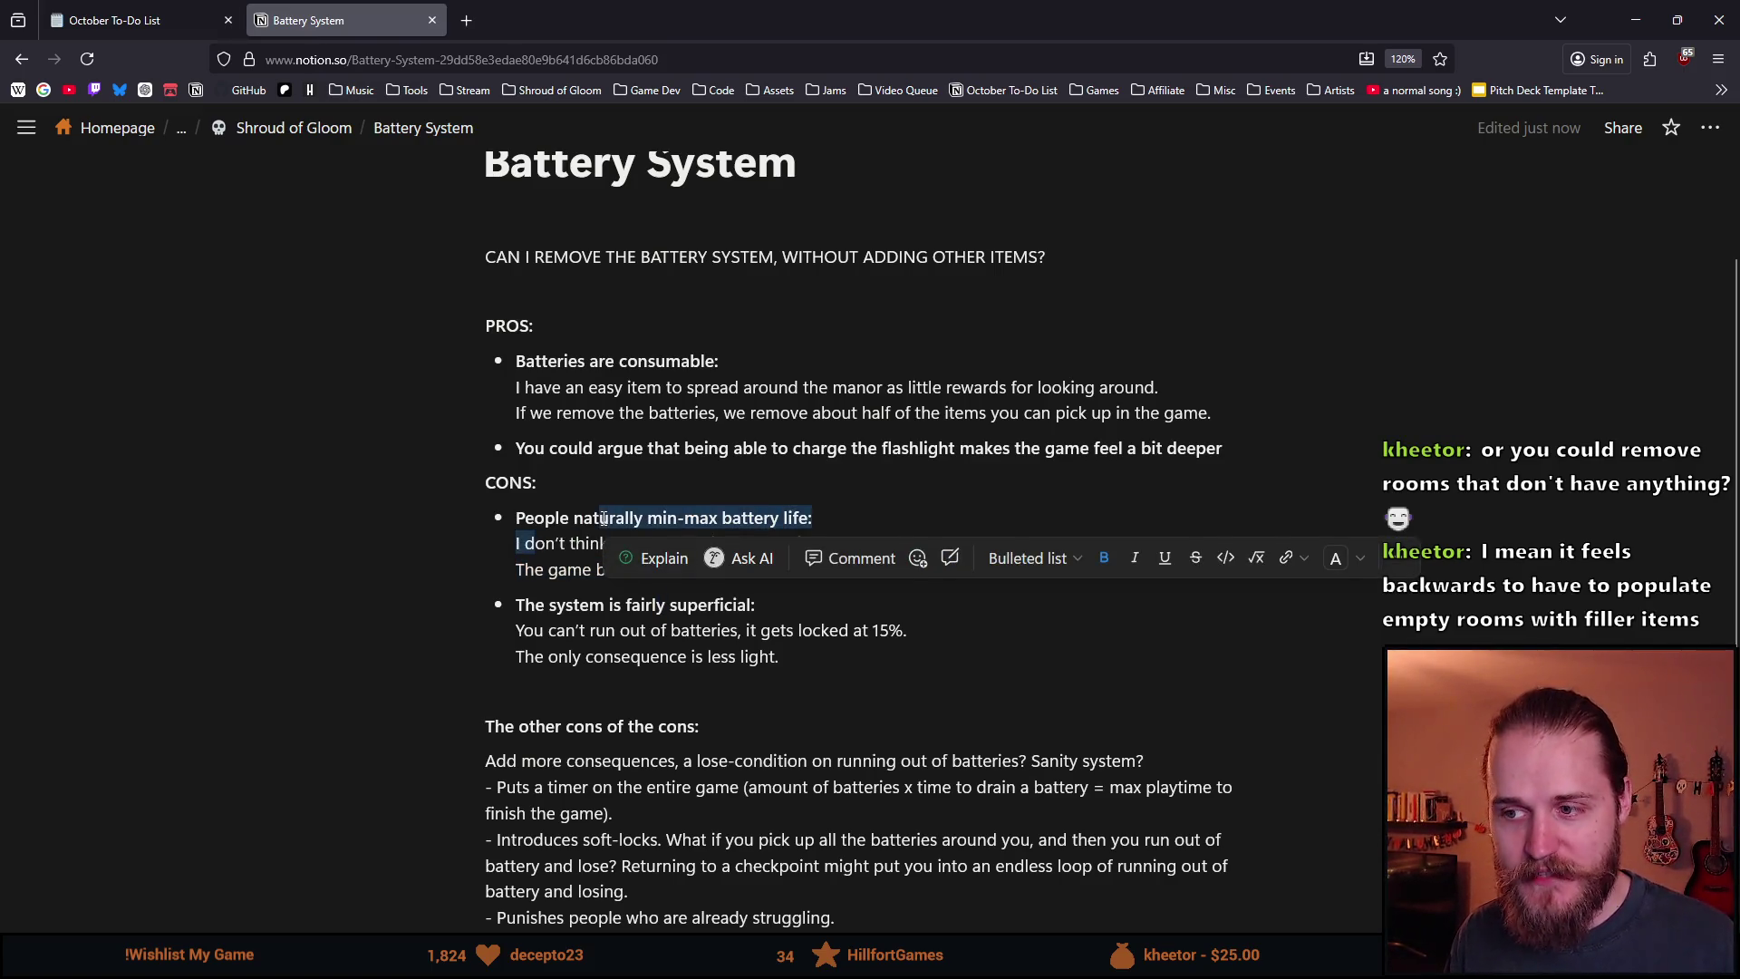
pyautogui.click(601, 518)
pyautogui.click(520, 519)
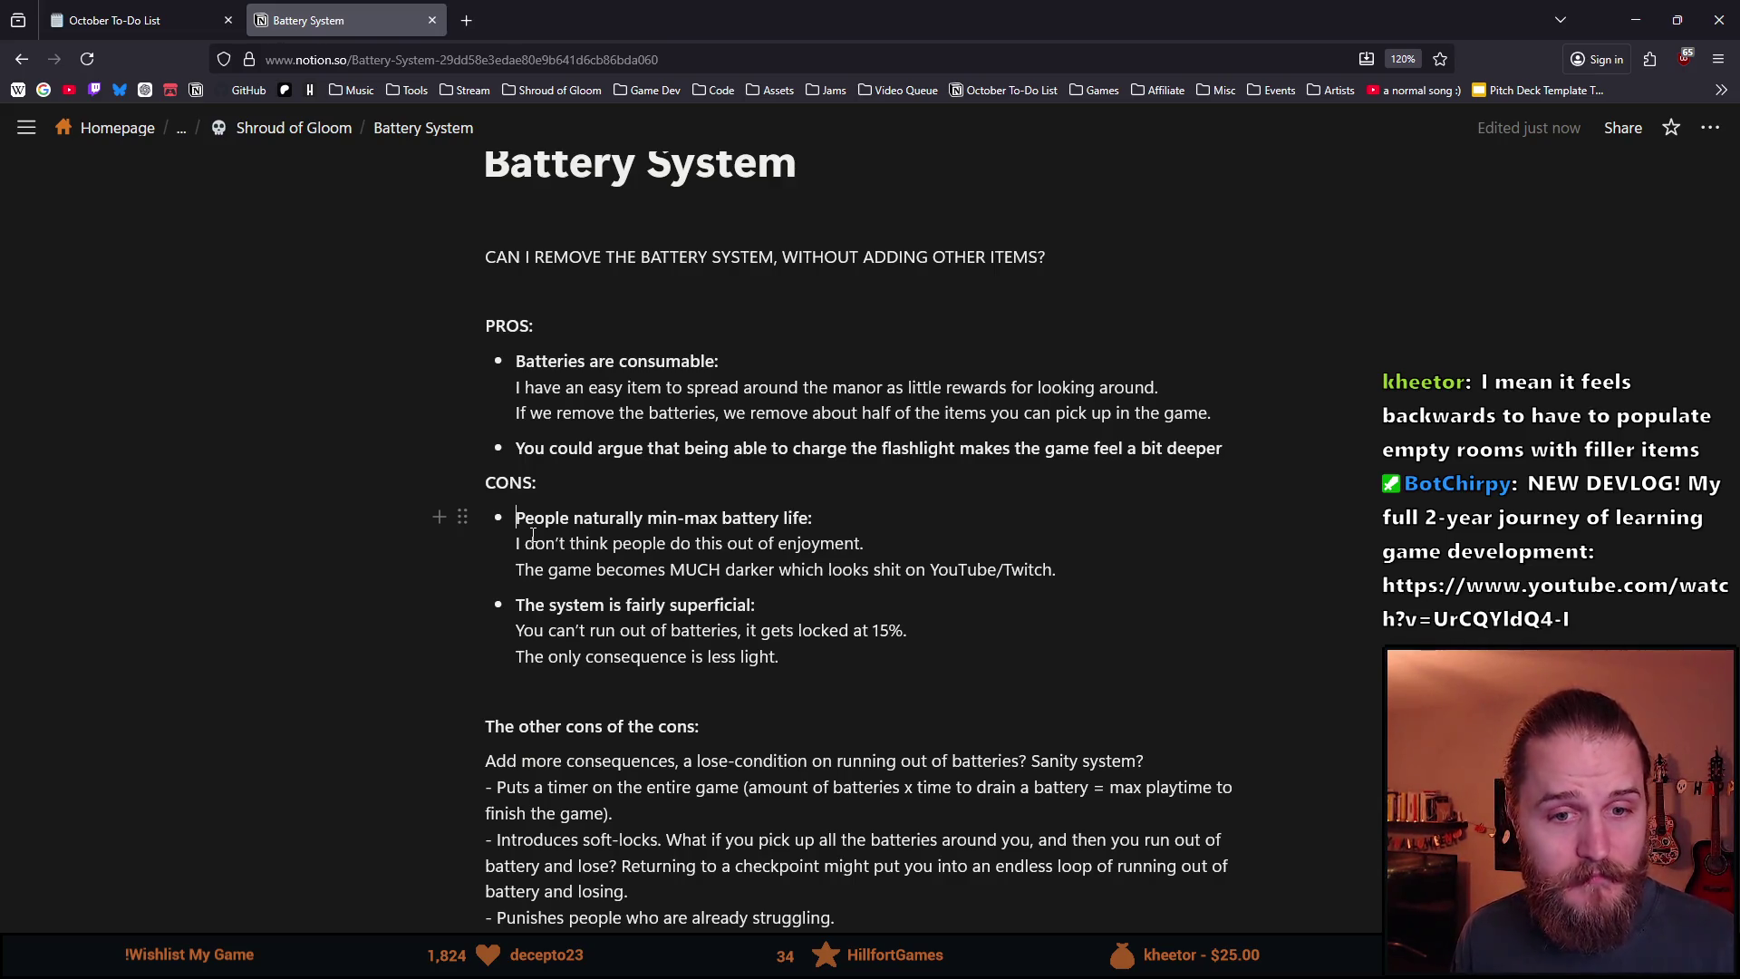
pyautogui.moveTo(906, 630); pyautogui.dragTo(745, 629)
pyautogui.click(815, 669)
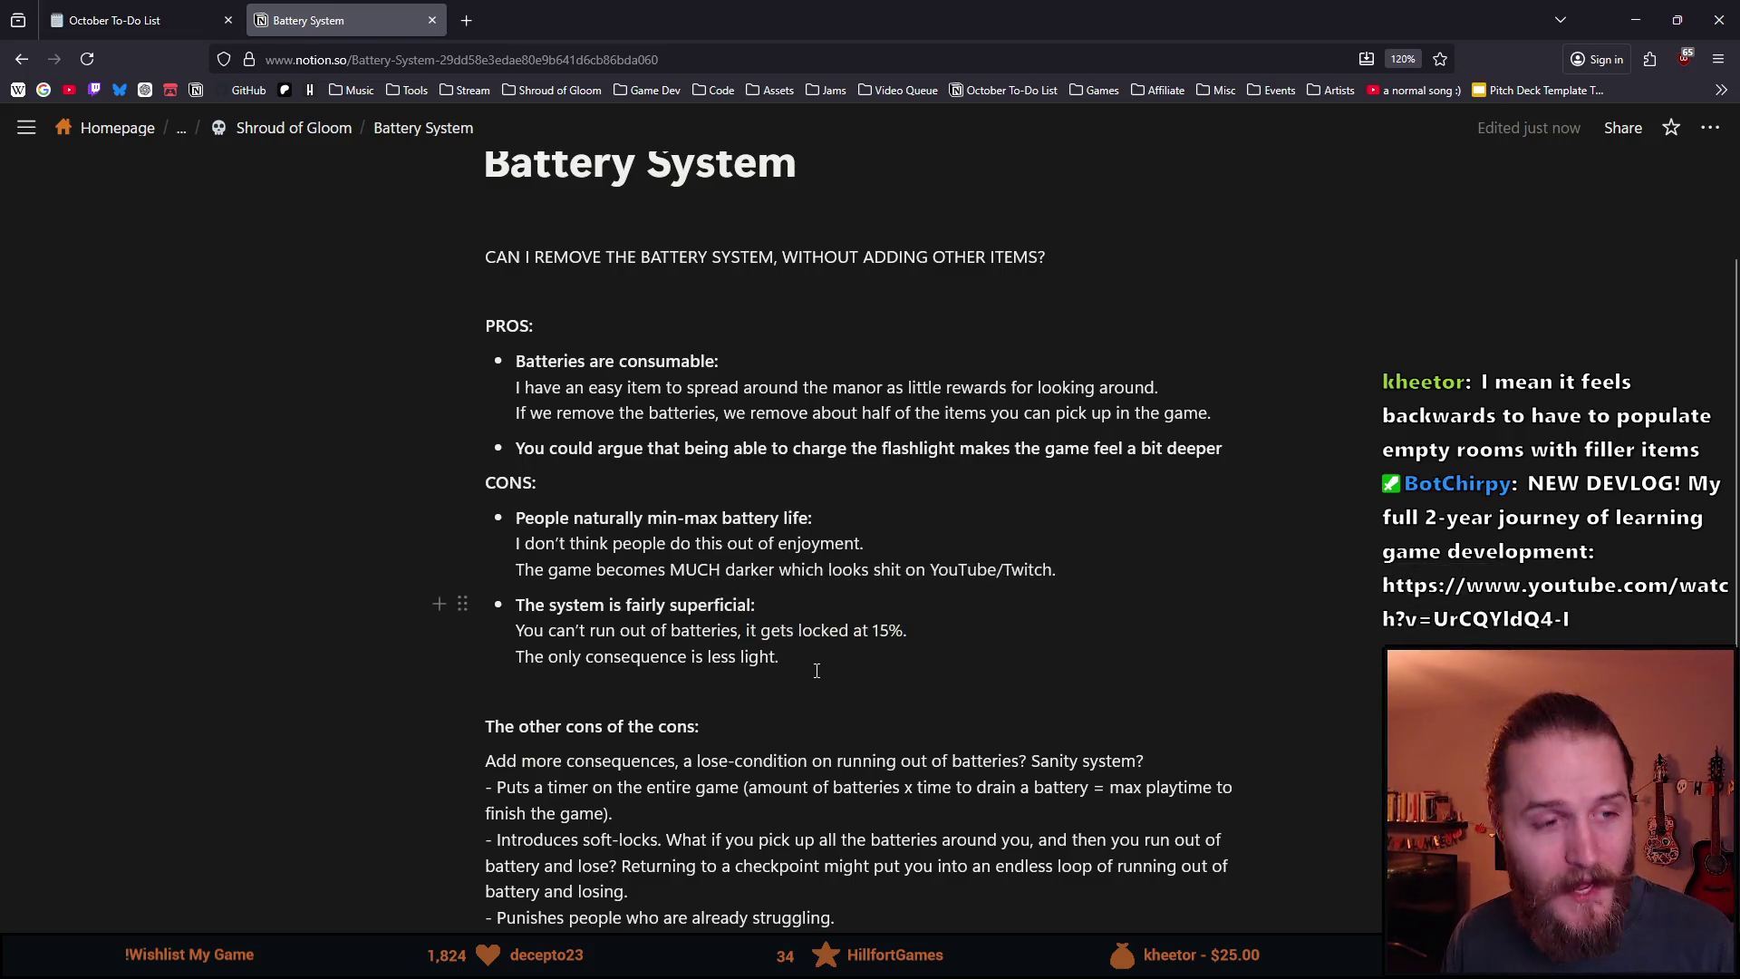
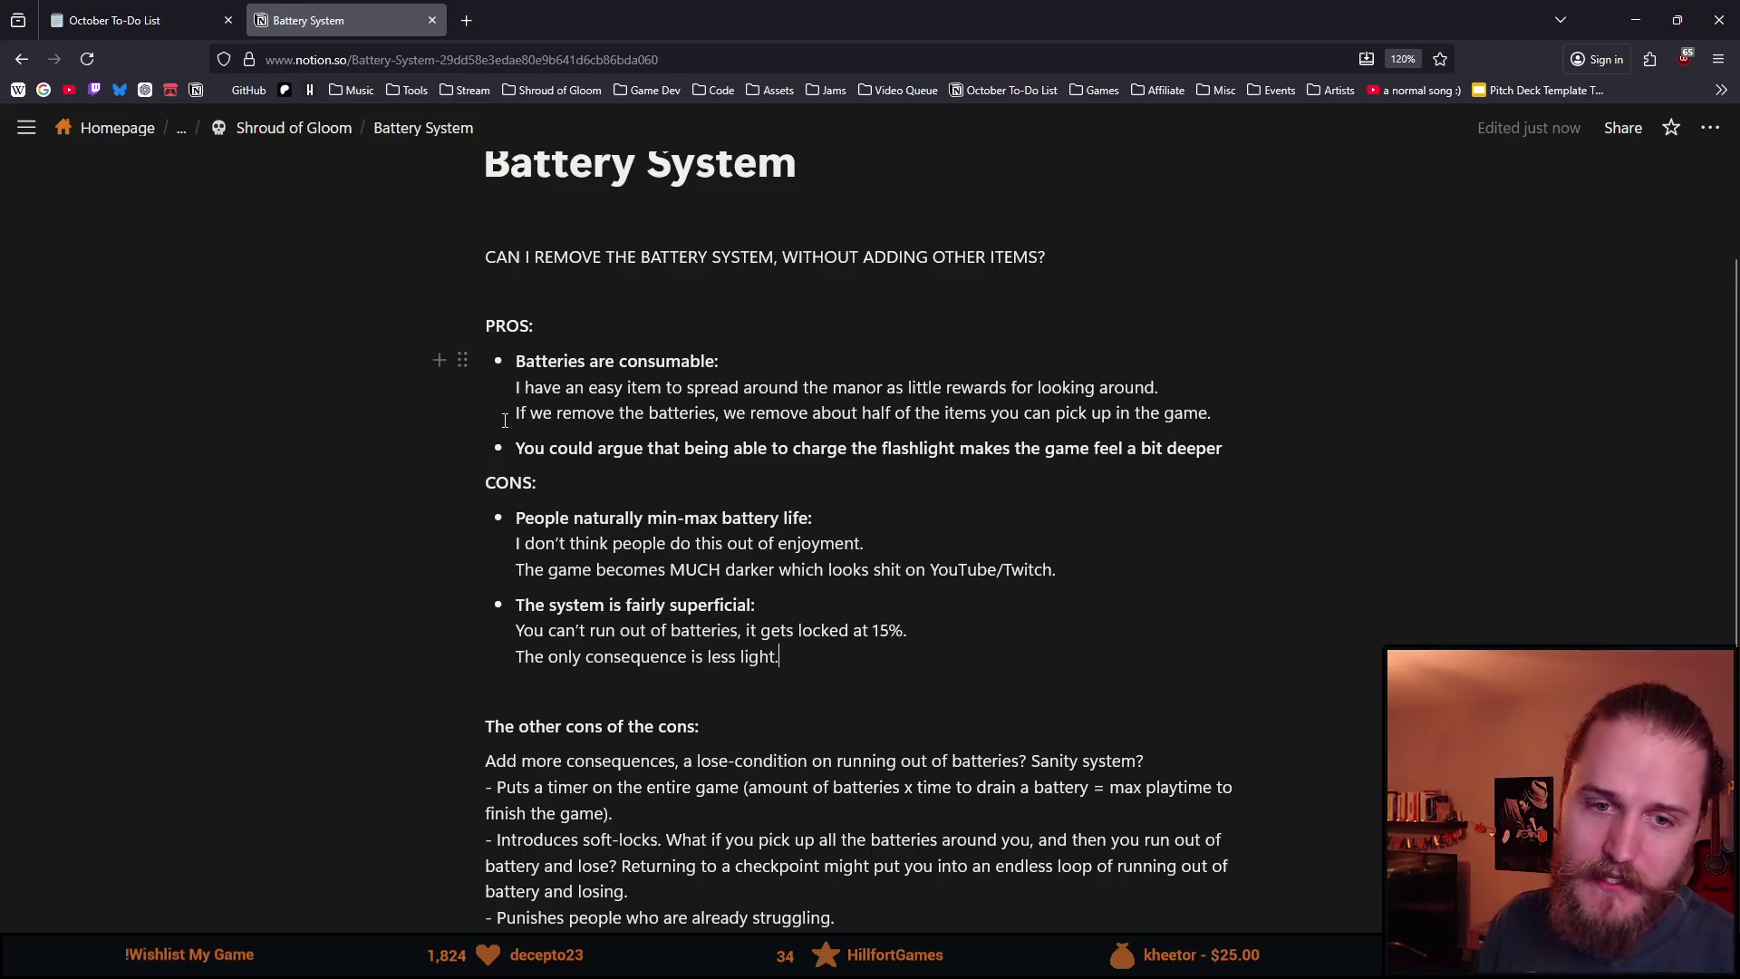
# Review the 'Batteries are consumable' and 'locked at 15%' notes in Notion, then return to Unity.
pyautogui.moveTo(515, 362); pyautogui.dragTo(767, 362)
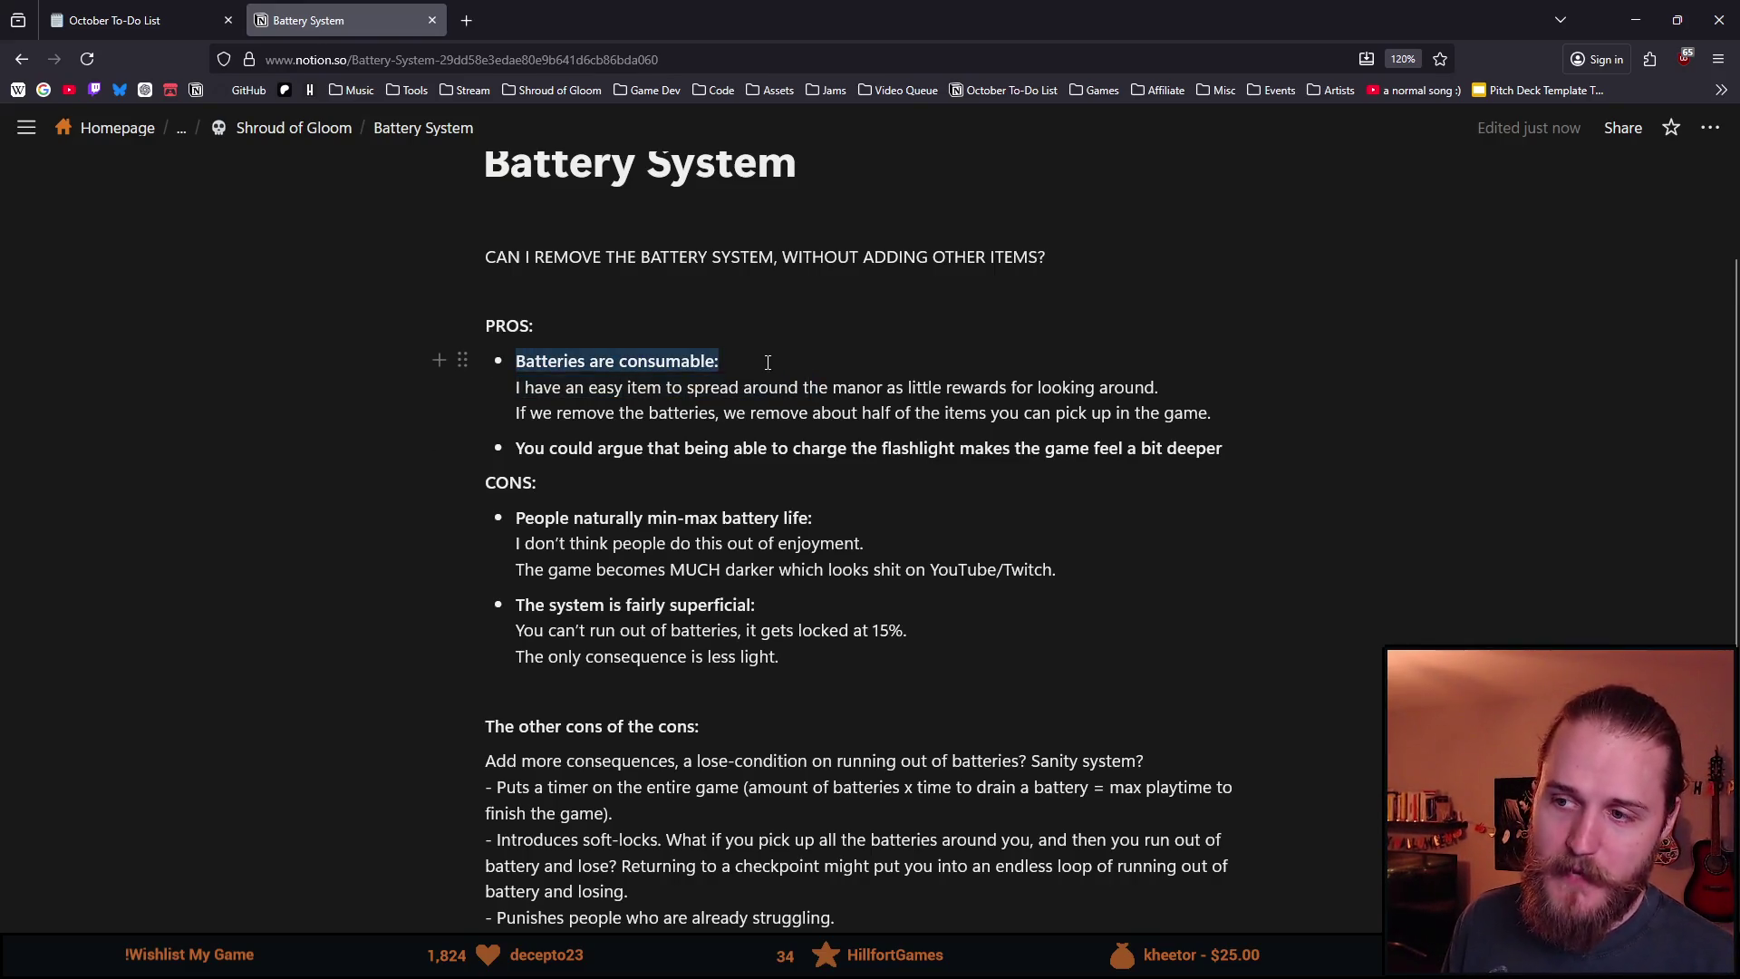
pyautogui.click(626, 410)
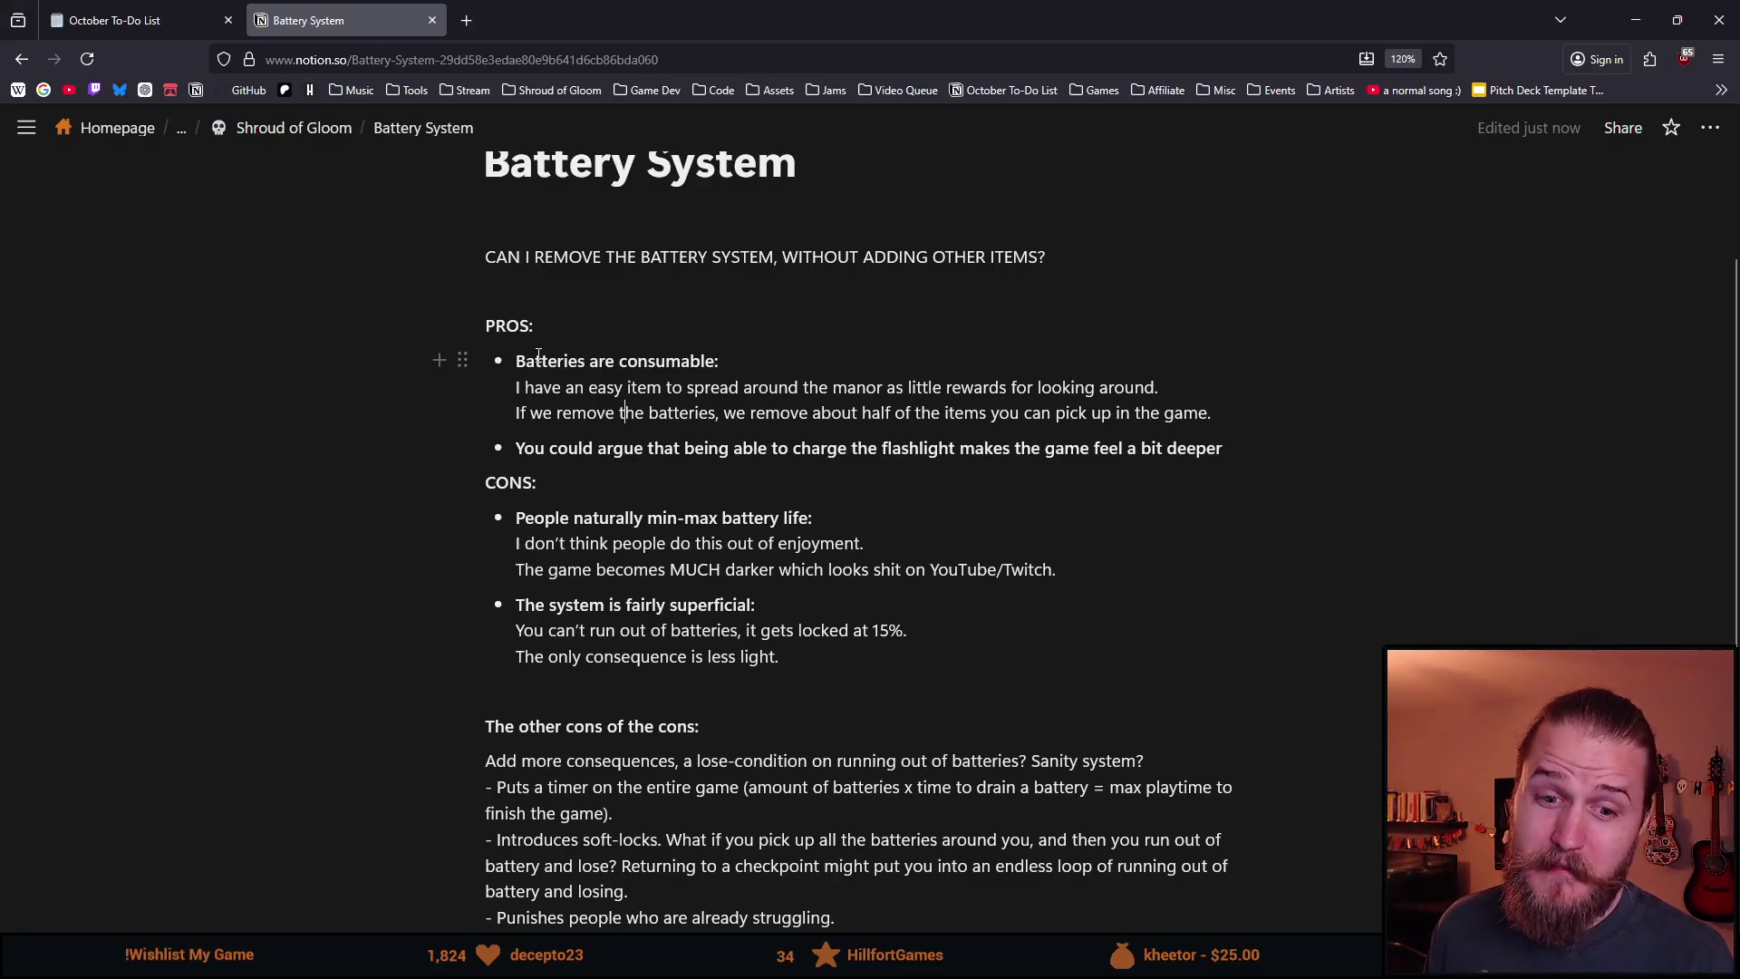
pyautogui.moveTo(781, 658); pyautogui.dragTo(745, 631)
pyautogui.click(759, 633)
pyautogui.moveTo(967, 631); pyautogui.dragTo(745, 632)
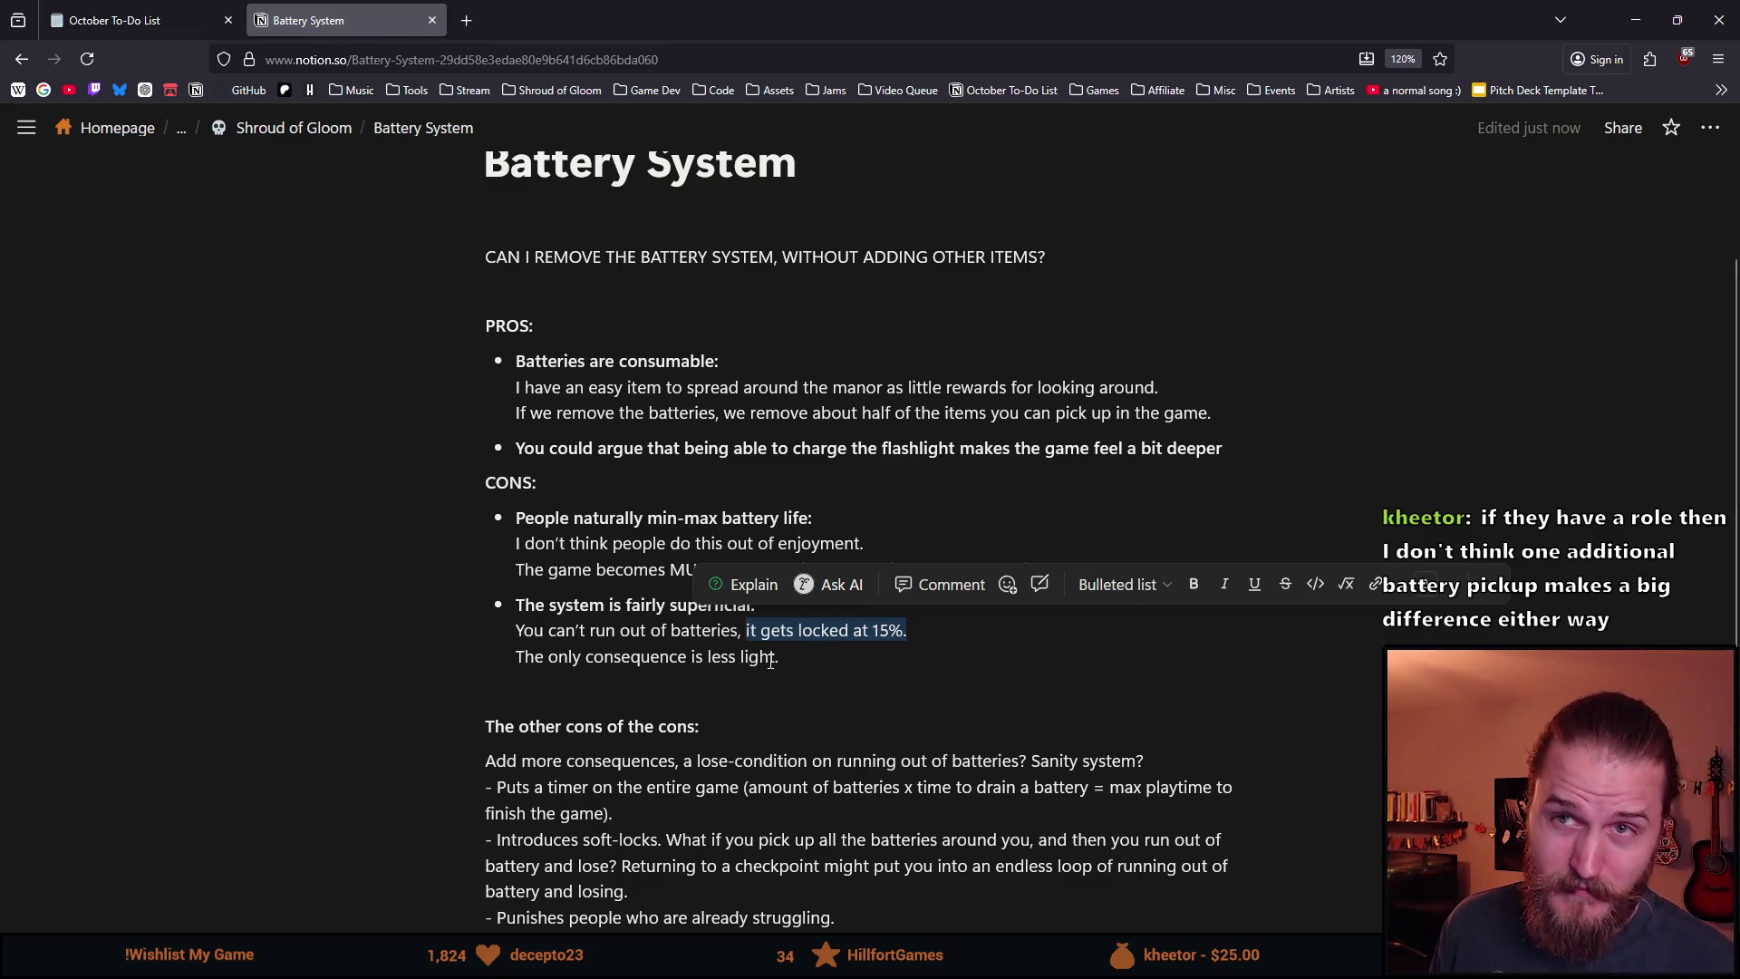
pyautogui.click(823, 664)
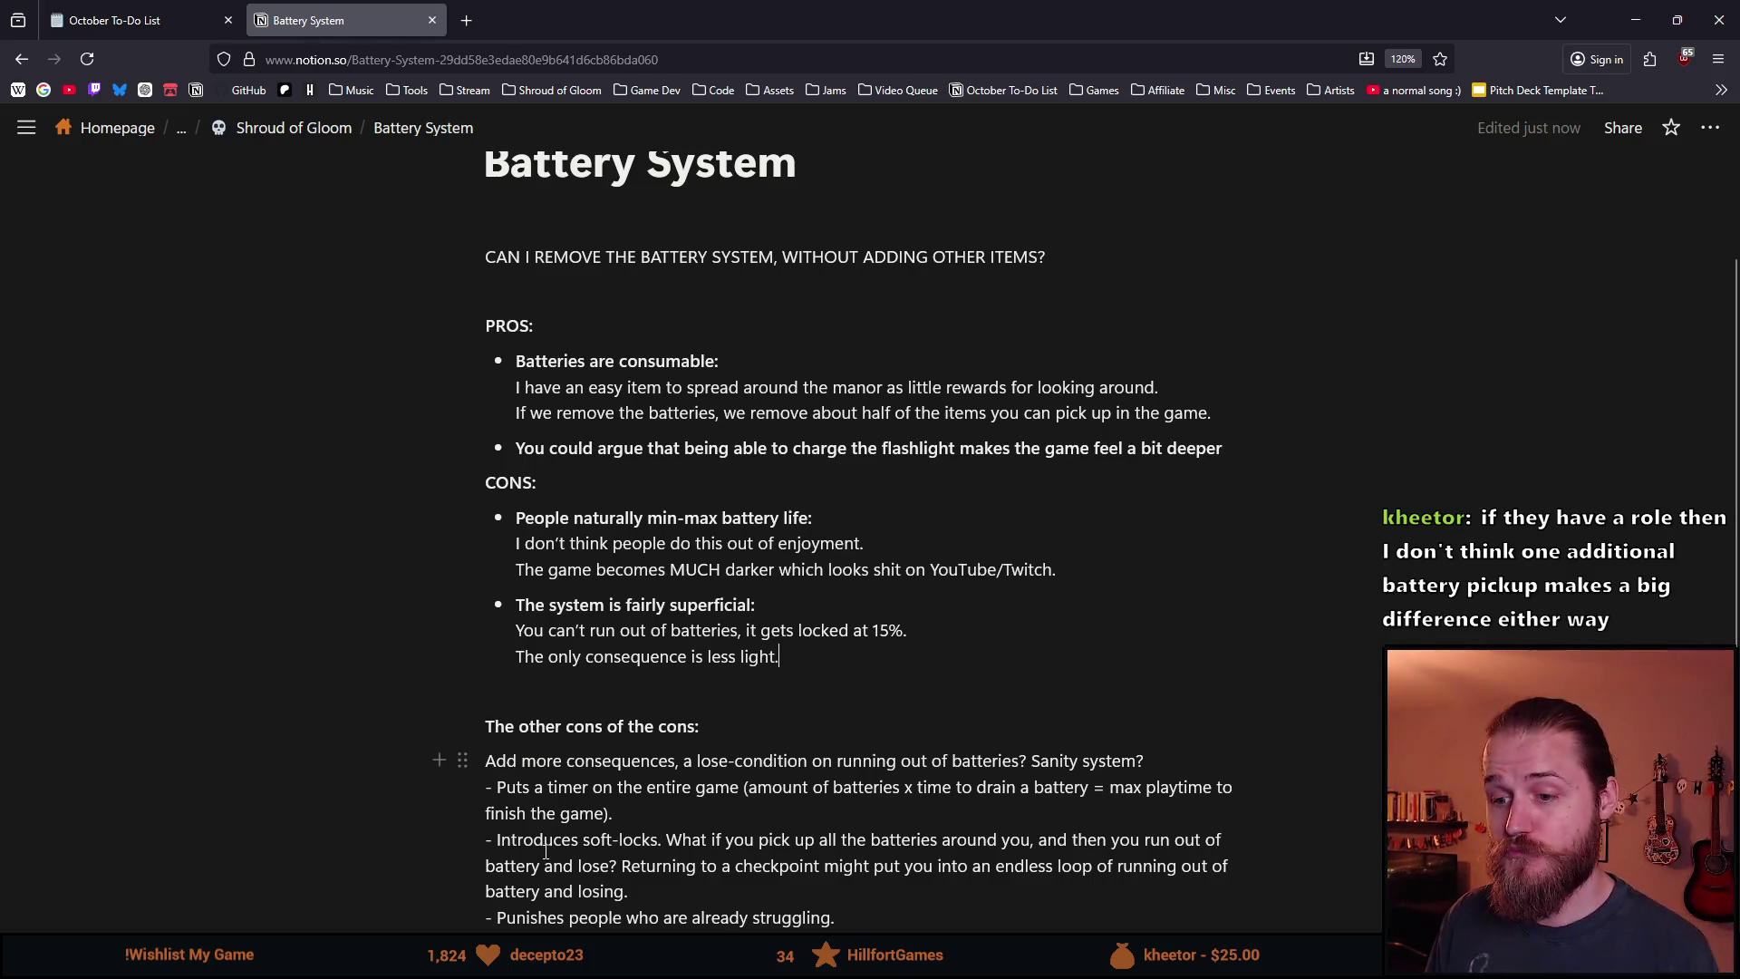
pyautogui.moveTo(469, 963)
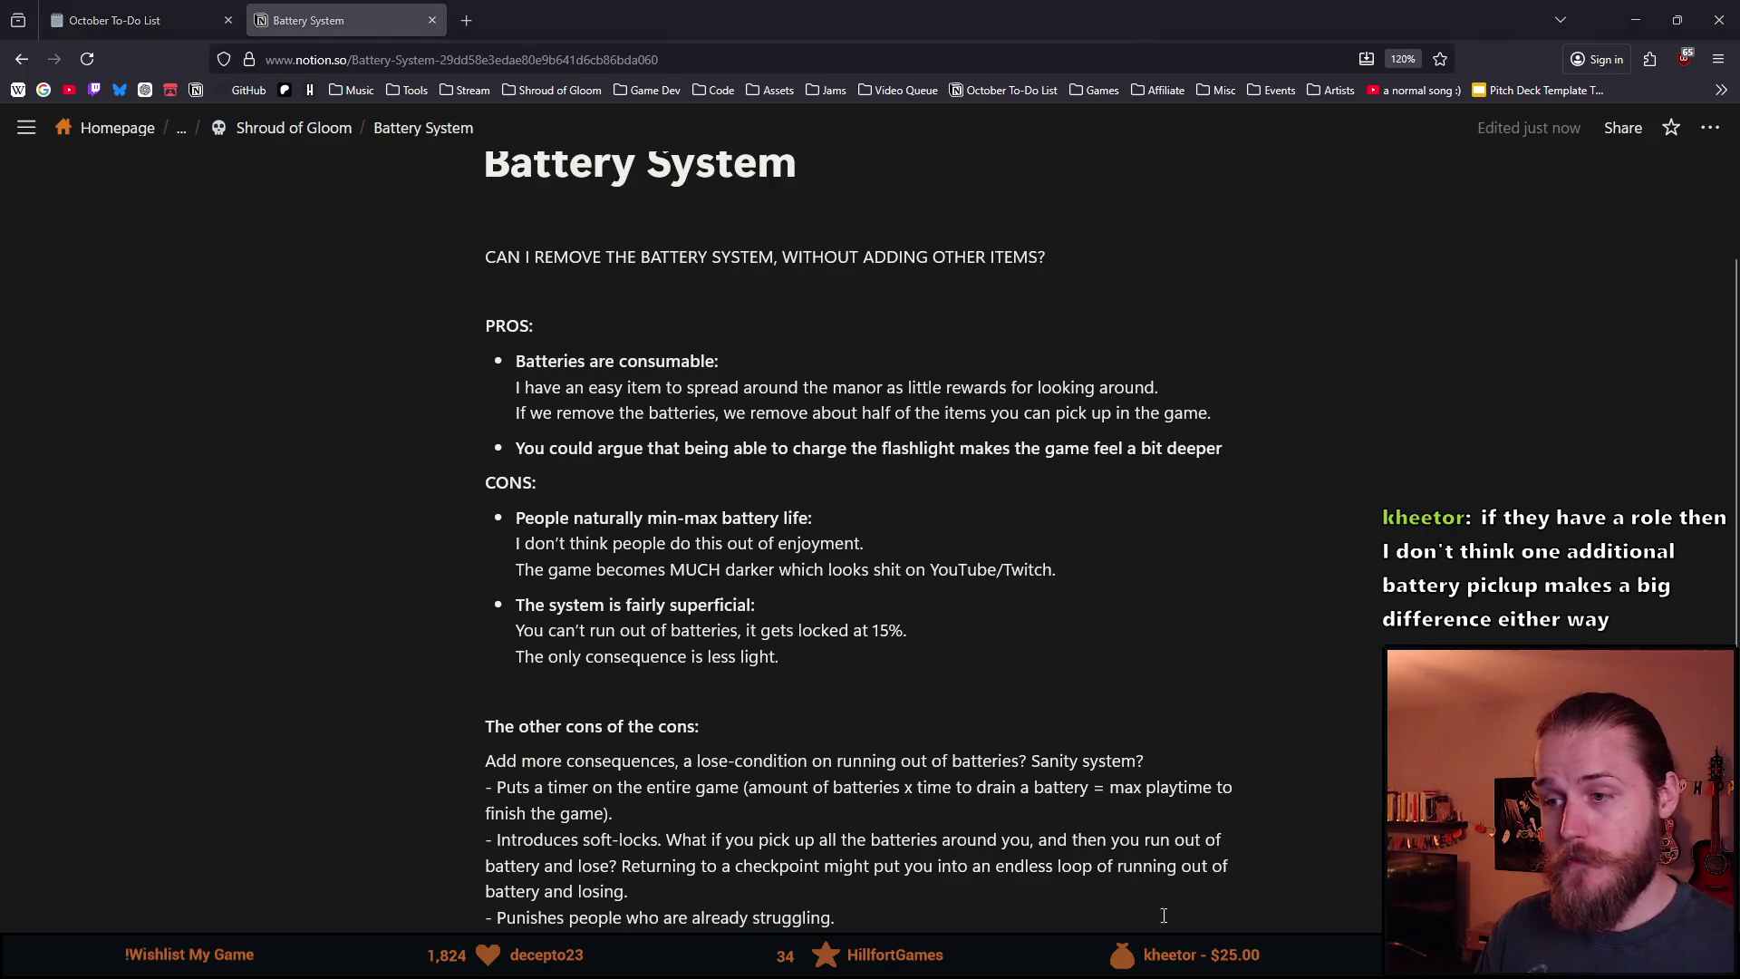
pyautogui.hotkey('alt', 'Tab')
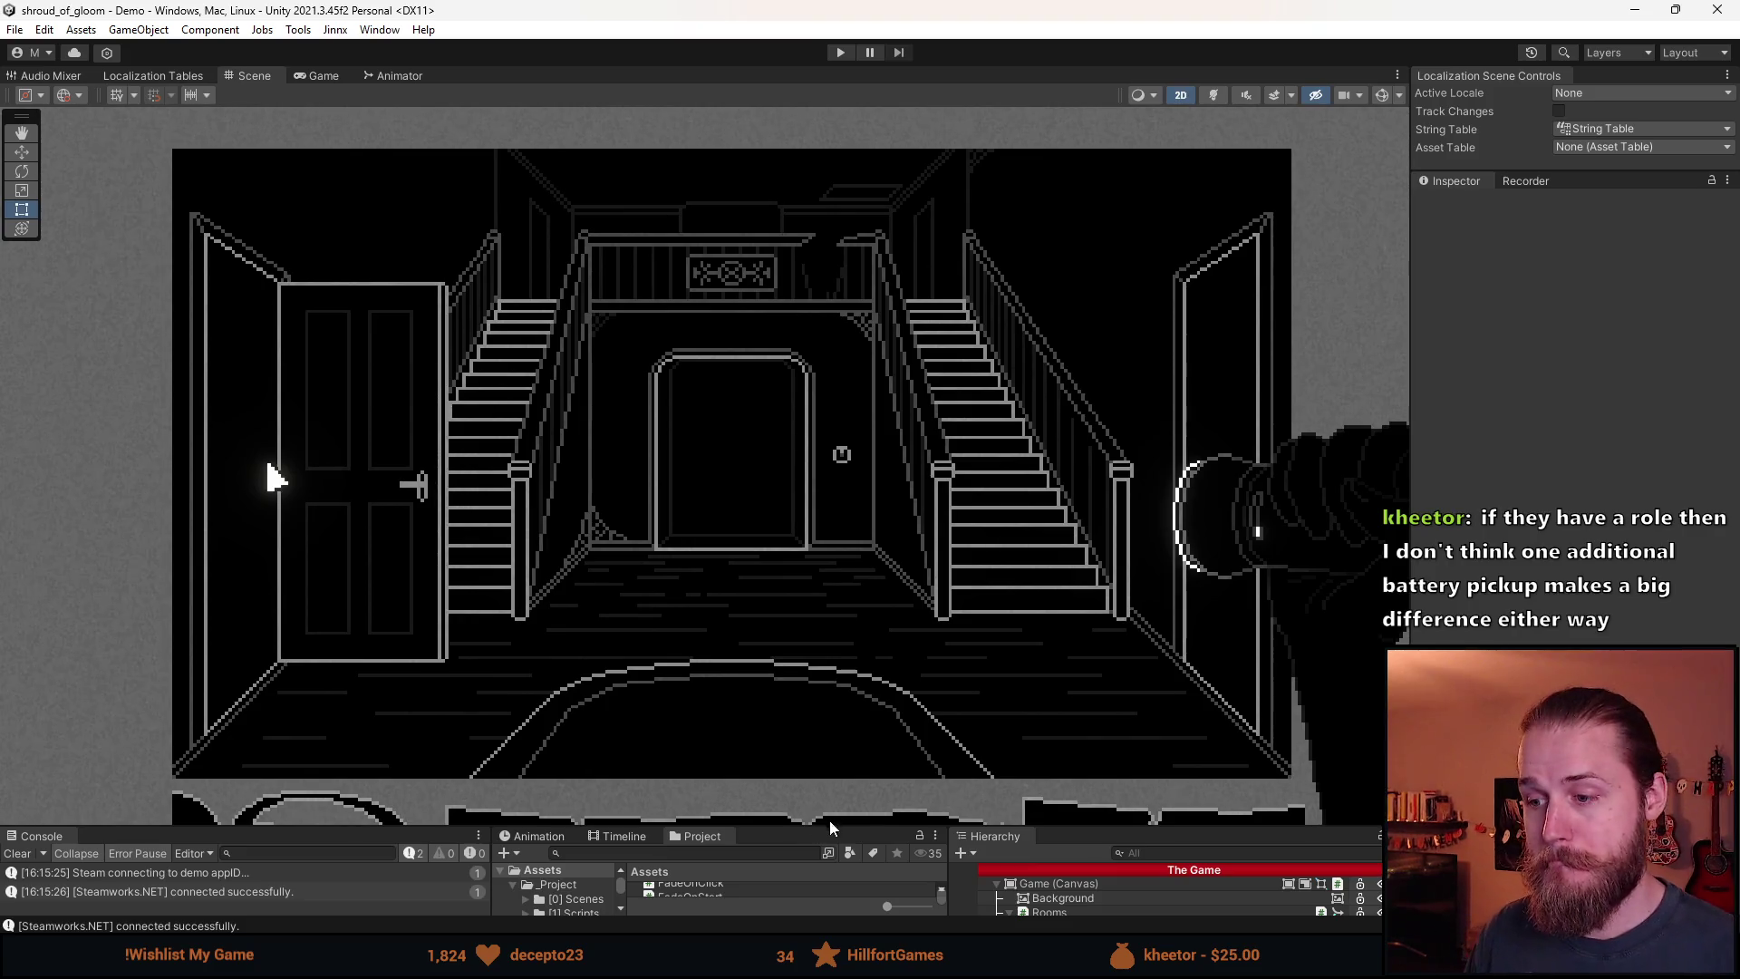
# Find the Battery prefab via a 'battery' search, deactivate its Battery object, and enter Play mode.
pyautogui.moveTo(831, 827); pyautogui.dragTo(620, 576)
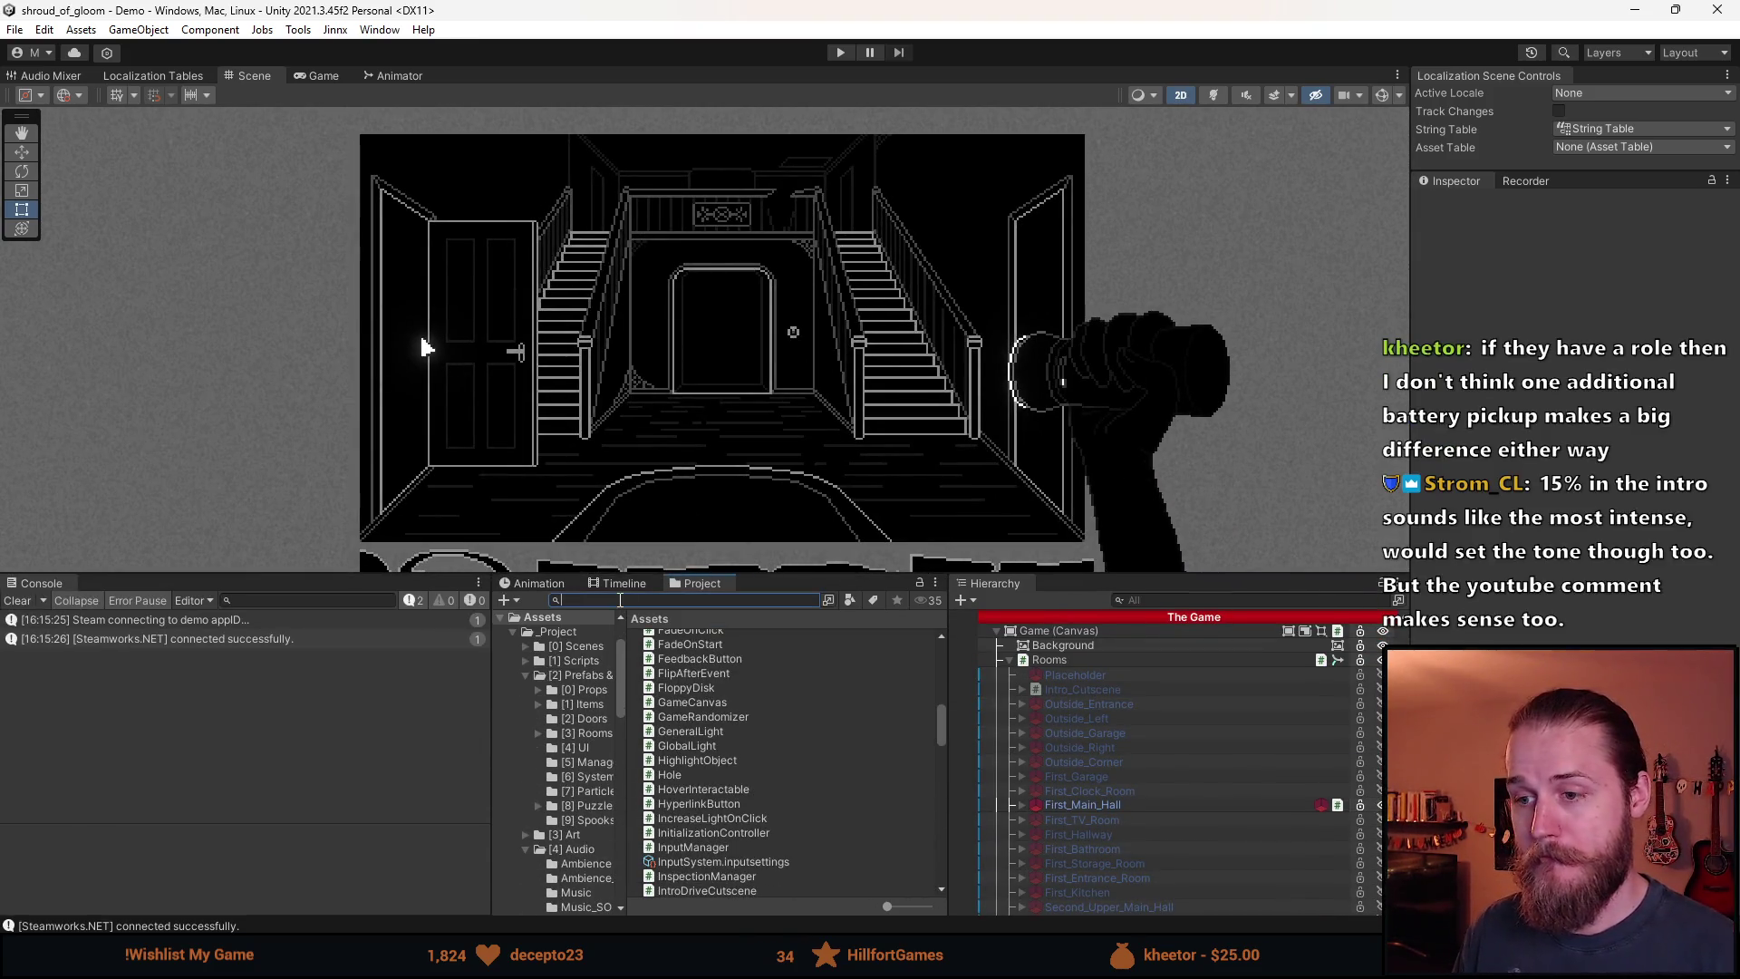
pyautogui.write('battery')
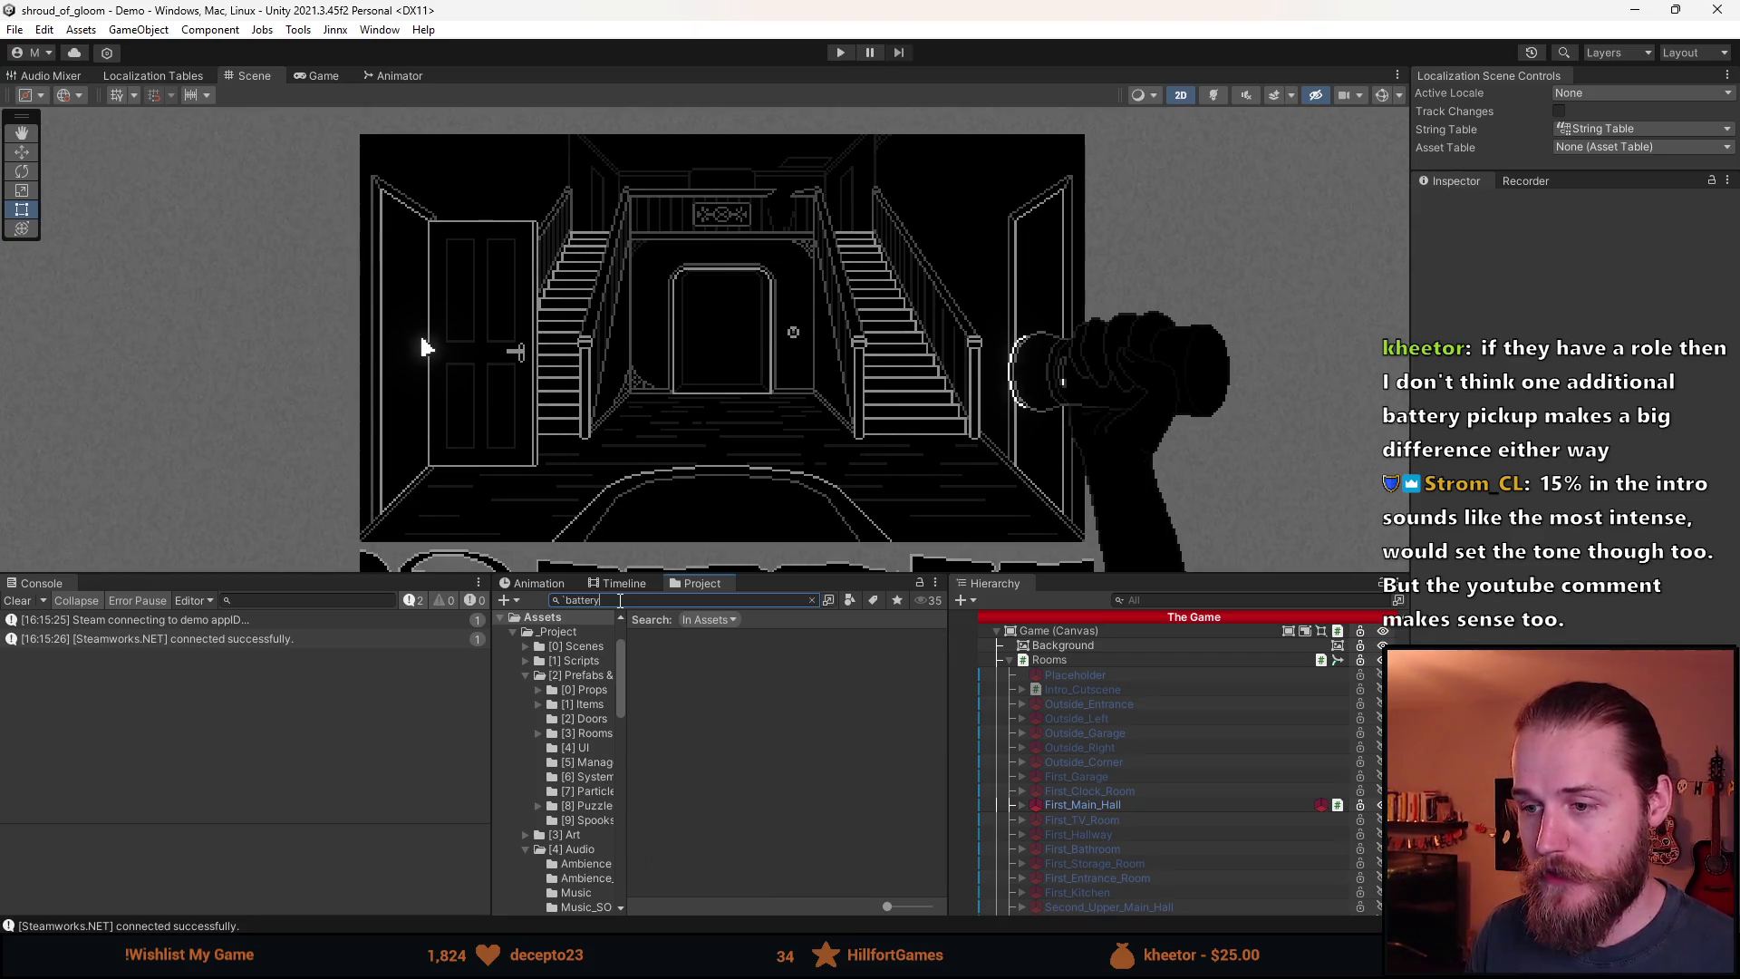
pyautogui.write('er')
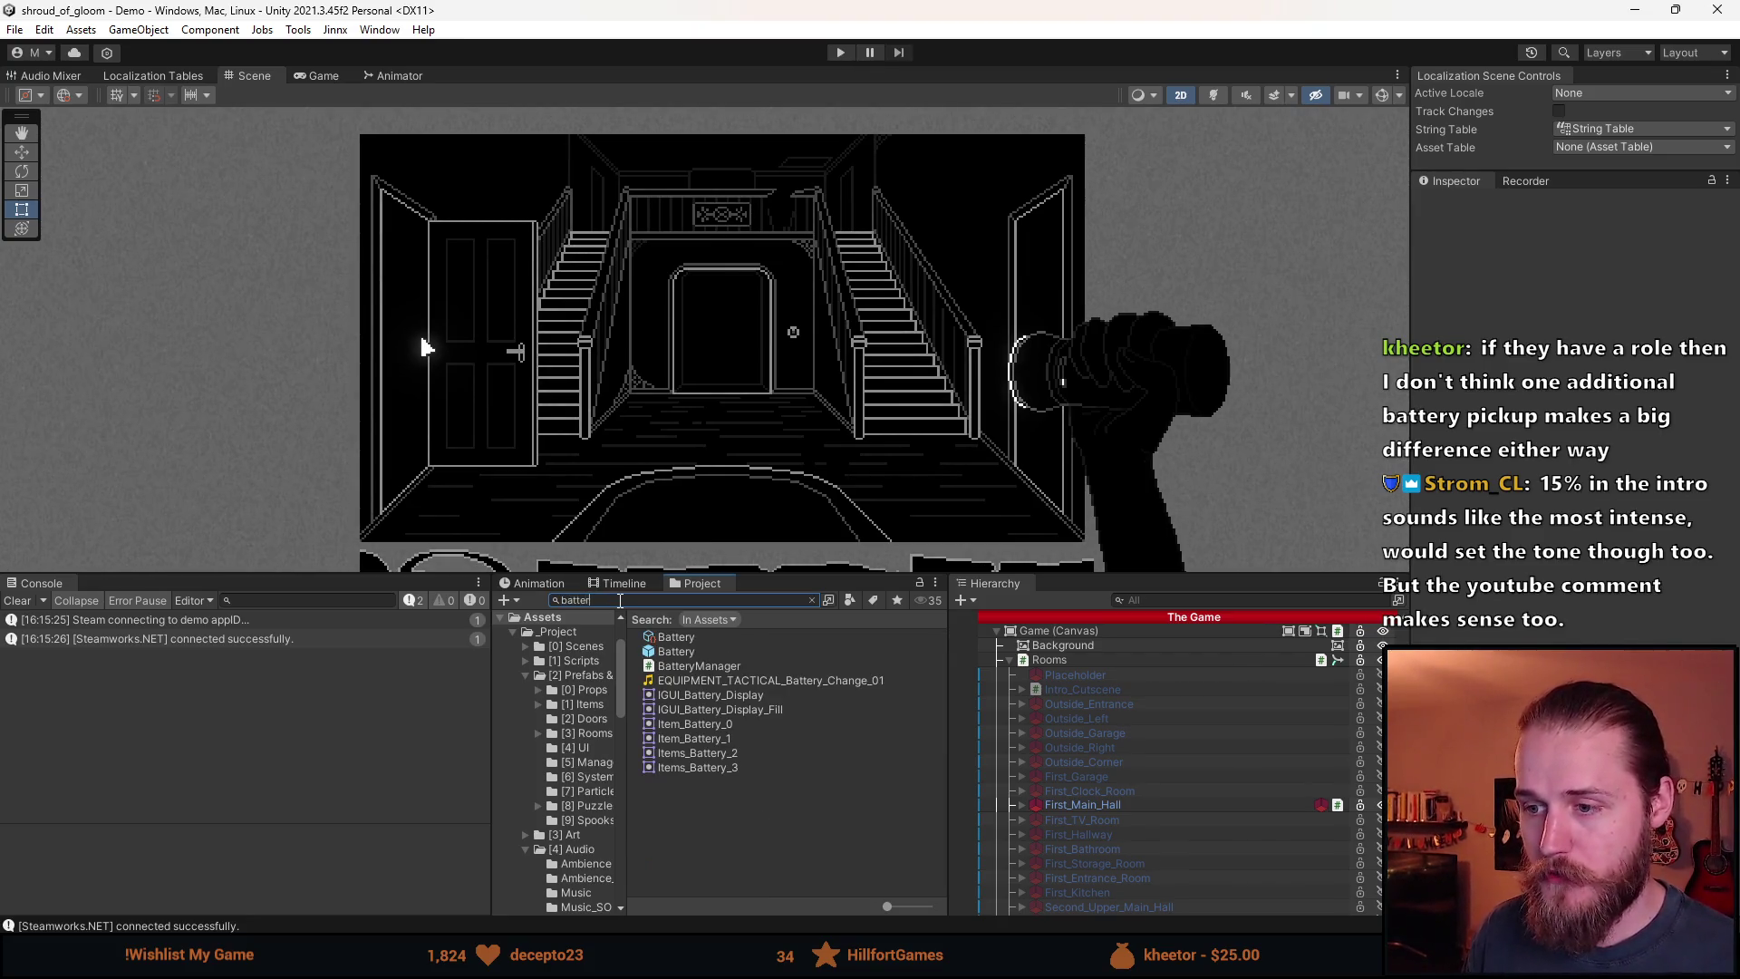
pyautogui.click(675, 653)
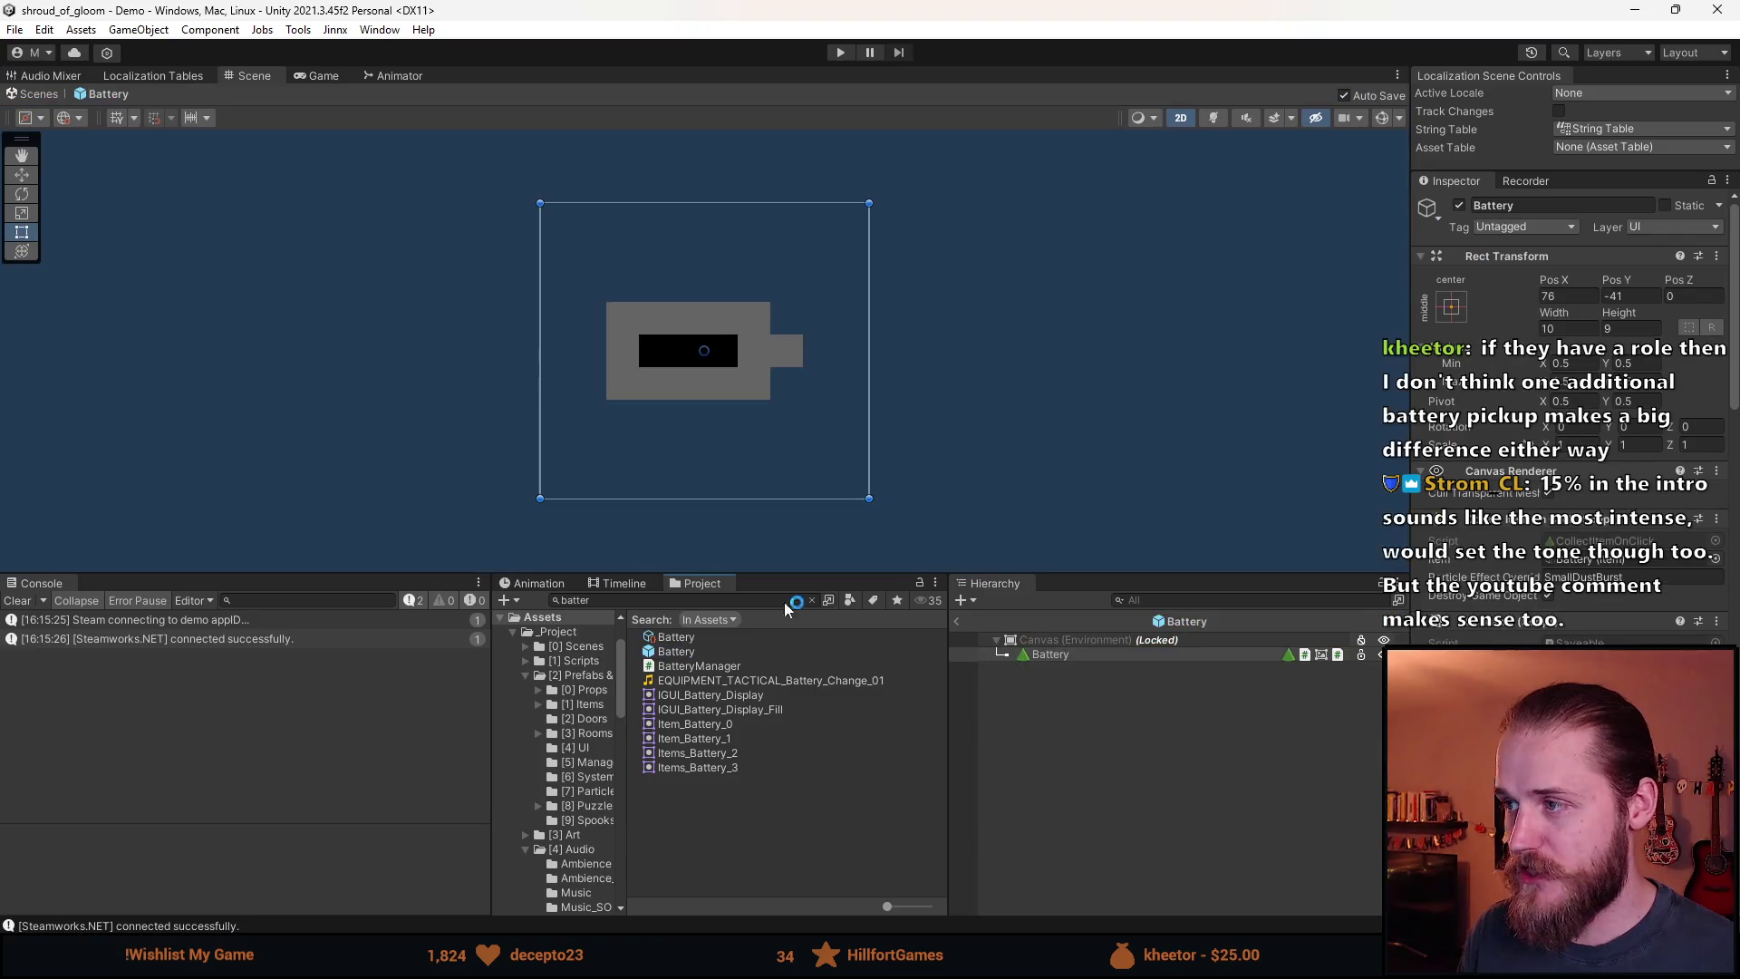
pyautogui.click(1460, 207)
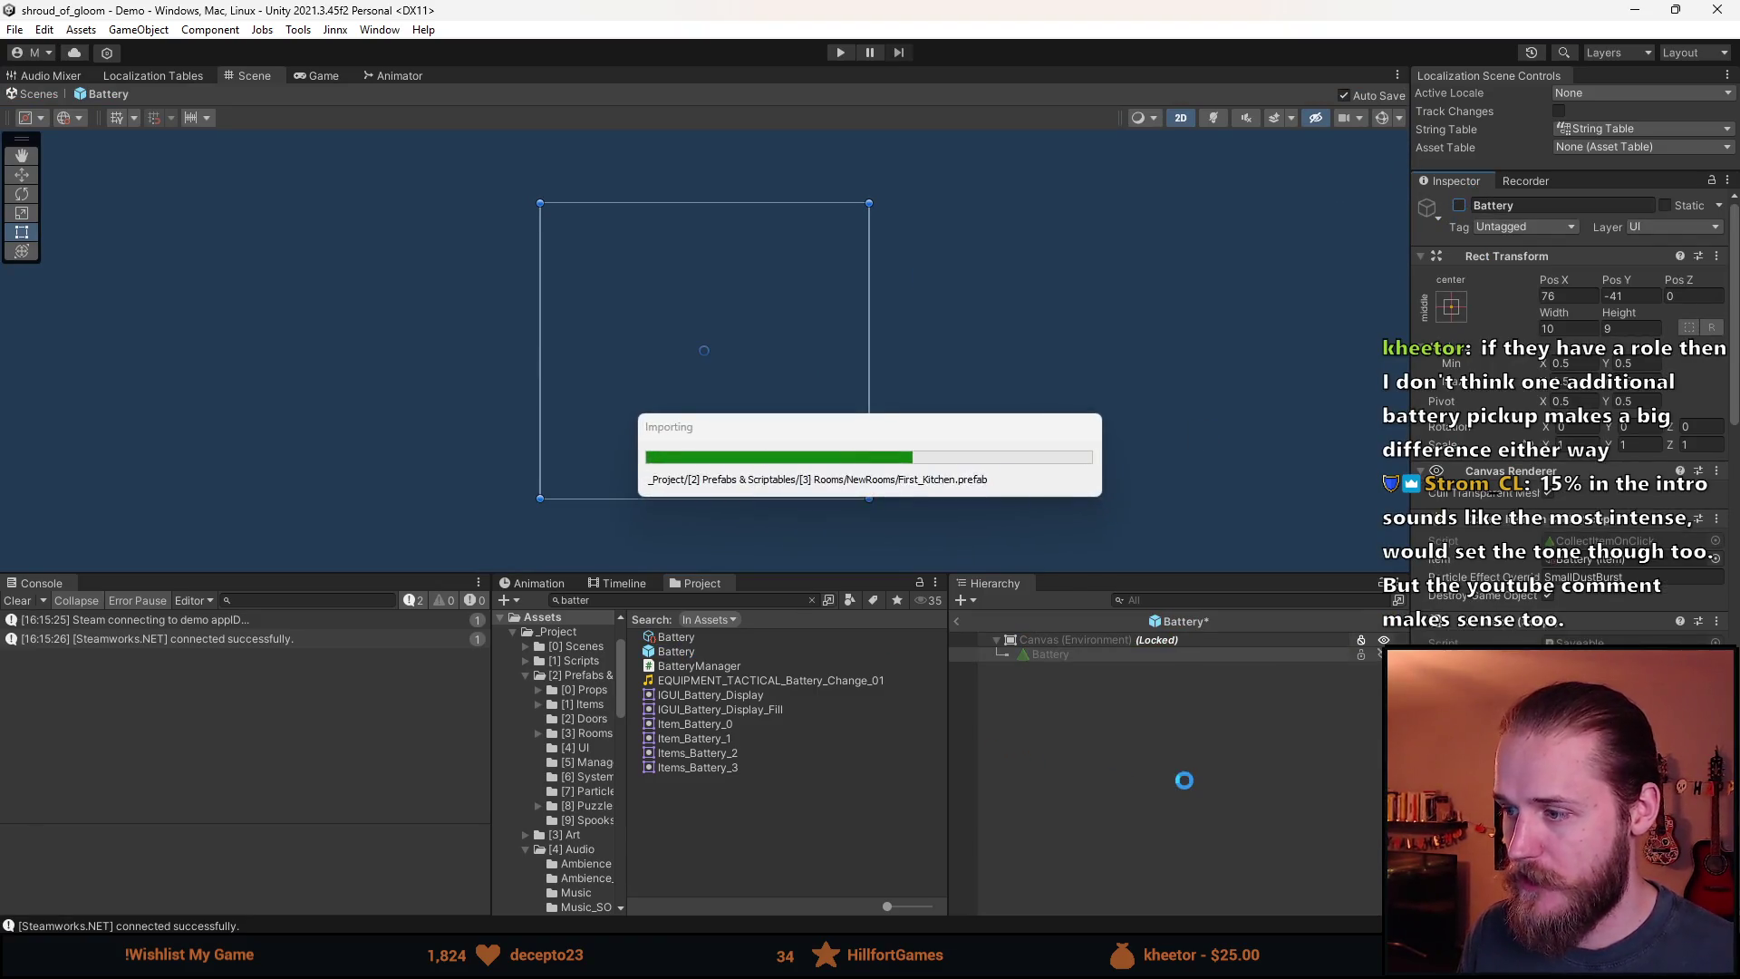
pyautogui.click(957, 624)
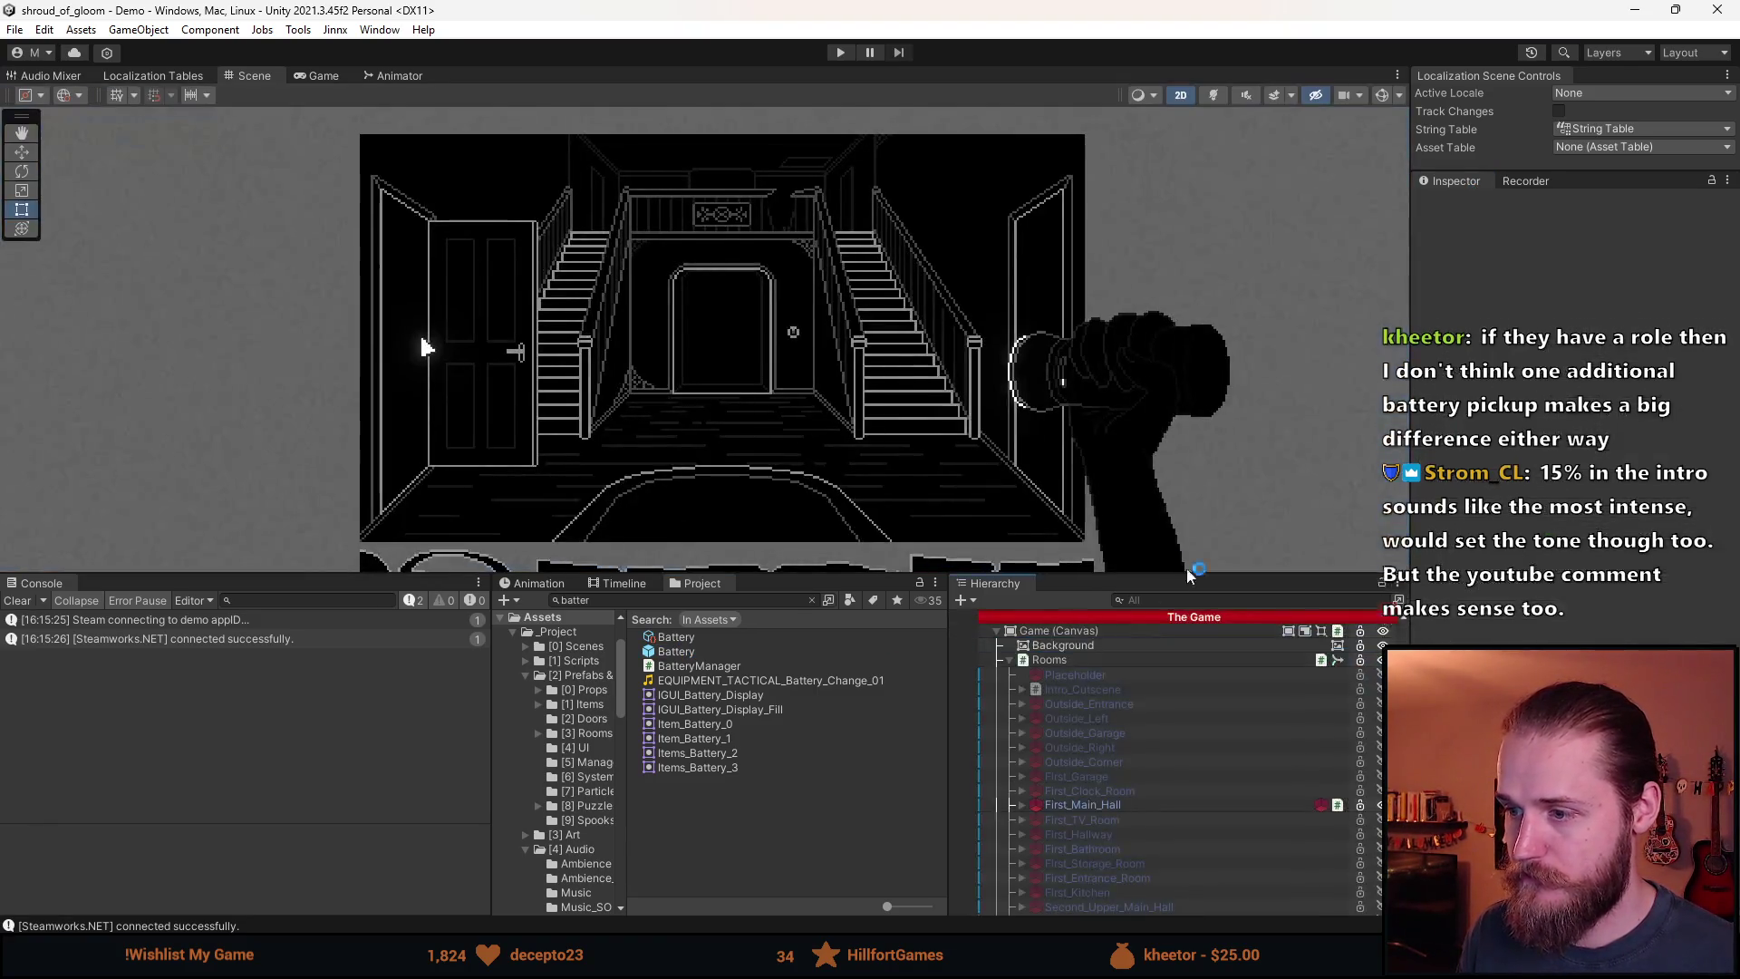
pyautogui.click(840, 53)
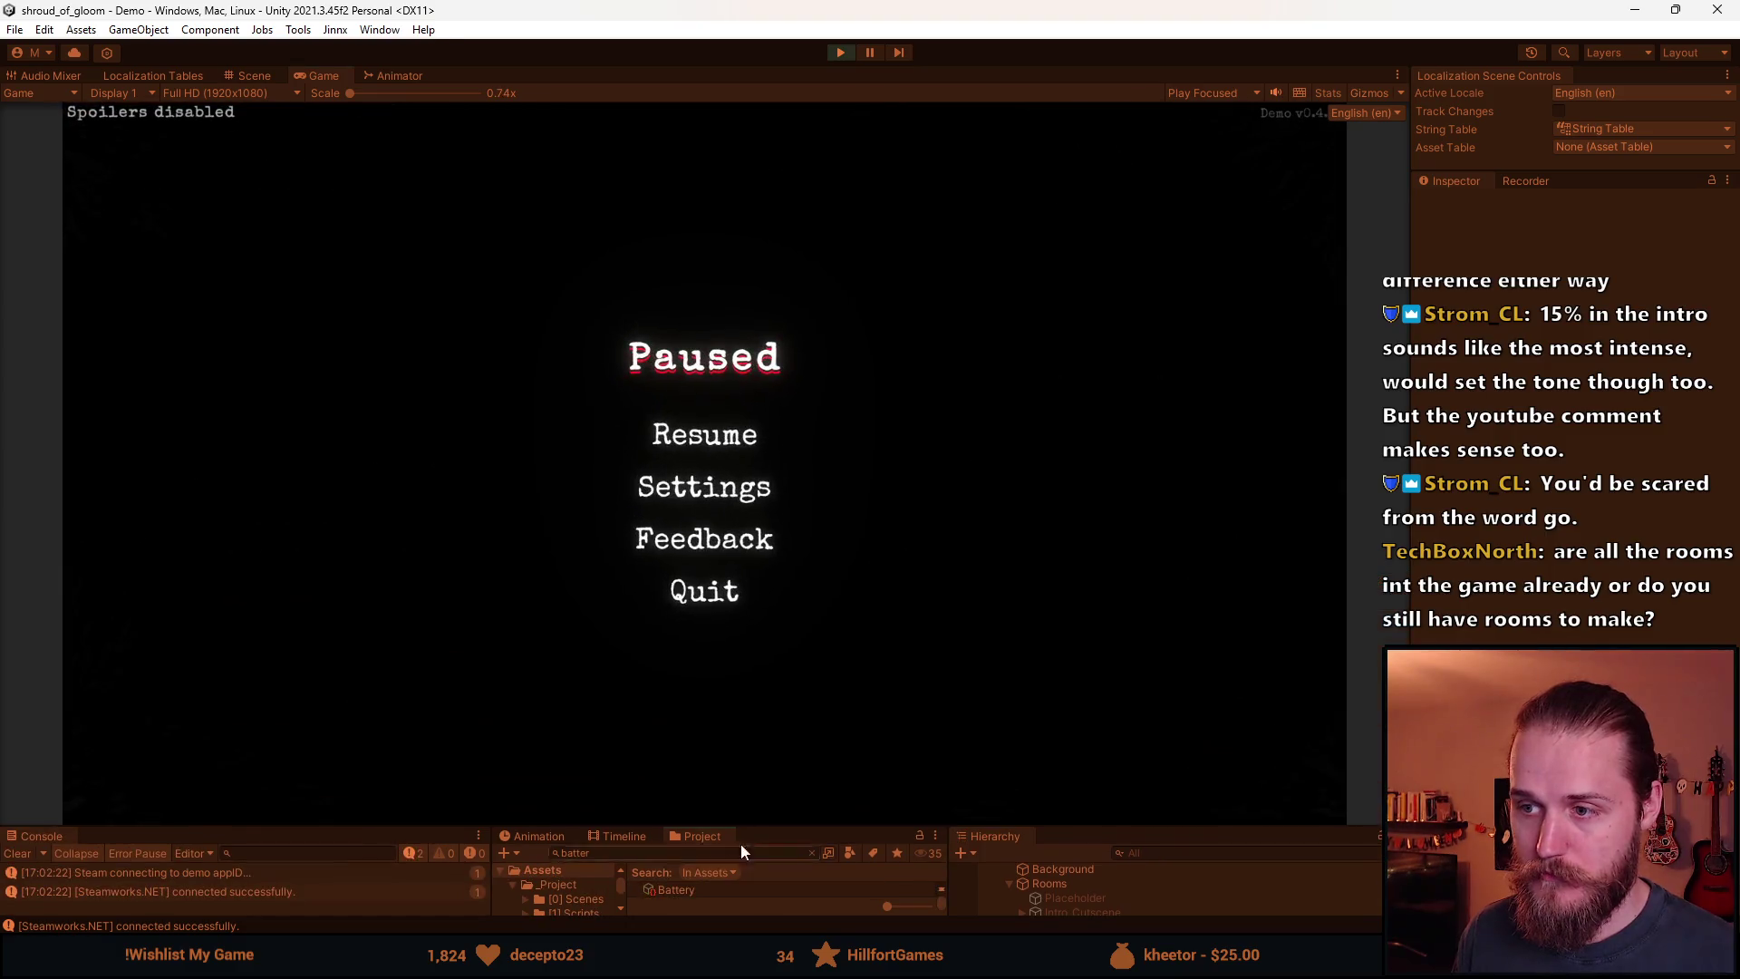
# Resume the game, visit the furnished room, and search the TV room's cabinet.
pyautogui.click(704, 434)
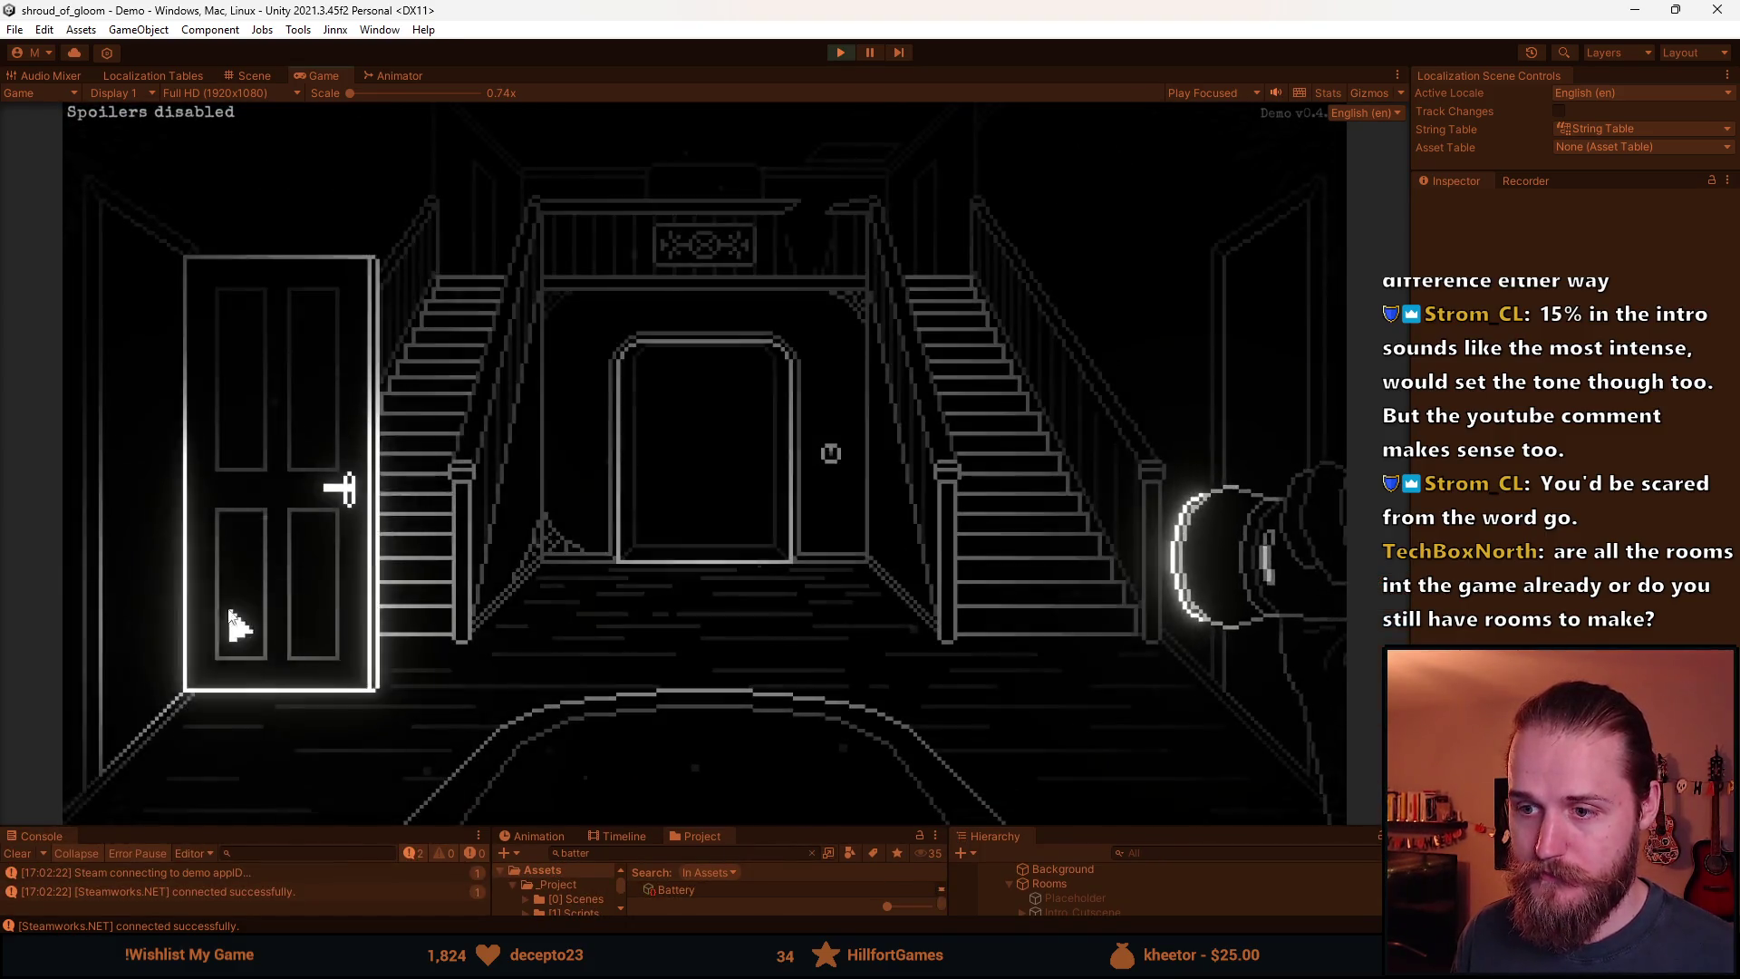
pyautogui.click(1243, 417)
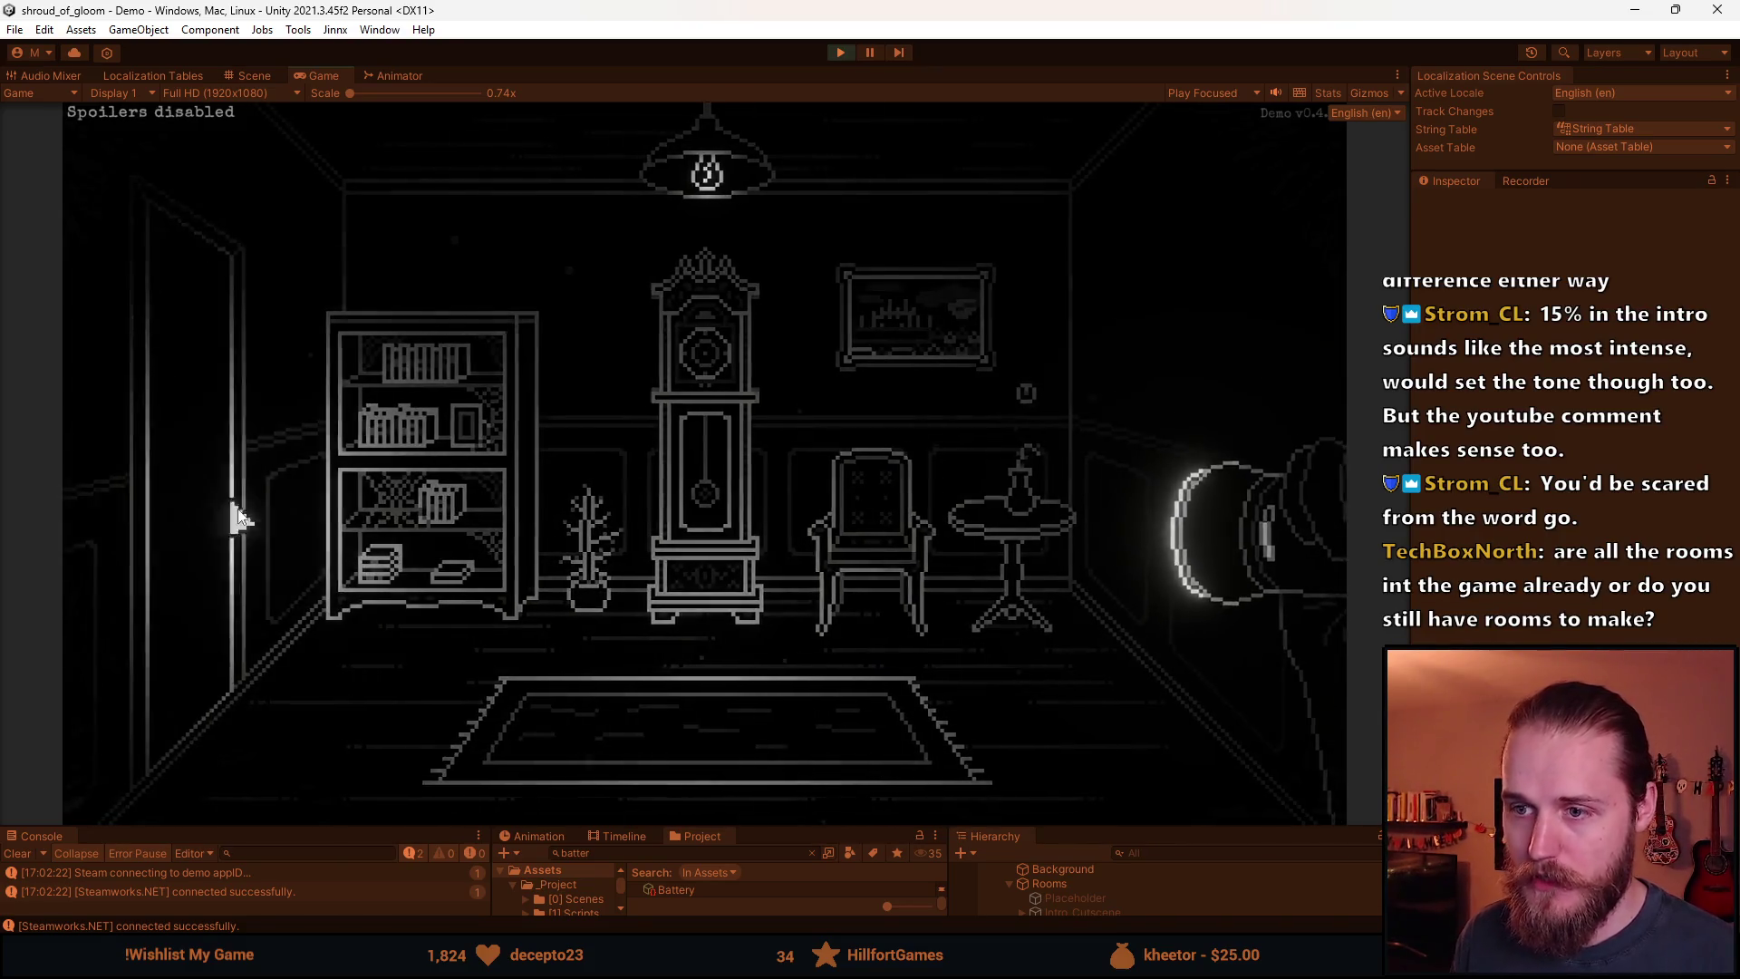
pyautogui.click(221, 504)
pyautogui.click(136, 494)
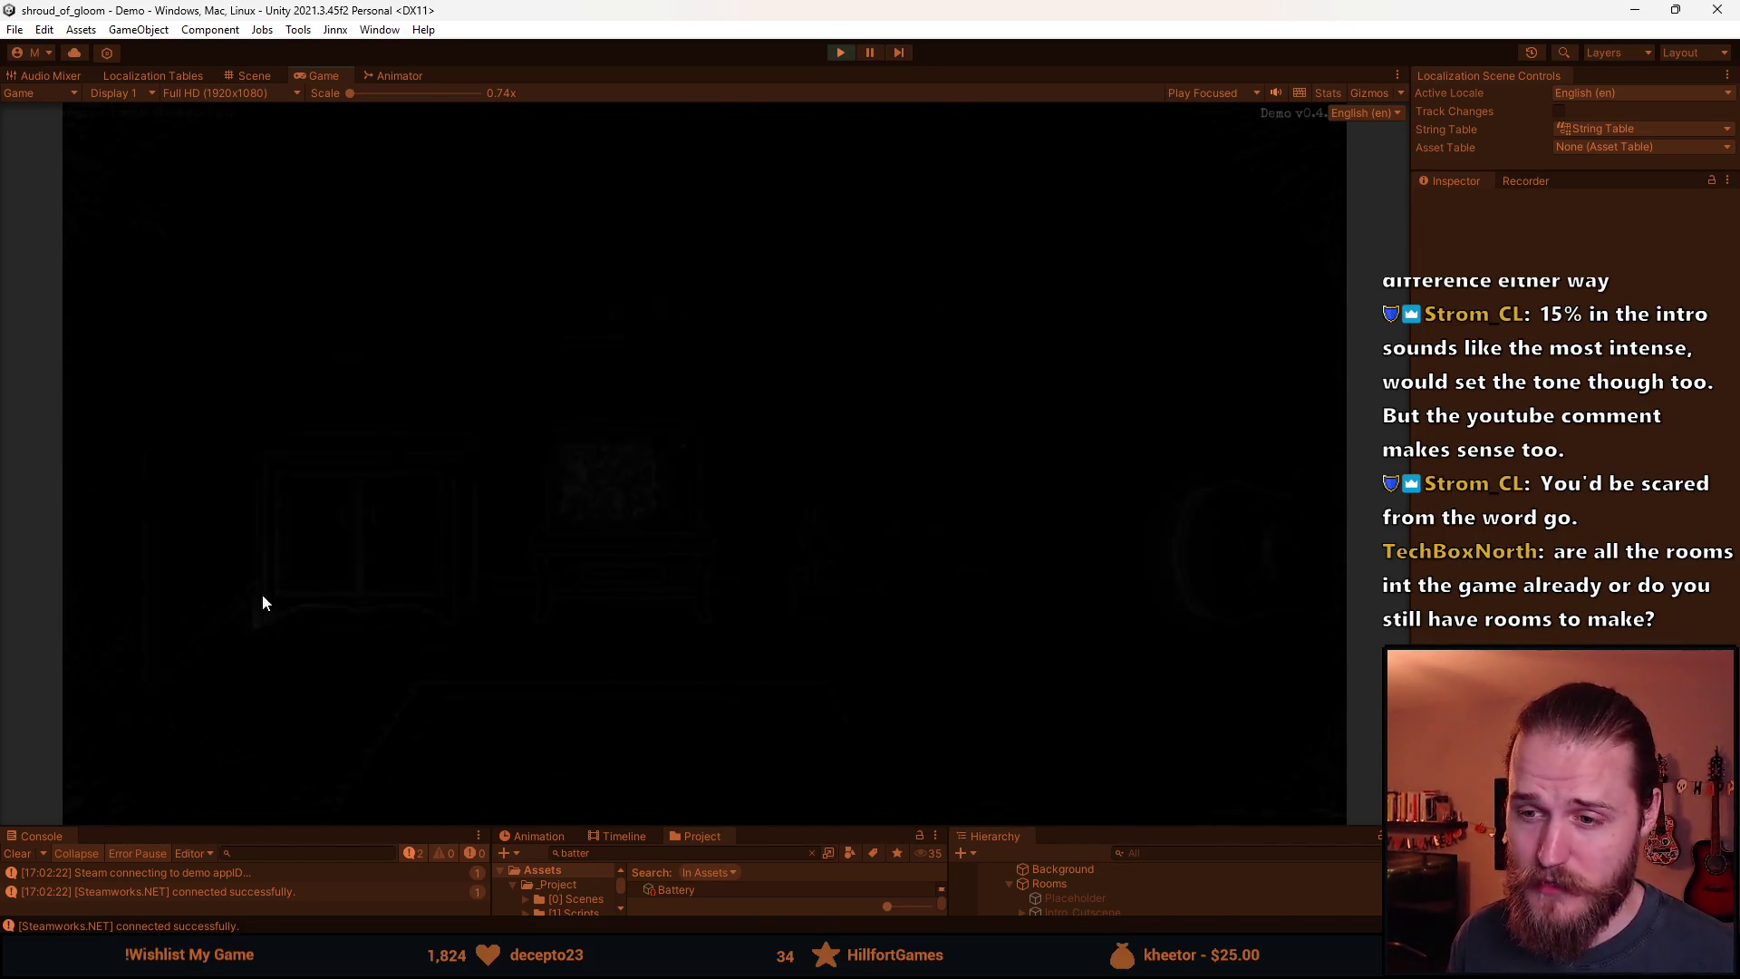
pyautogui.click(391, 544)
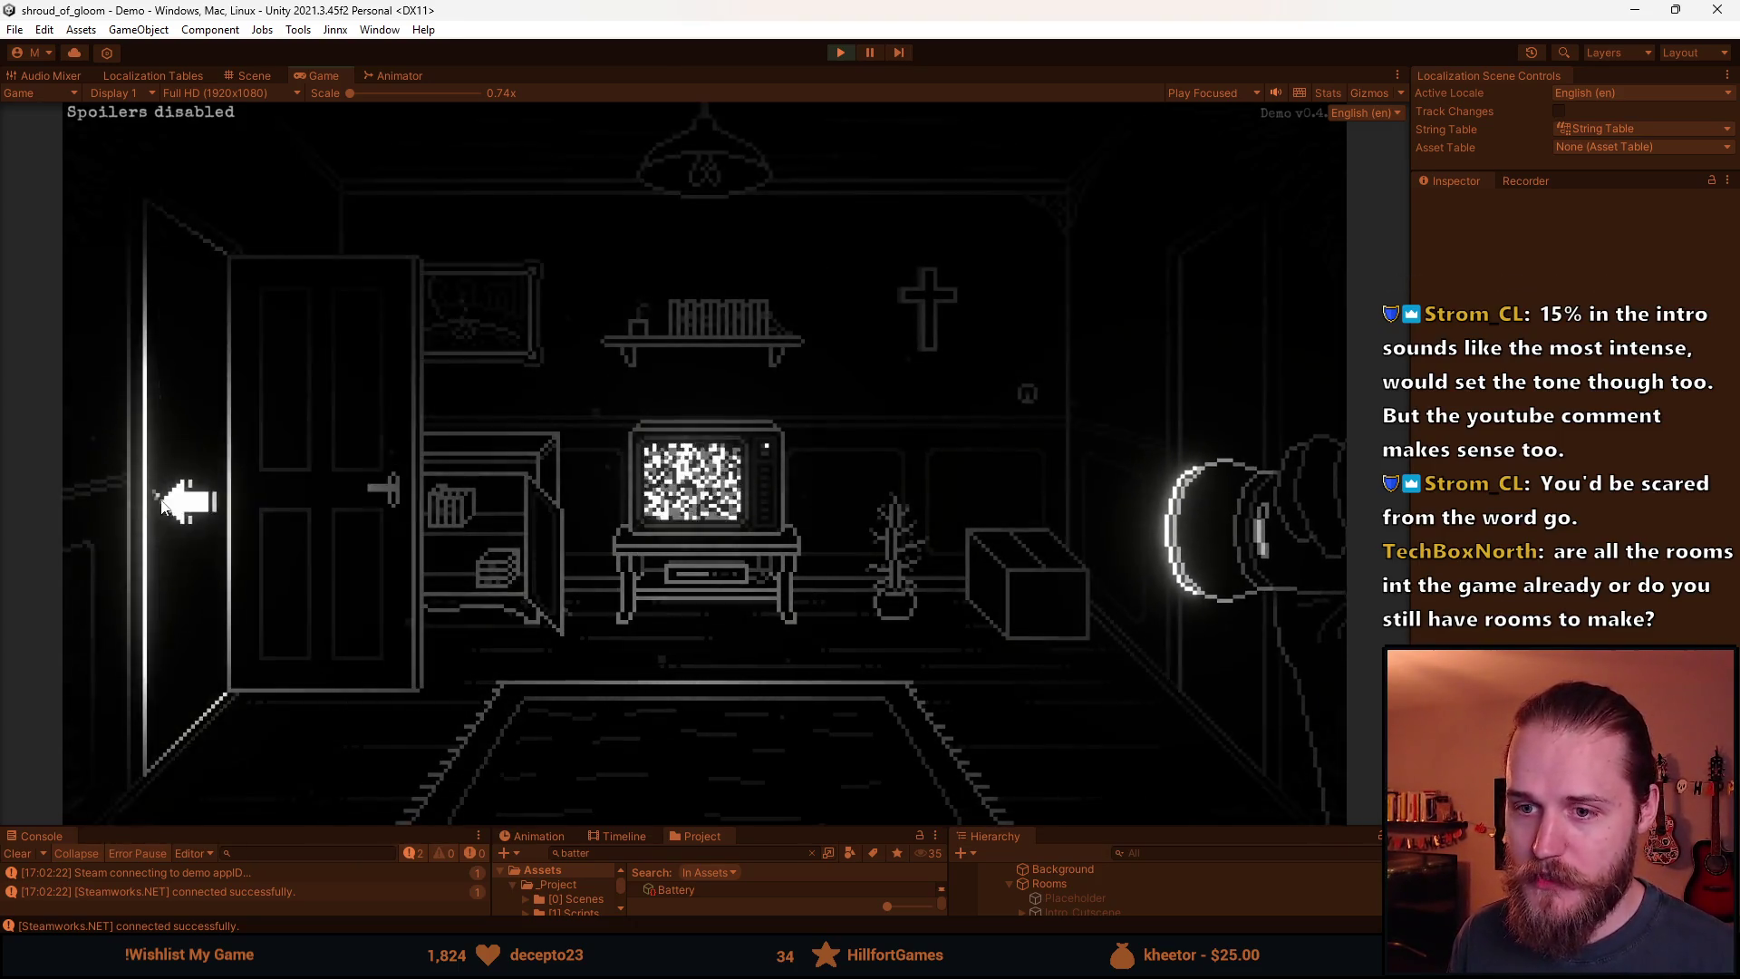
pyautogui.click(1178, 379)
# Walk through the window, table, cabinet, fireplace and clock rooms, then the TV room.
pyautogui.click(419, 444)
pyautogui.click(416, 506)
pyautogui.click(471, 580)
pyautogui.click(1098, 495)
pyautogui.click(186, 497)
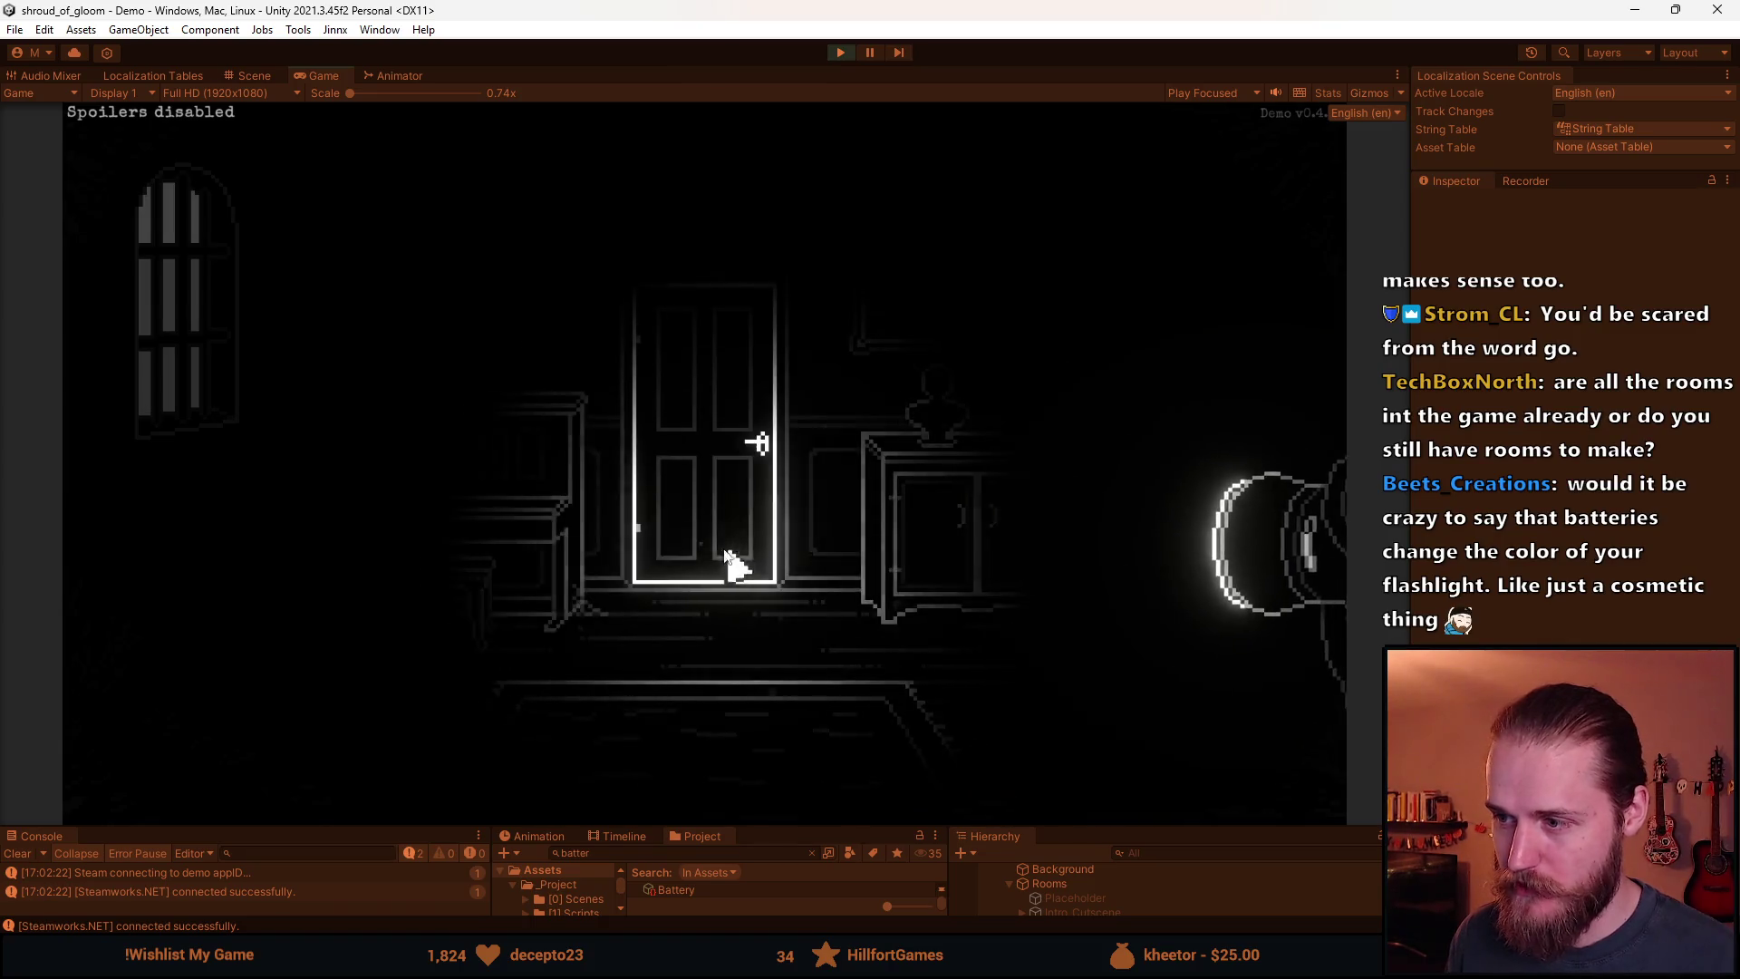
pyautogui.click(1176, 342)
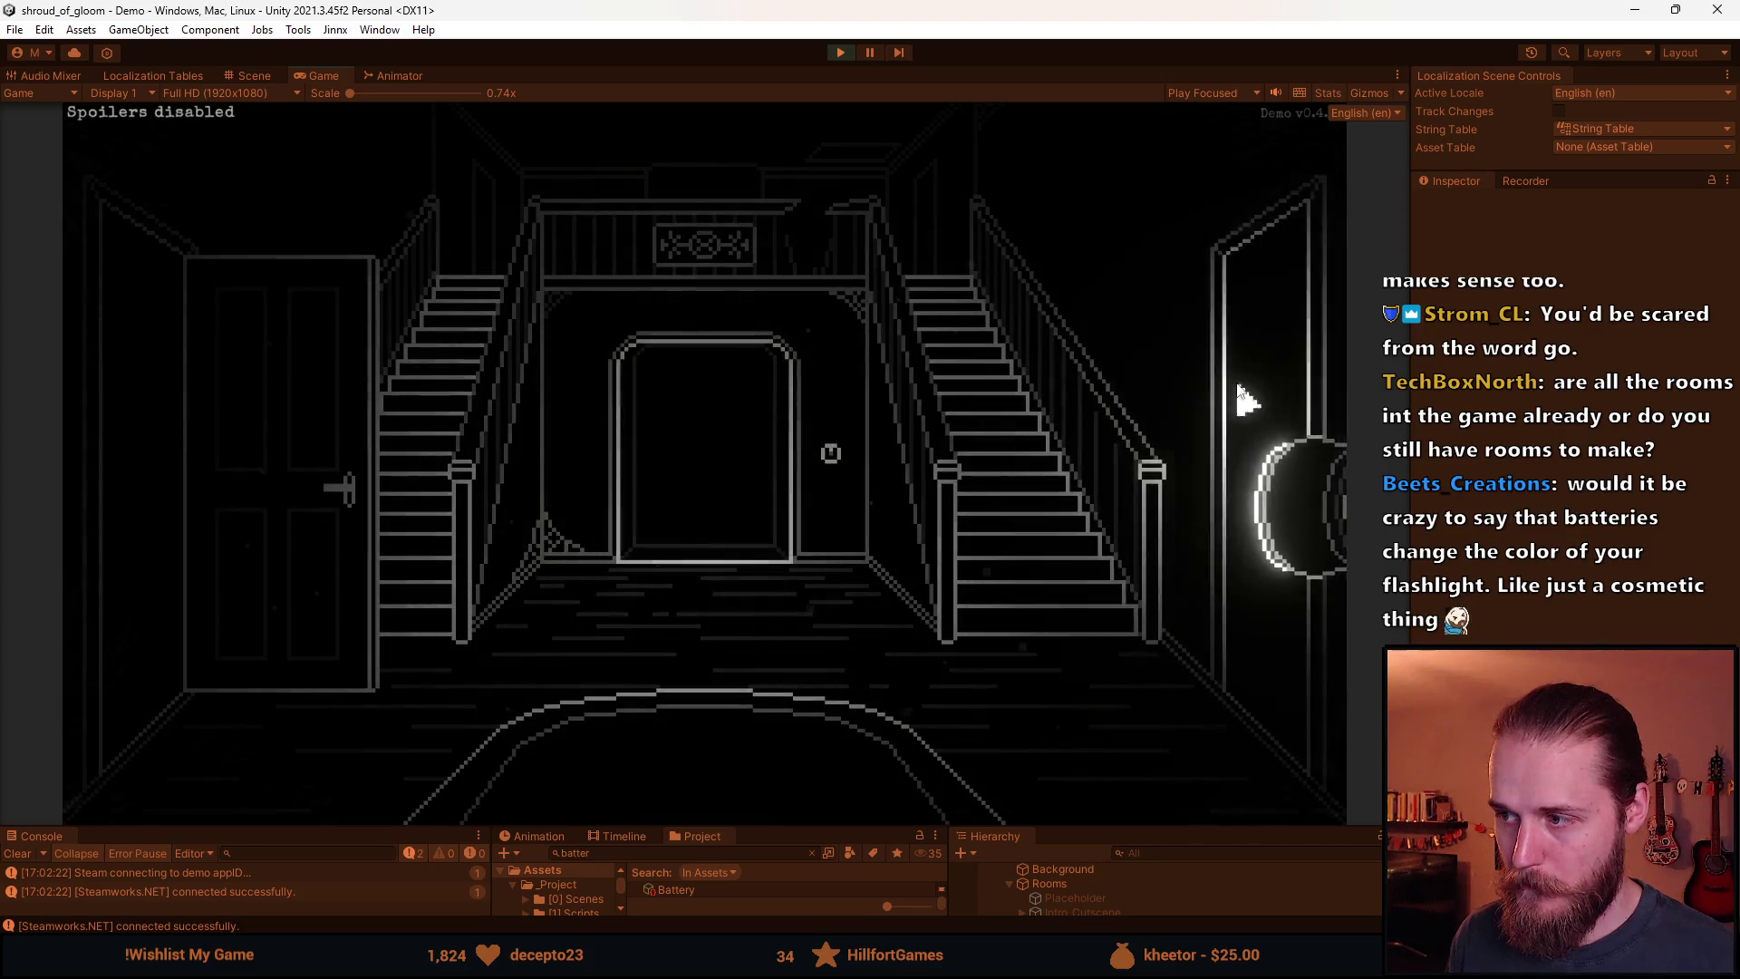
pyautogui.click(1247, 400)
pyautogui.click(148, 487)
pyautogui.click(194, 480)
pyautogui.click(291, 493)
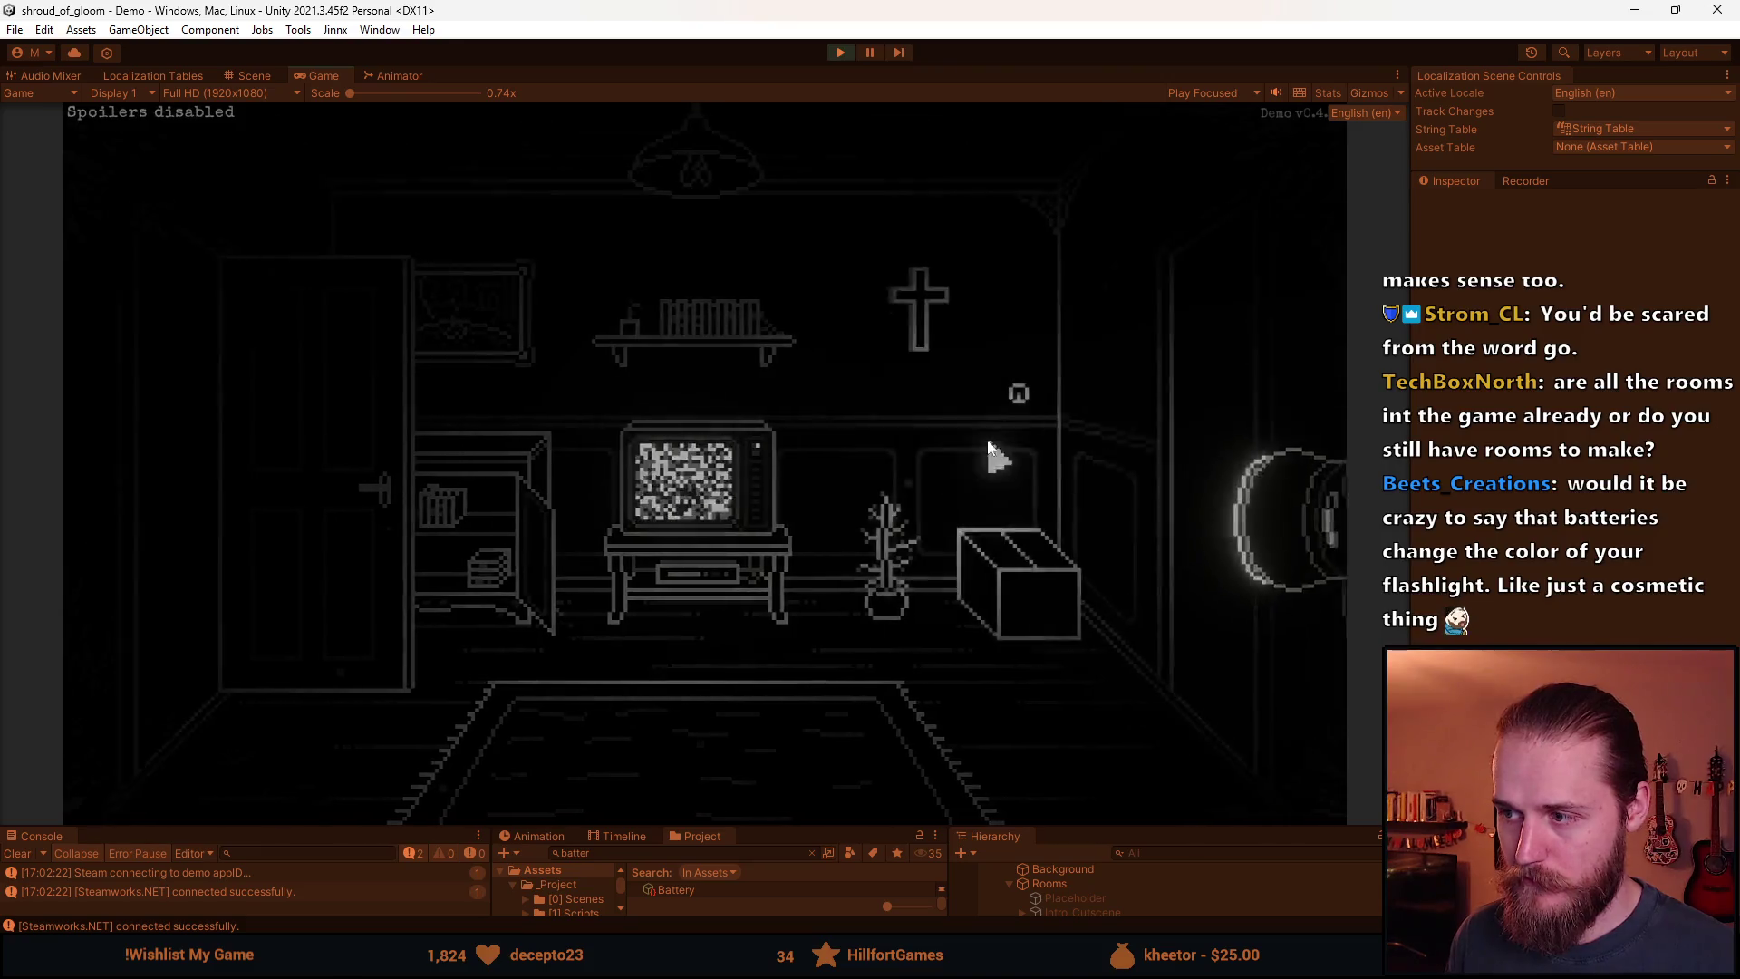
# Explore the door rooms, open the bottle cabinet and fridge, then return to the staircase hall.
pyautogui.click(681, 422)
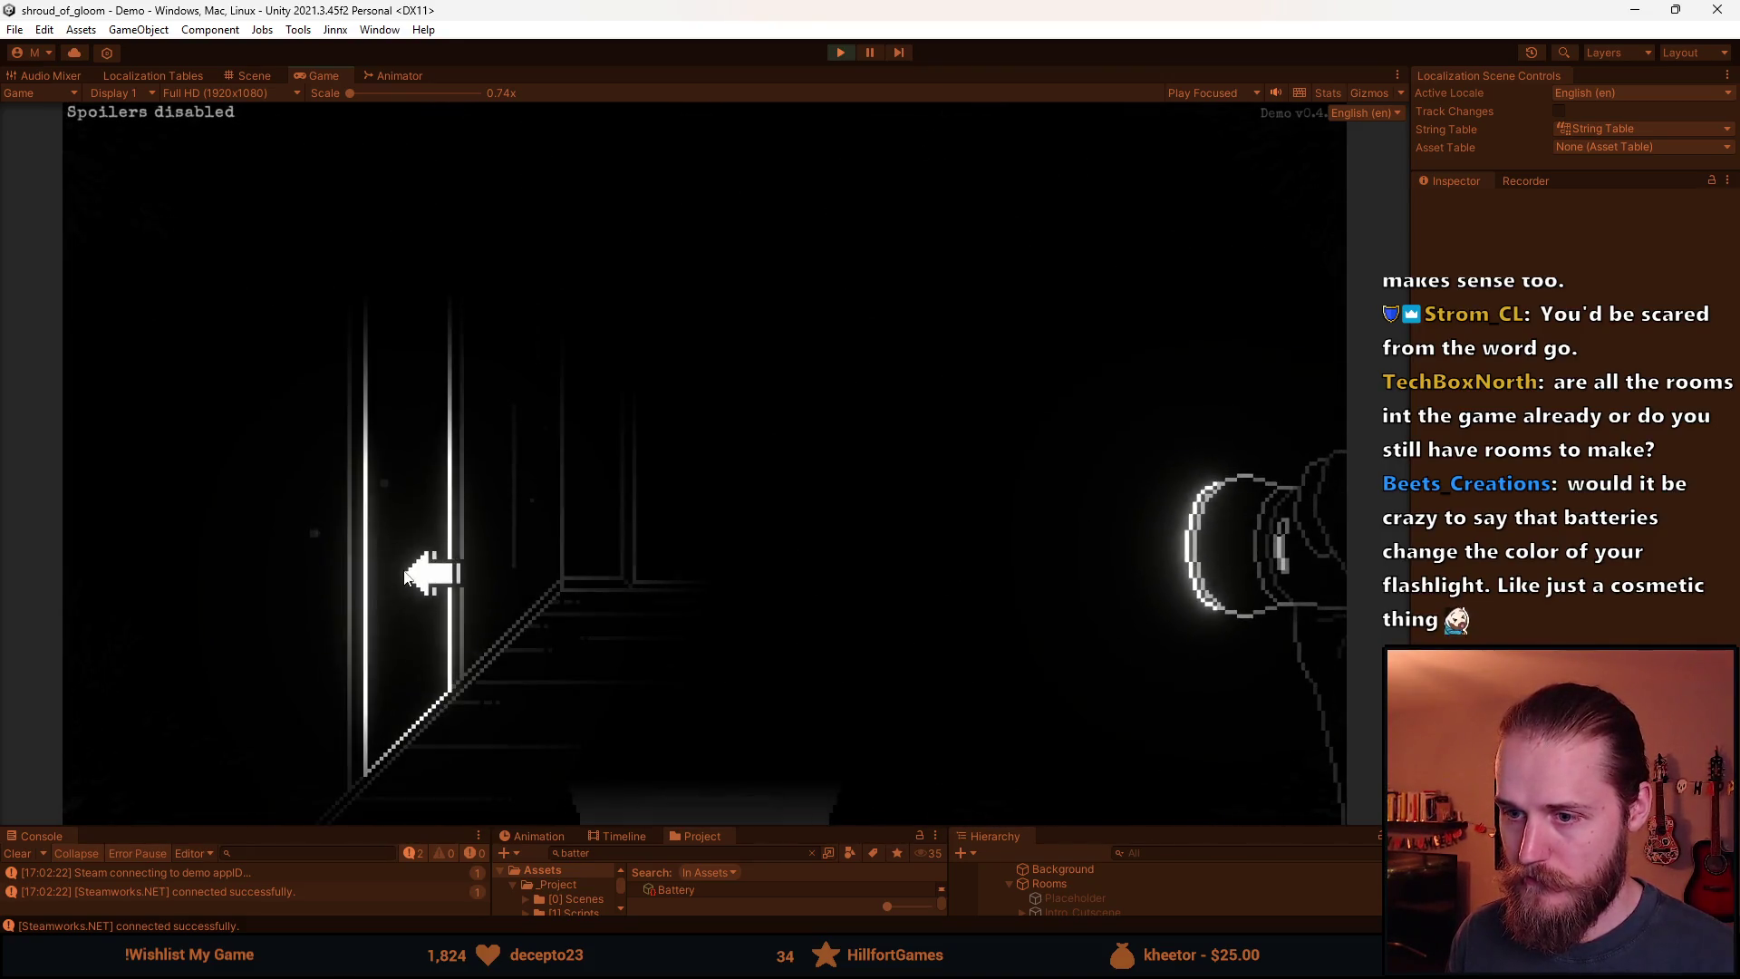
pyautogui.click(672, 397)
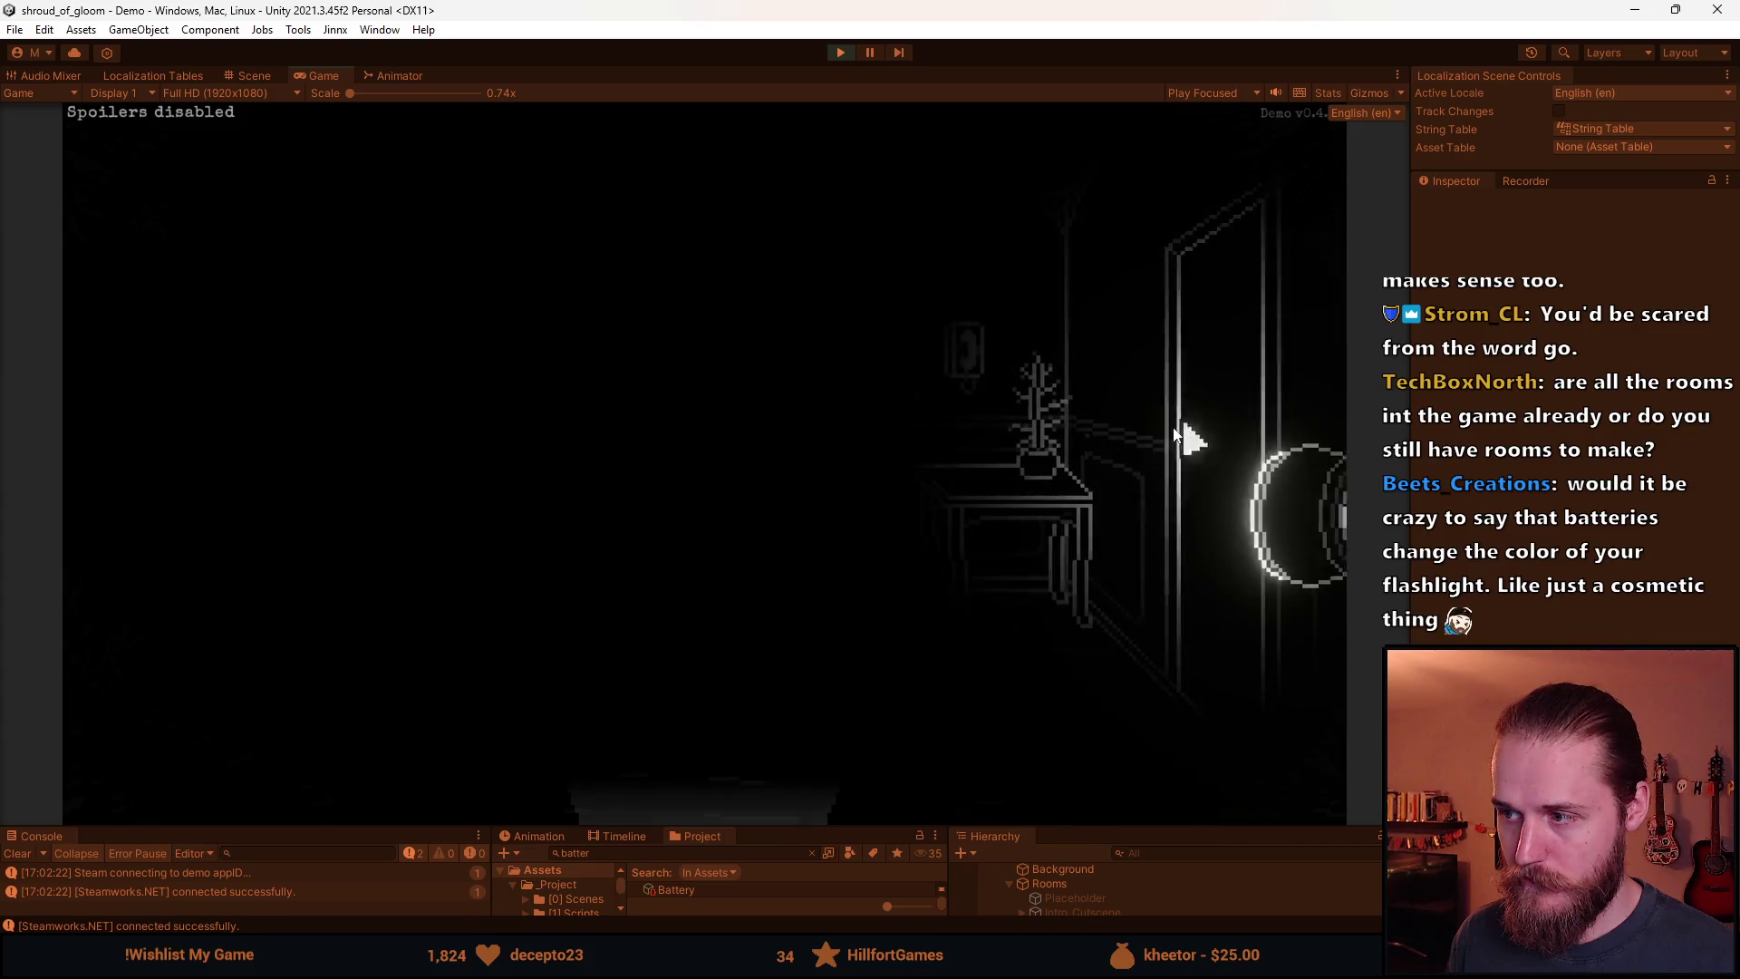
pyautogui.click(1204, 435)
pyautogui.click(648, 558)
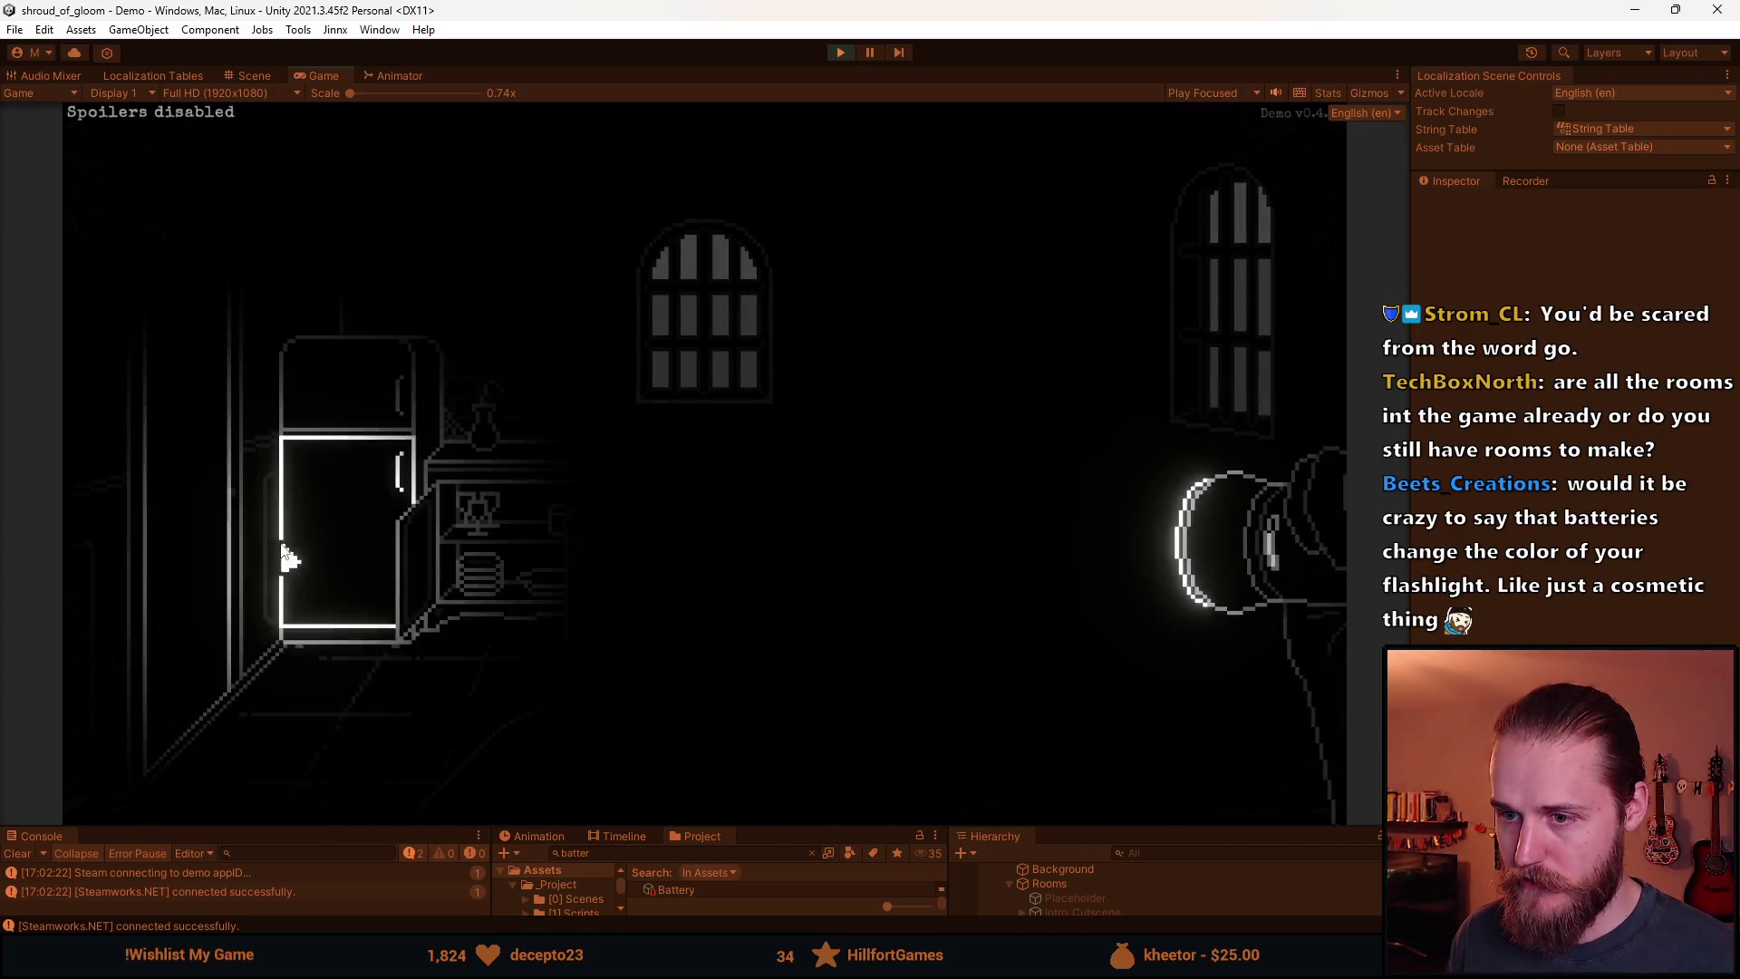
pyautogui.click(295, 544)
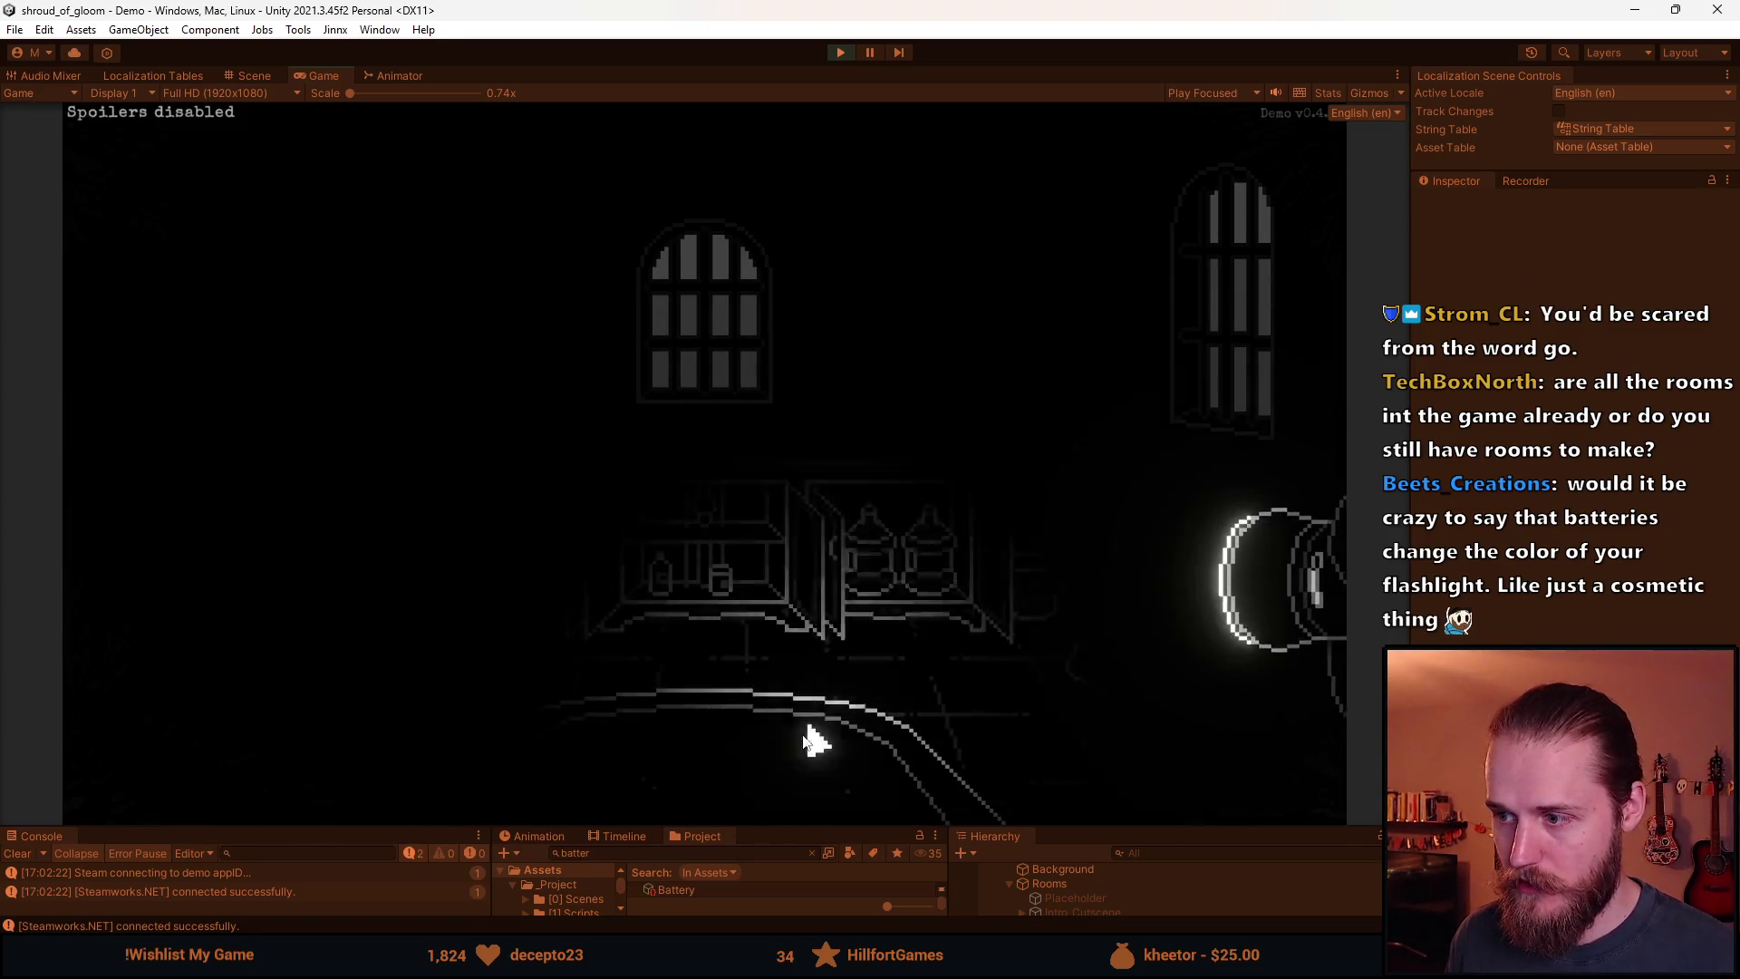
pyautogui.click(281, 530)
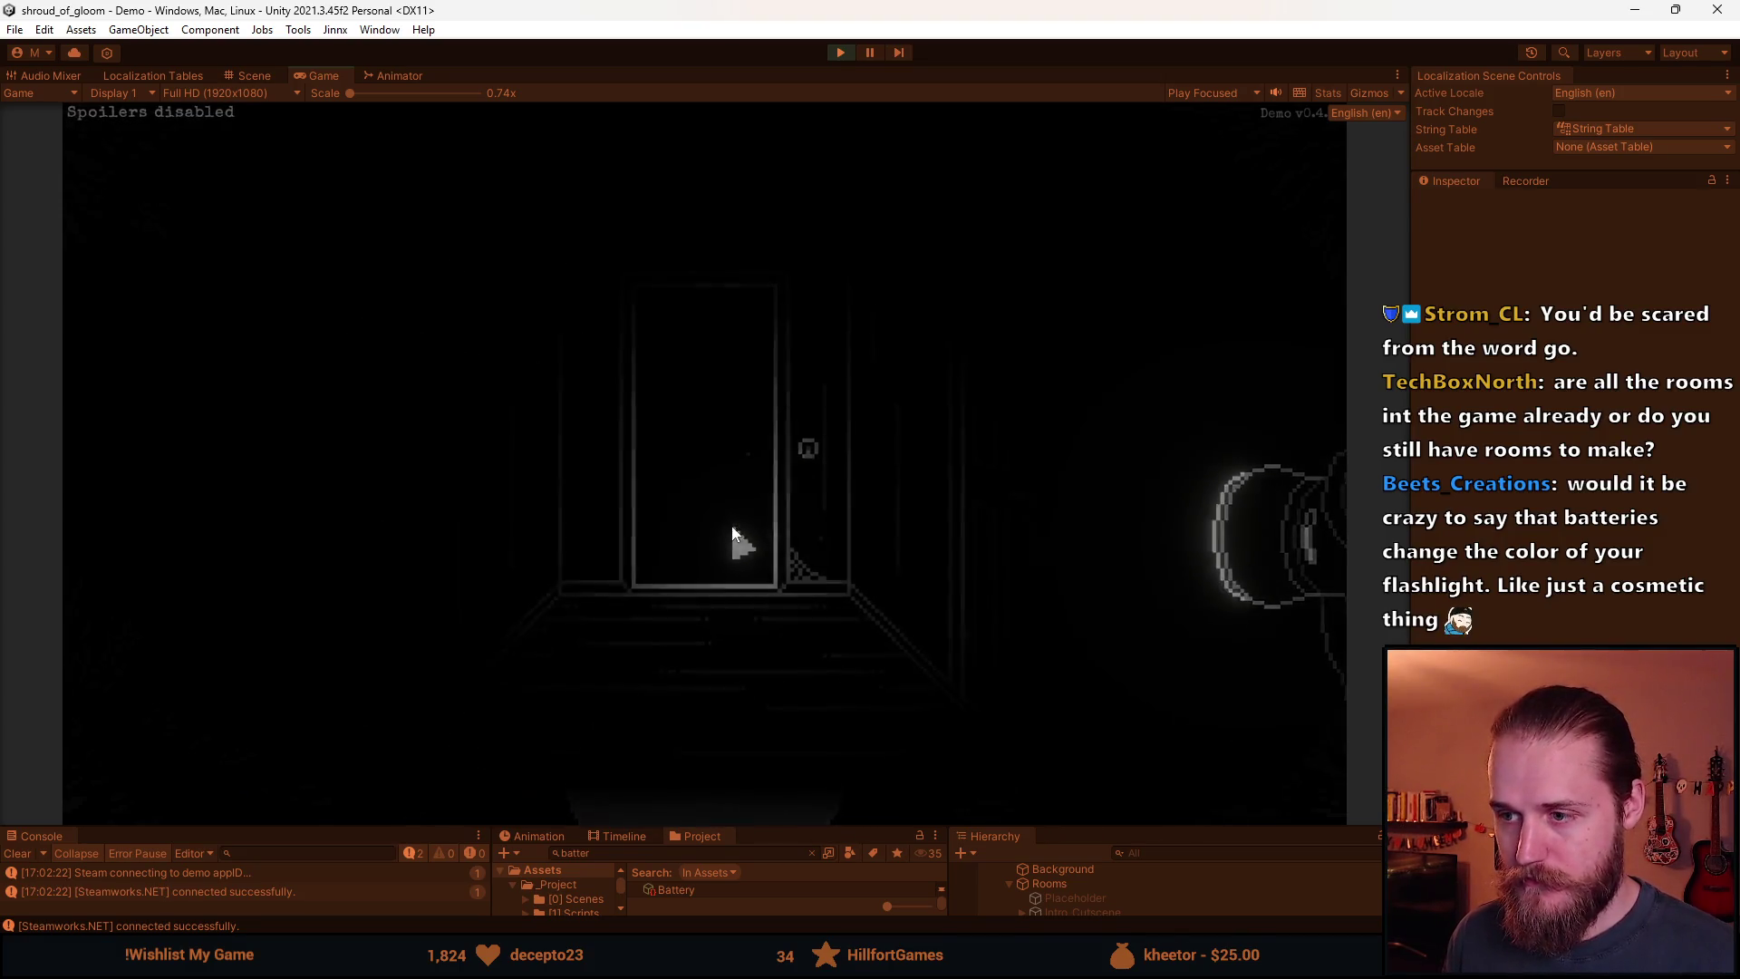
pyautogui.click(691, 796)
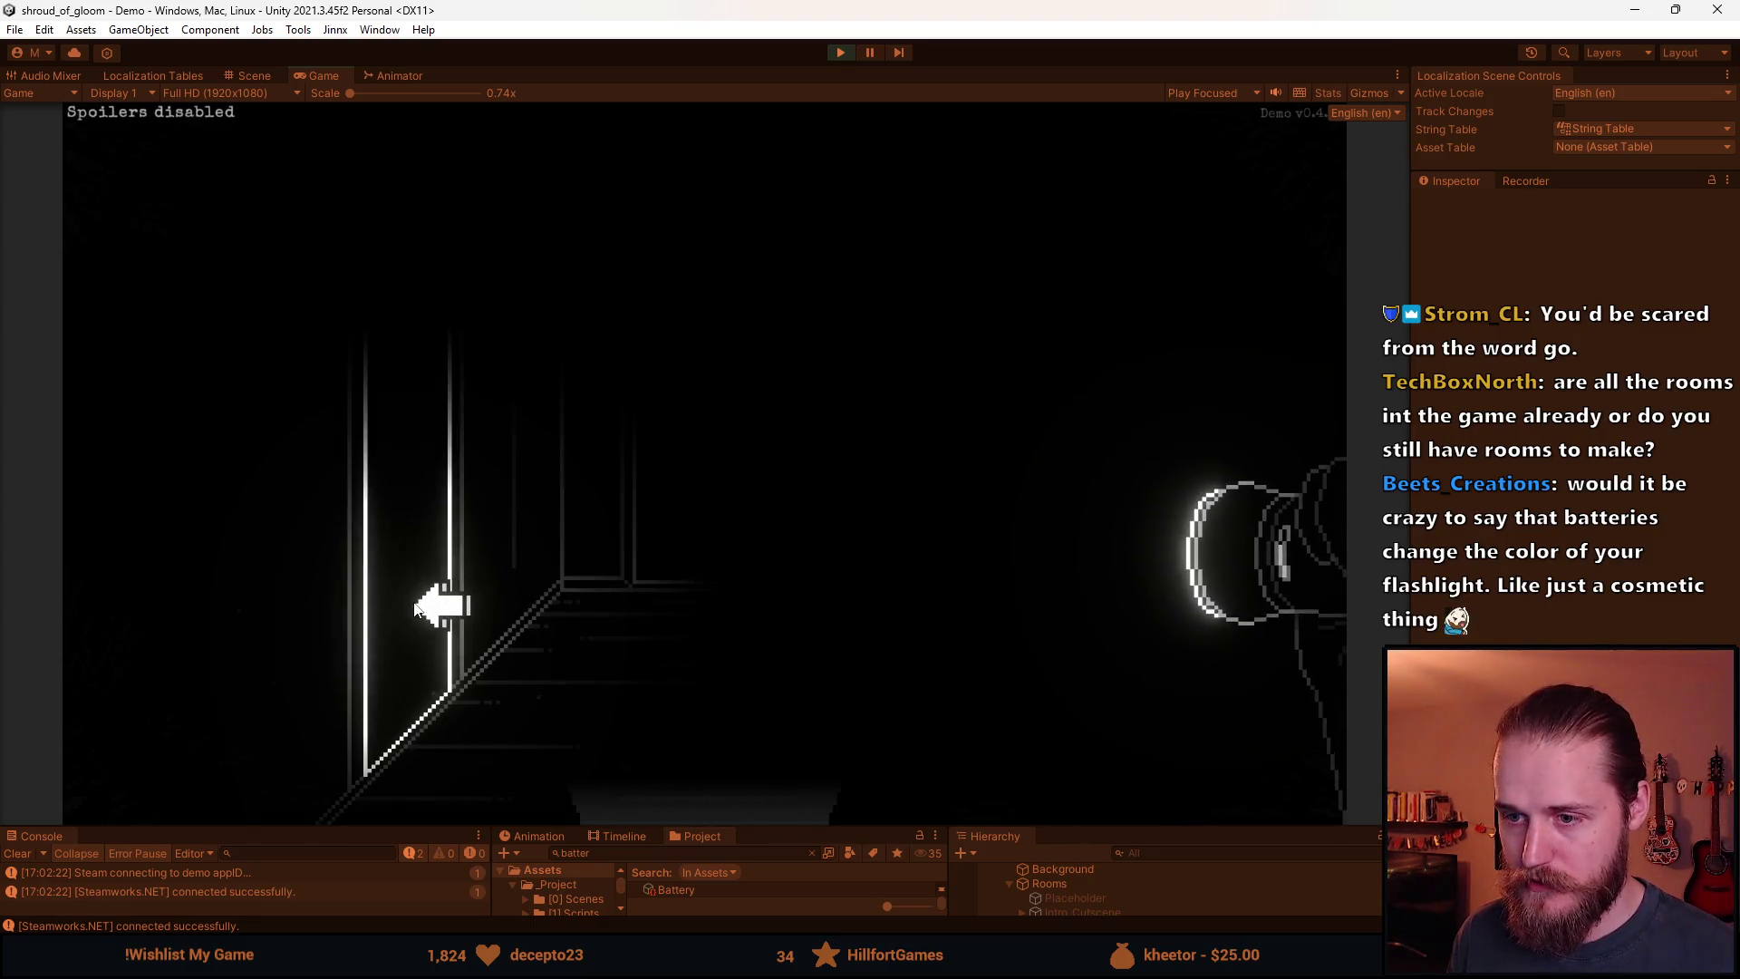
pyautogui.click(769, 797)
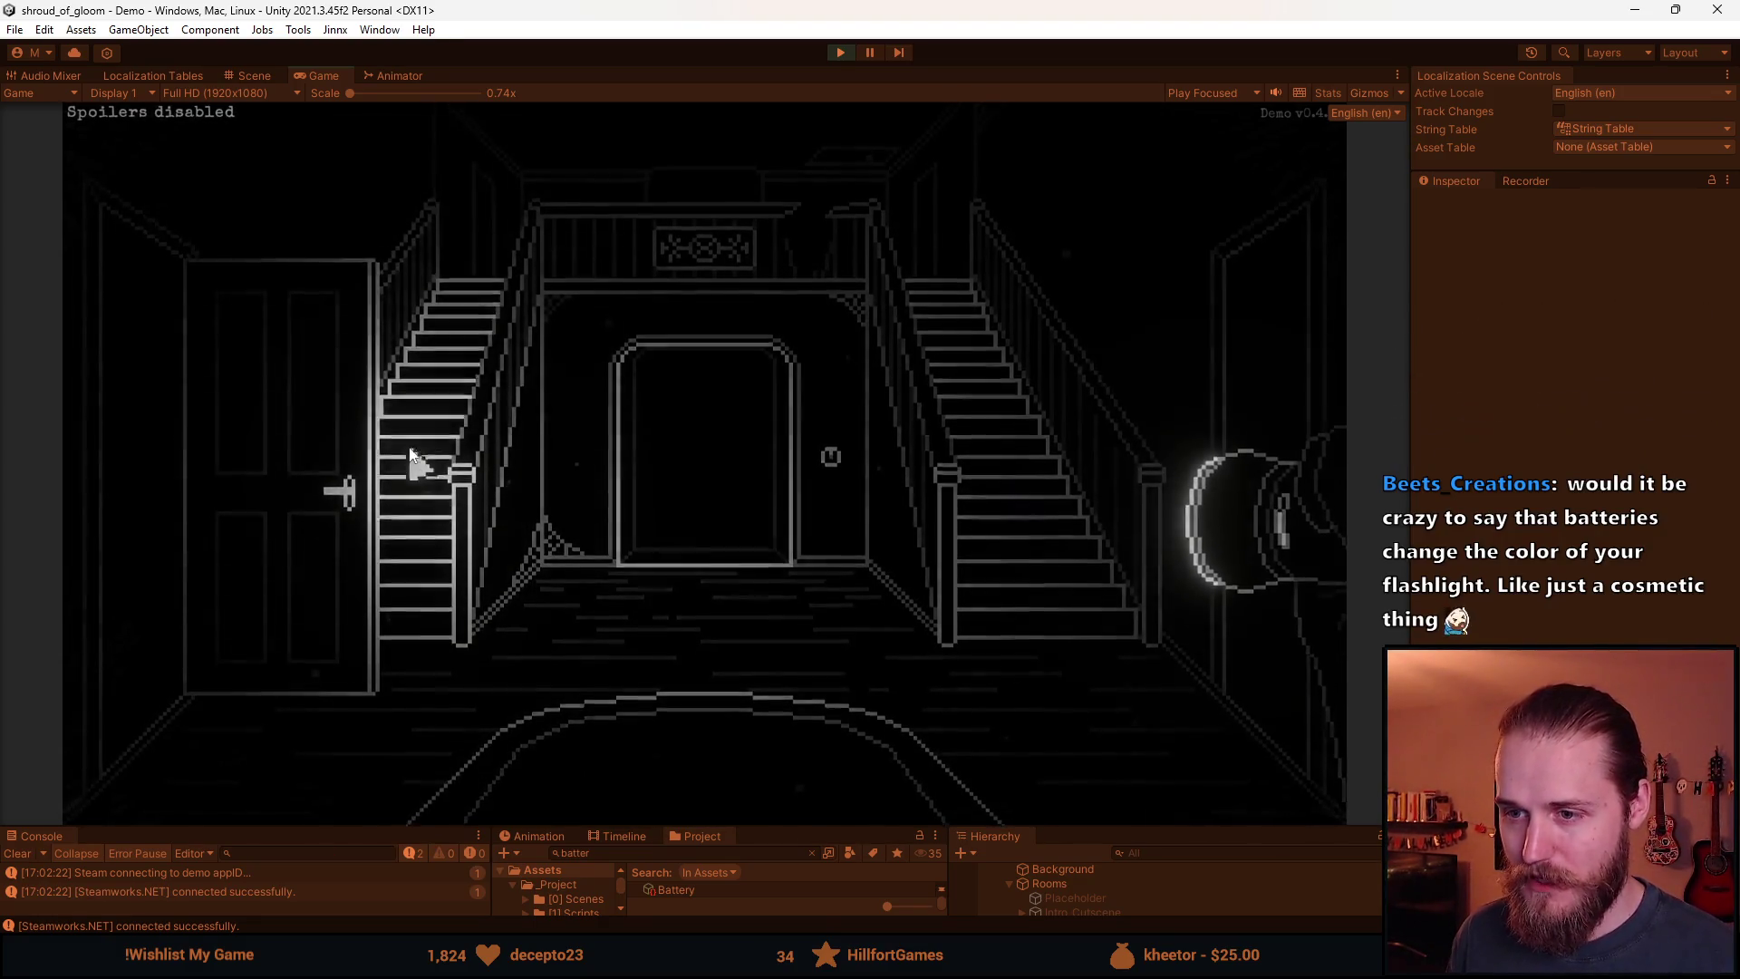
pyautogui.click(406, 444)
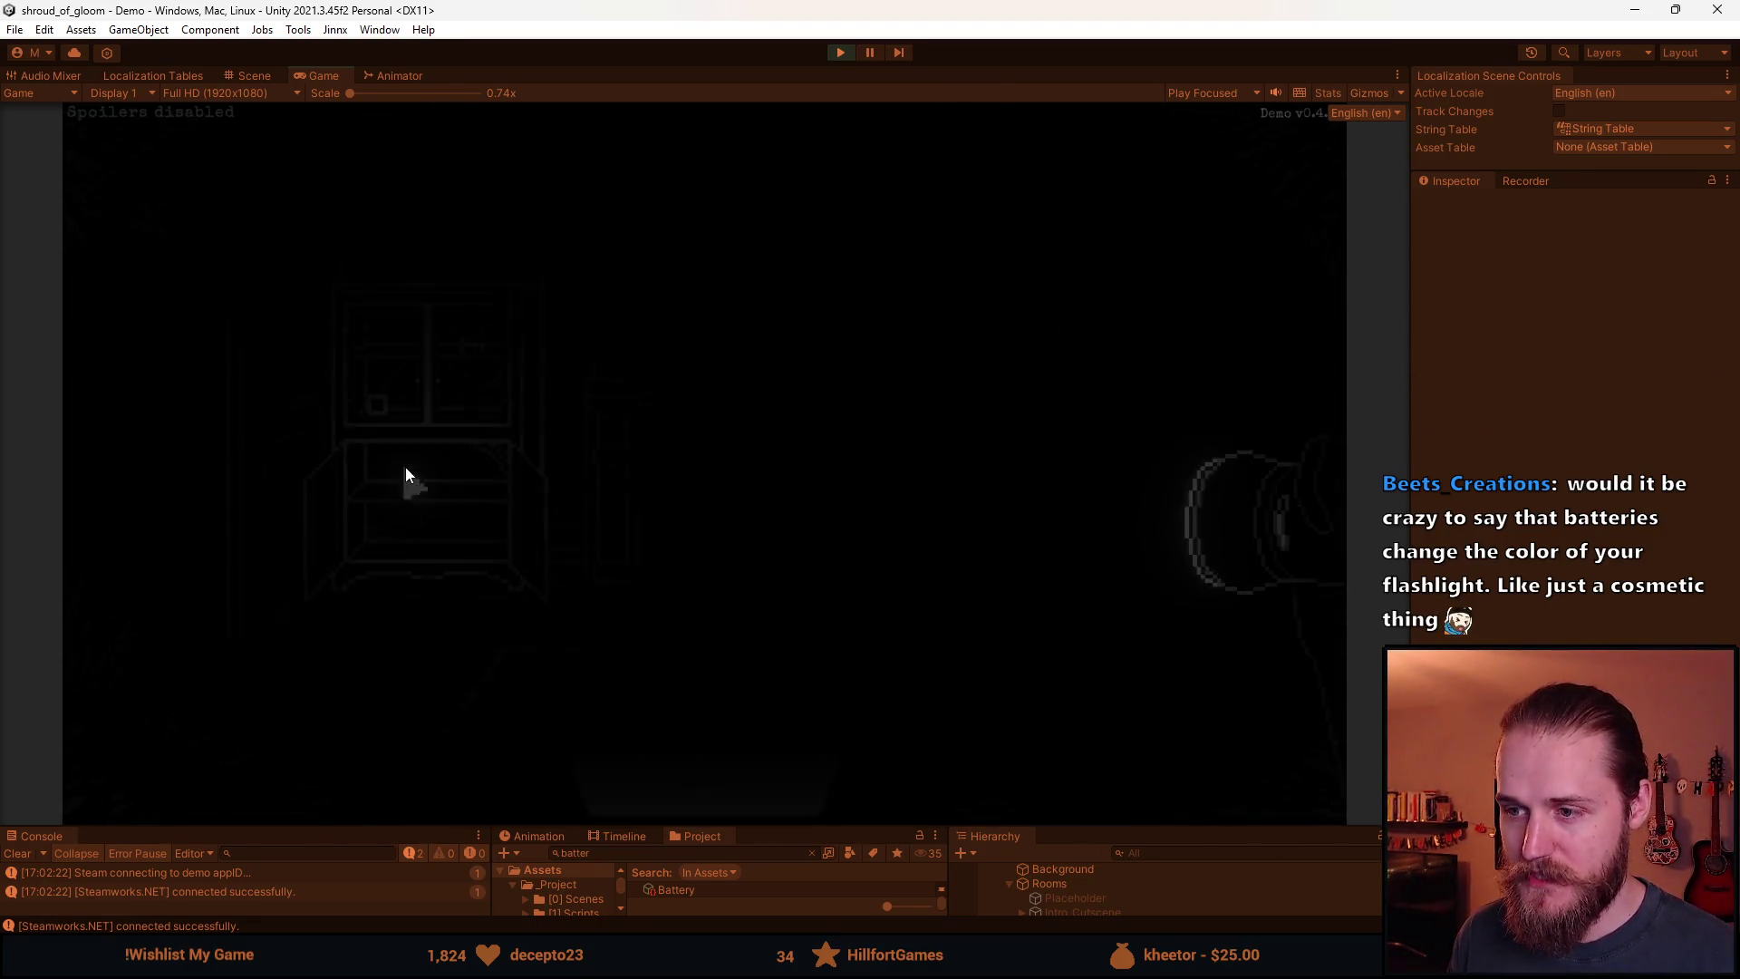
pyautogui.click(331, 625)
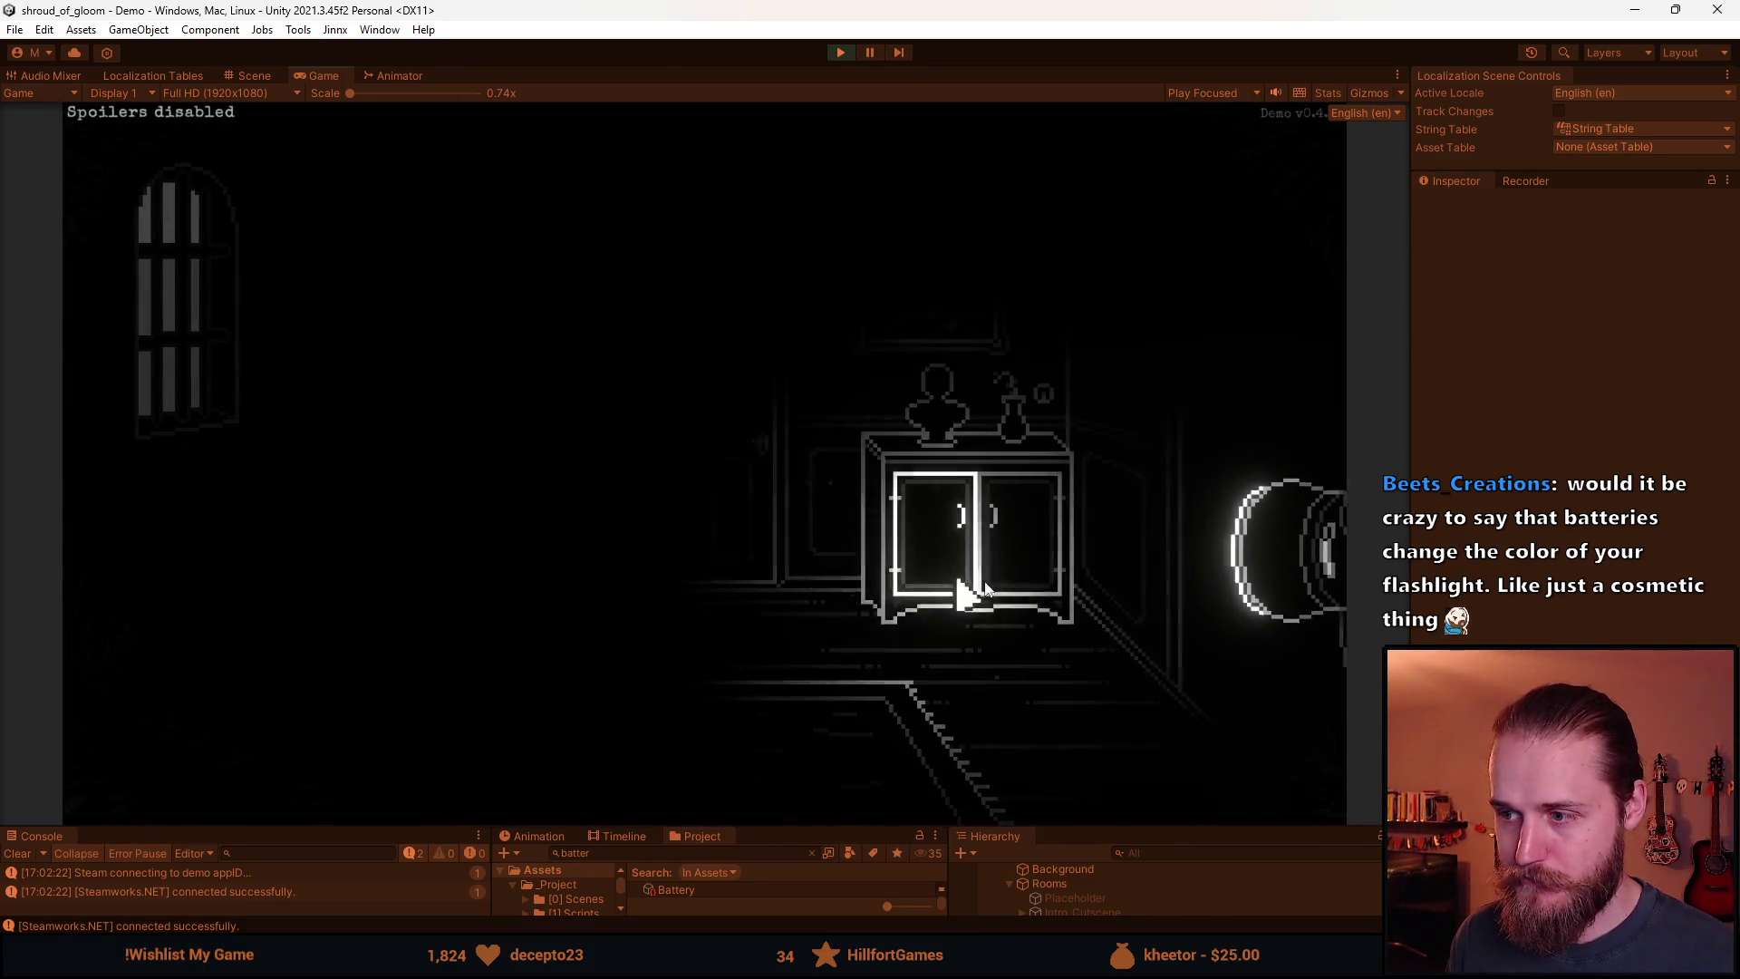
pyautogui.click(668, 731)
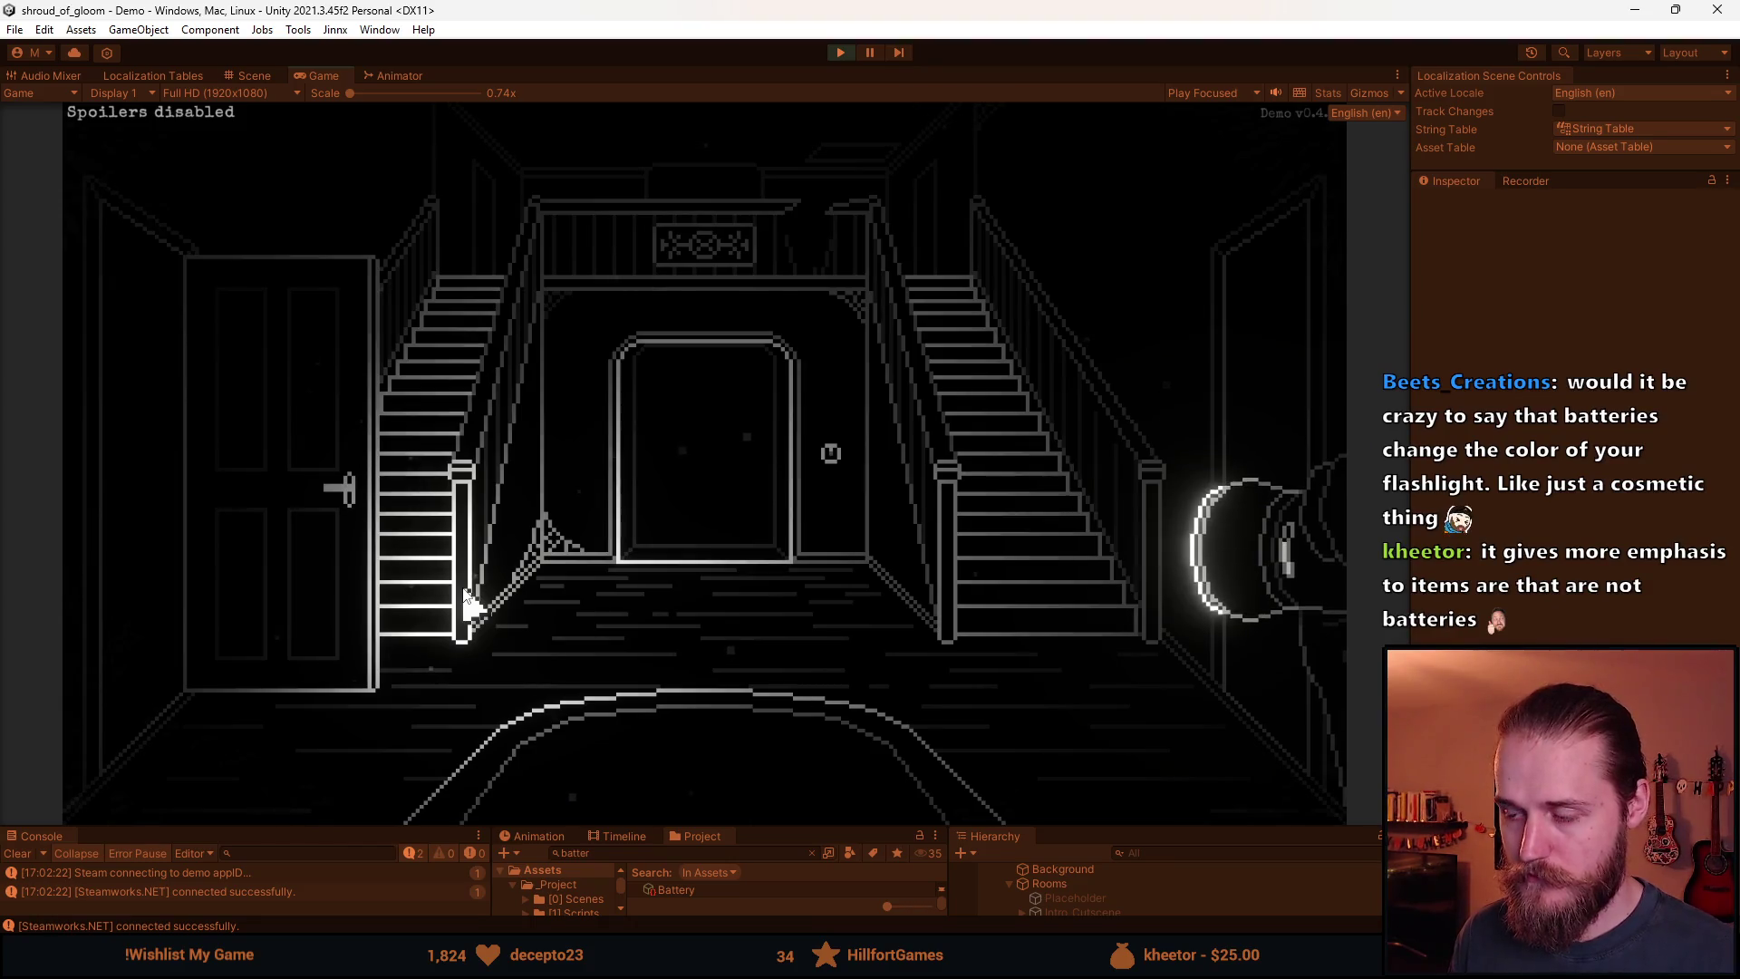
pyautogui.press('`')
# Teleport to Outside_Garage and walk to the double-door room and the room beside it.
pyautogui.write('Outside_Garage')
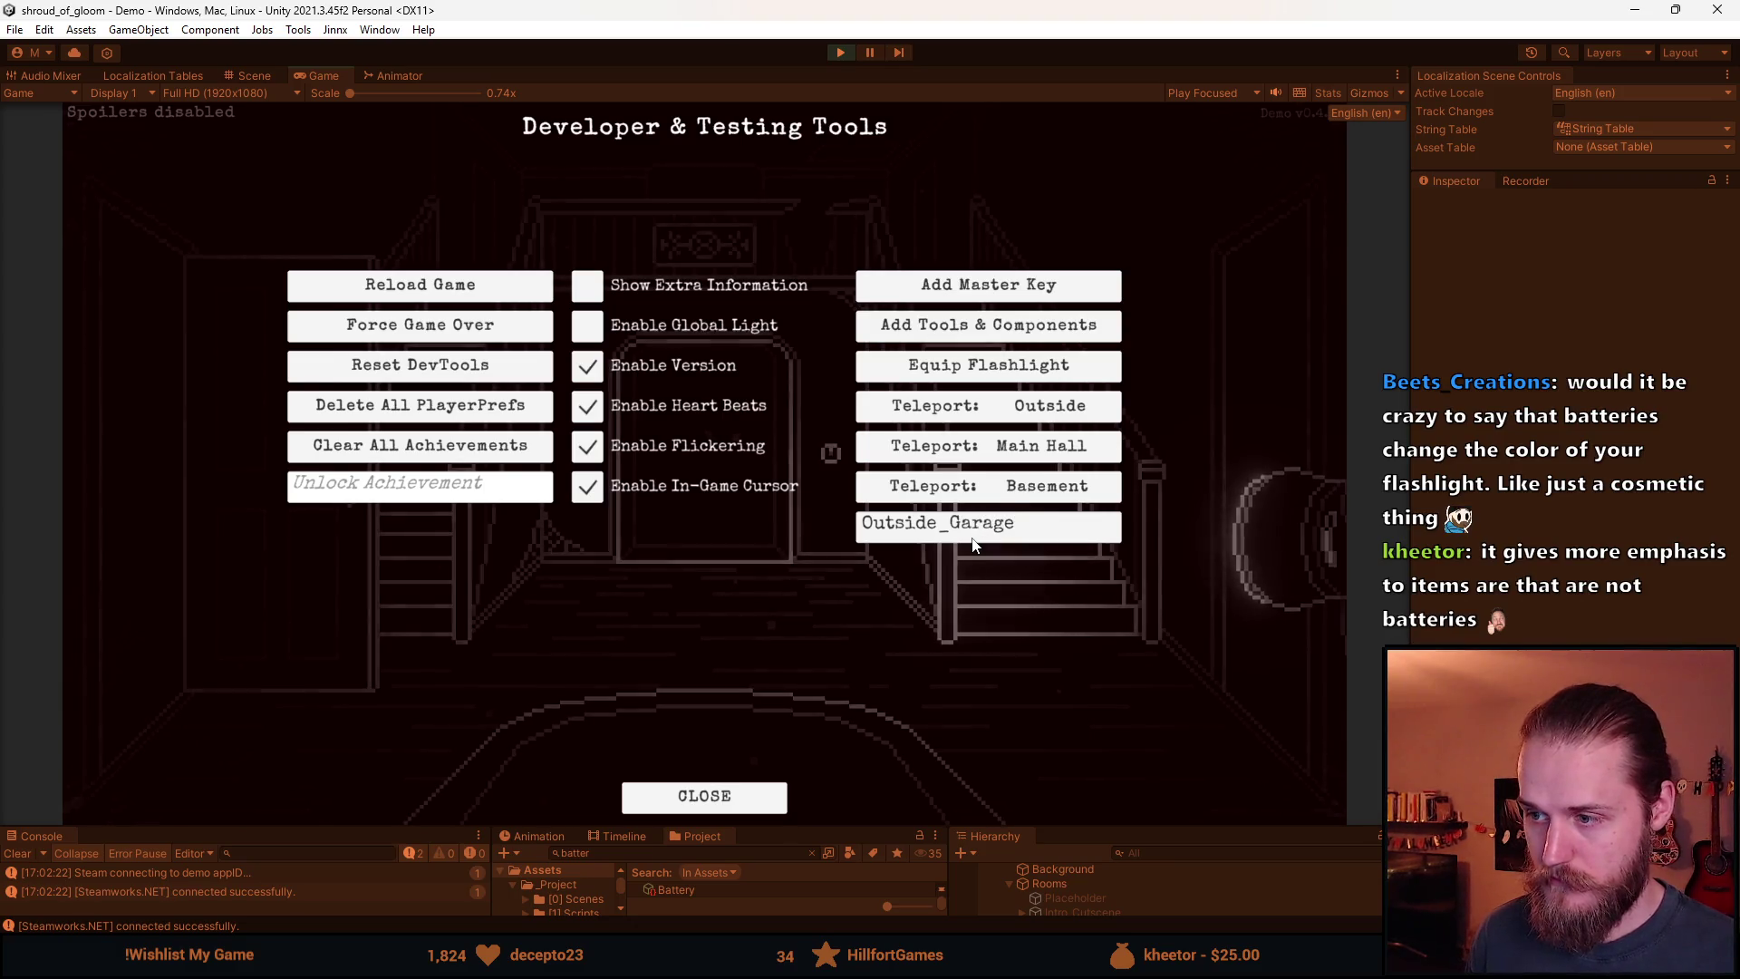
pyautogui.press('Return')
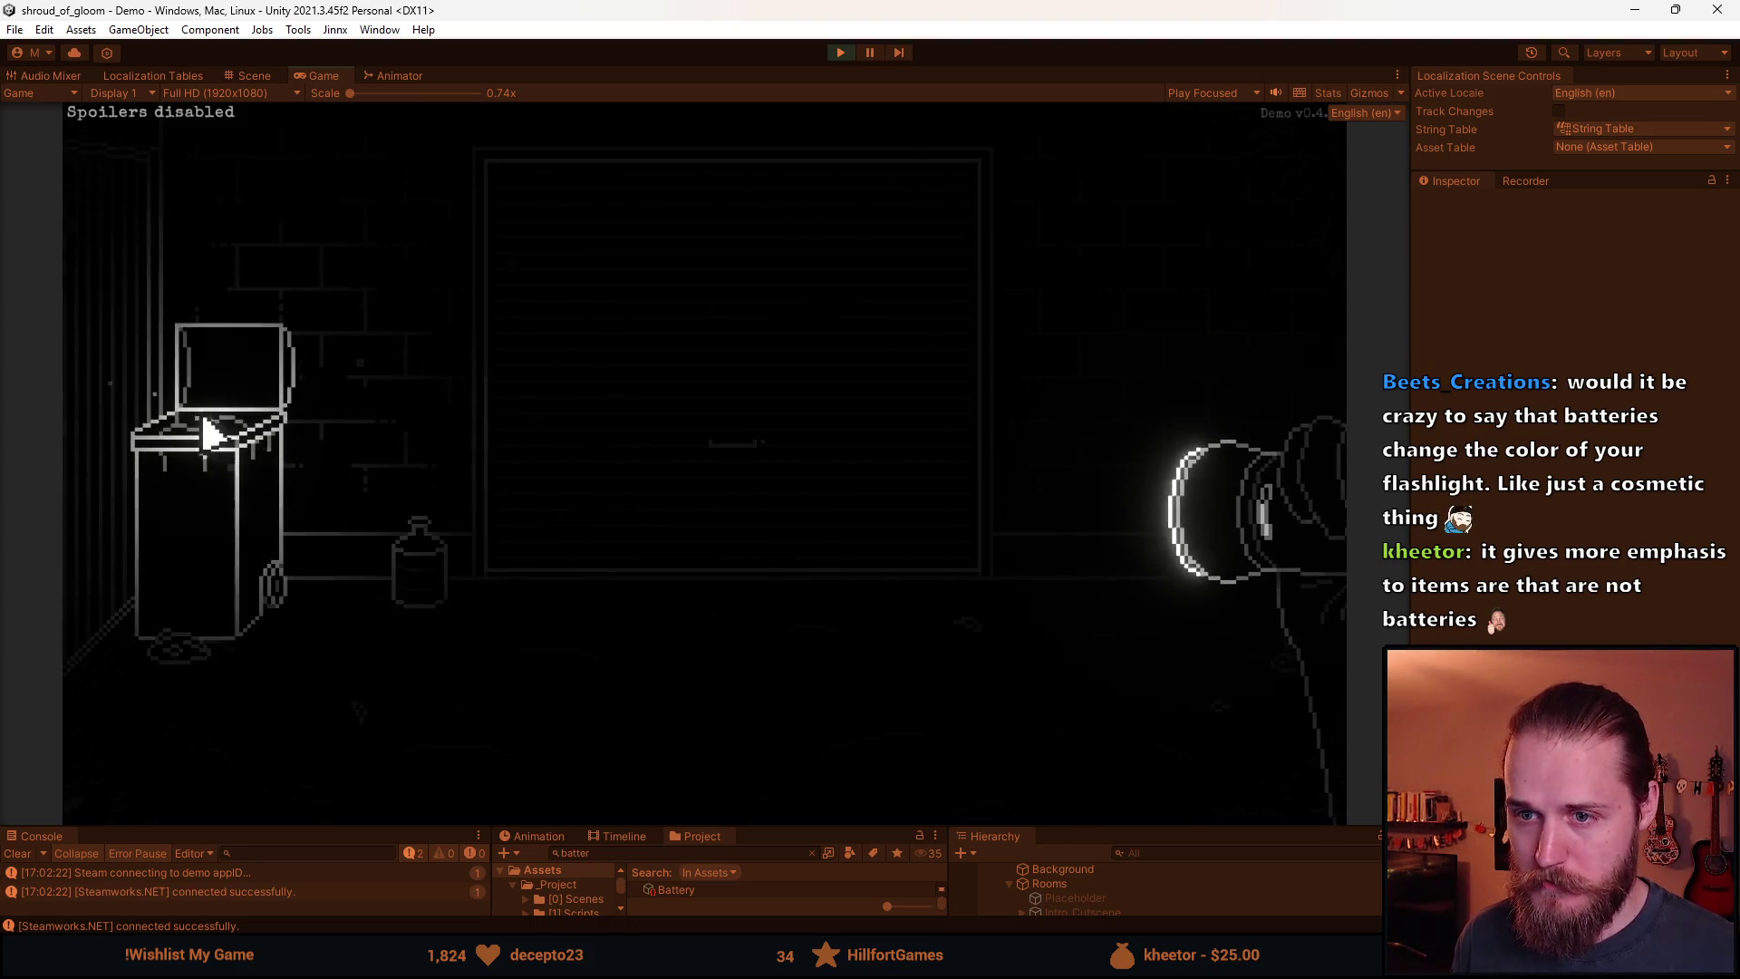
pyautogui.click(1227, 427)
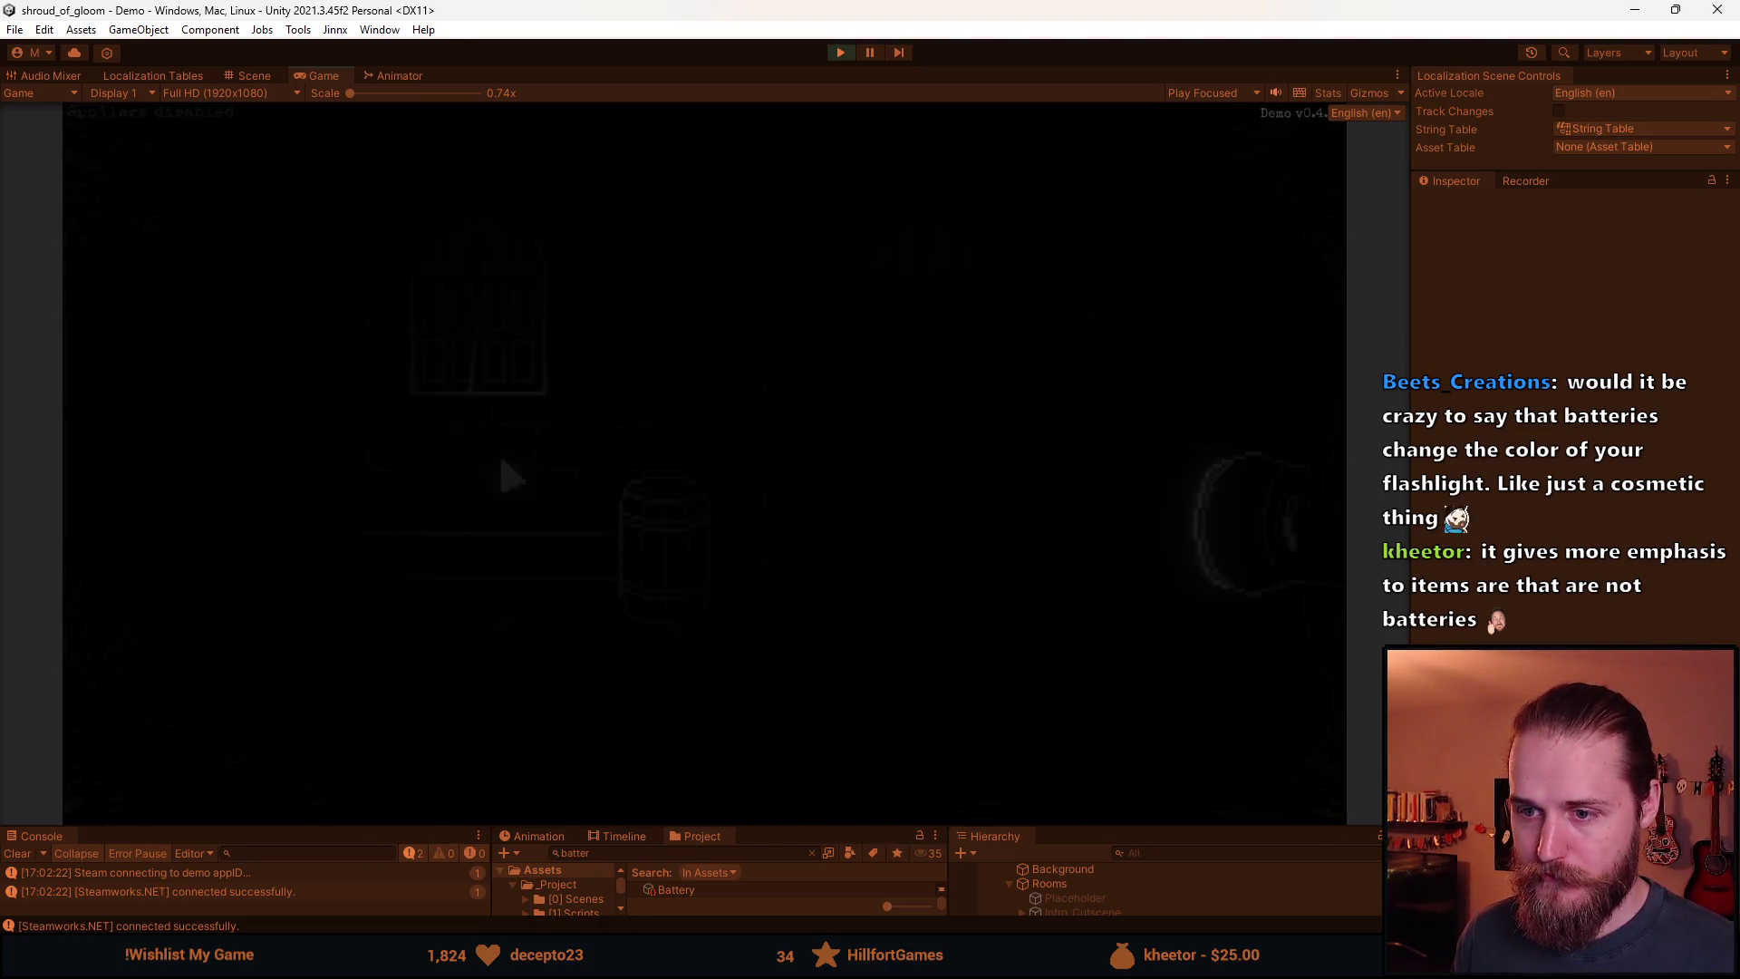
pyautogui.click(1260, 427)
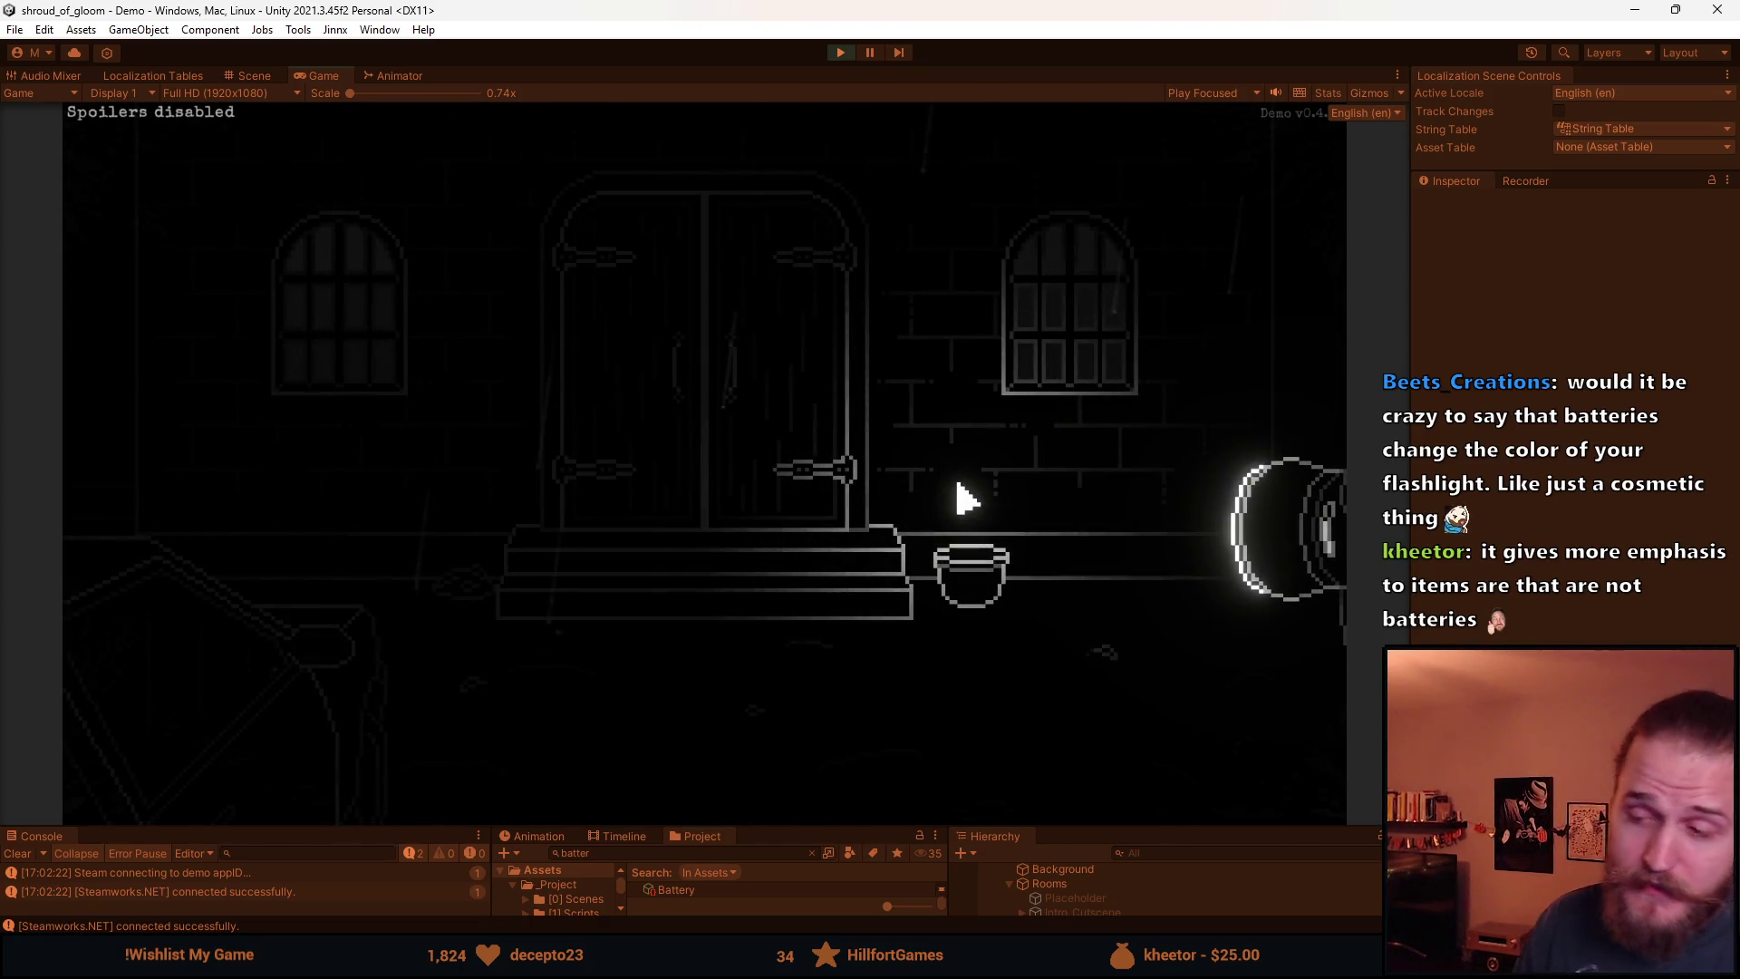
pyautogui.click(1219, 352)
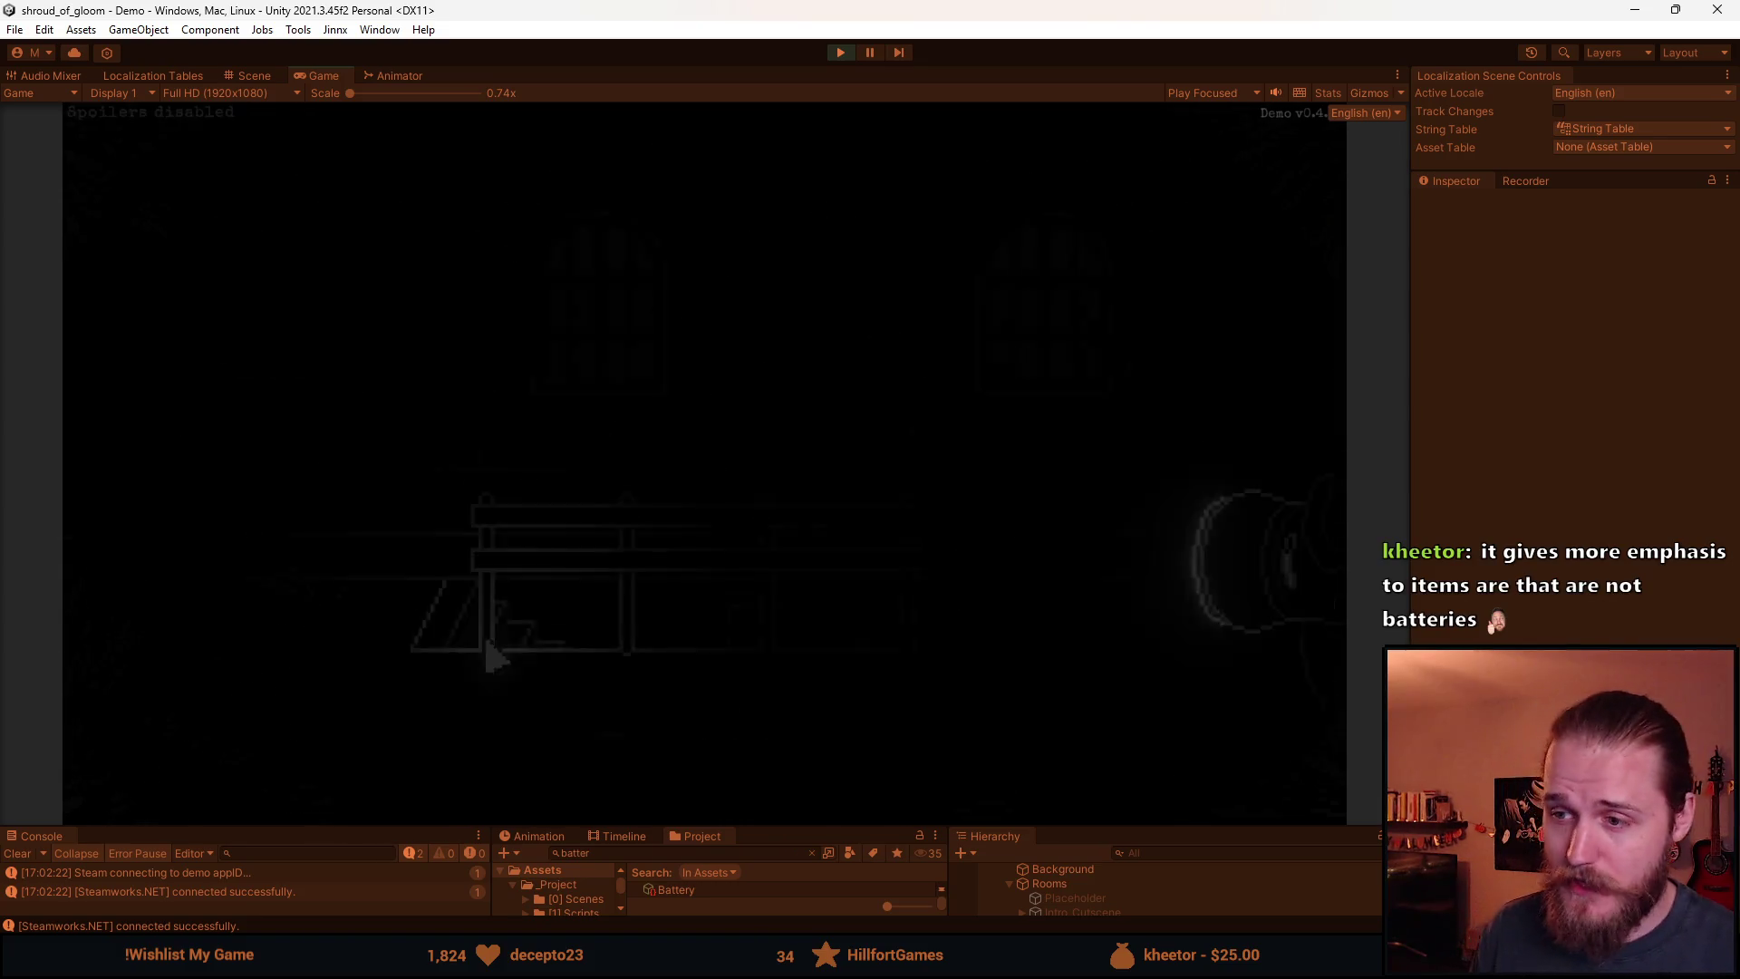
pyautogui.click(175, 546)
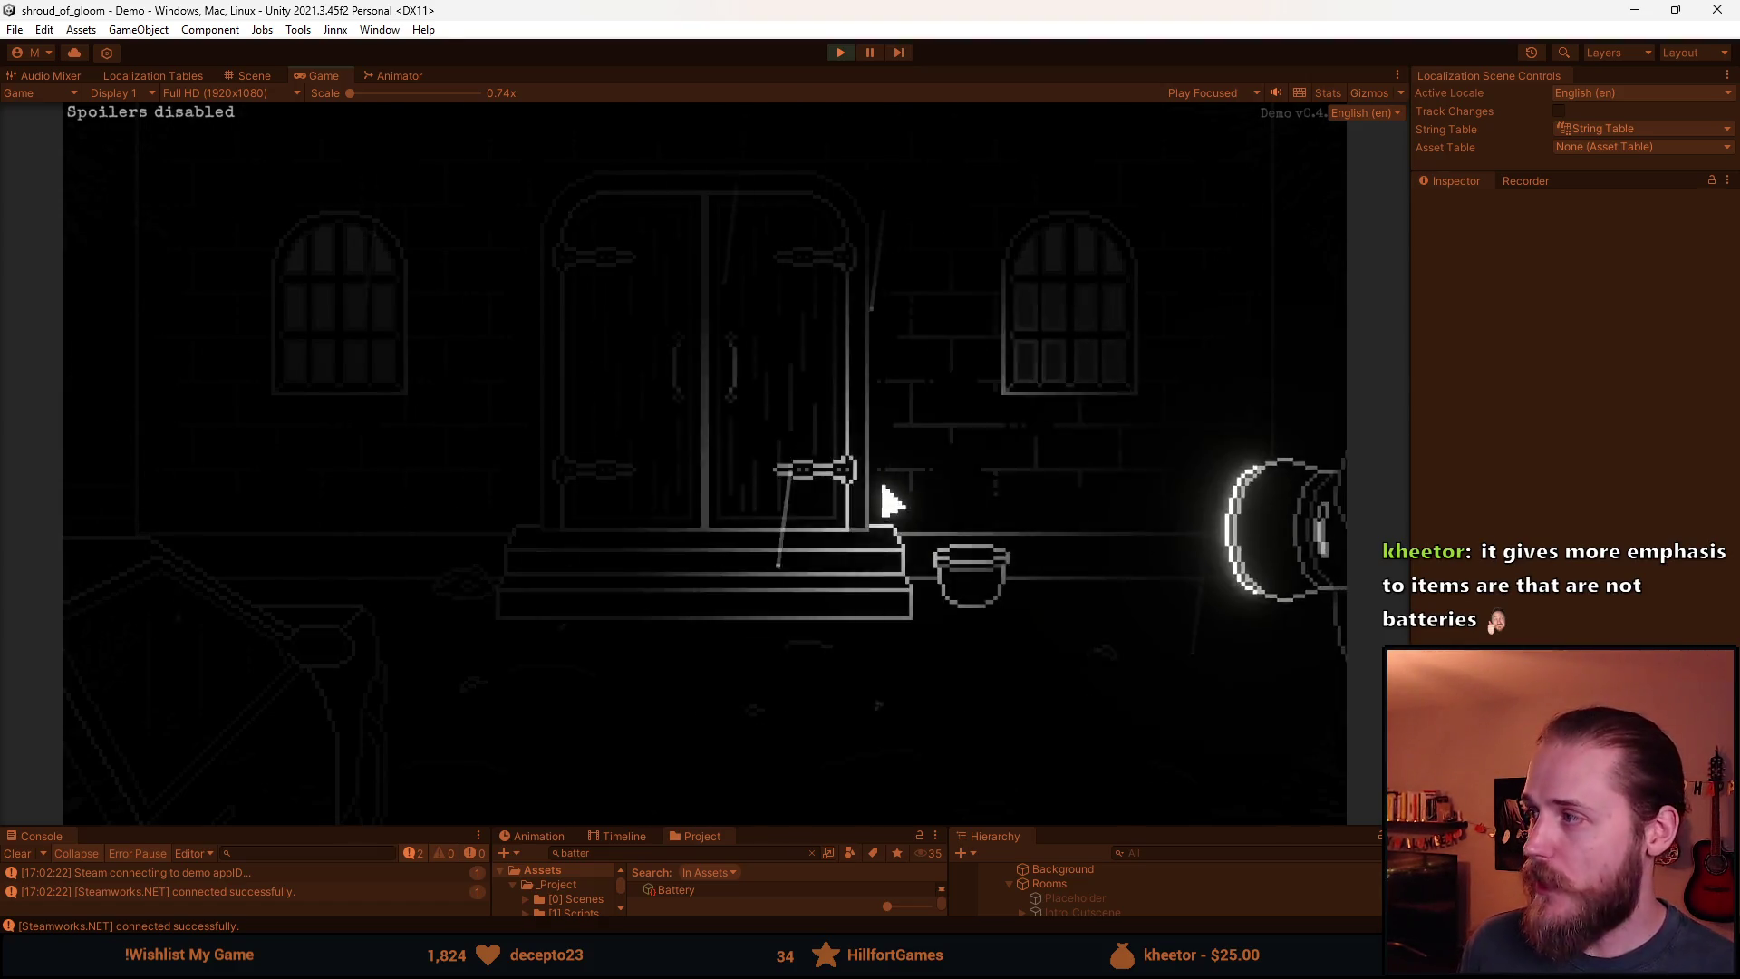
# Pause and resume the game, then walk via the trash-can room back to the double-door room.
pyautogui.press('Escape')
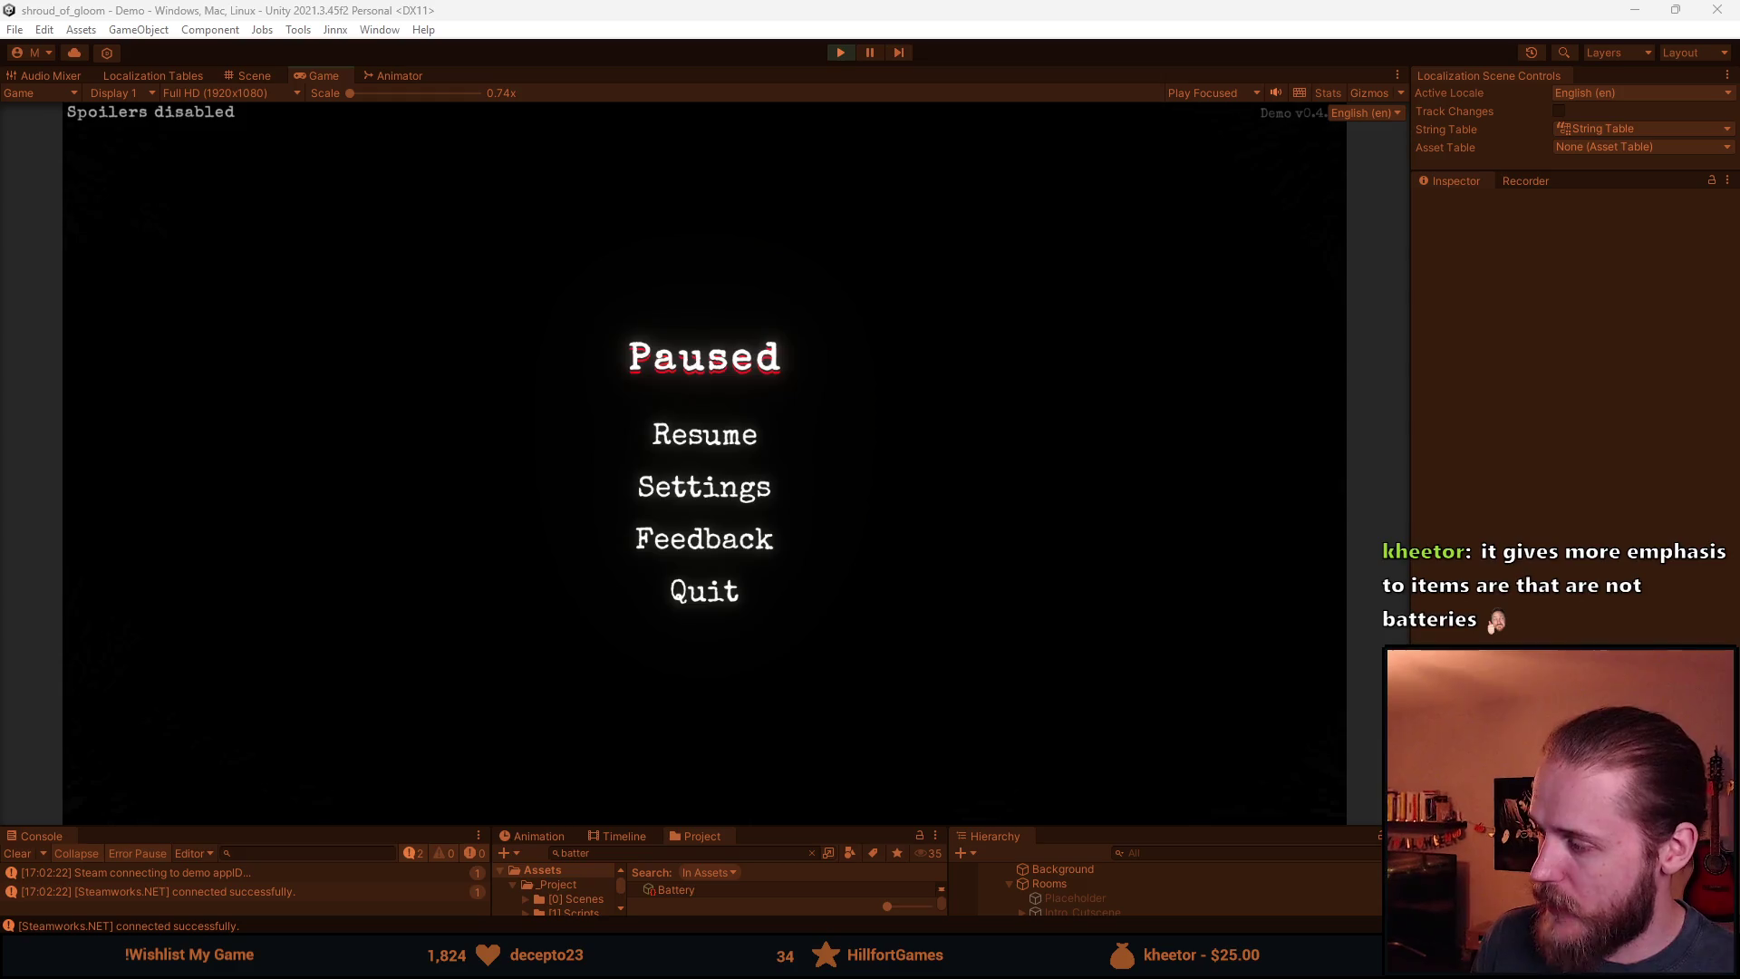
pyautogui.click(705, 433)
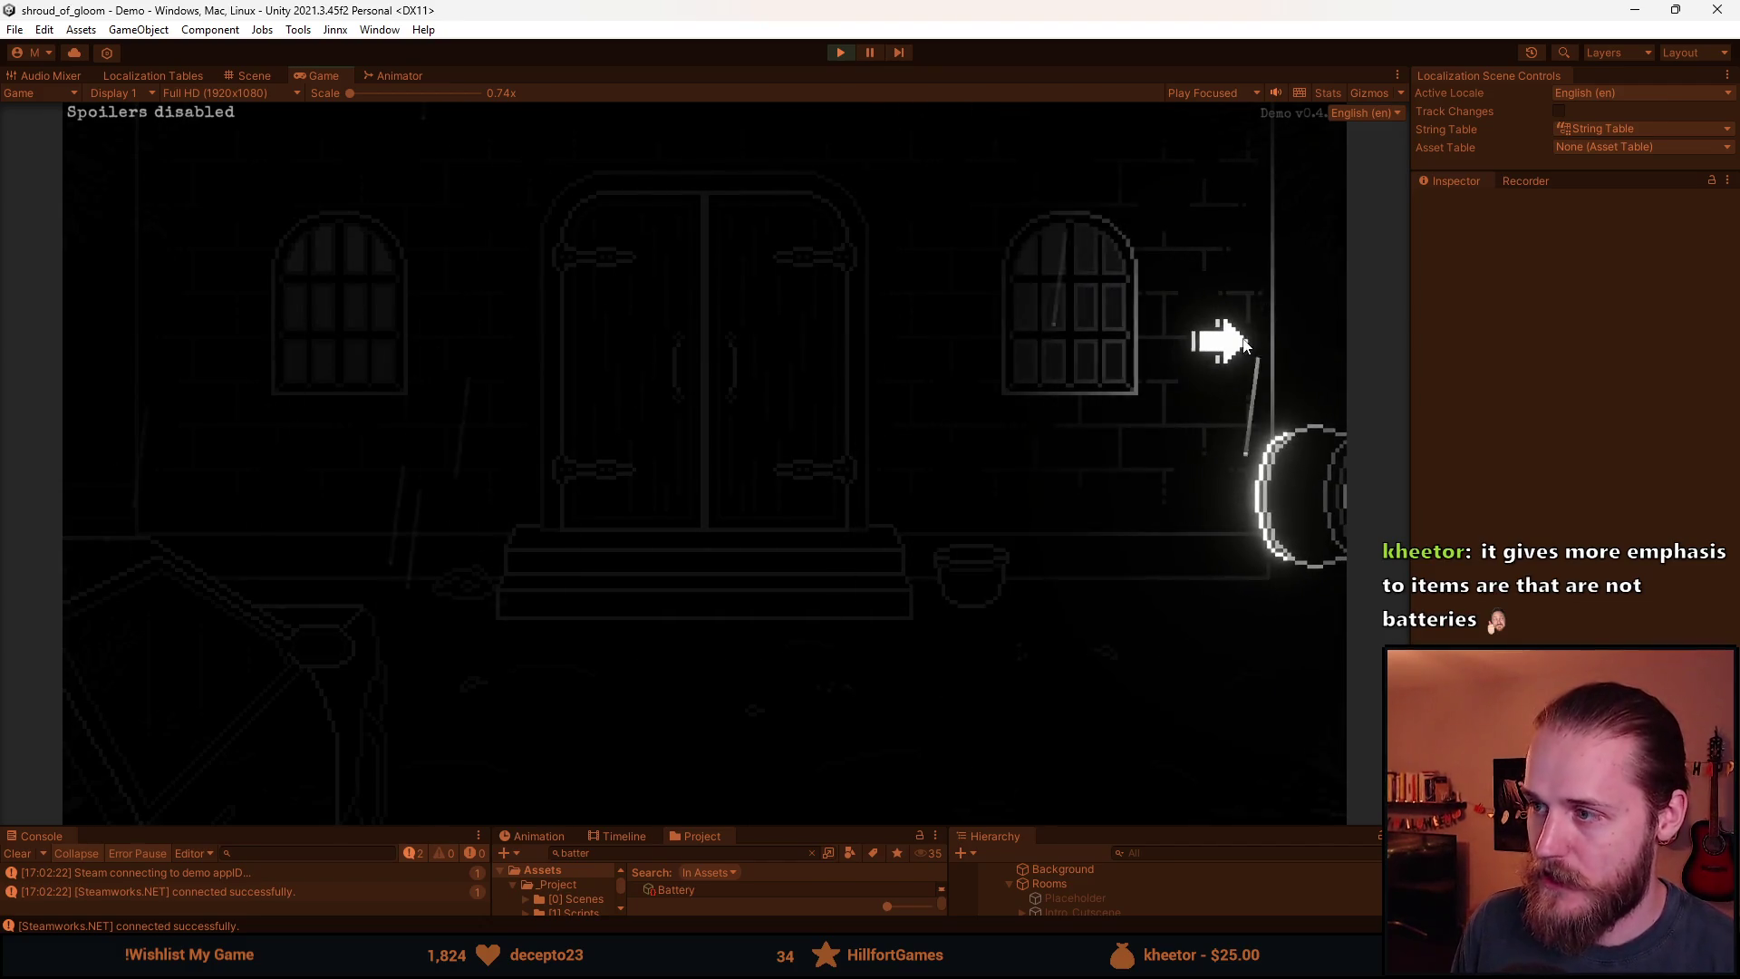
pyautogui.click(127, 376)
pyautogui.click(149, 372)
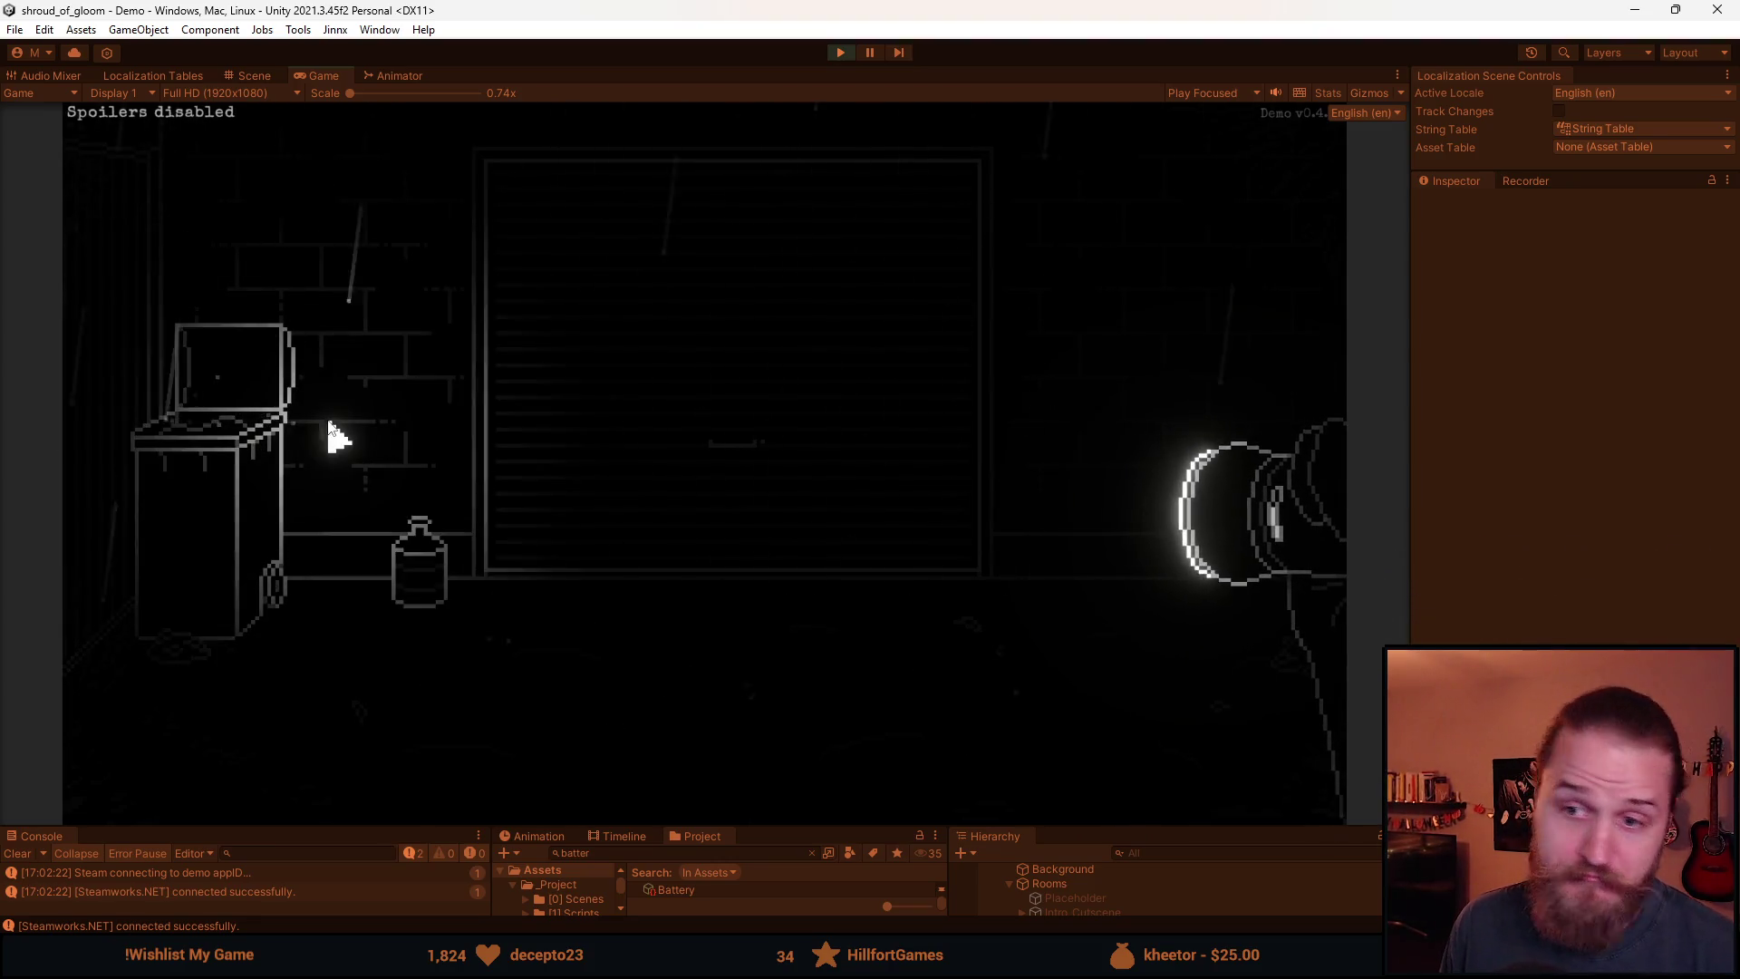
pyautogui.click(1334, 323)
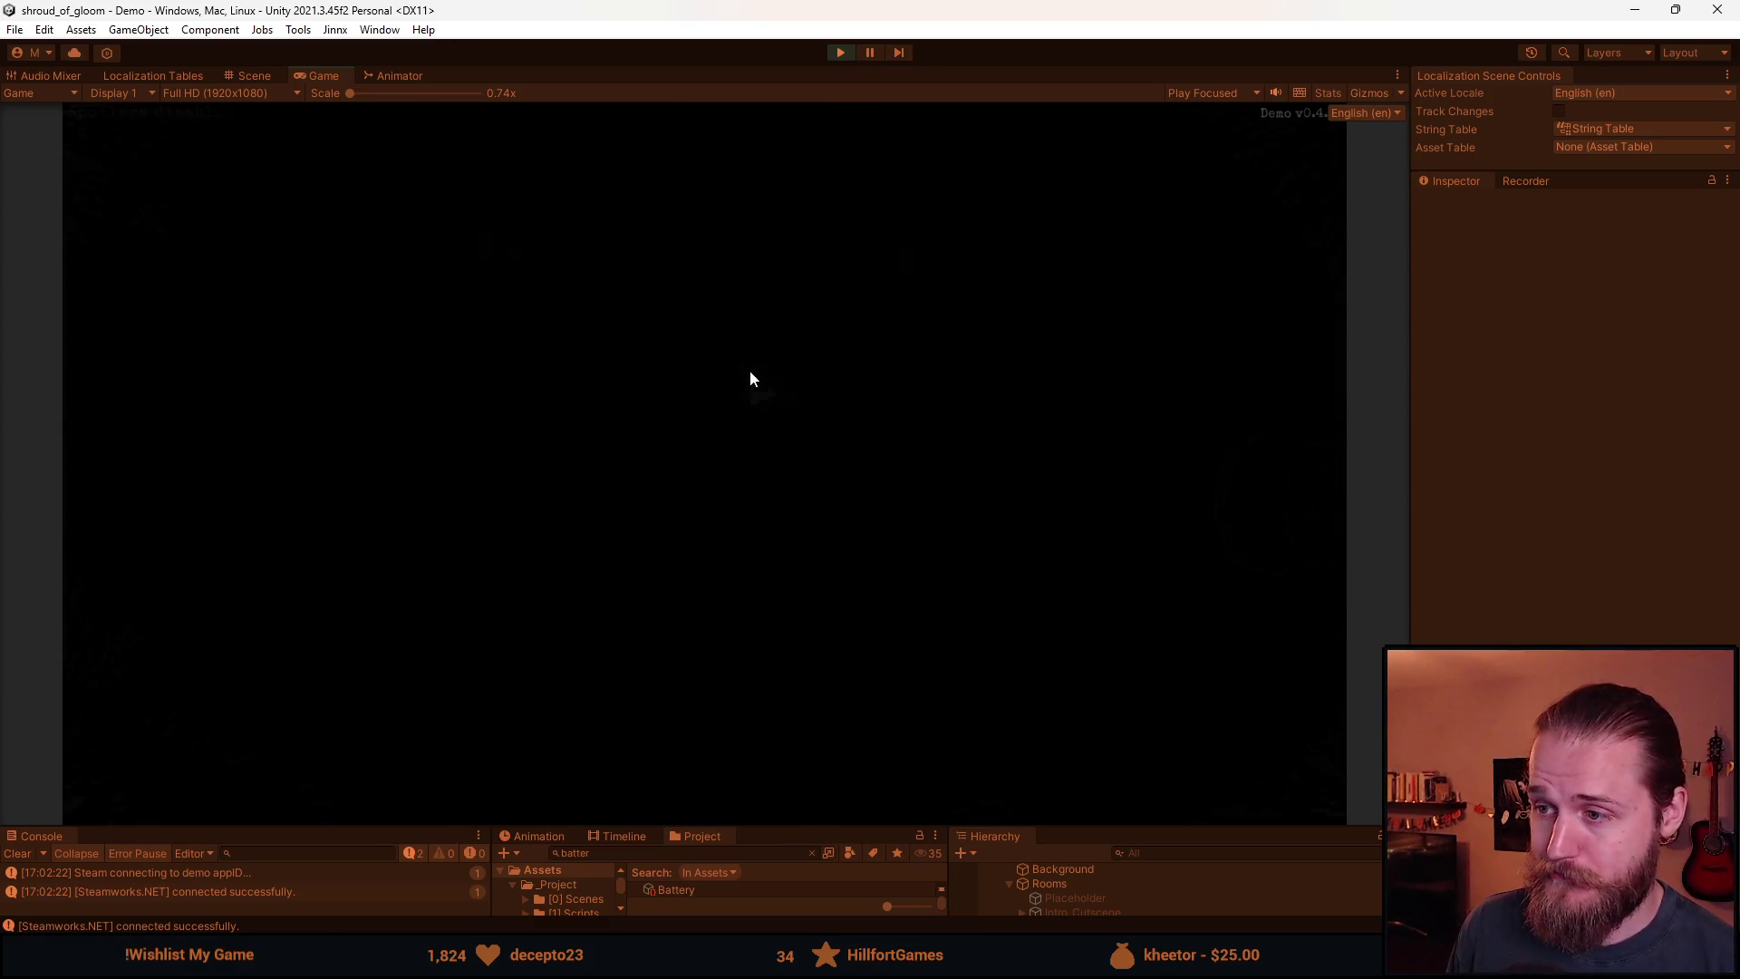
pyautogui.click(1212, 361)
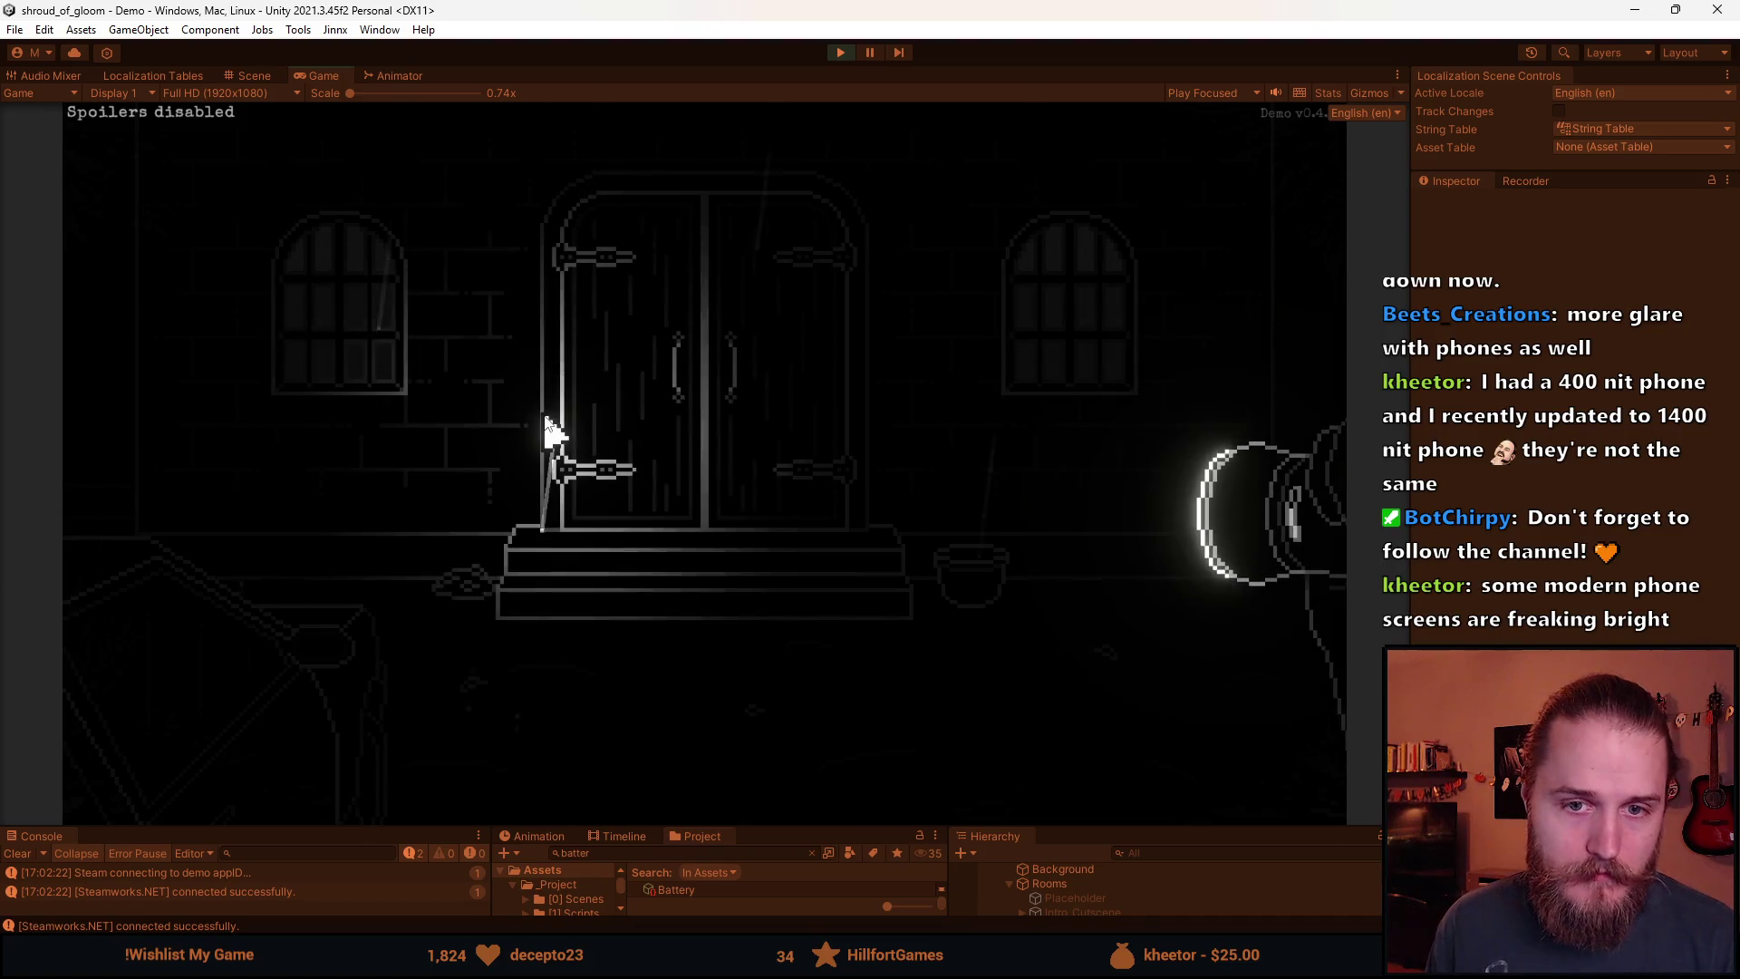
pyautogui.press('Escape')
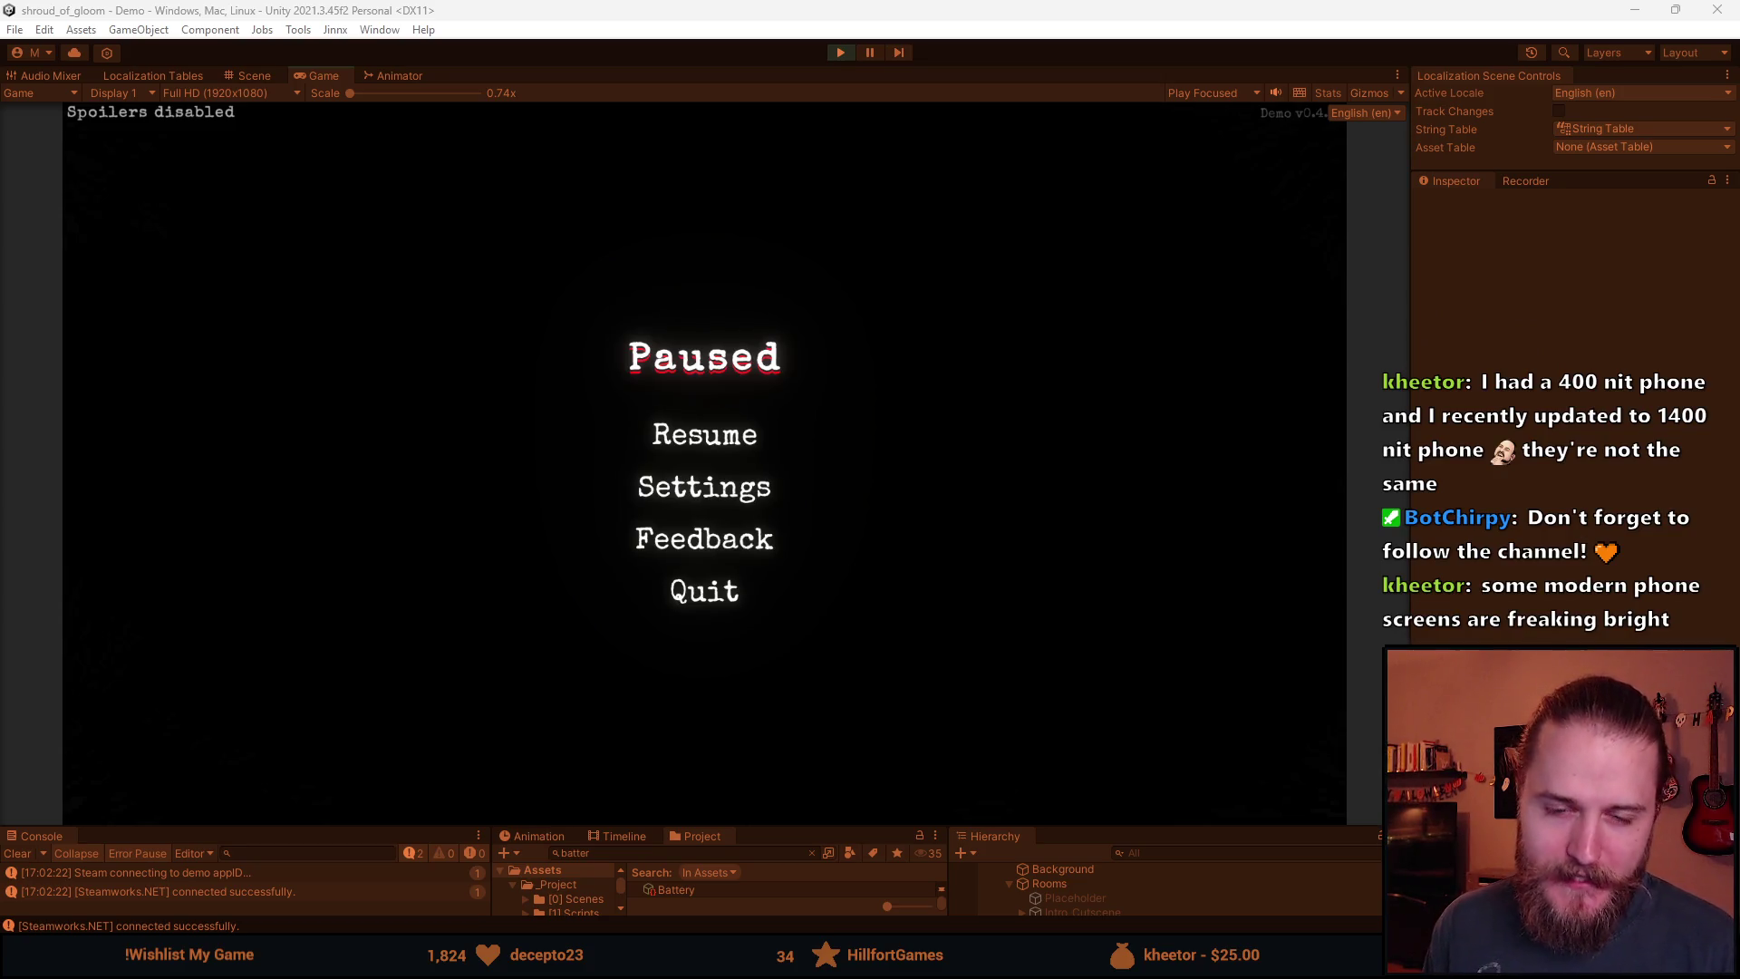
pyautogui.click(696, 443)
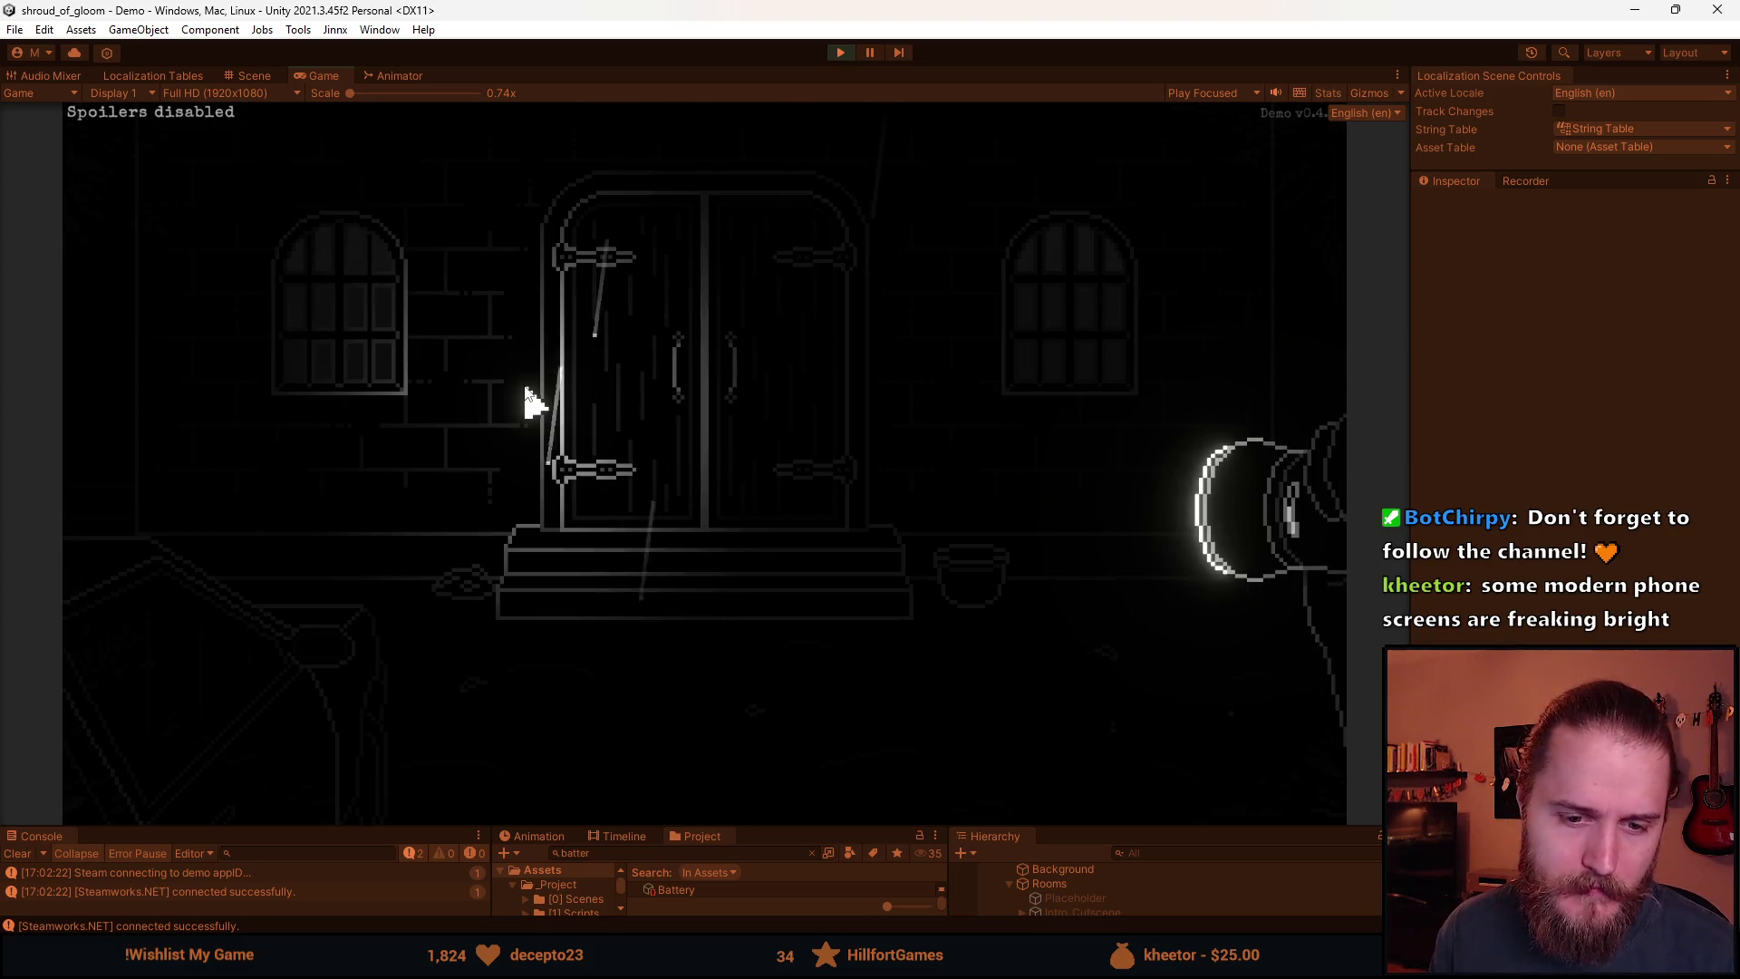
pyautogui.press('Escape')
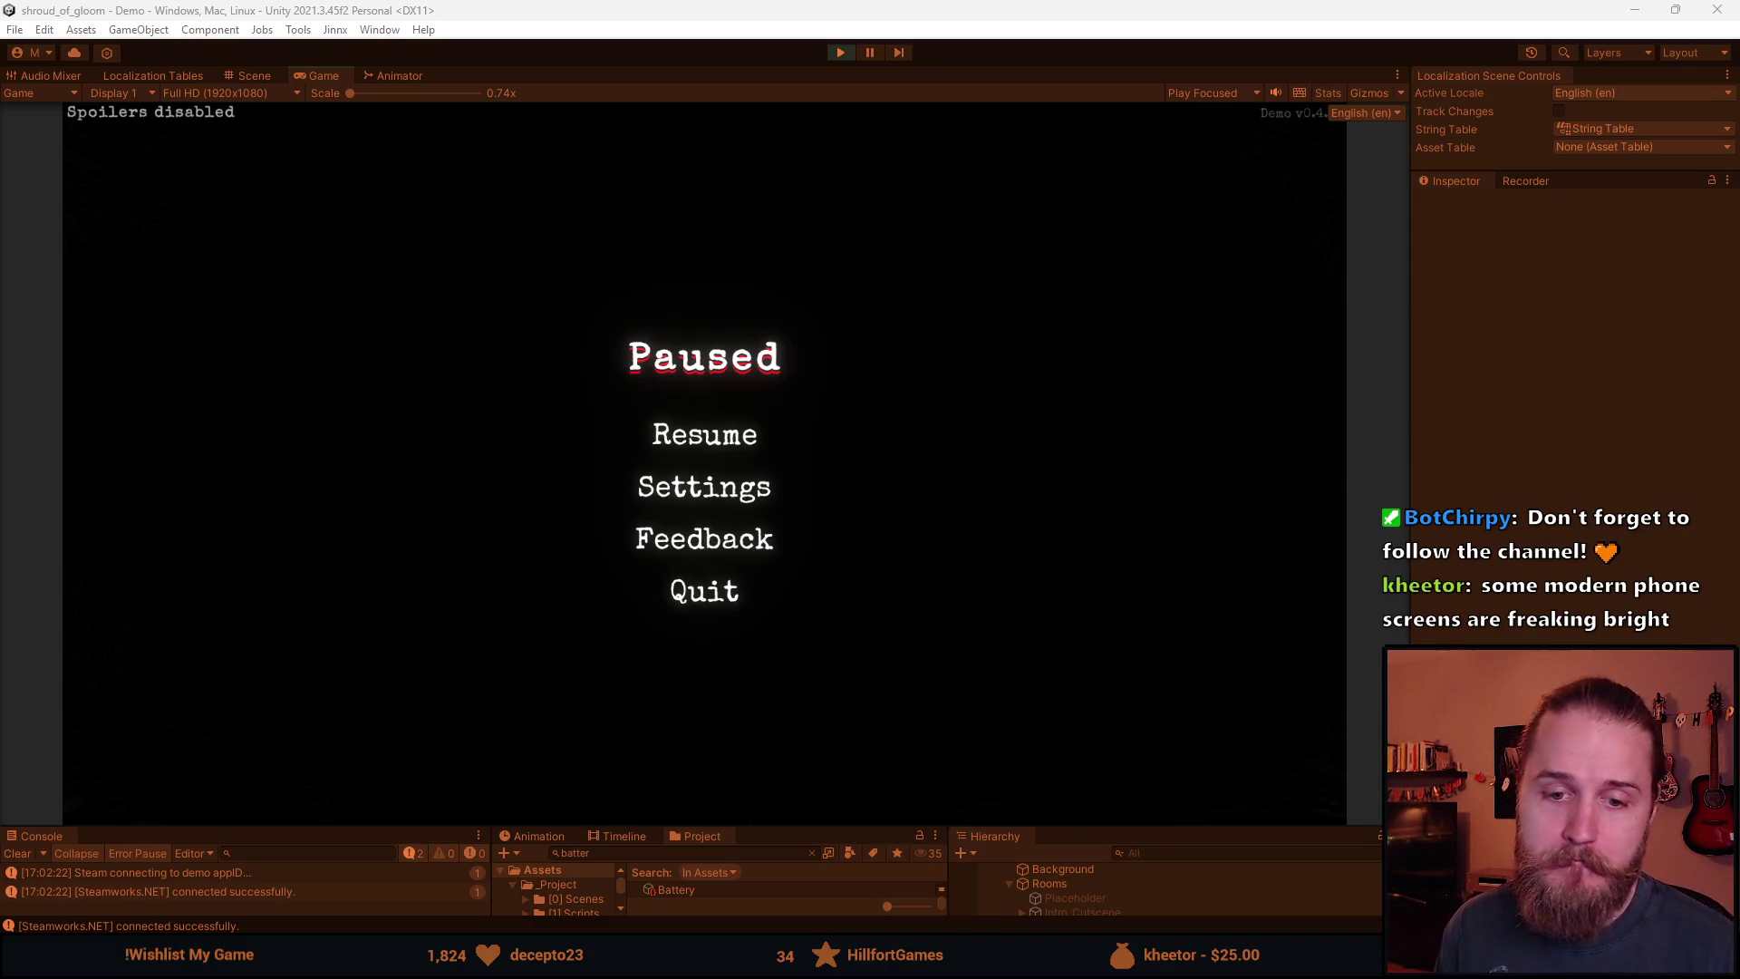
pyautogui.click(668, 430)
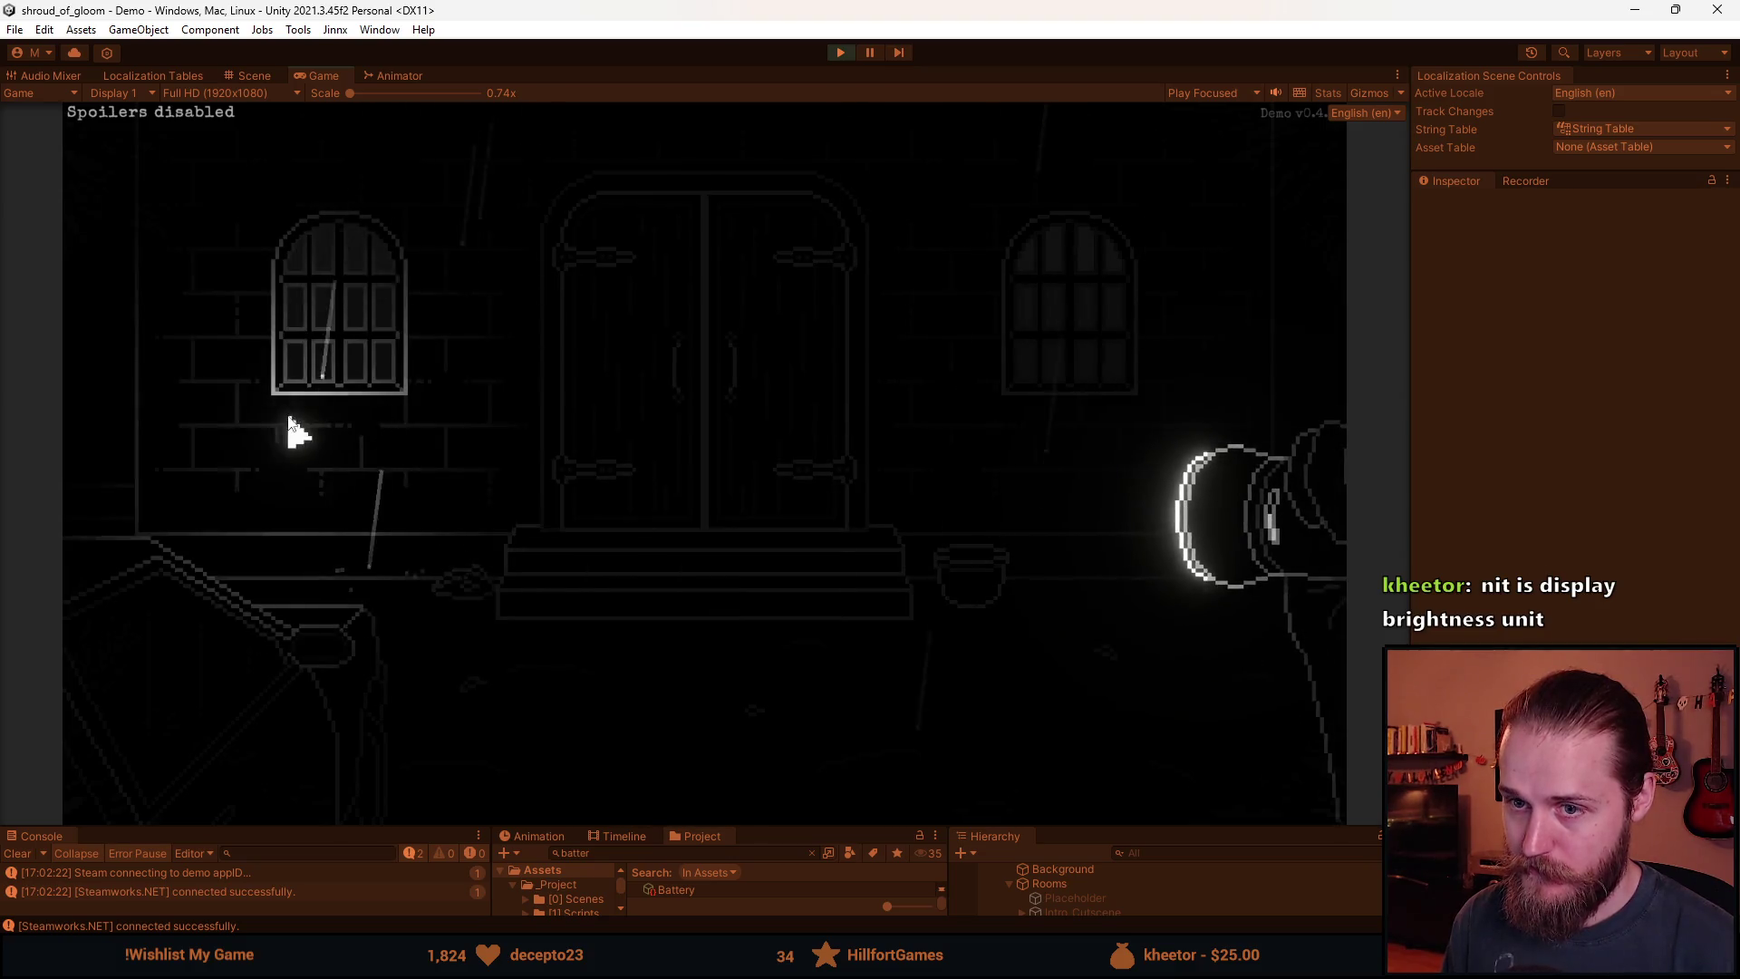
pyautogui.click(160, 385)
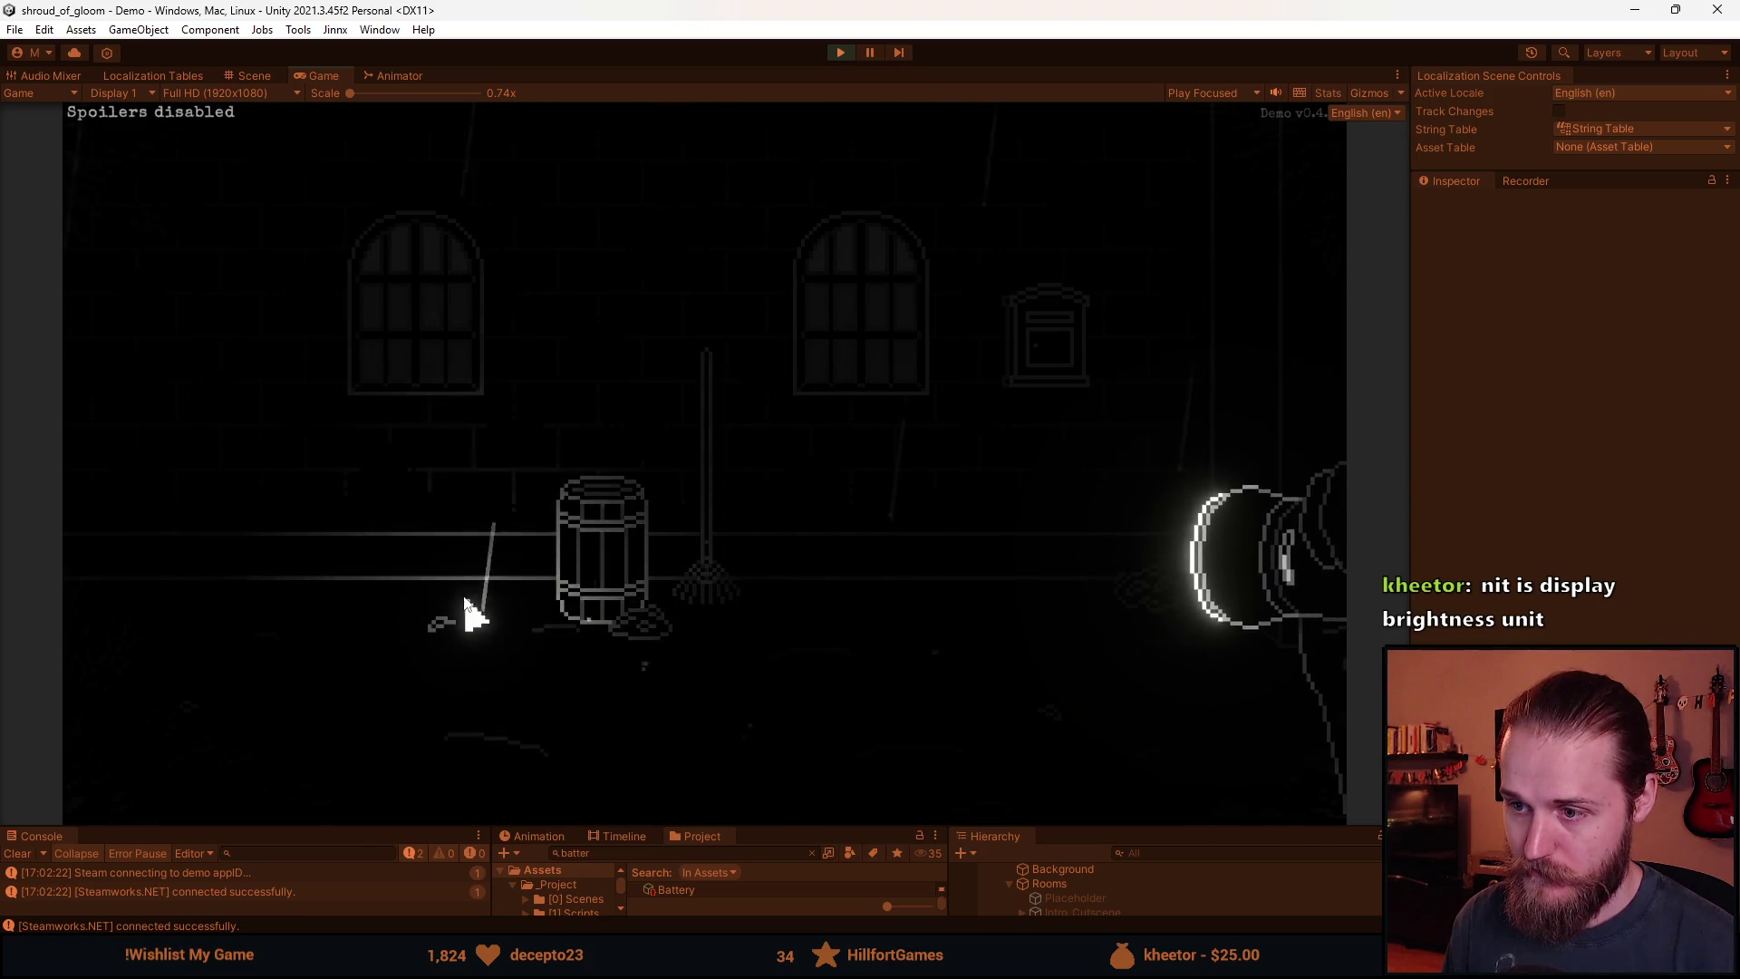
pyautogui.click(1235, 377)
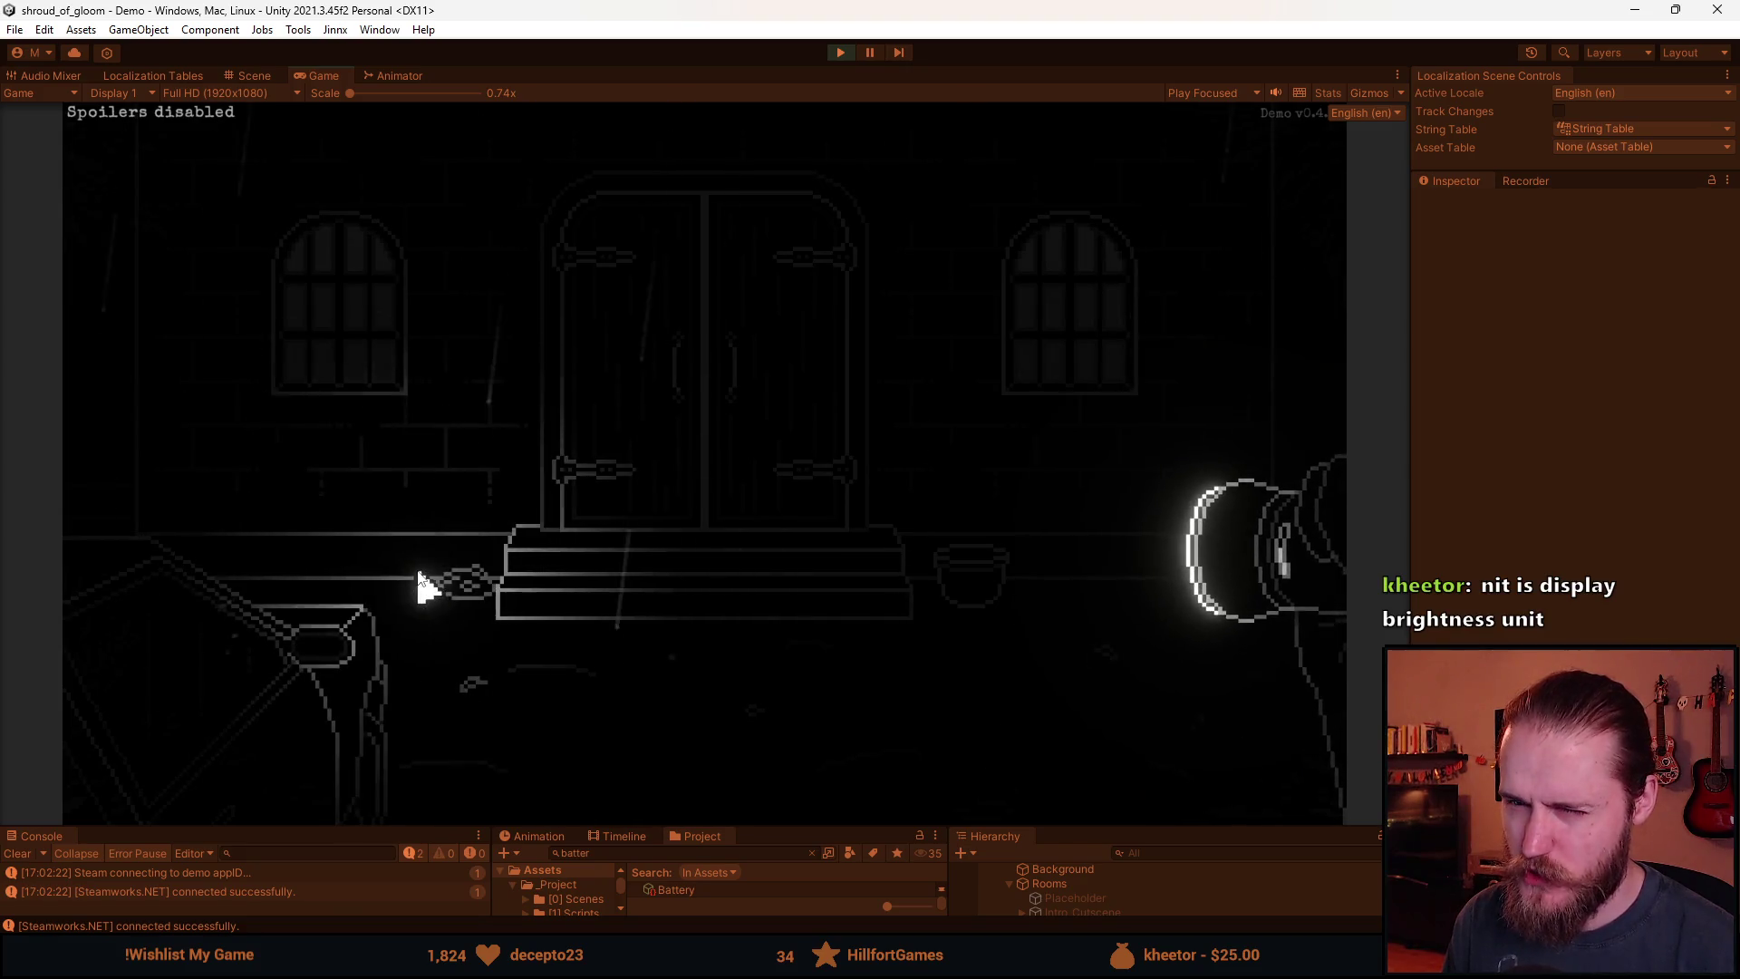
pyautogui.click(175, 433)
pyautogui.click(139, 413)
pyautogui.click(1257, 376)
pyautogui.click(1302, 372)
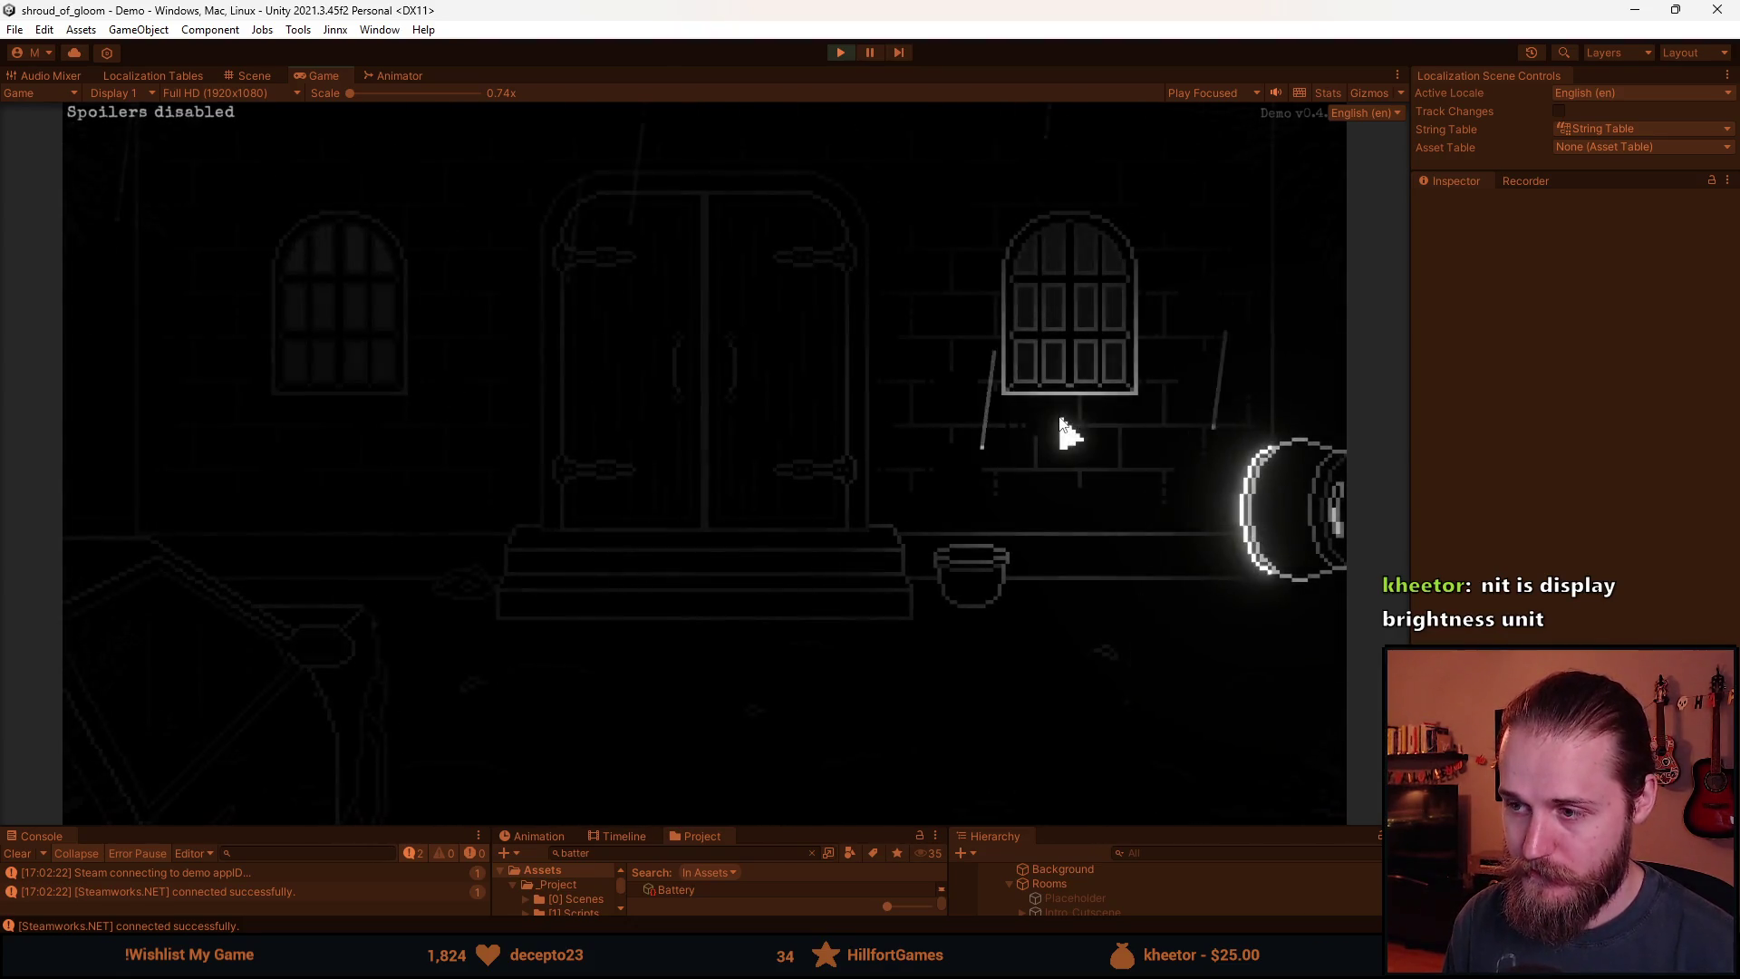
pyautogui.press('F1')
# Teleport to First_Main_Hall and give the player all tools and items from the dev tools.
pyautogui.click(954, 528)
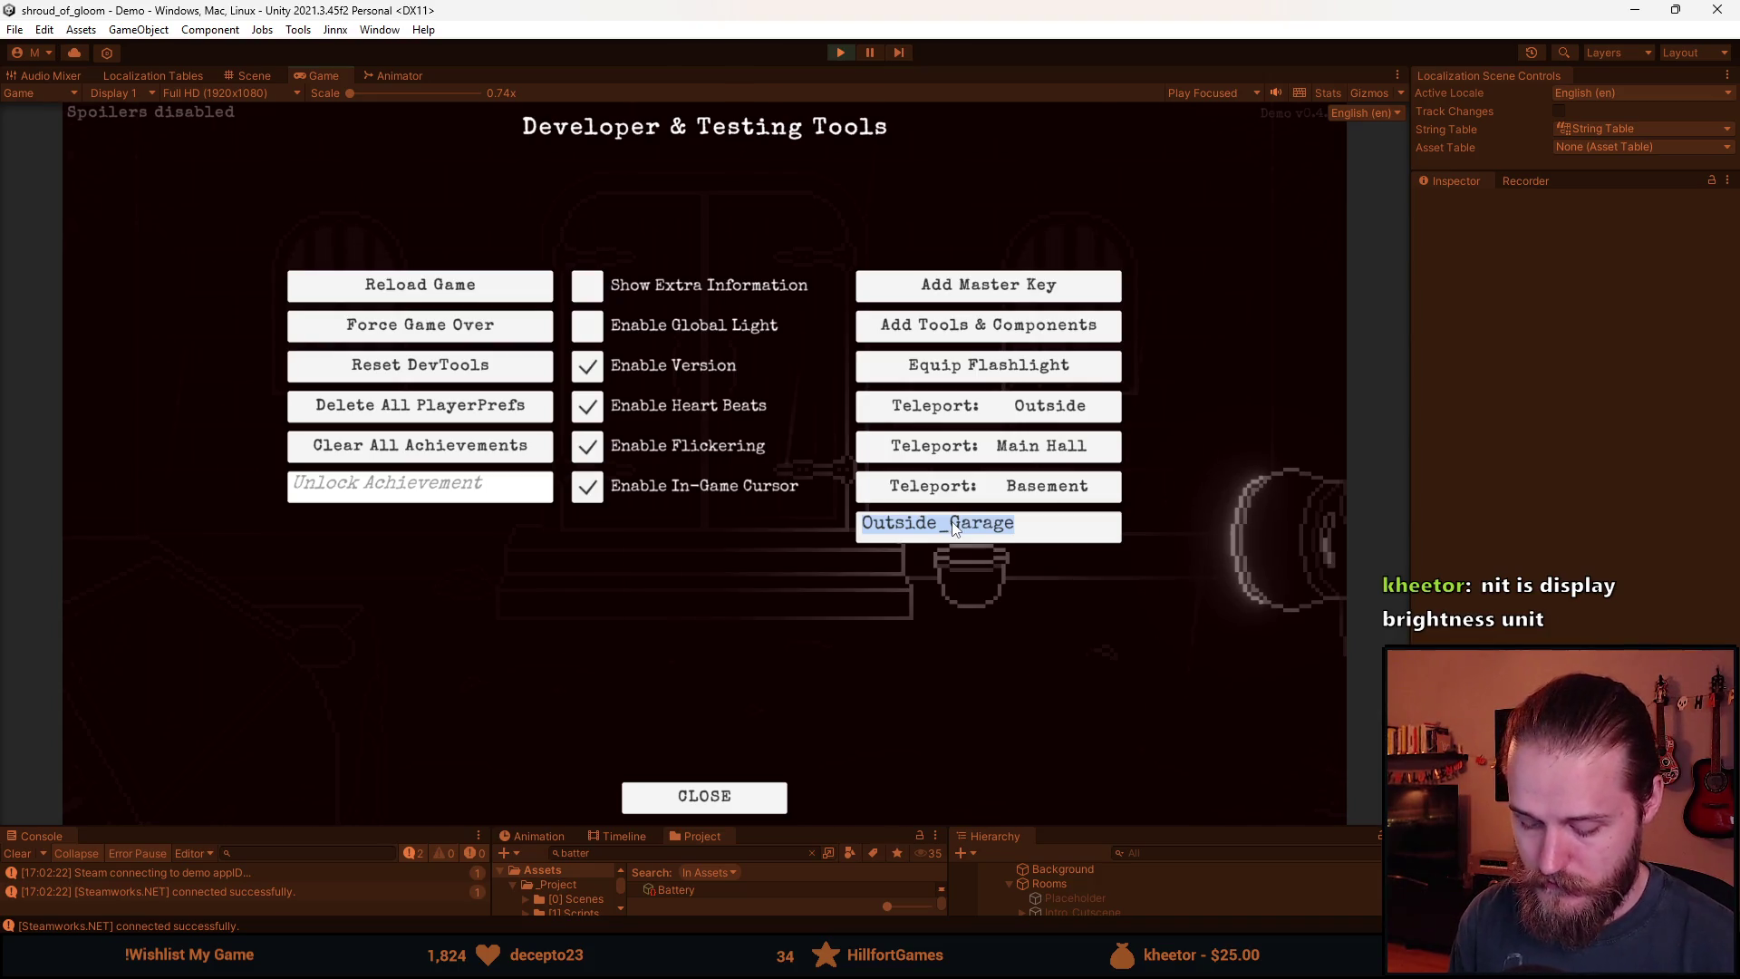
pyautogui.write('First_Main_Hall')
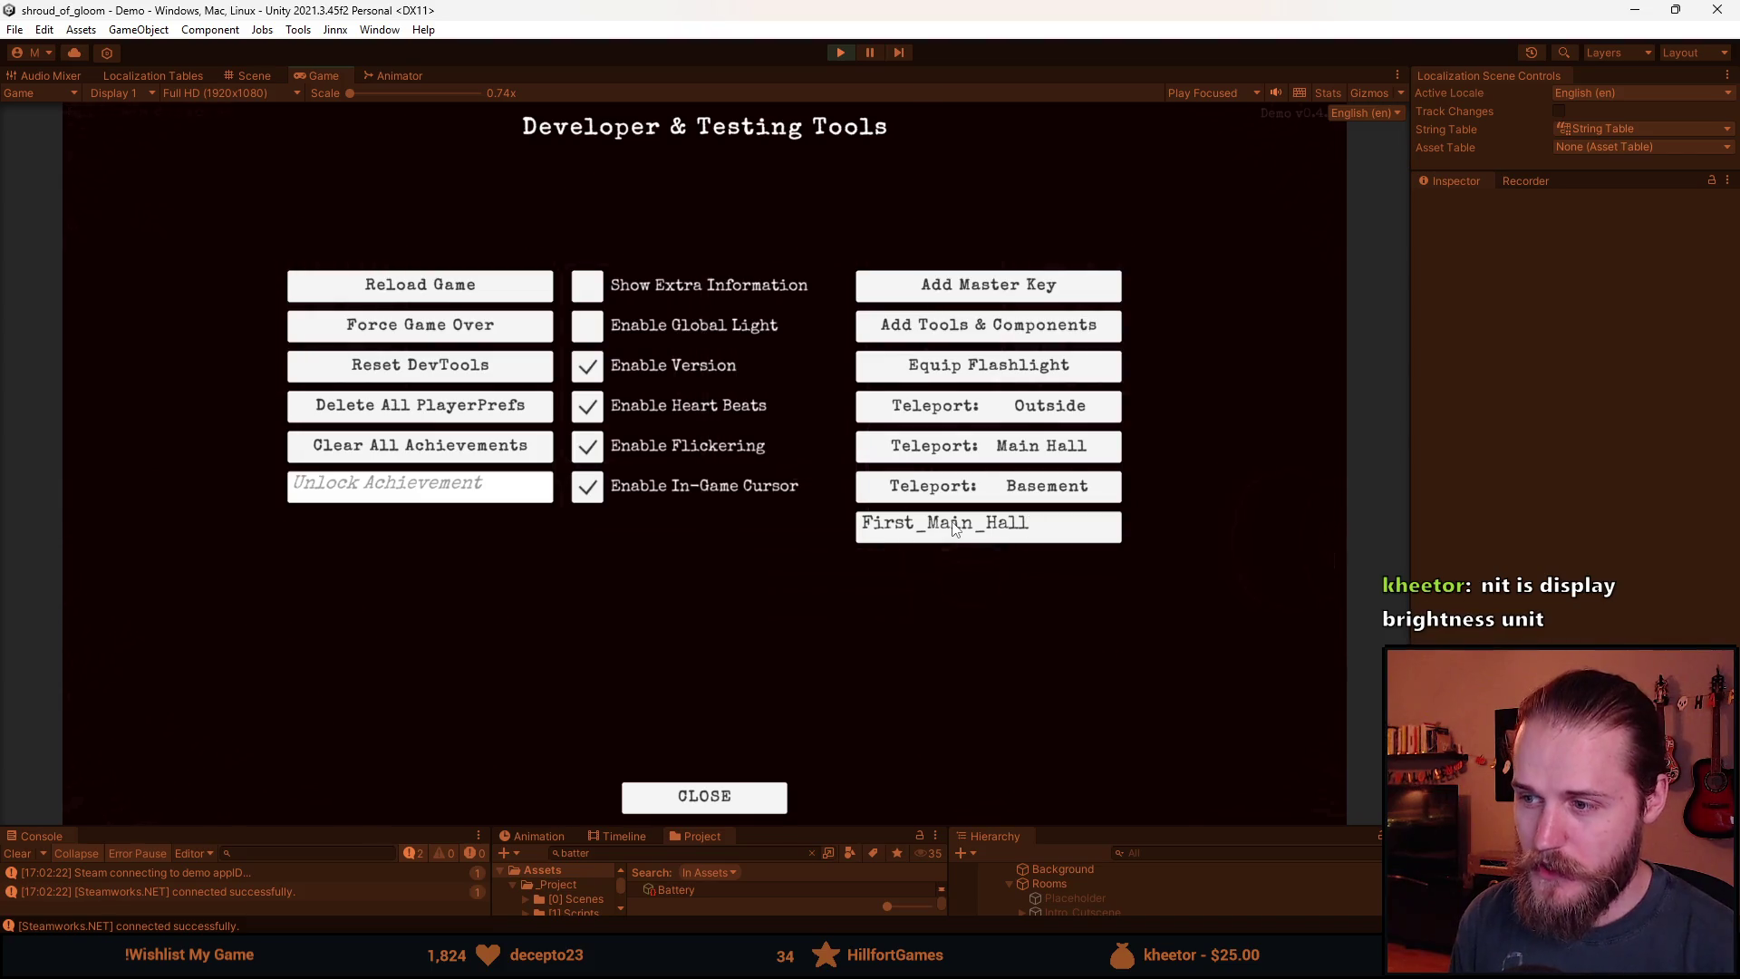
pyautogui.press('Return')
pyautogui.click(1269, 385)
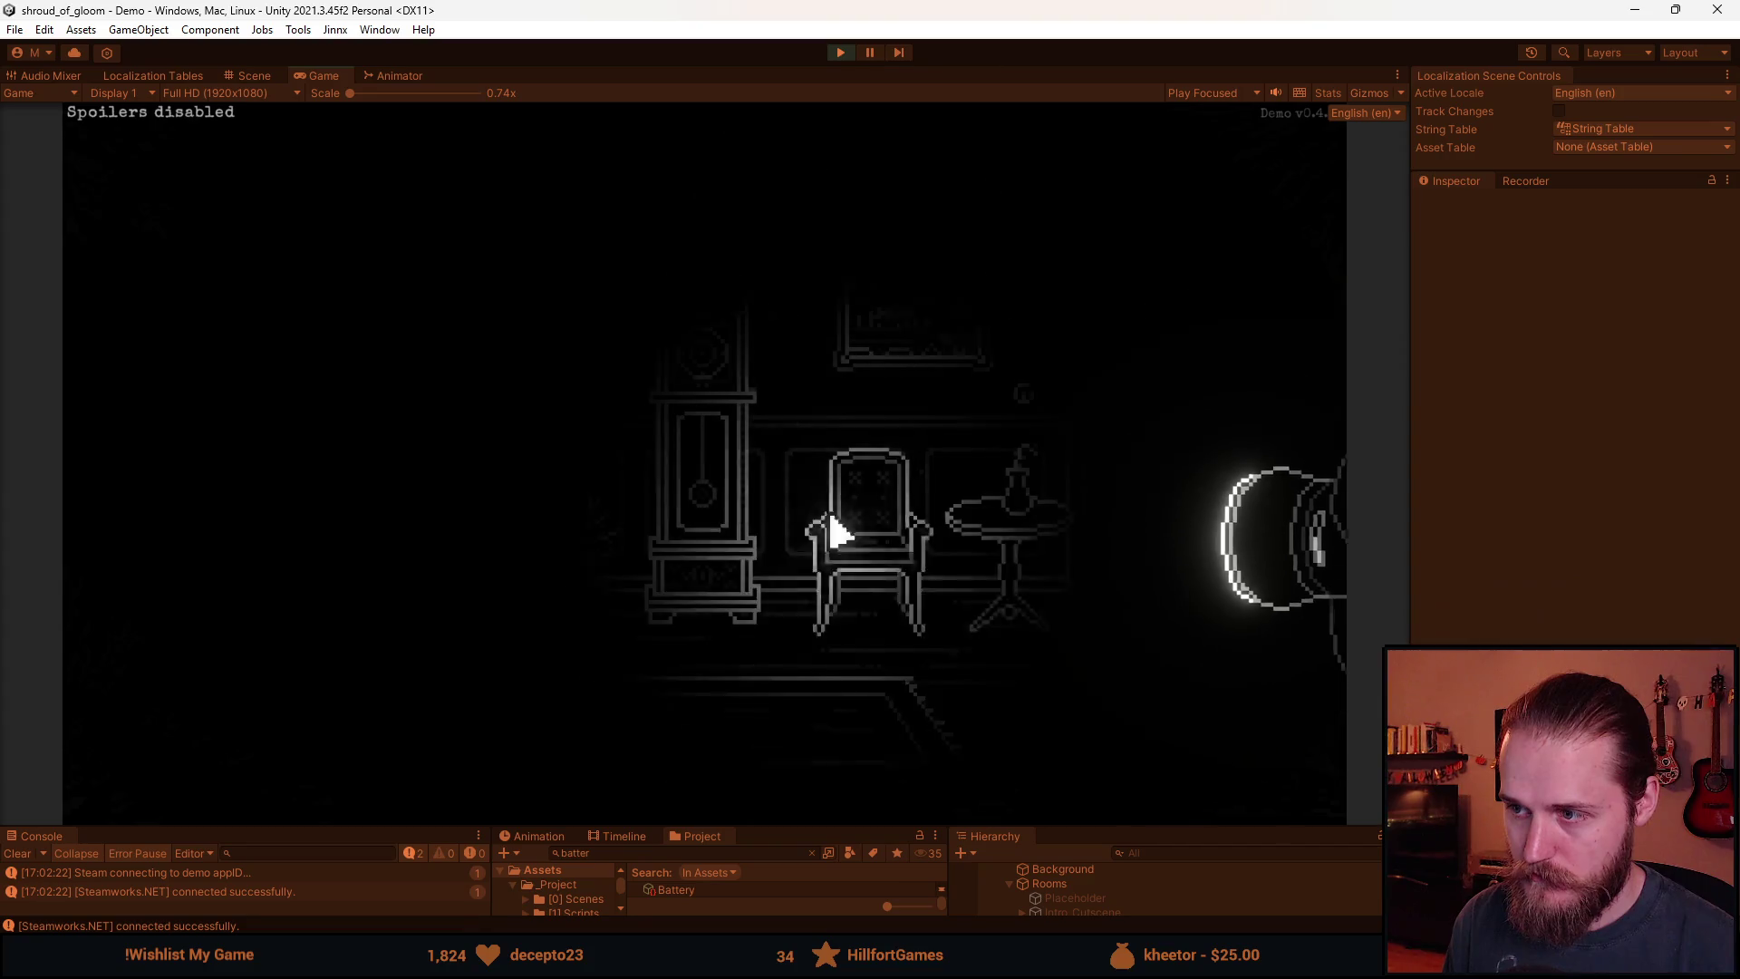
pyautogui.press('F1')
pyautogui.click(990, 323)
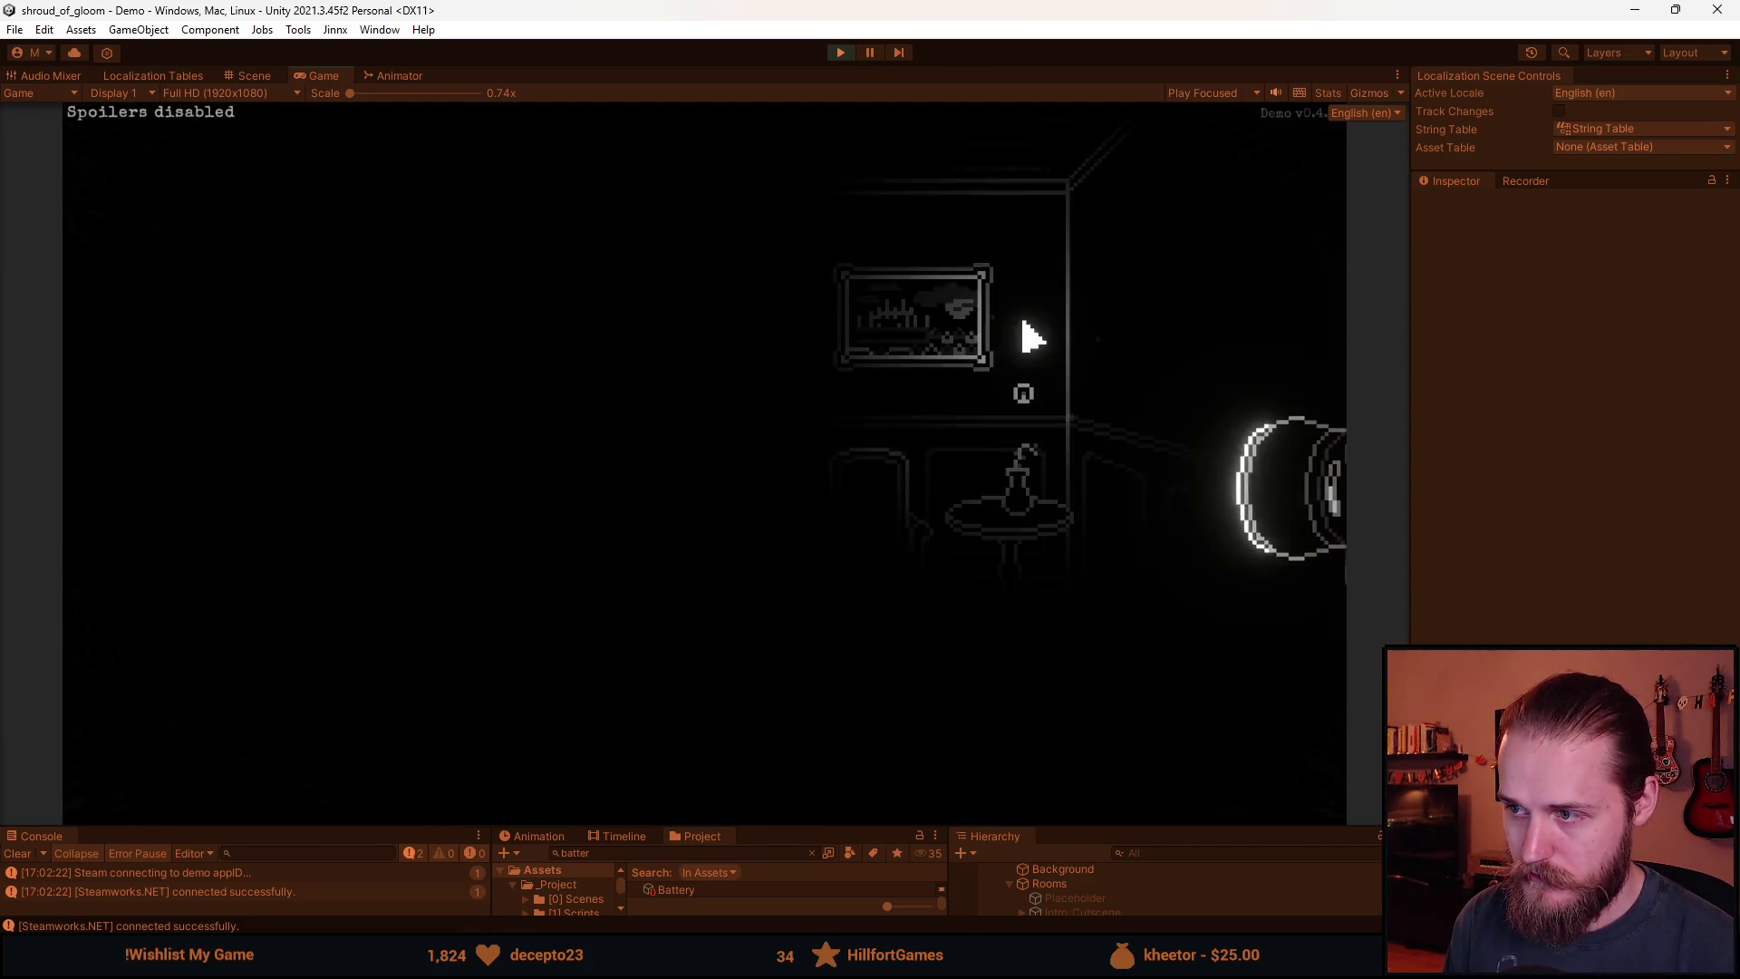
pyautogui.press('Tab')
pyautogui.press('Tab')
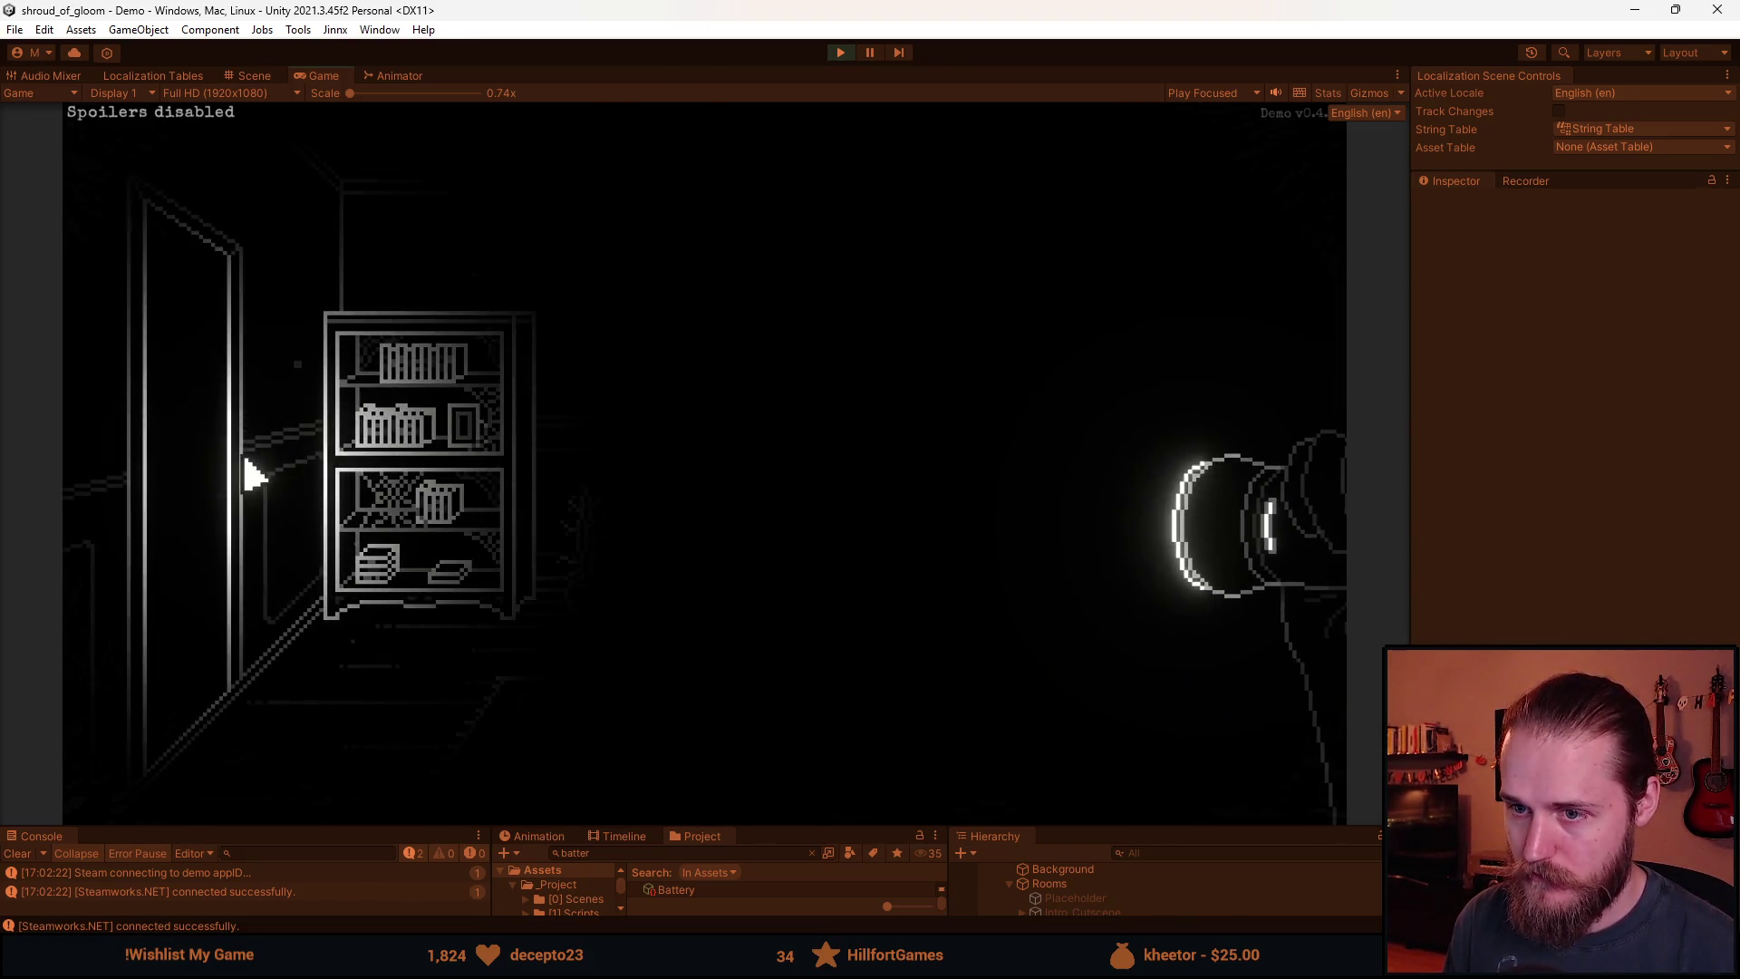
# Walk through the stair hallway and TV room into the bathroom, then pause.
pyautogui.click(408, 473)
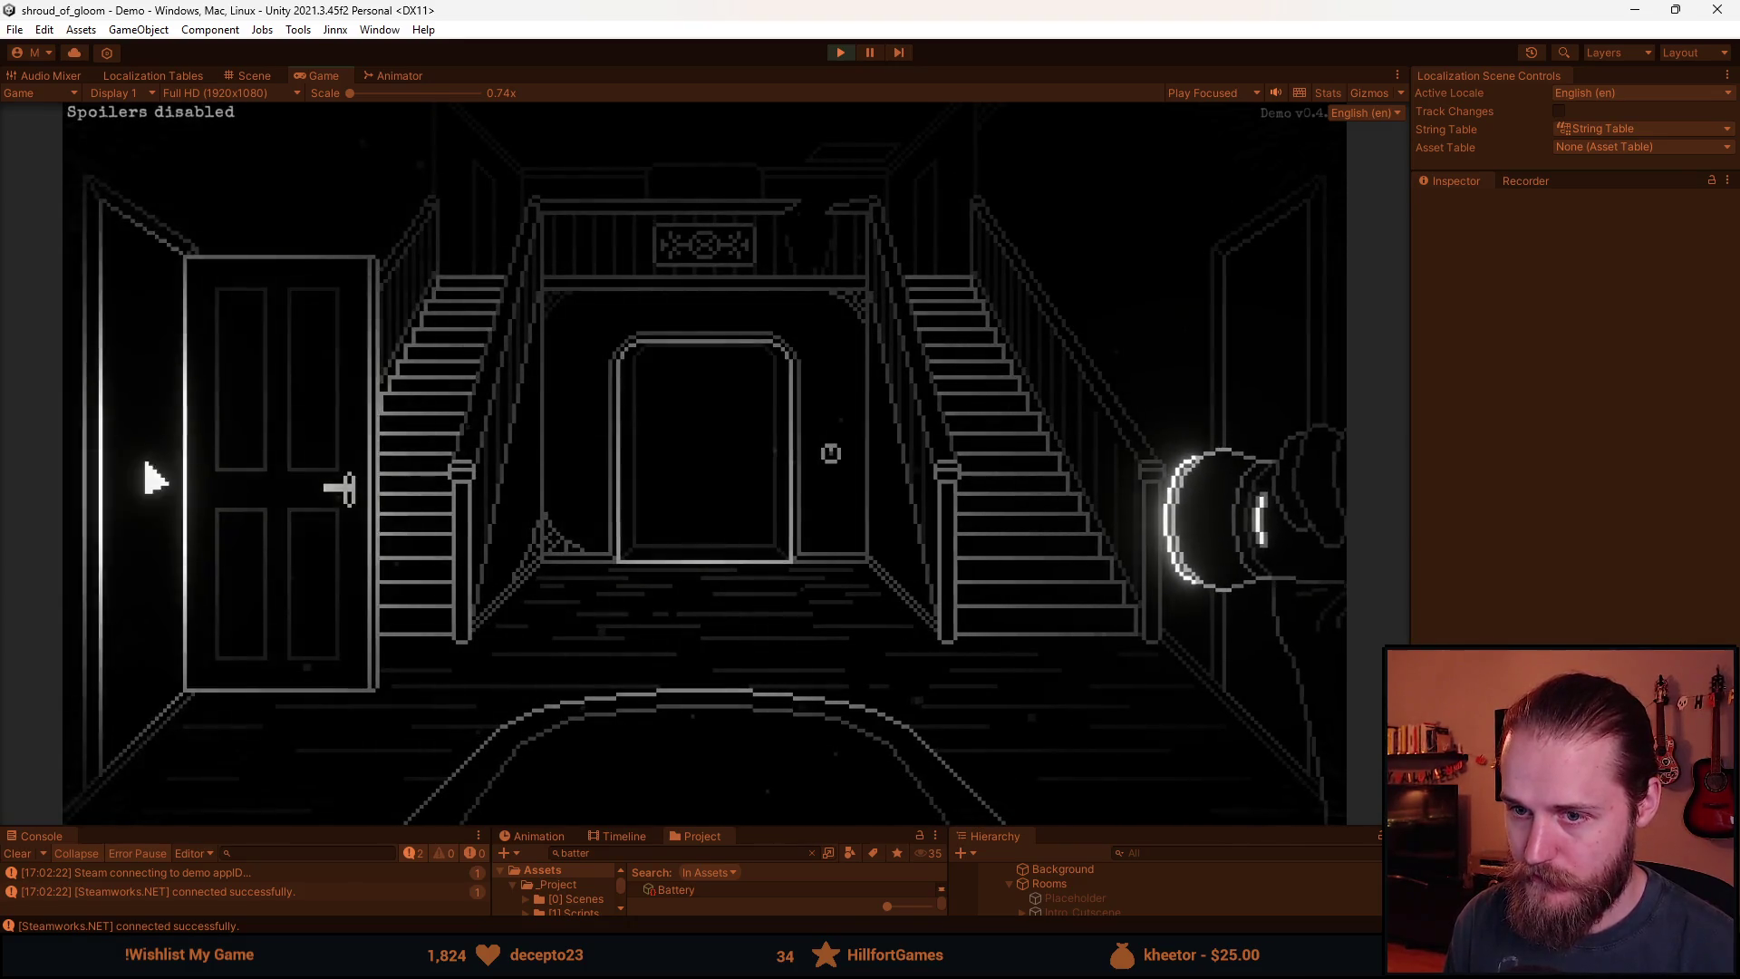
pyautogui.click(147, 478)
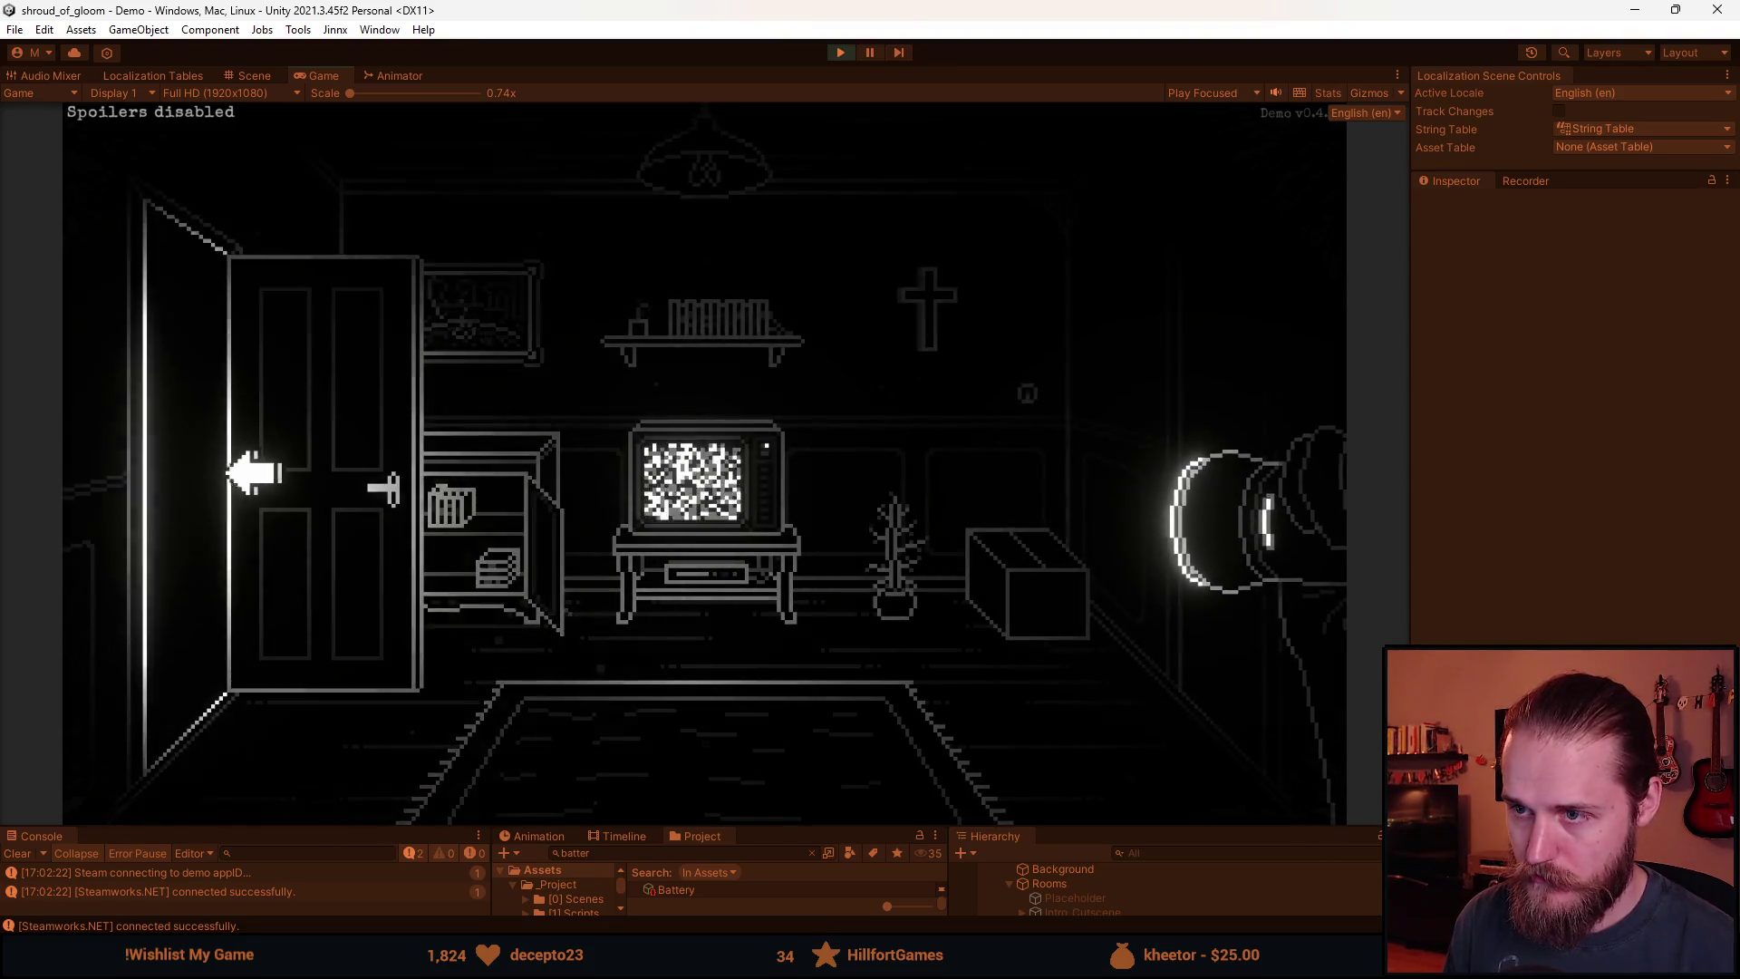
pyautogui.click(1196, 454)
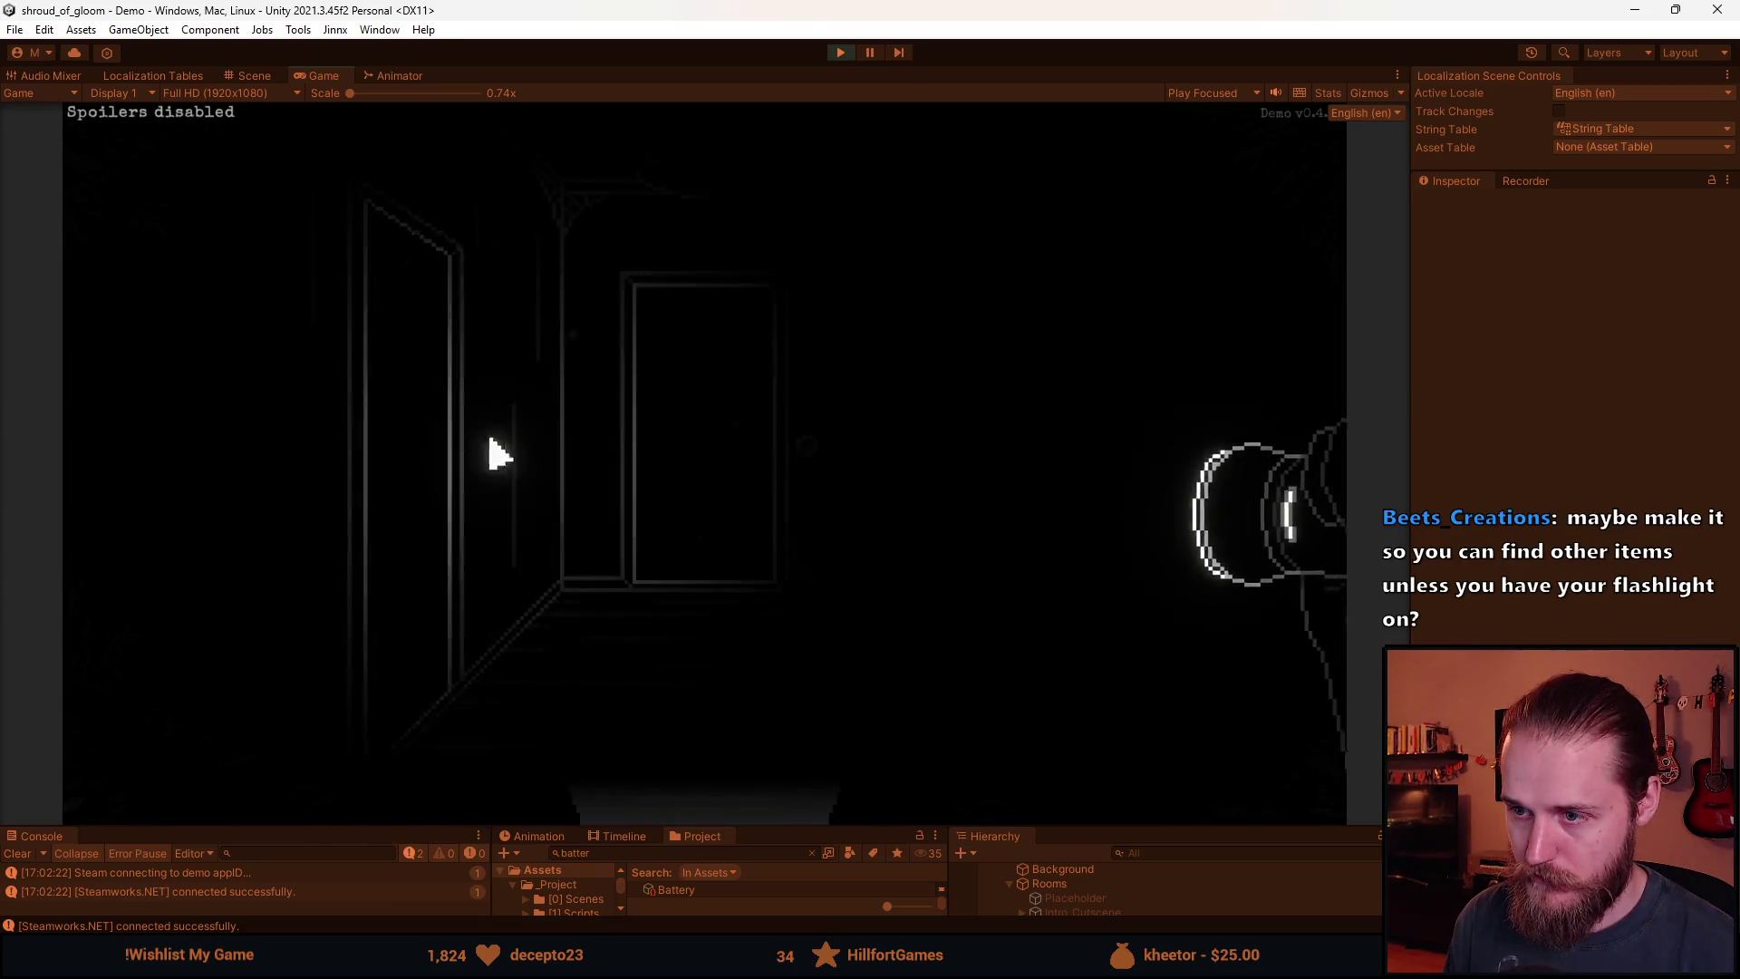
pyautogui.click(962, 432)
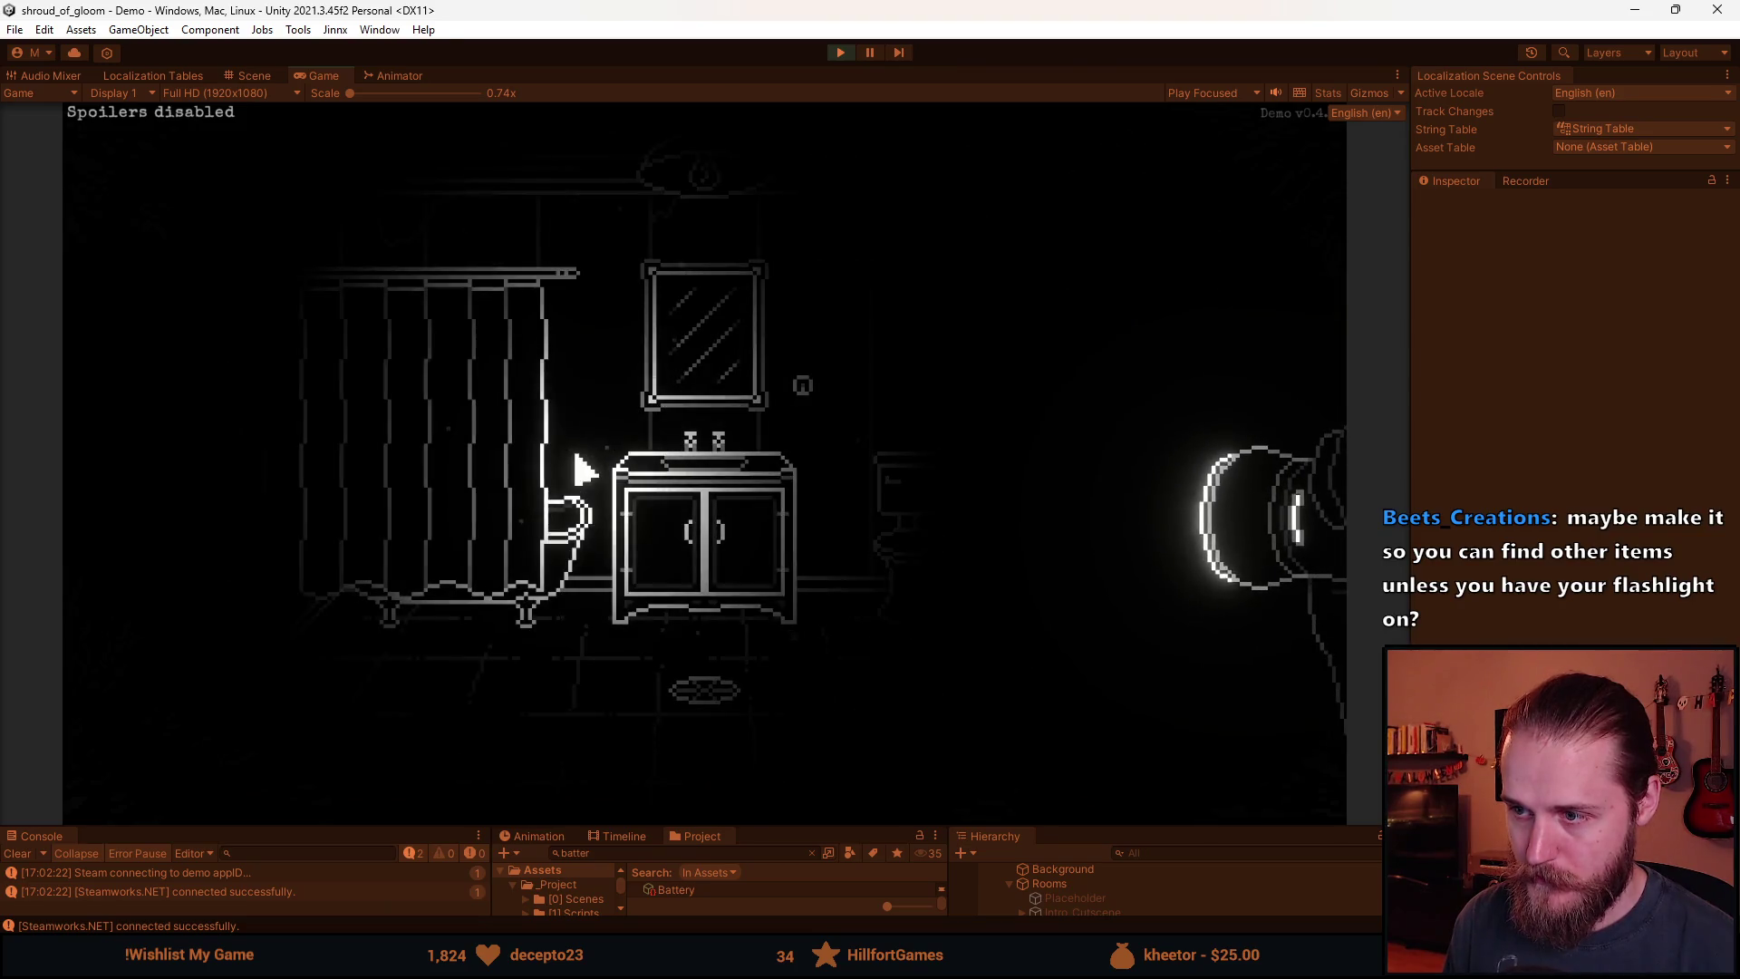
pyautogui.press('Escape')
# Inspect FlashlightObject's Flashlight and Battery Manager scripts in the Inspector, then restore the Game view.
pyautogui.moveTo(801, 829); pyautogui.dragTo(827, 541)
pyautogui.scroll(-15, 1095, 773)
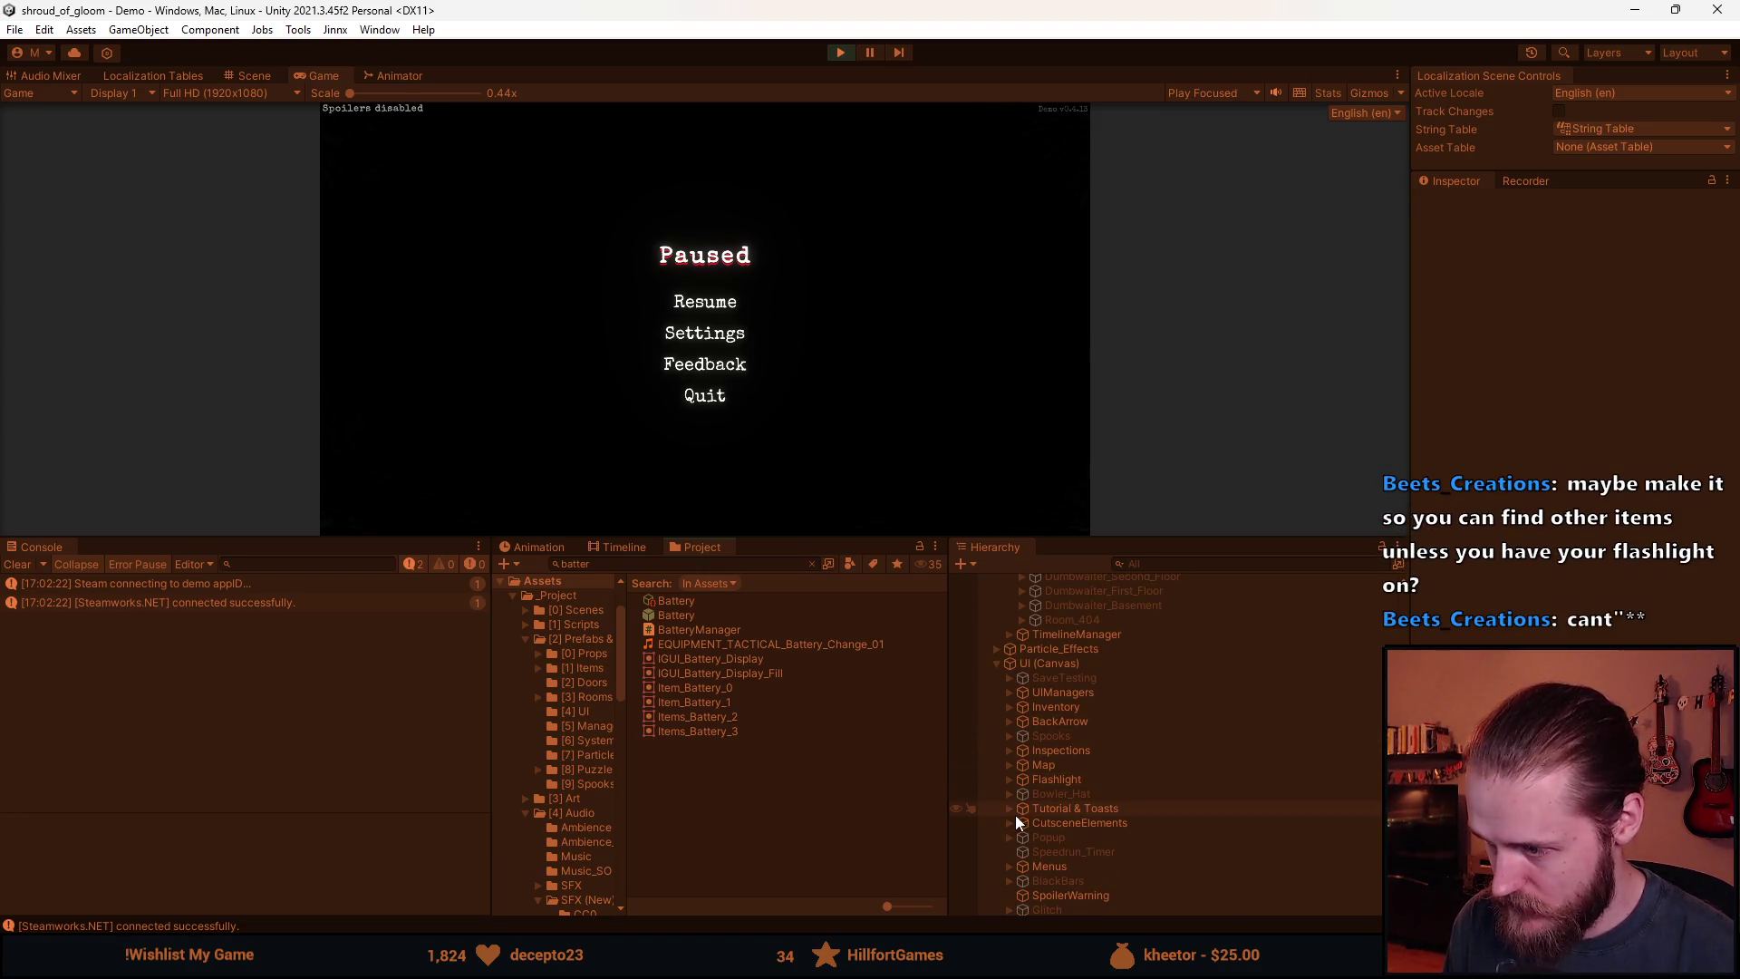
pyautogui.scroll(-2, 1015, 814)
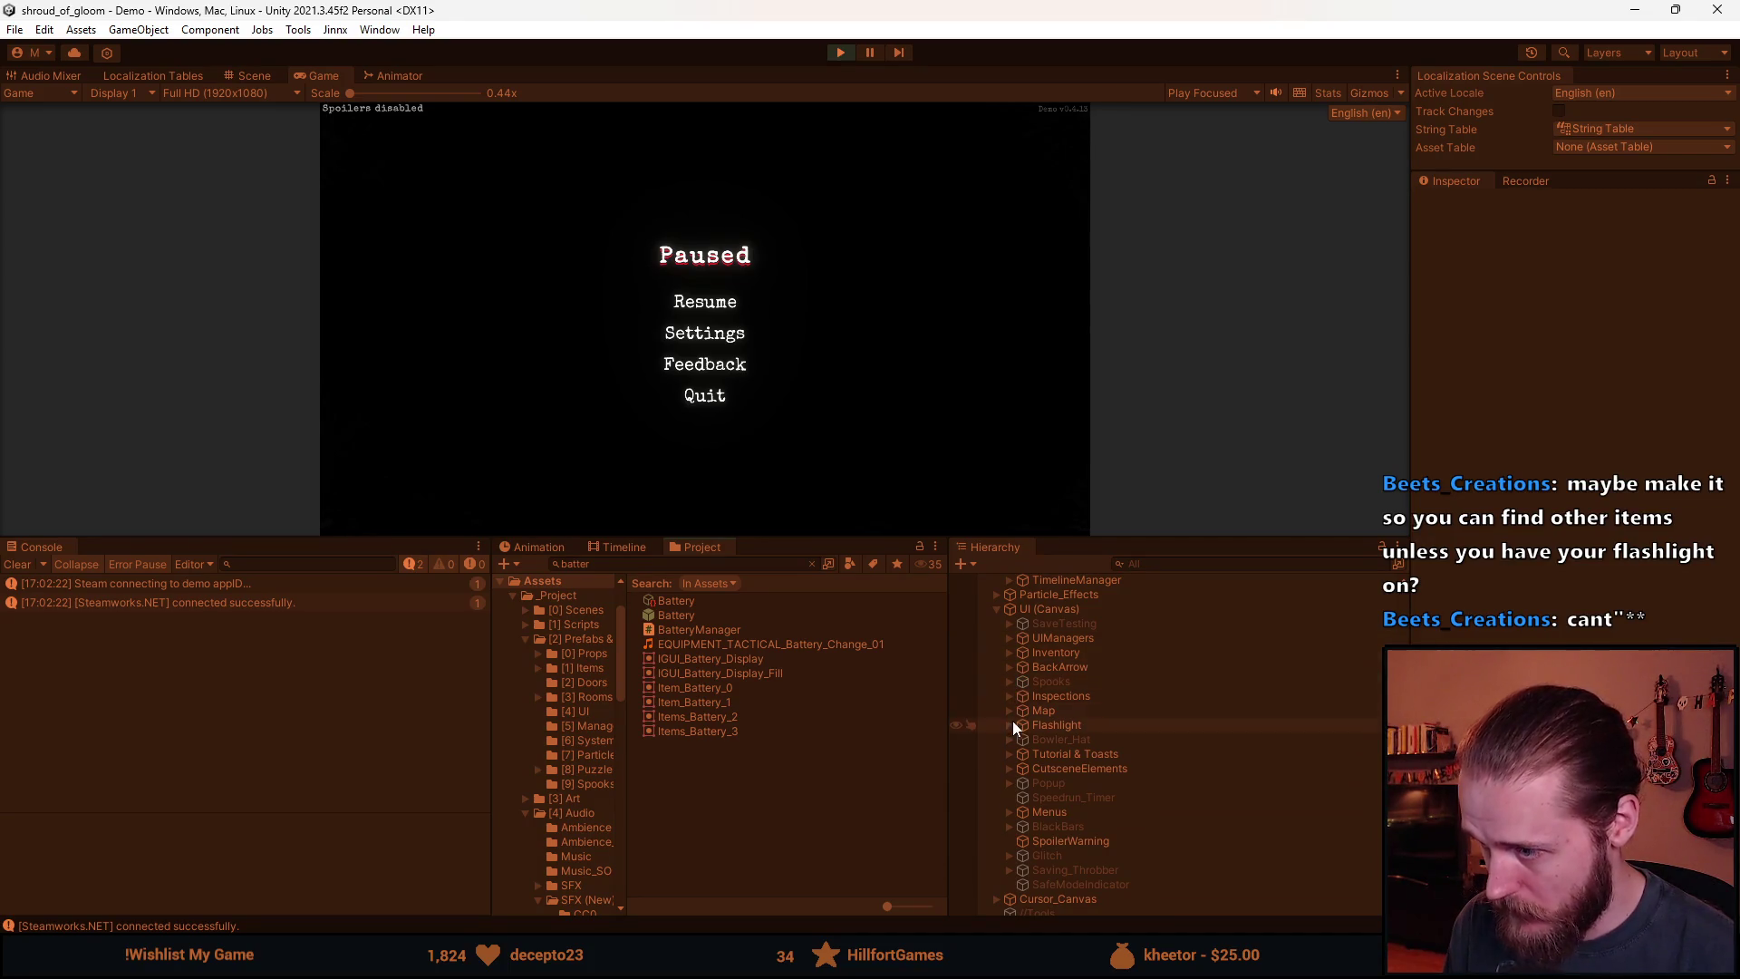
pyautogui.click(1069, 741)
pyautogui.scroll(-10, 1515, 625)
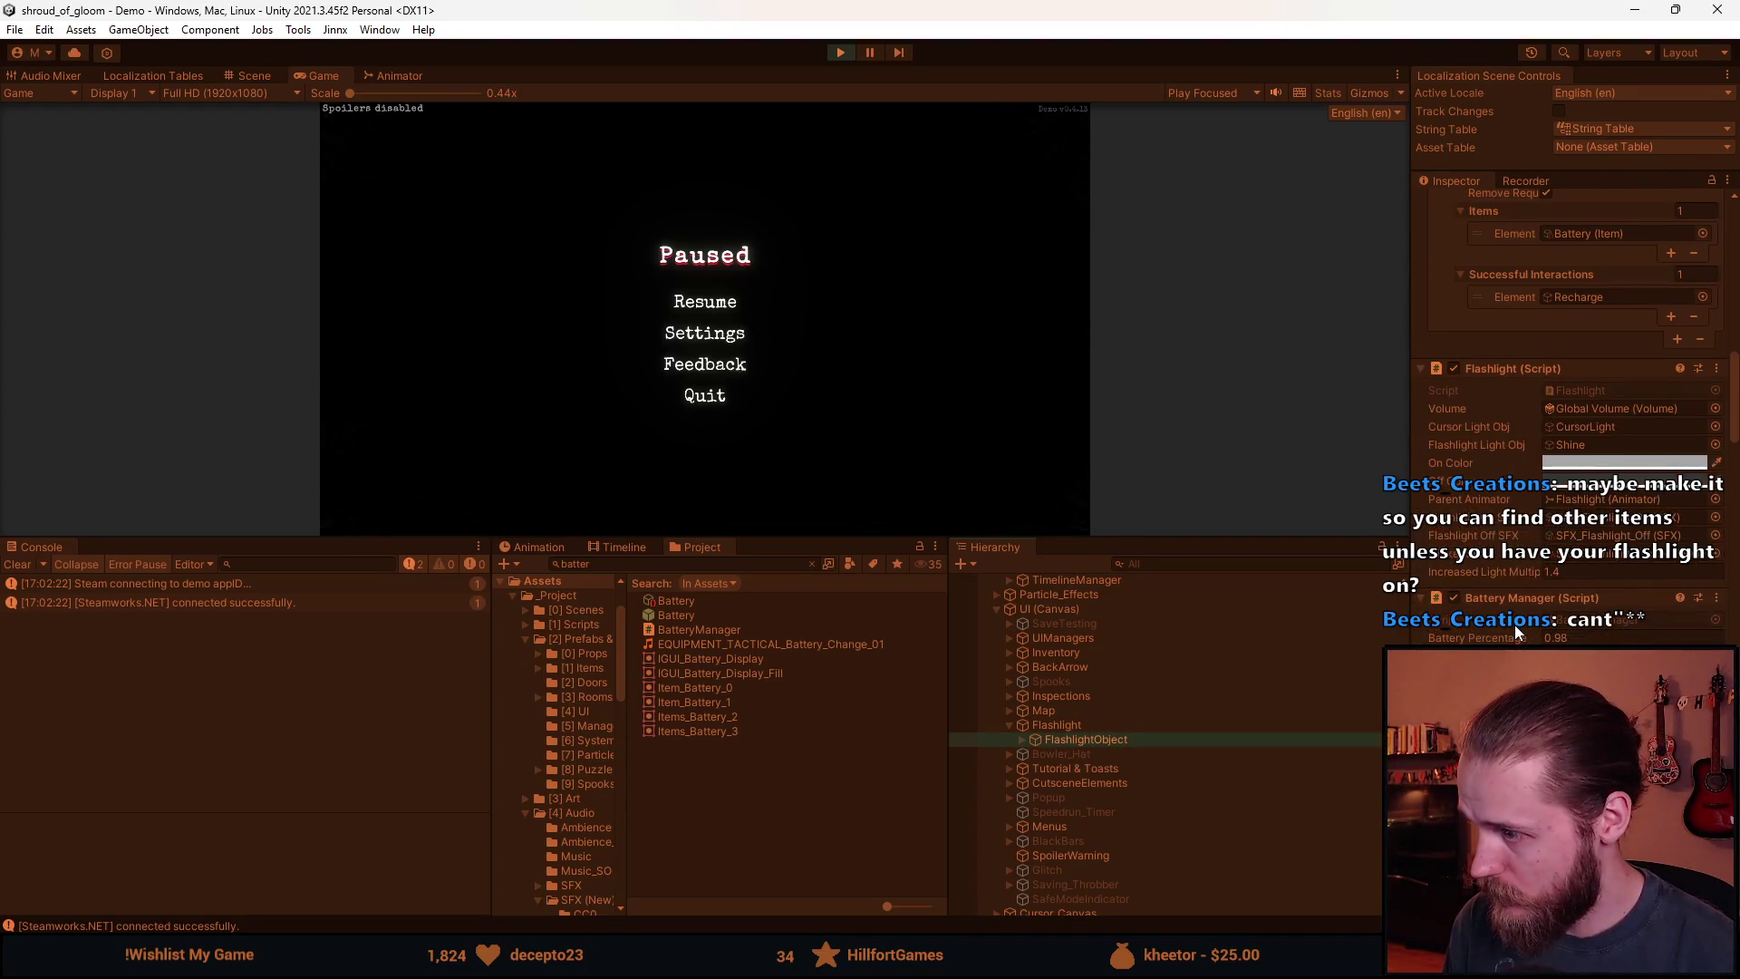
pyautogui.scroll(-4, 1514, 623)
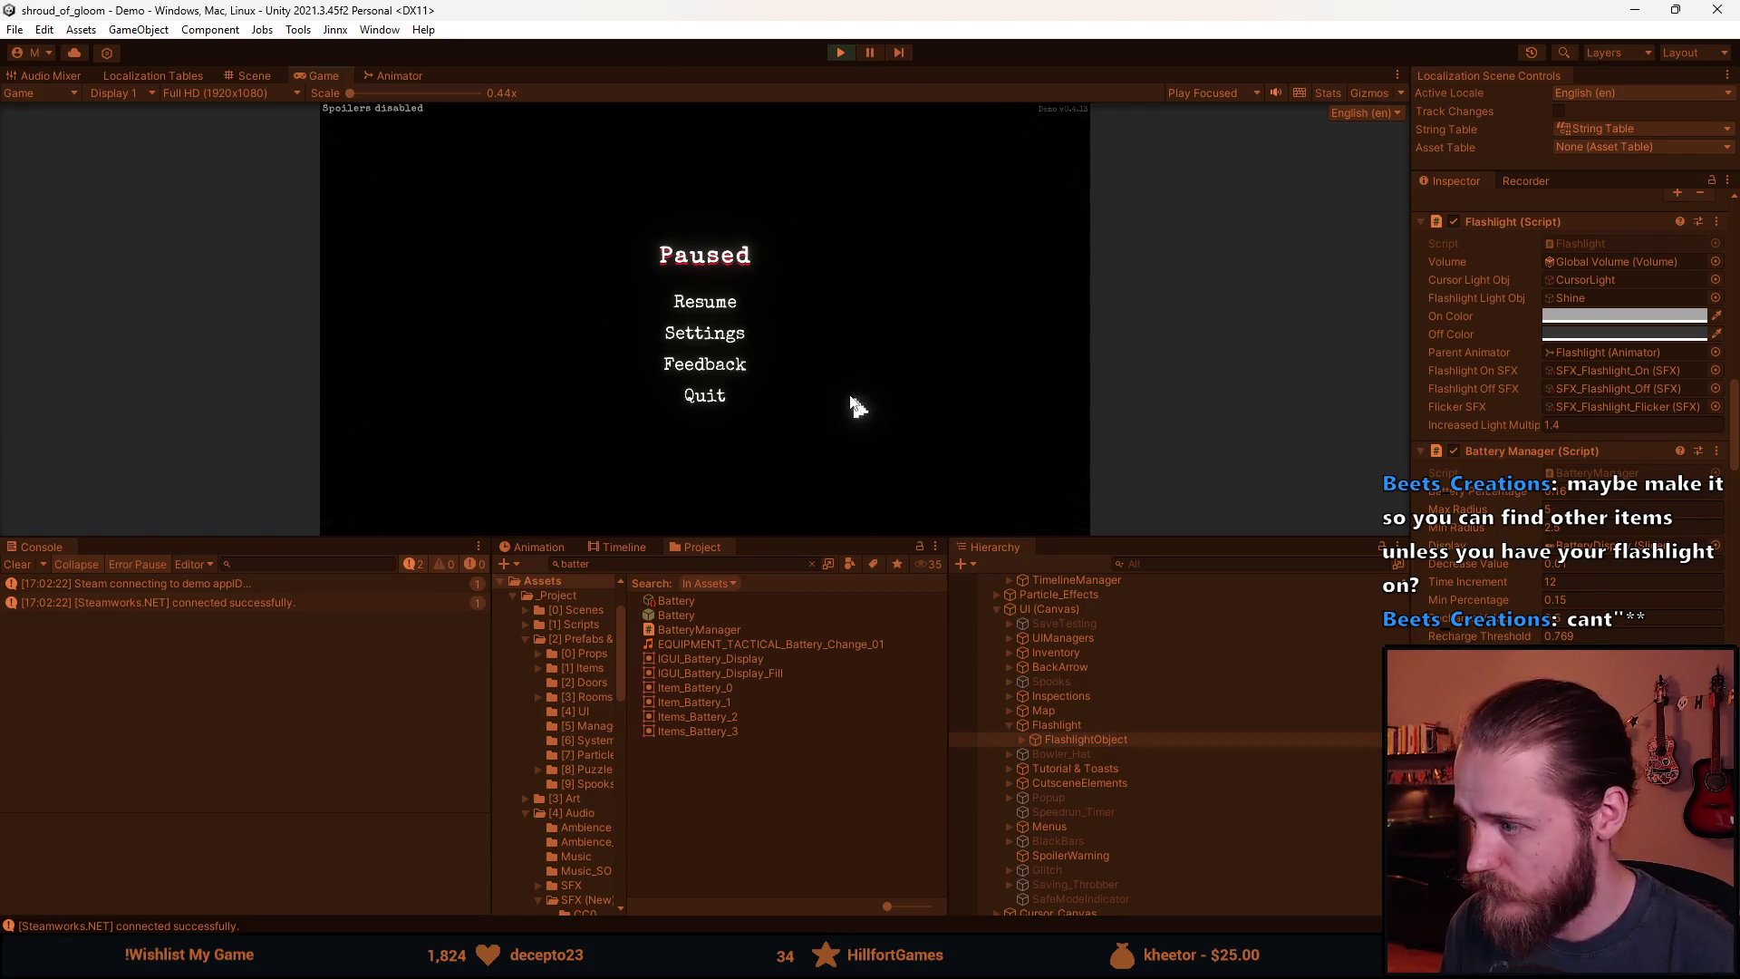
pyautogui.click(700, 301)
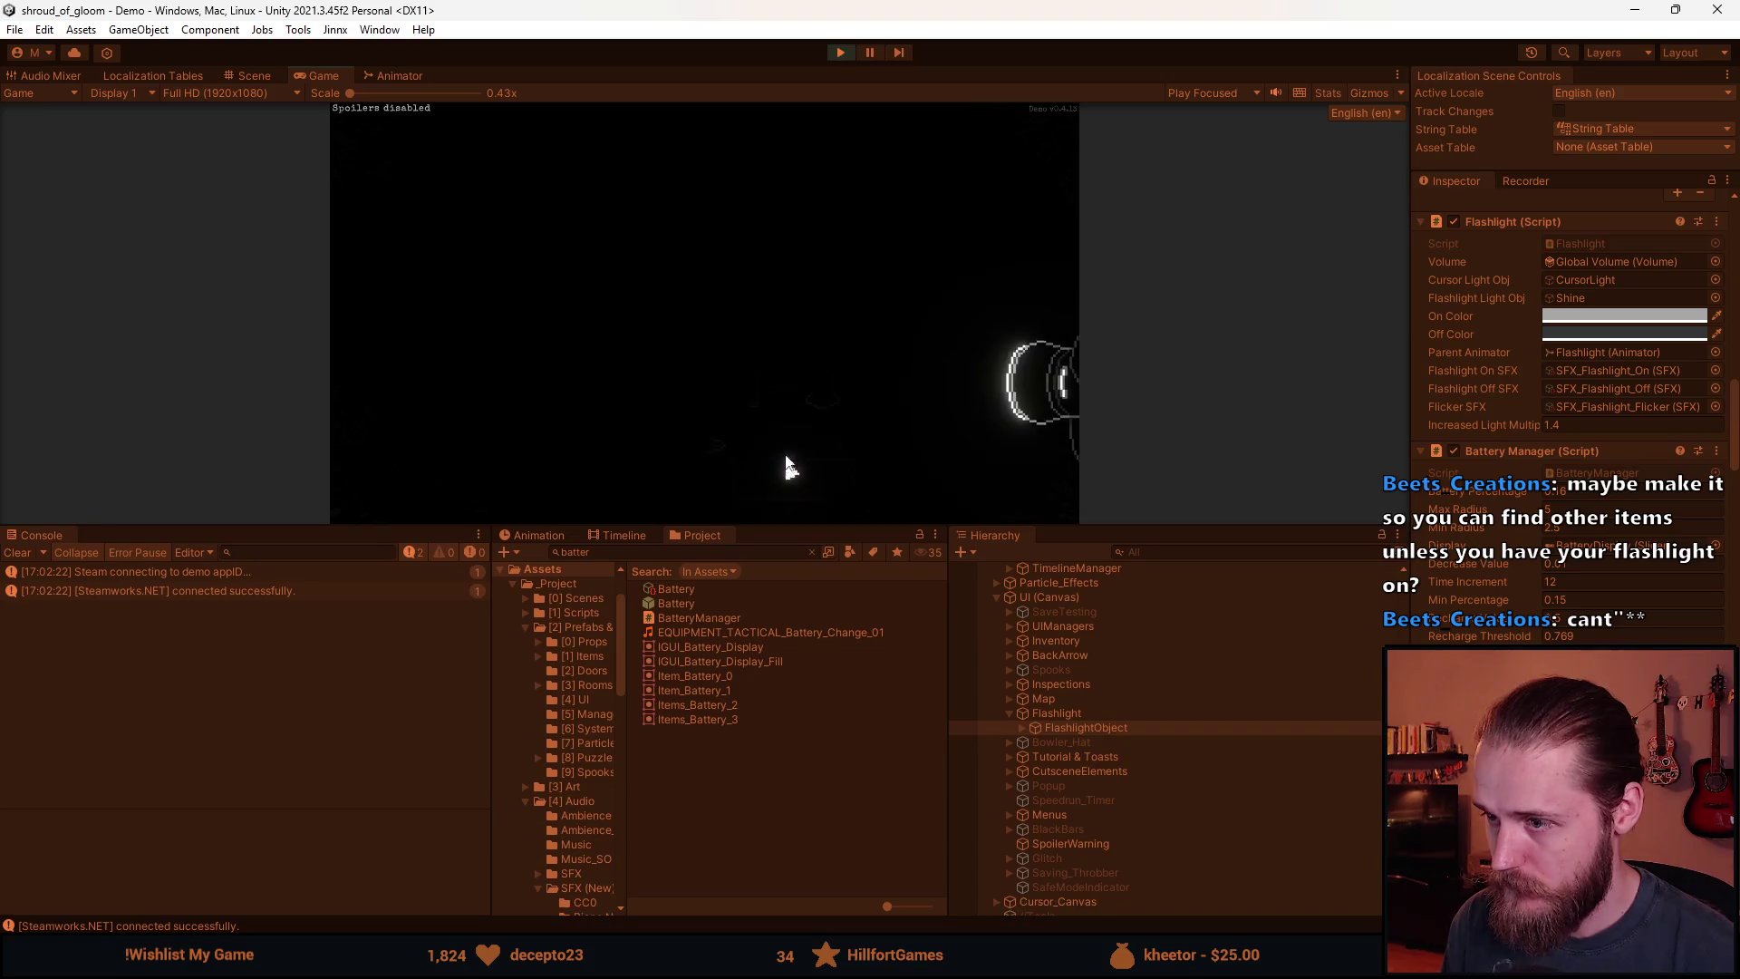
pyautogui.press('Escape')
pyautogui.moveTo(777, 536); pyautogui.dragTo(776, 827)
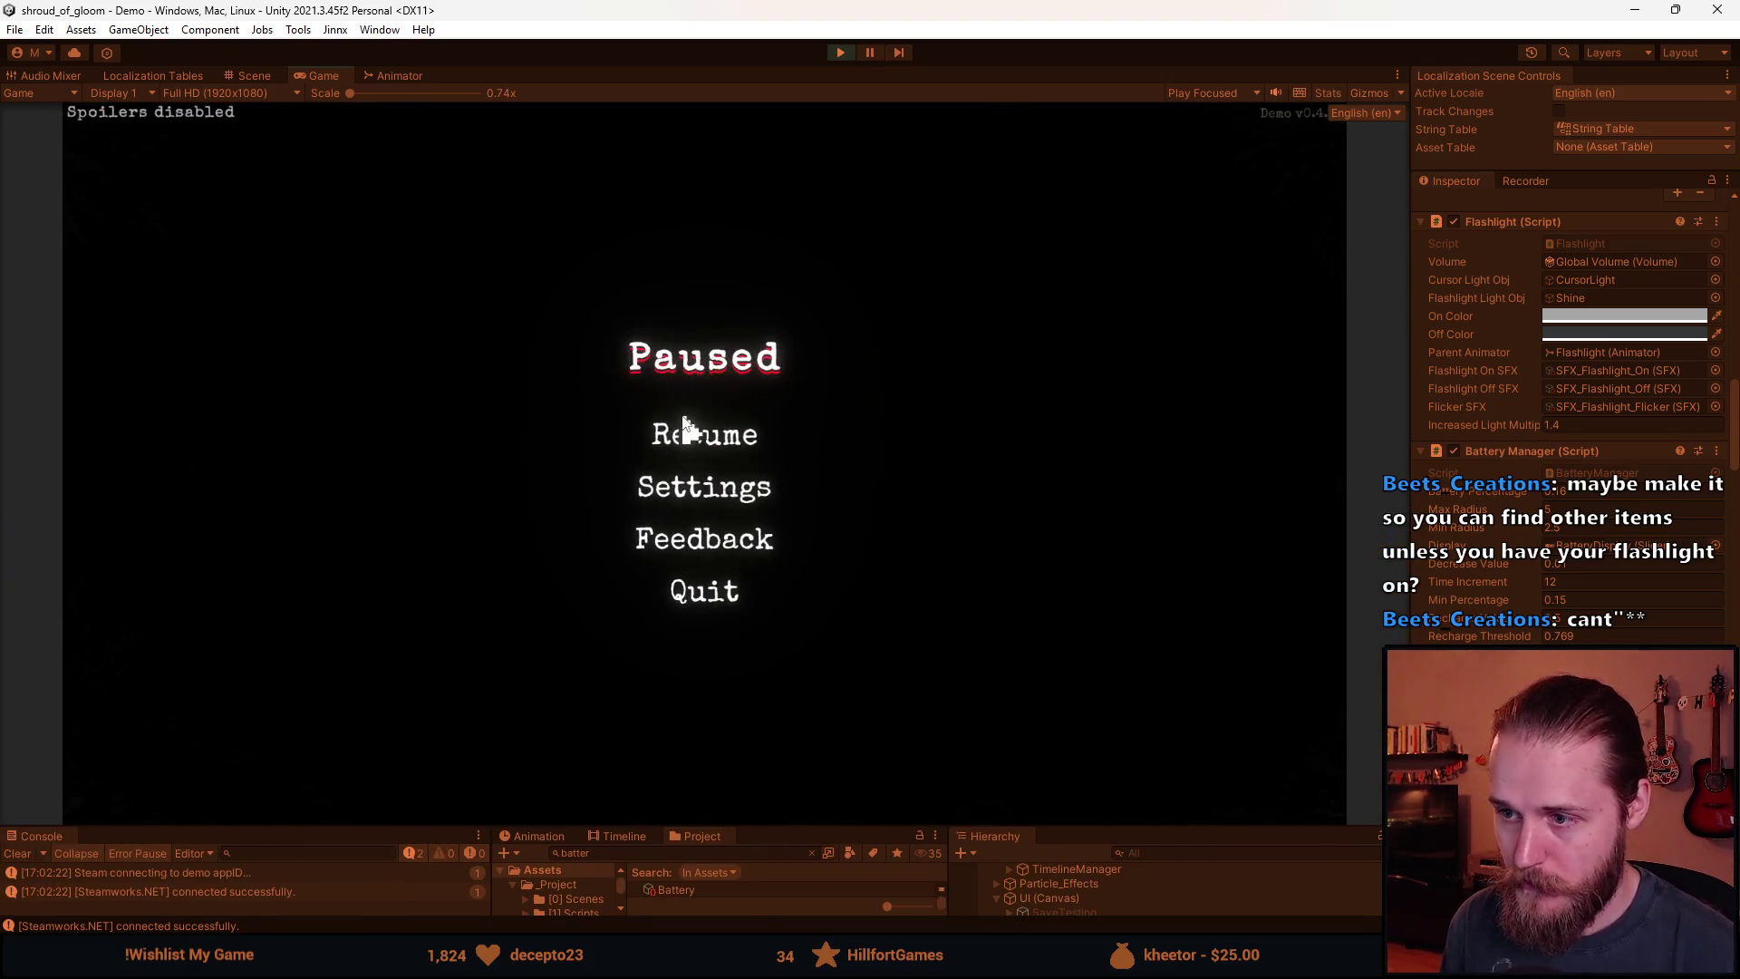
# Resume and walk through the barred-window room and left door back to the stair hallway, then pause.
pyautogui.click(682, 434)
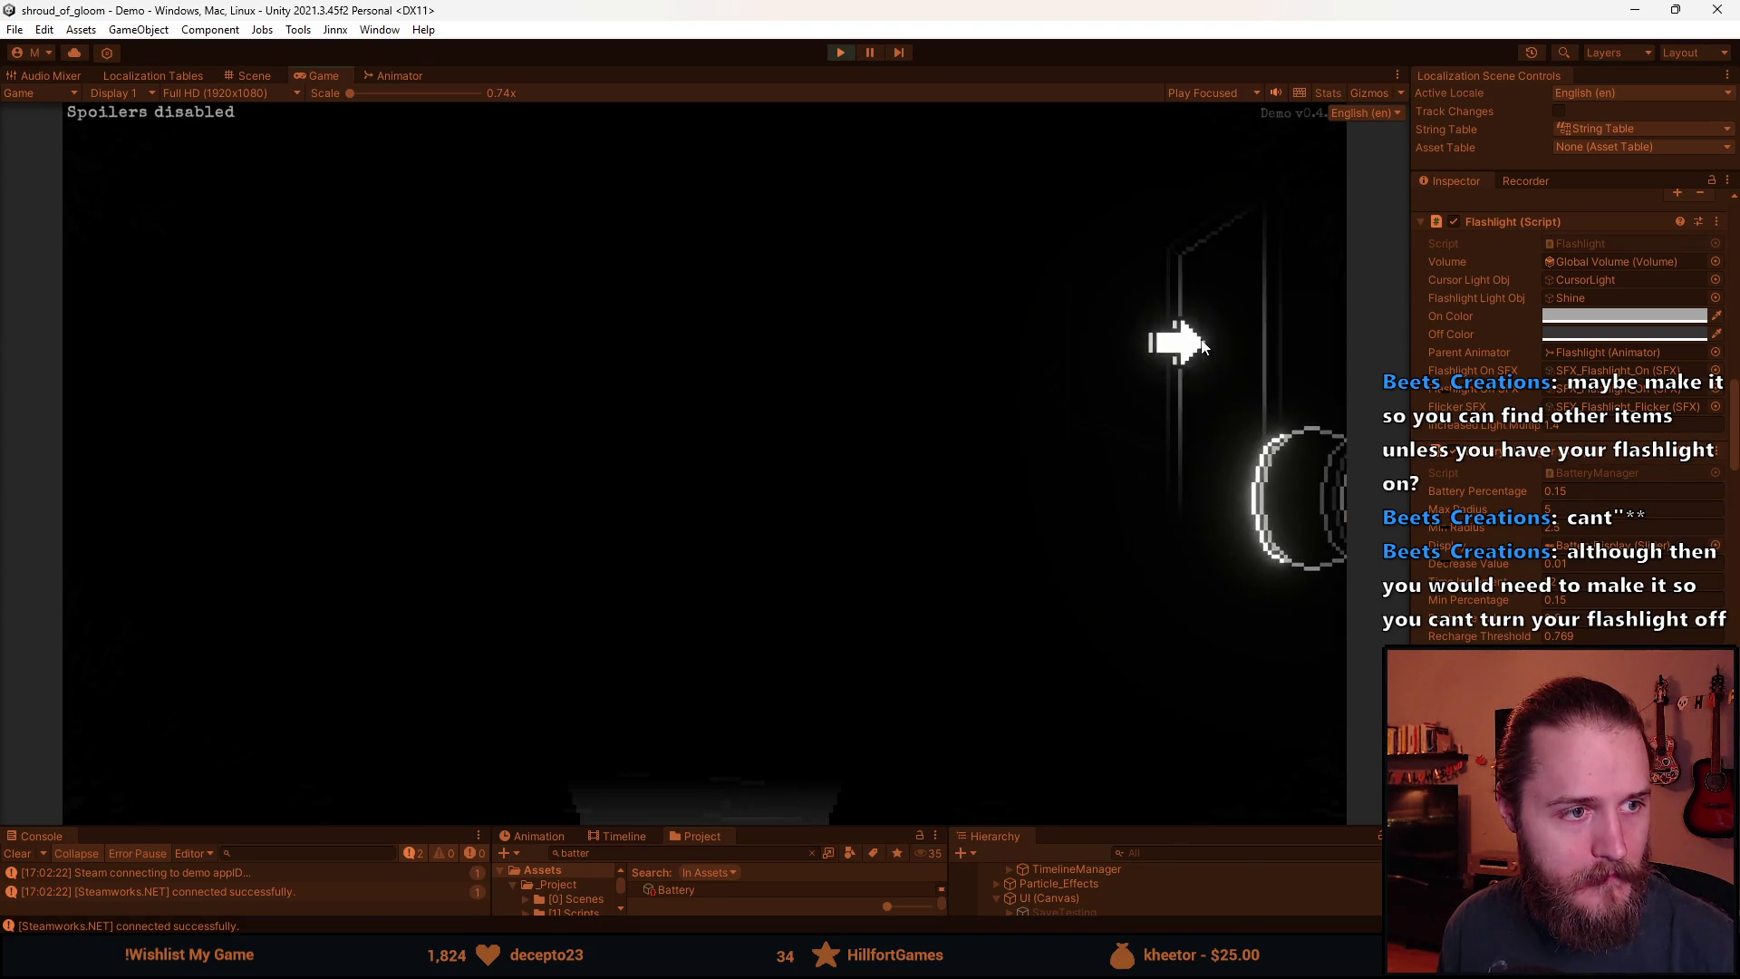
pyautogui.click(1199, 342)
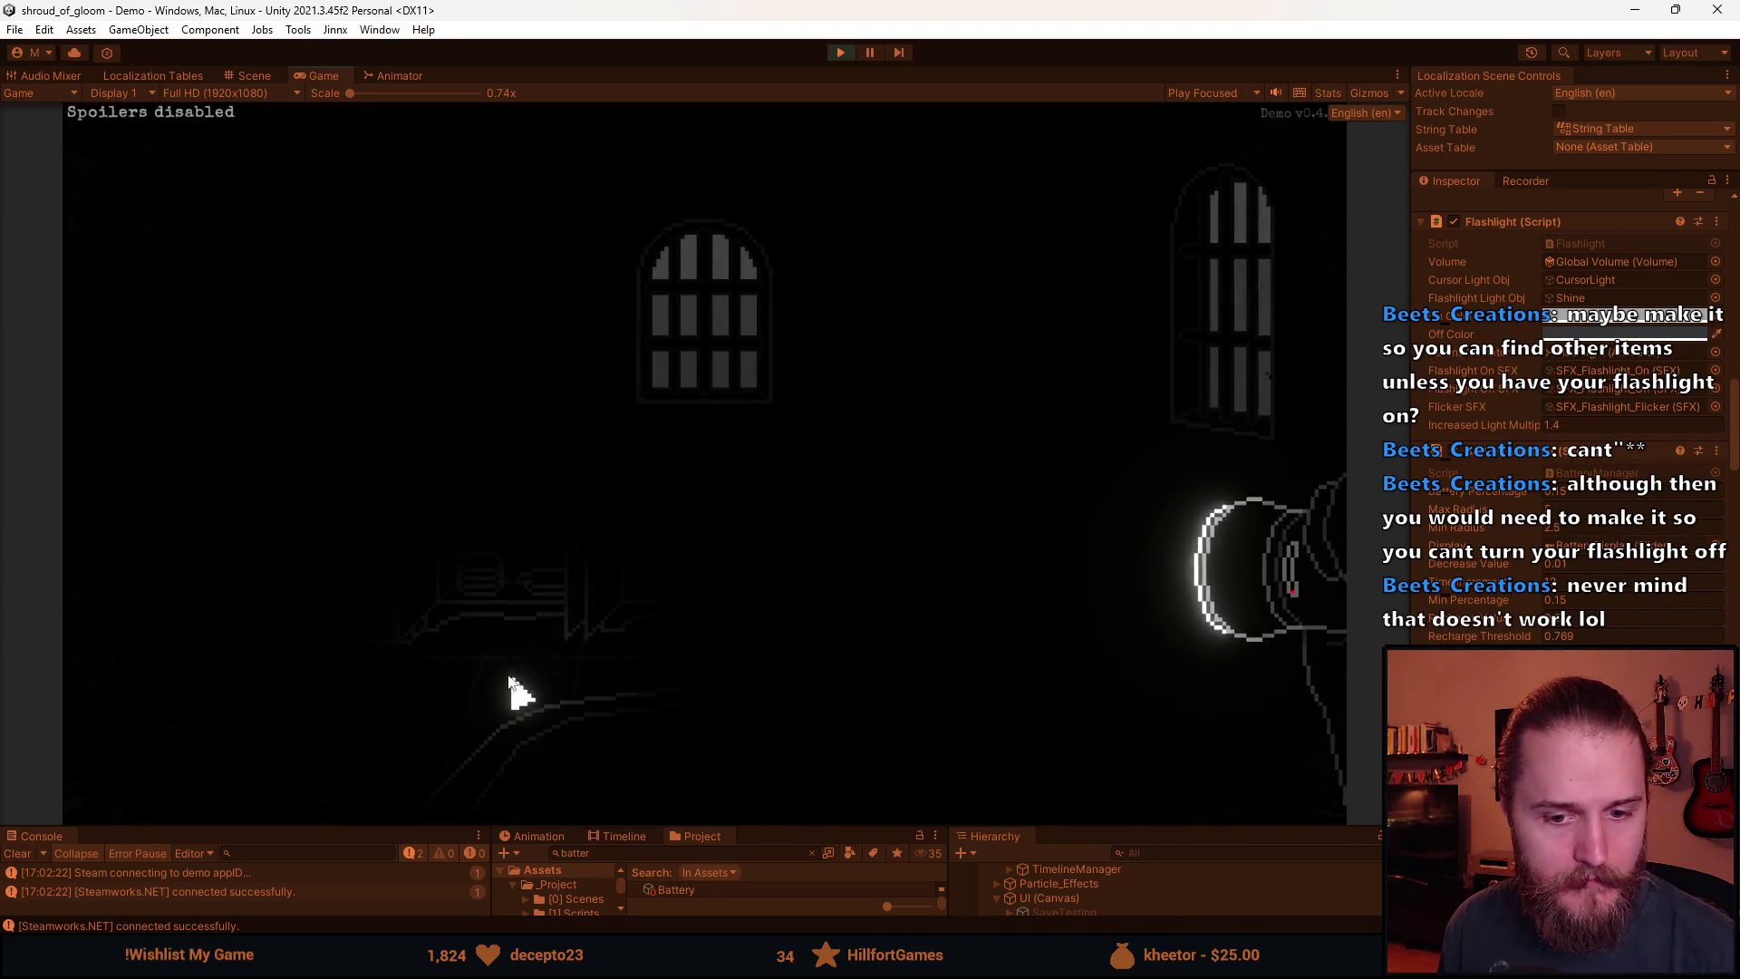
pyautogui.click(177, 485)
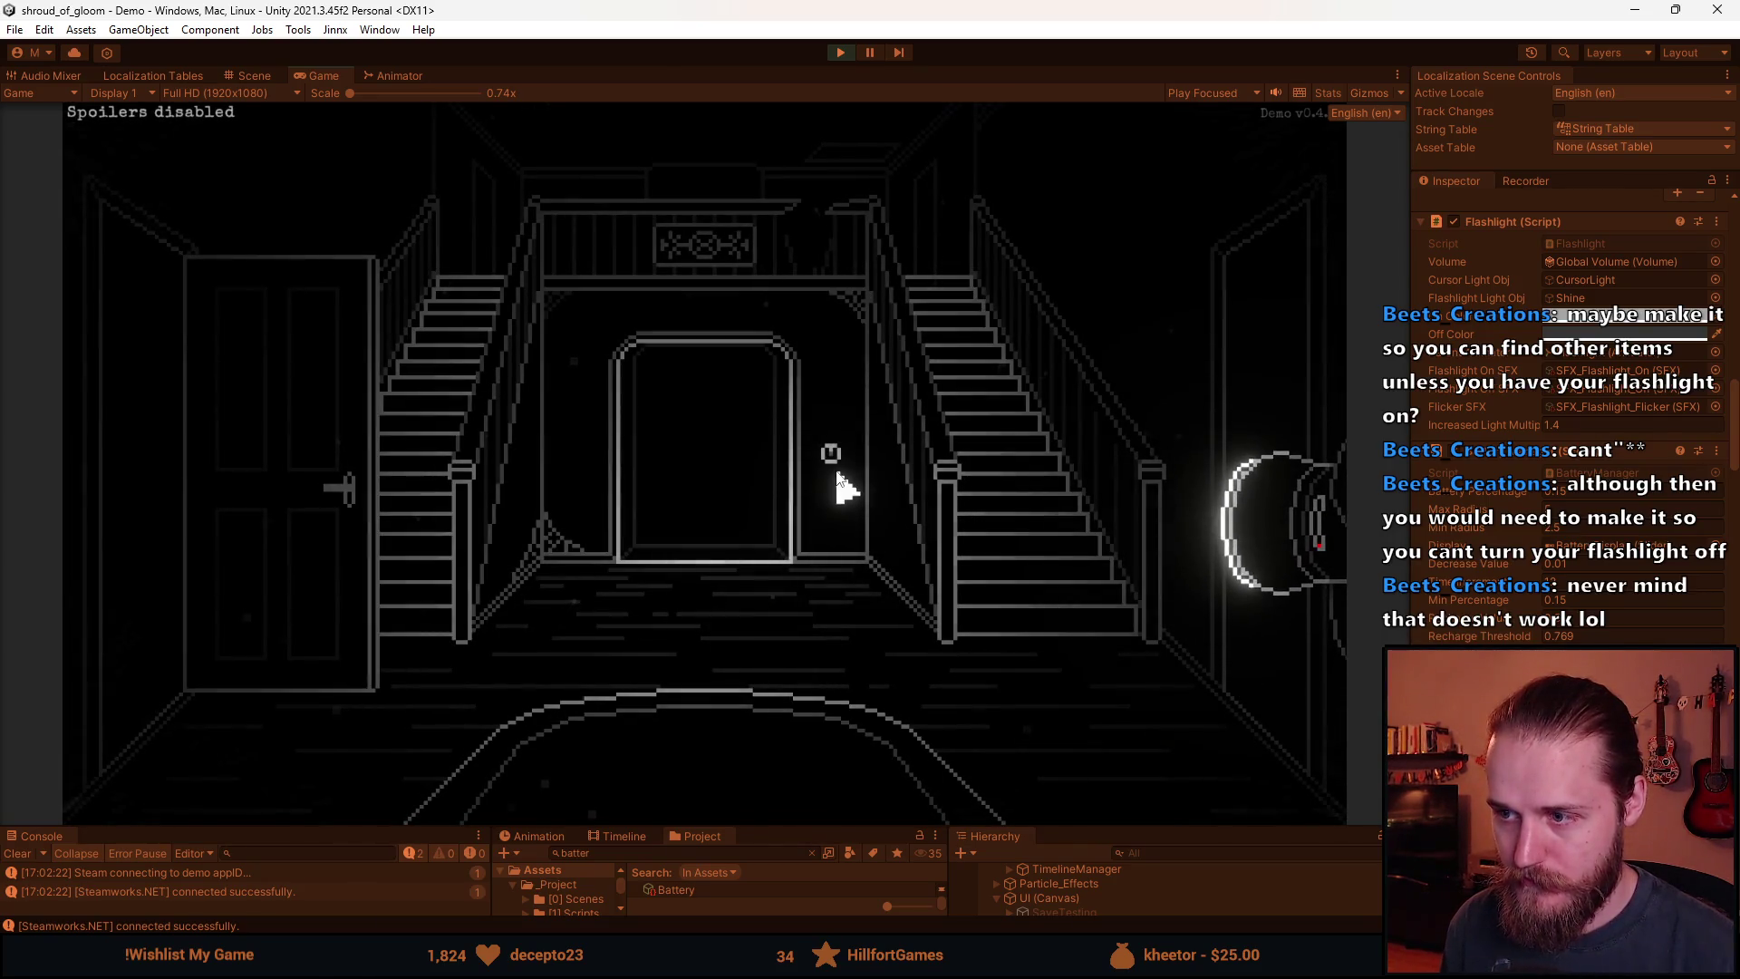
pyautogui.click(746, 498)
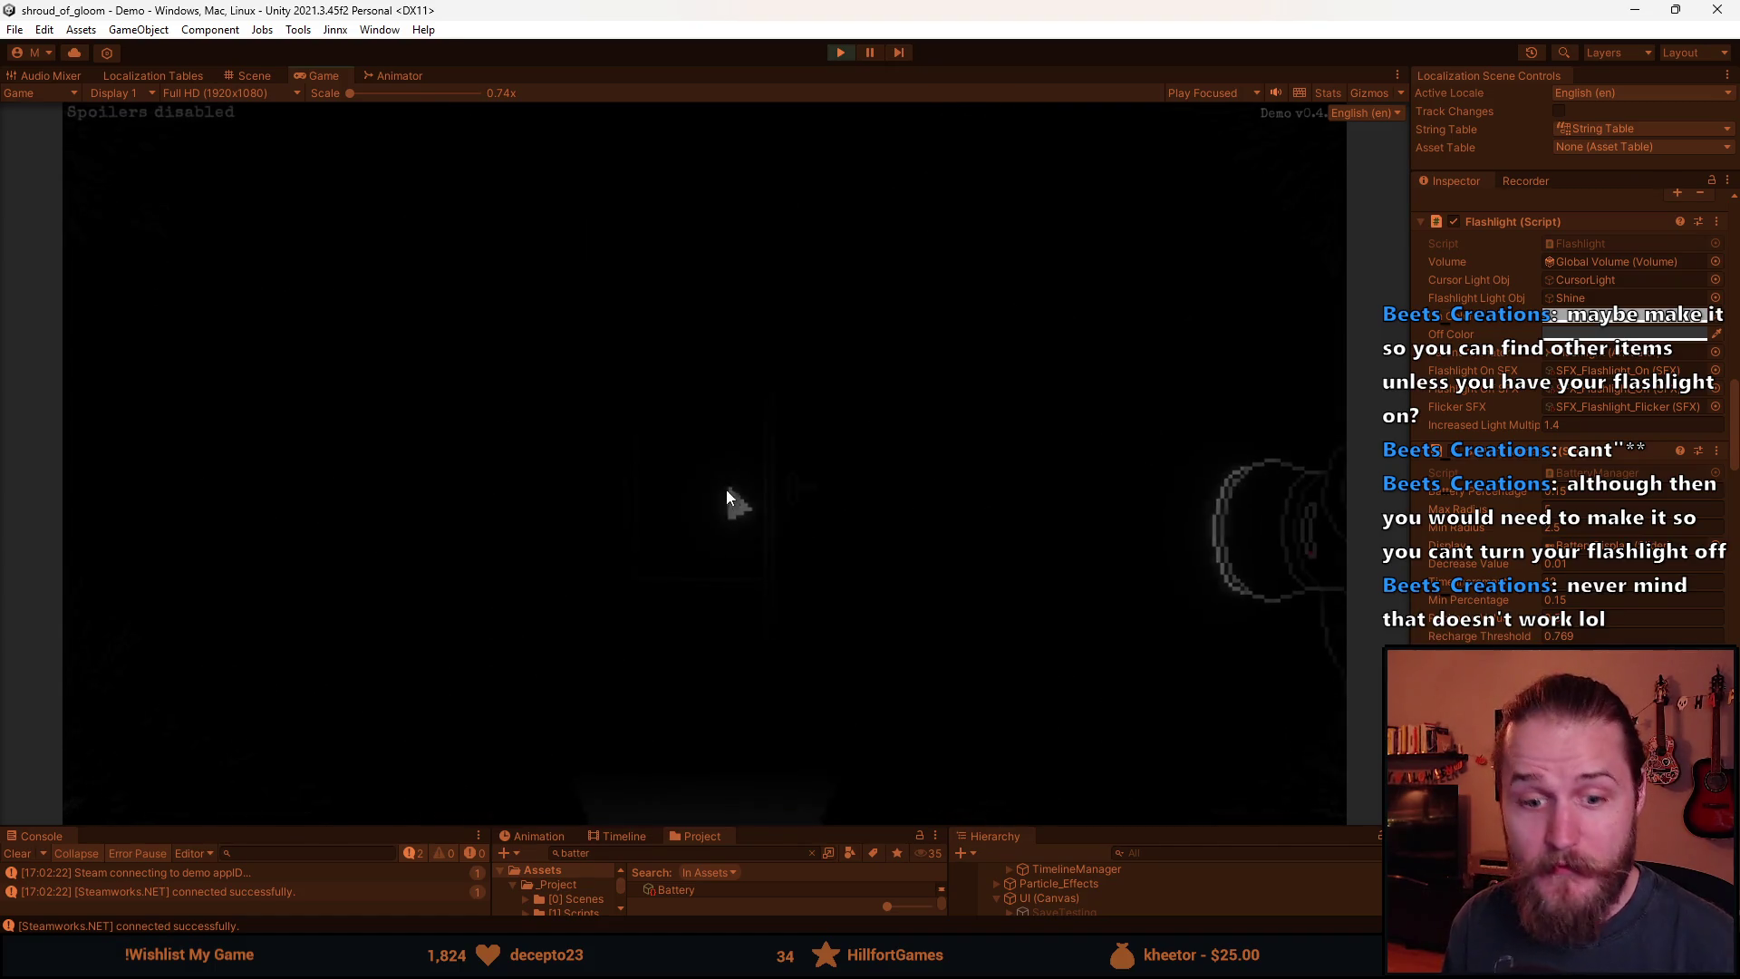
pyautogui.press('Escape')
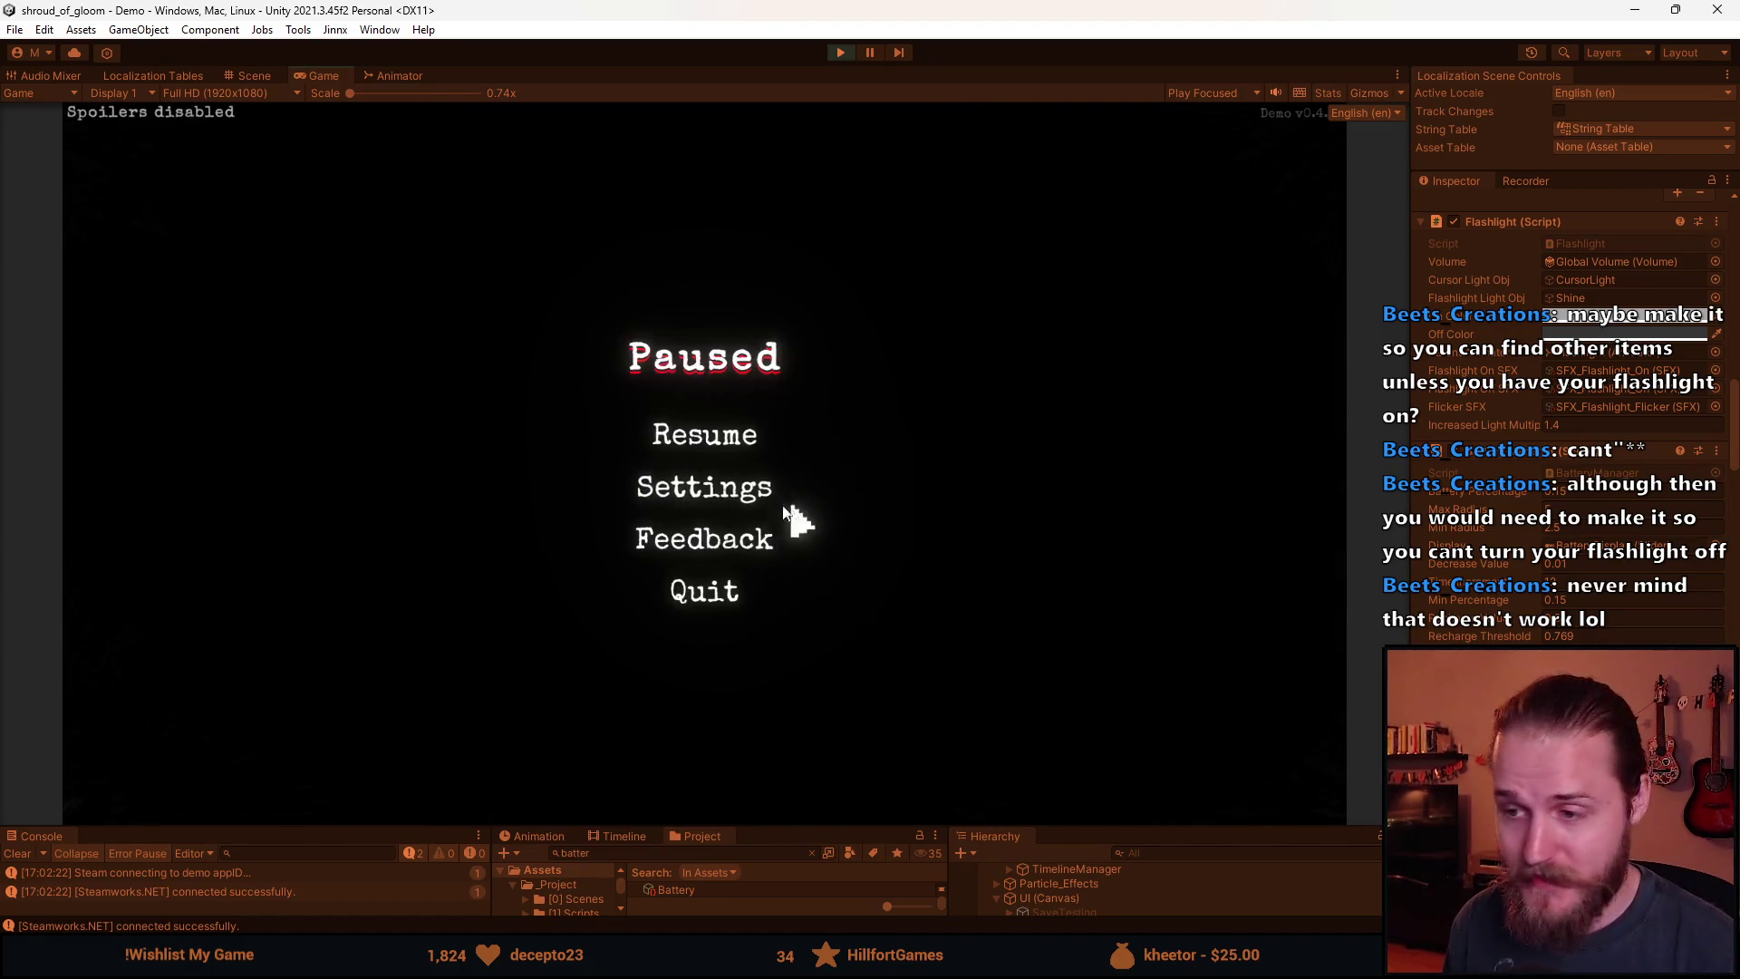
# Lower the slider in Video > Brightness Calibrate, apply it, and resume the game.
pyautogui.click(725, 489)
pyautogui.click(708, 419)
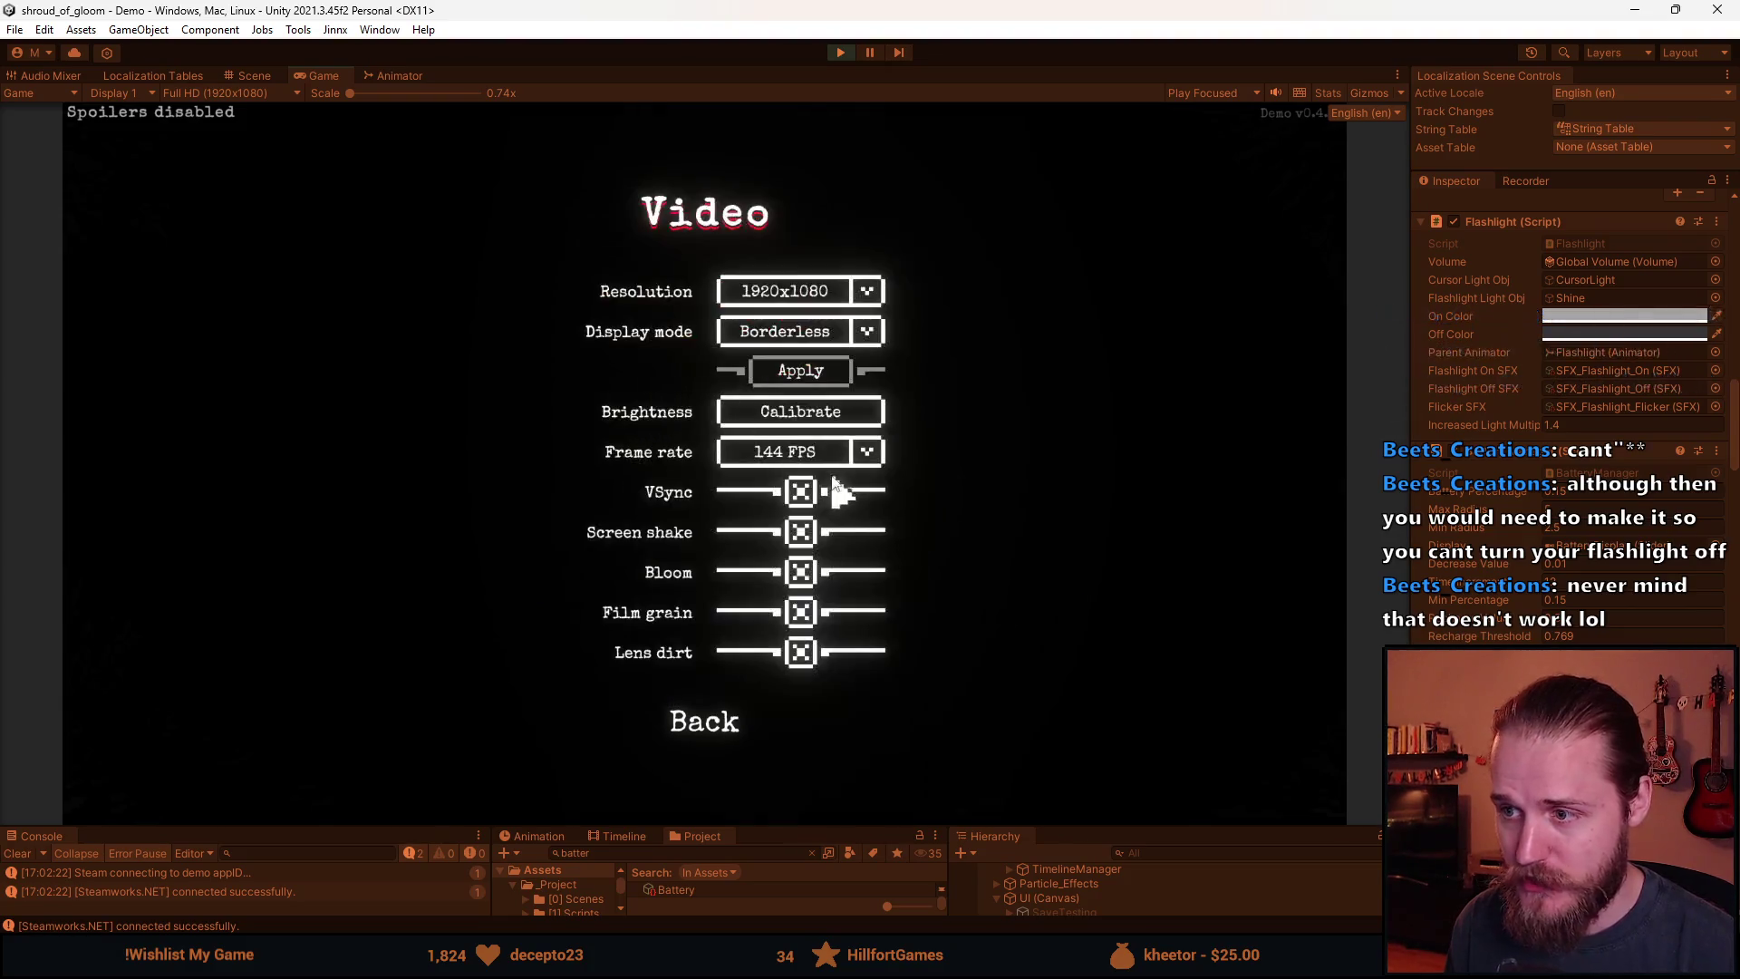
pyautogui.click(802, 433)
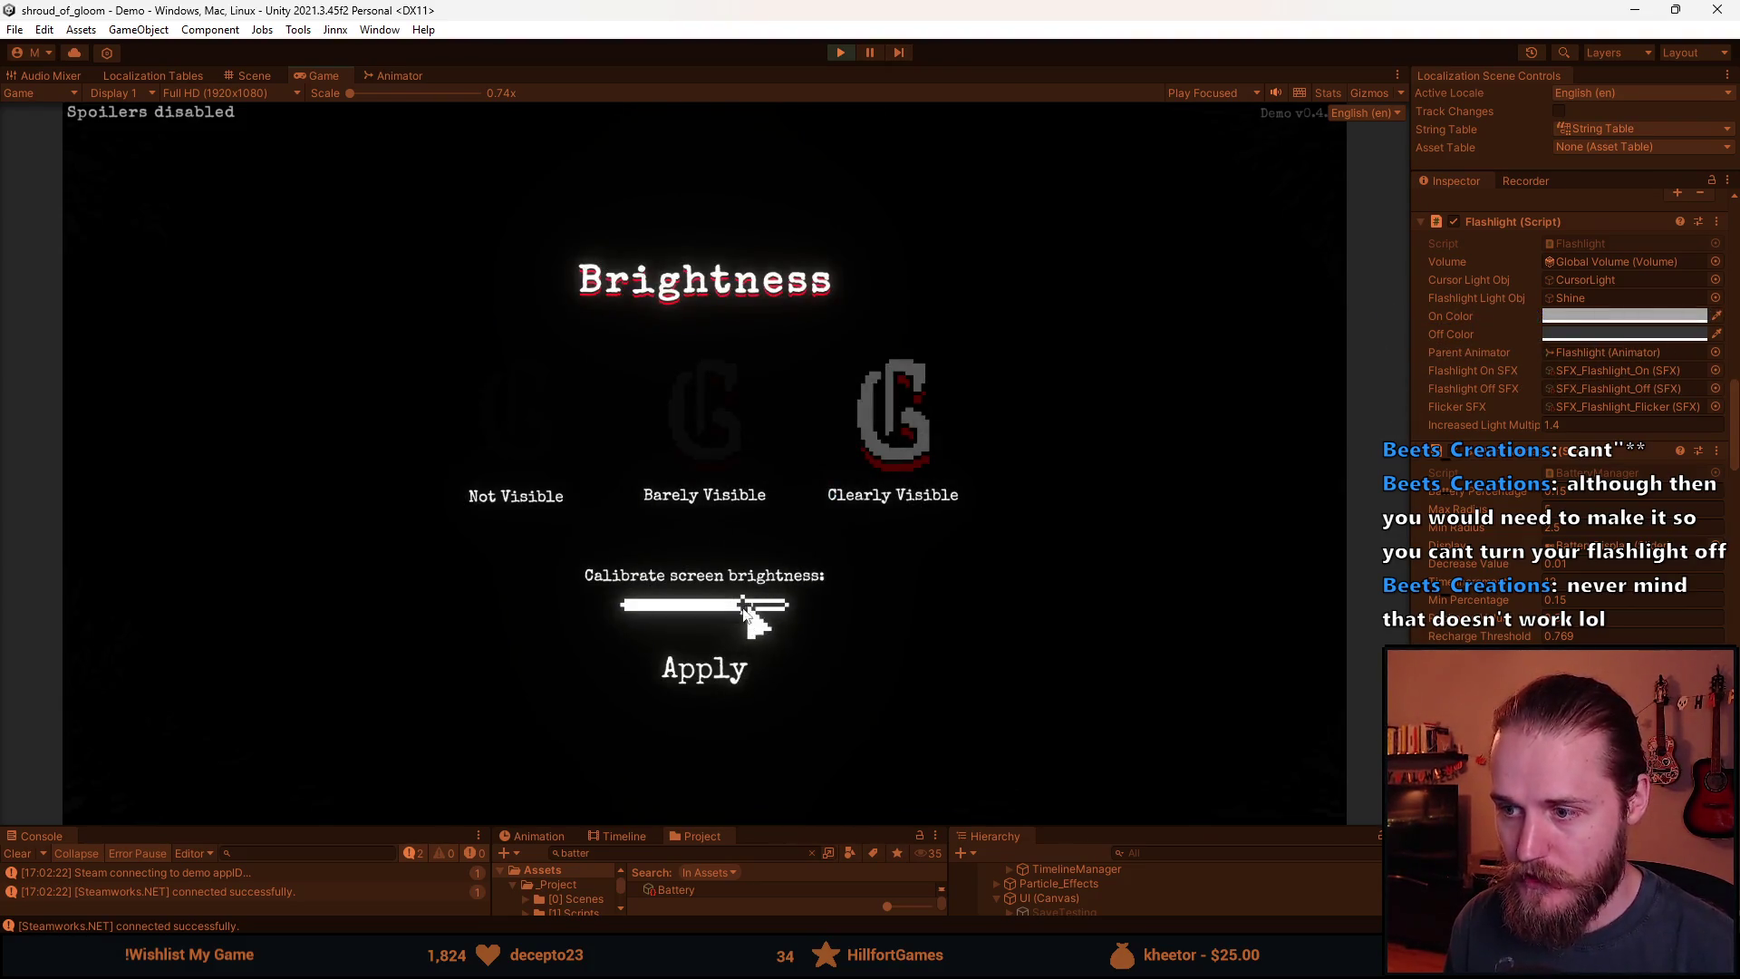
pyautogui.moveTo(742, 600); pyautogui.dragTo(701, 602)
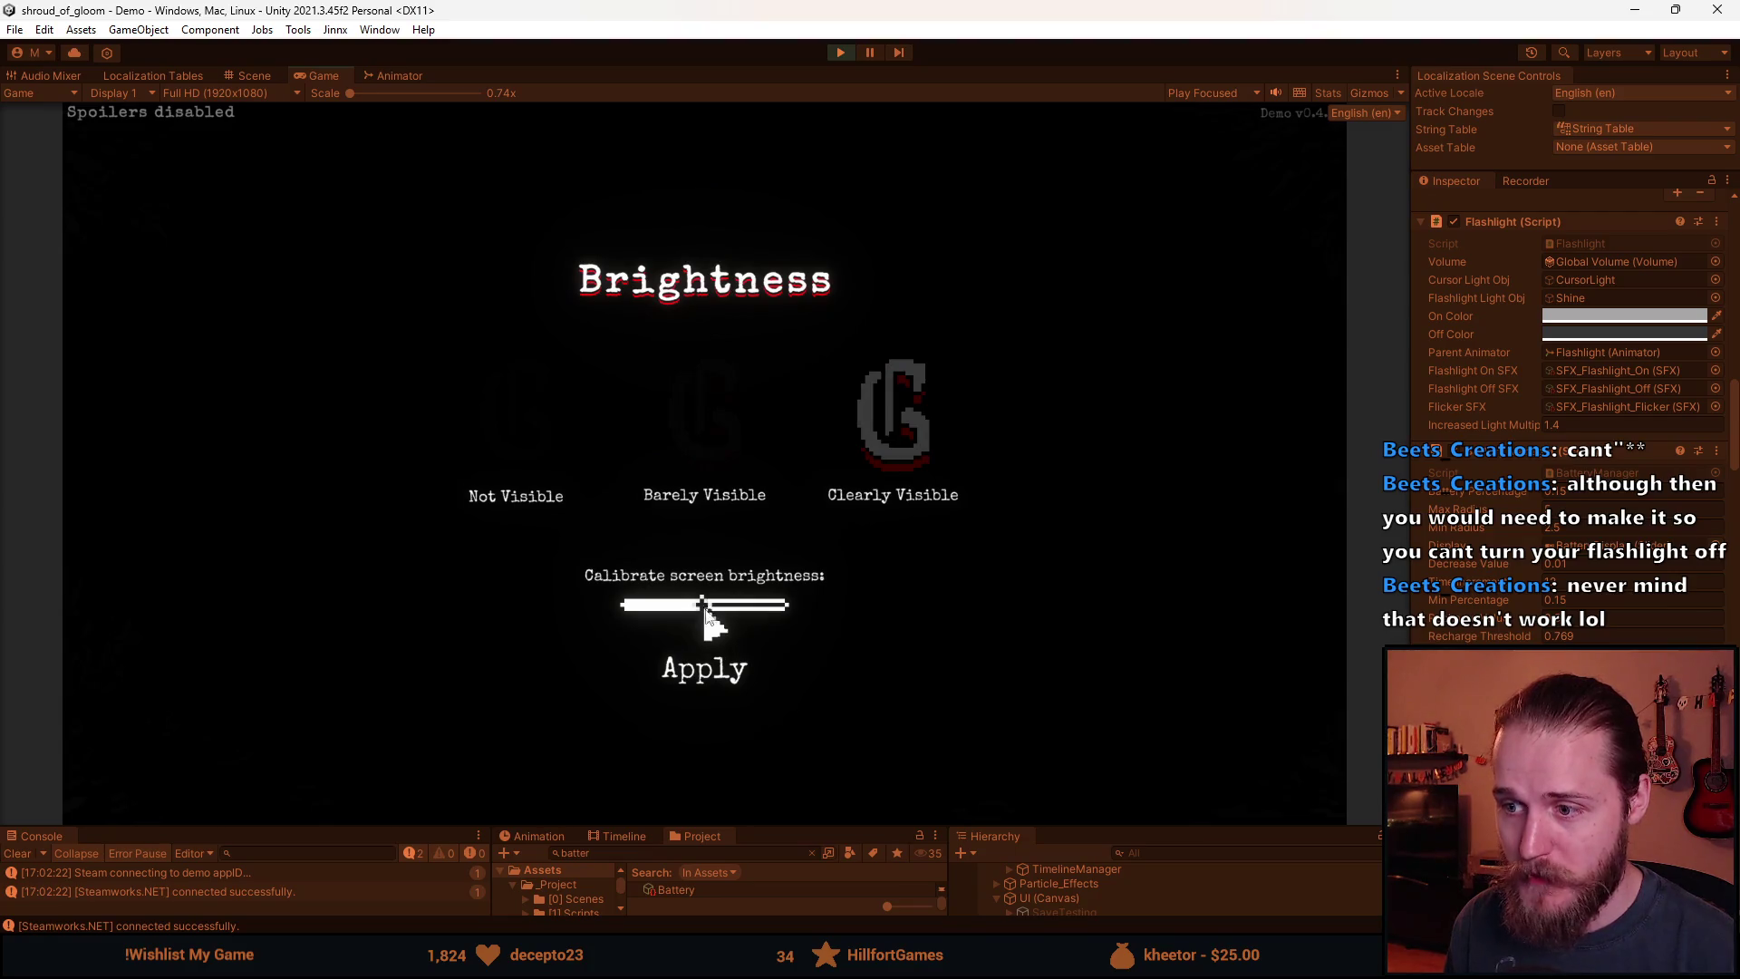
pyautogui.click(712, 673)
pyautogui.click(709, 716)
pyautogui.click(722, 645)
pyautogui.click(708, 443)
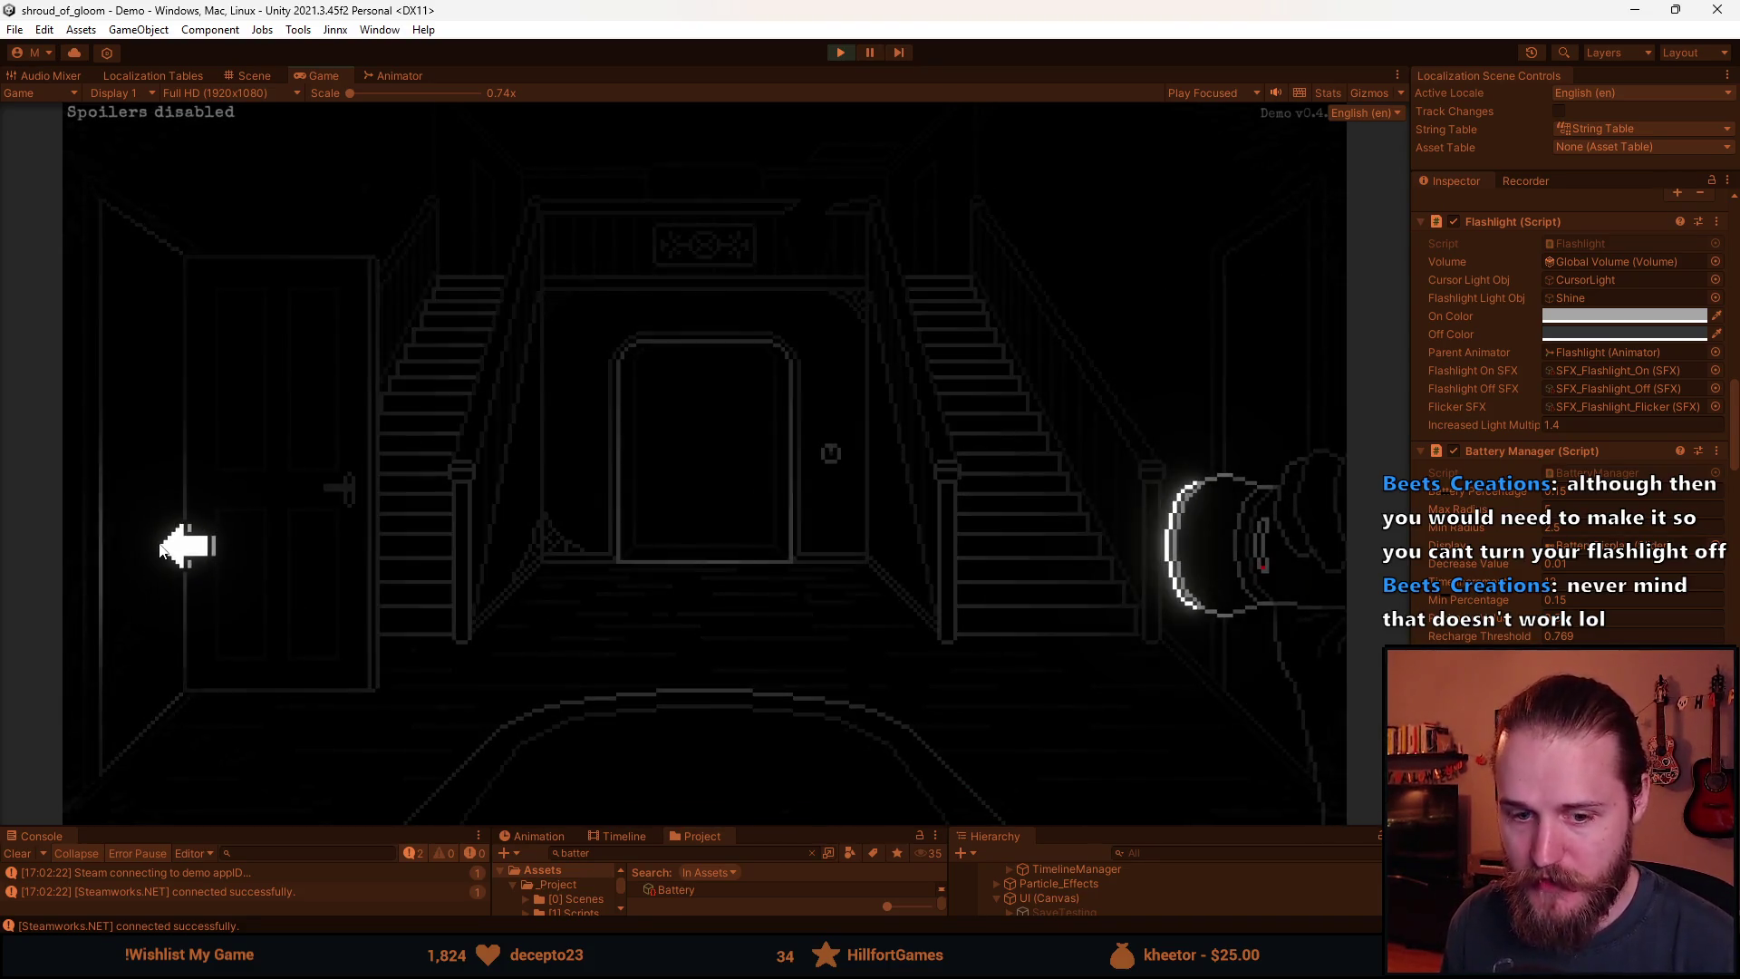
# Climb the right-hand staircase and pass through two doors, enlarging the lower panels slightly.
pyautogui.click(968, 517)
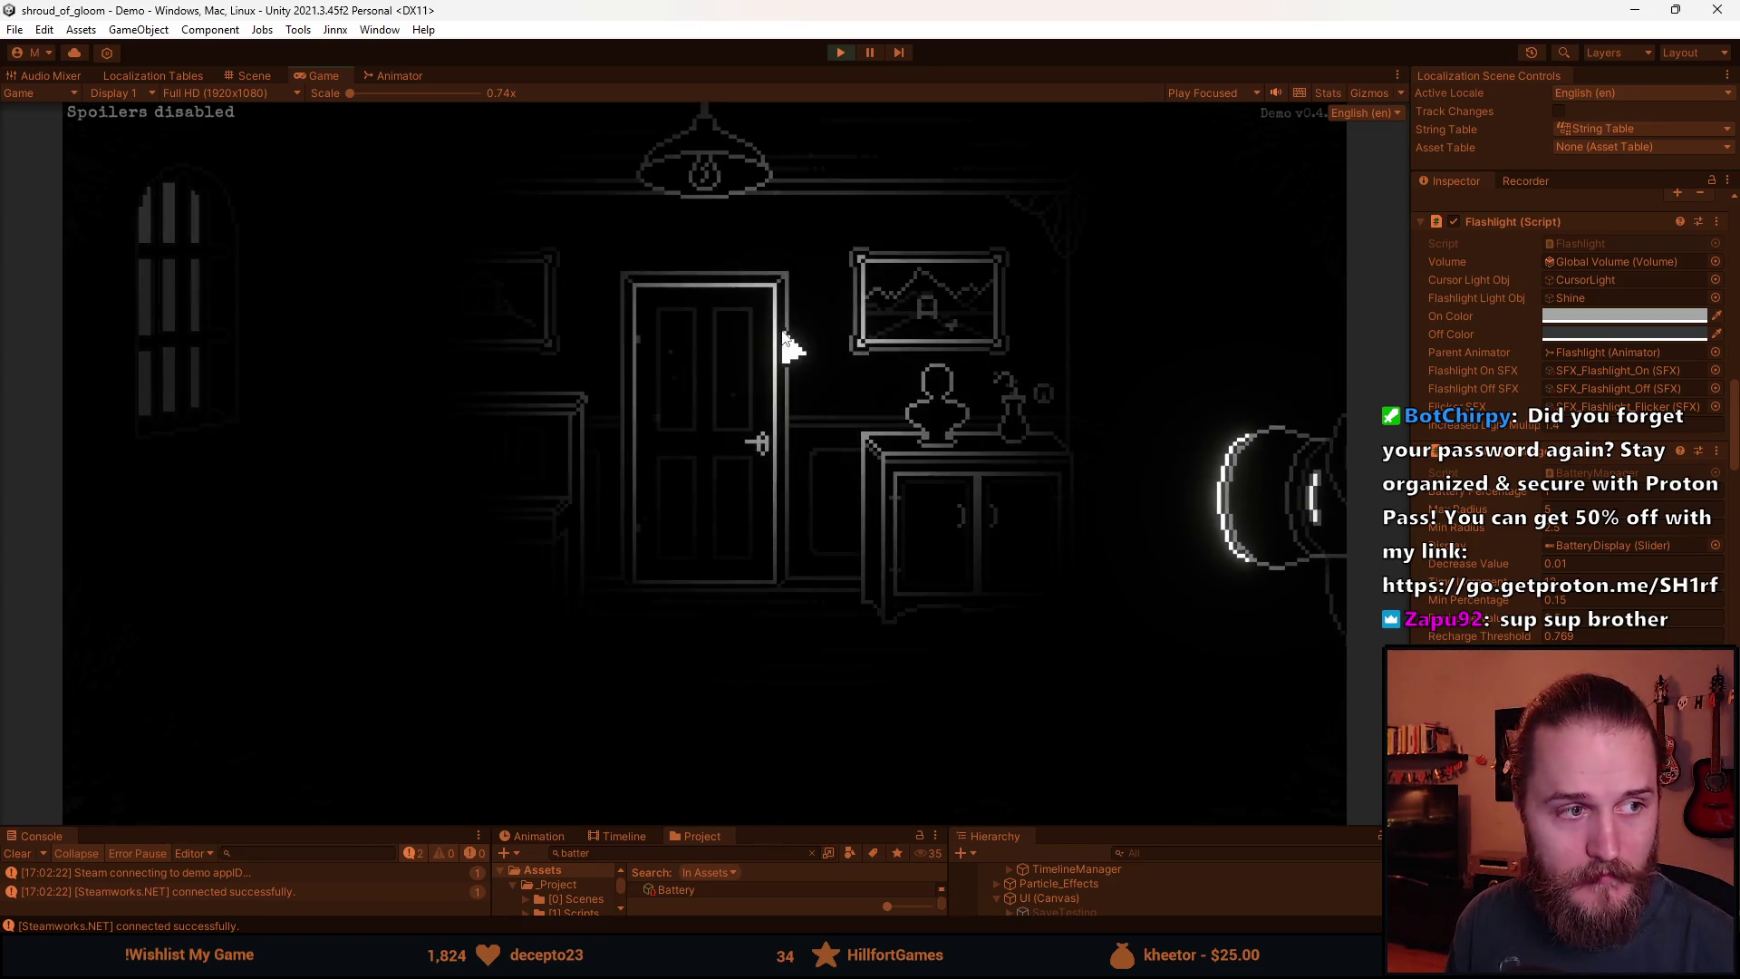
pyautogui.click(766, 349)
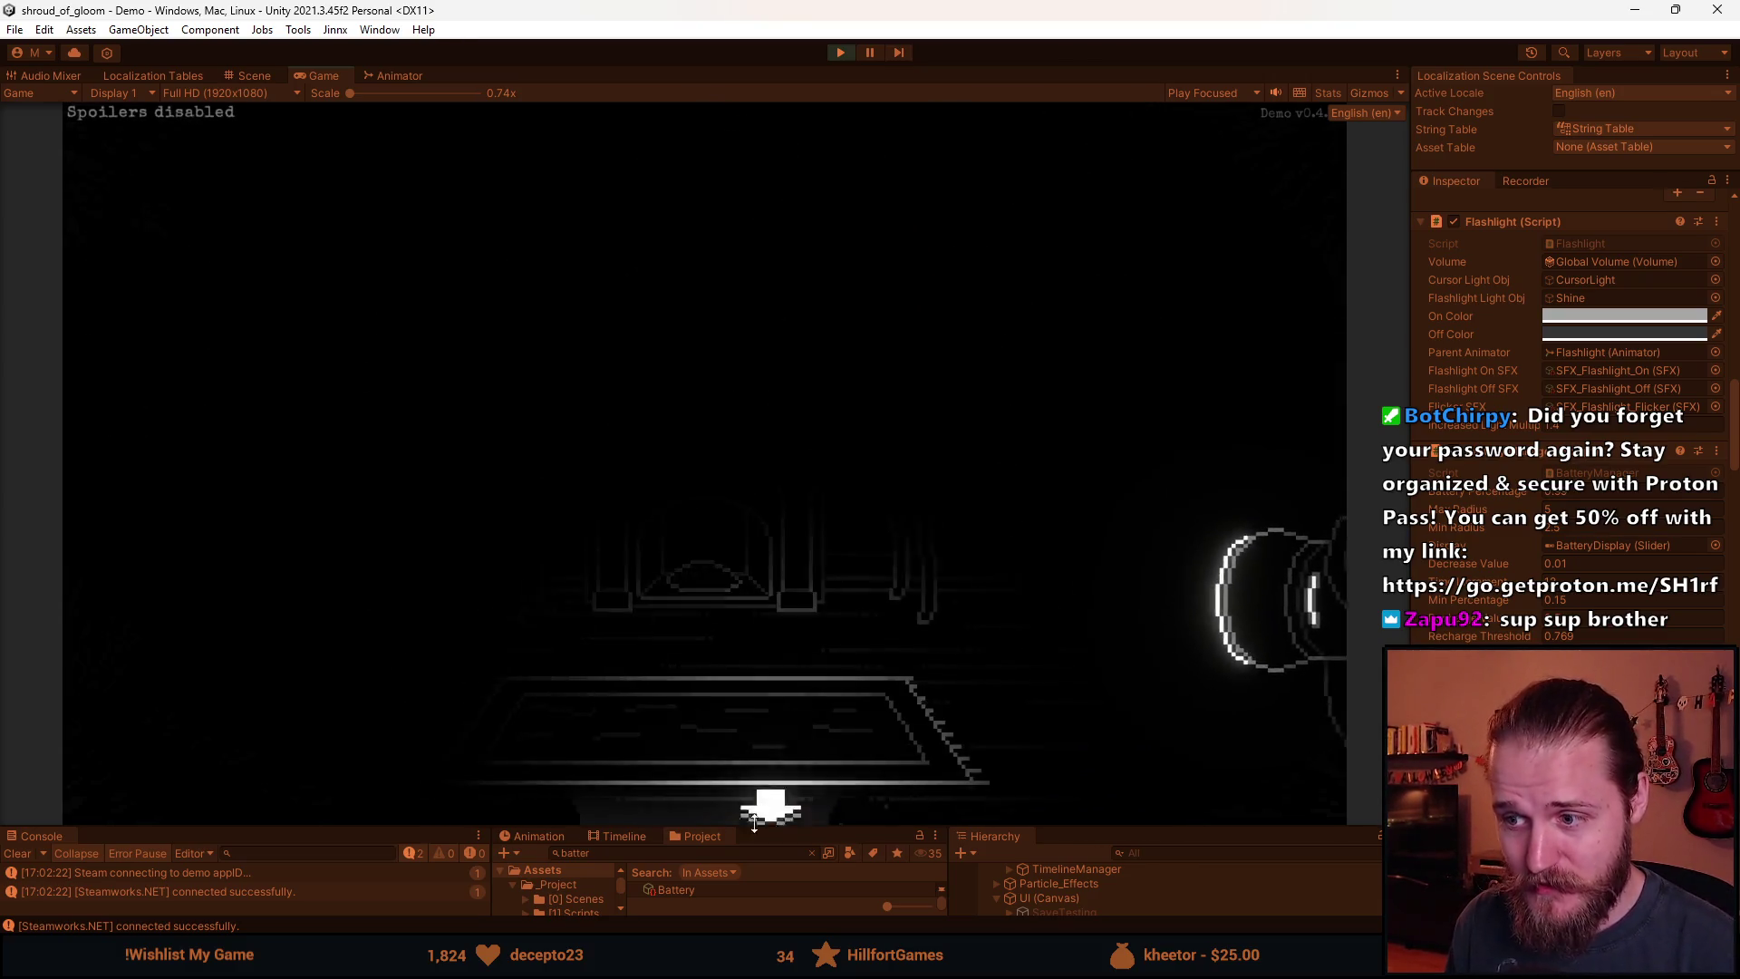
pyautogui.moveTo(754, 822); pyautogui.dragTo(754, 806)
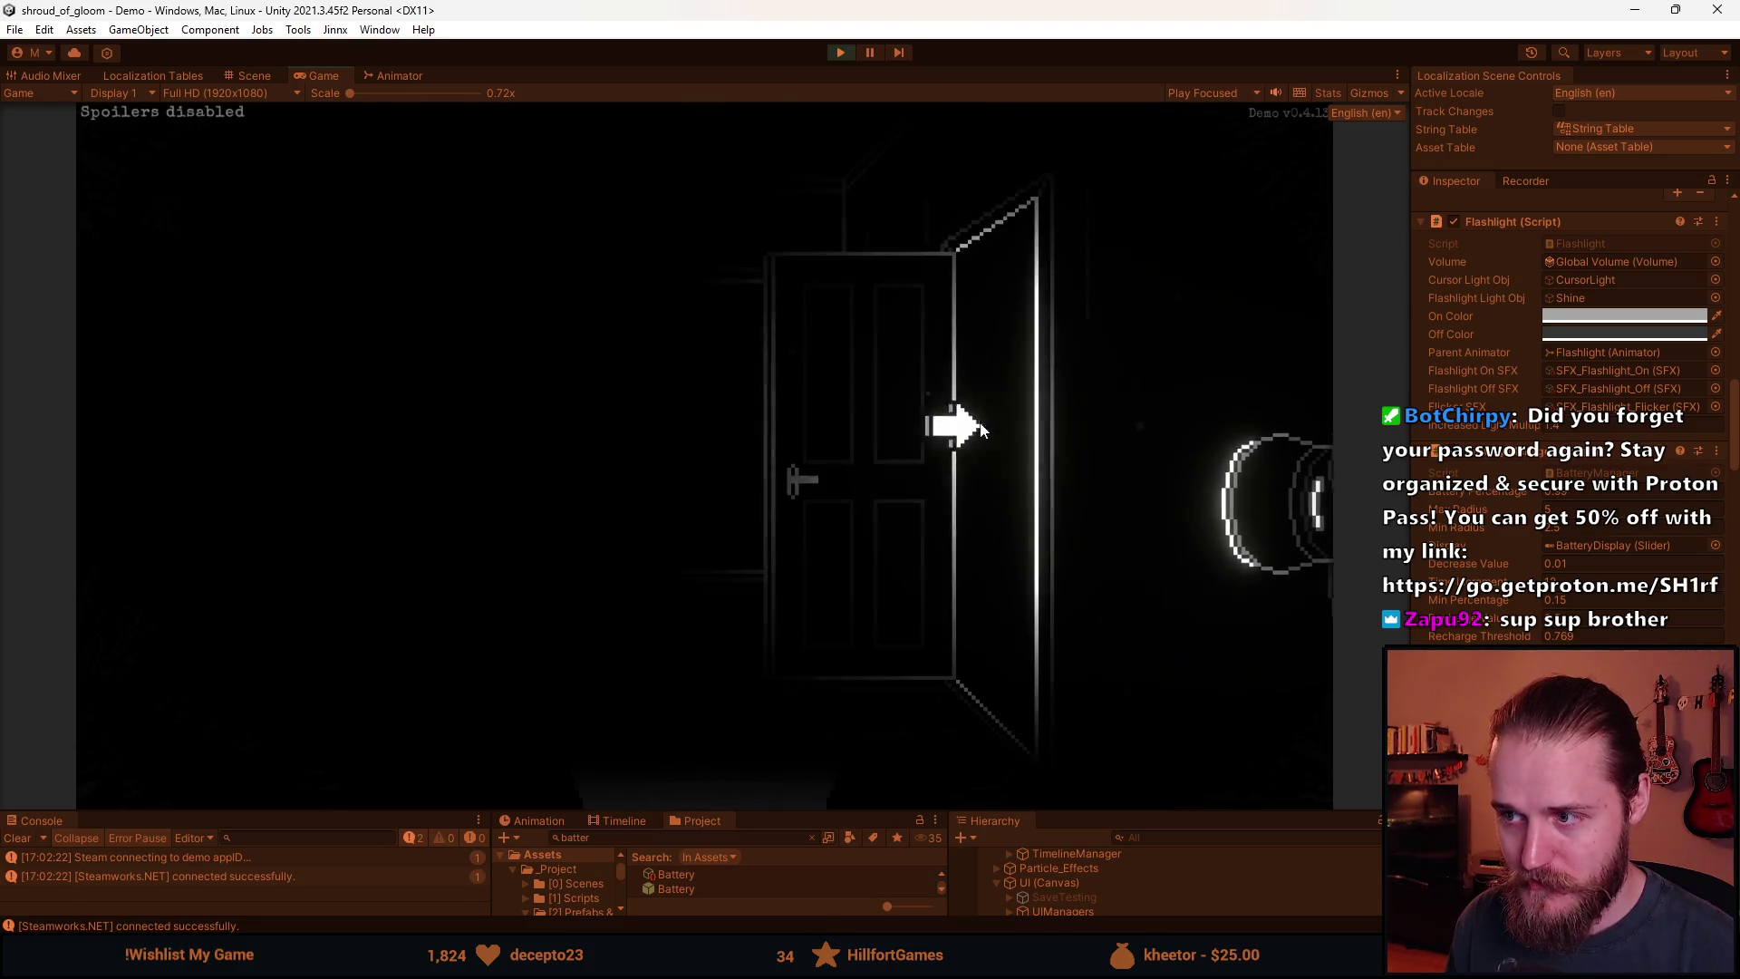
pyautogui.click(952, 427)
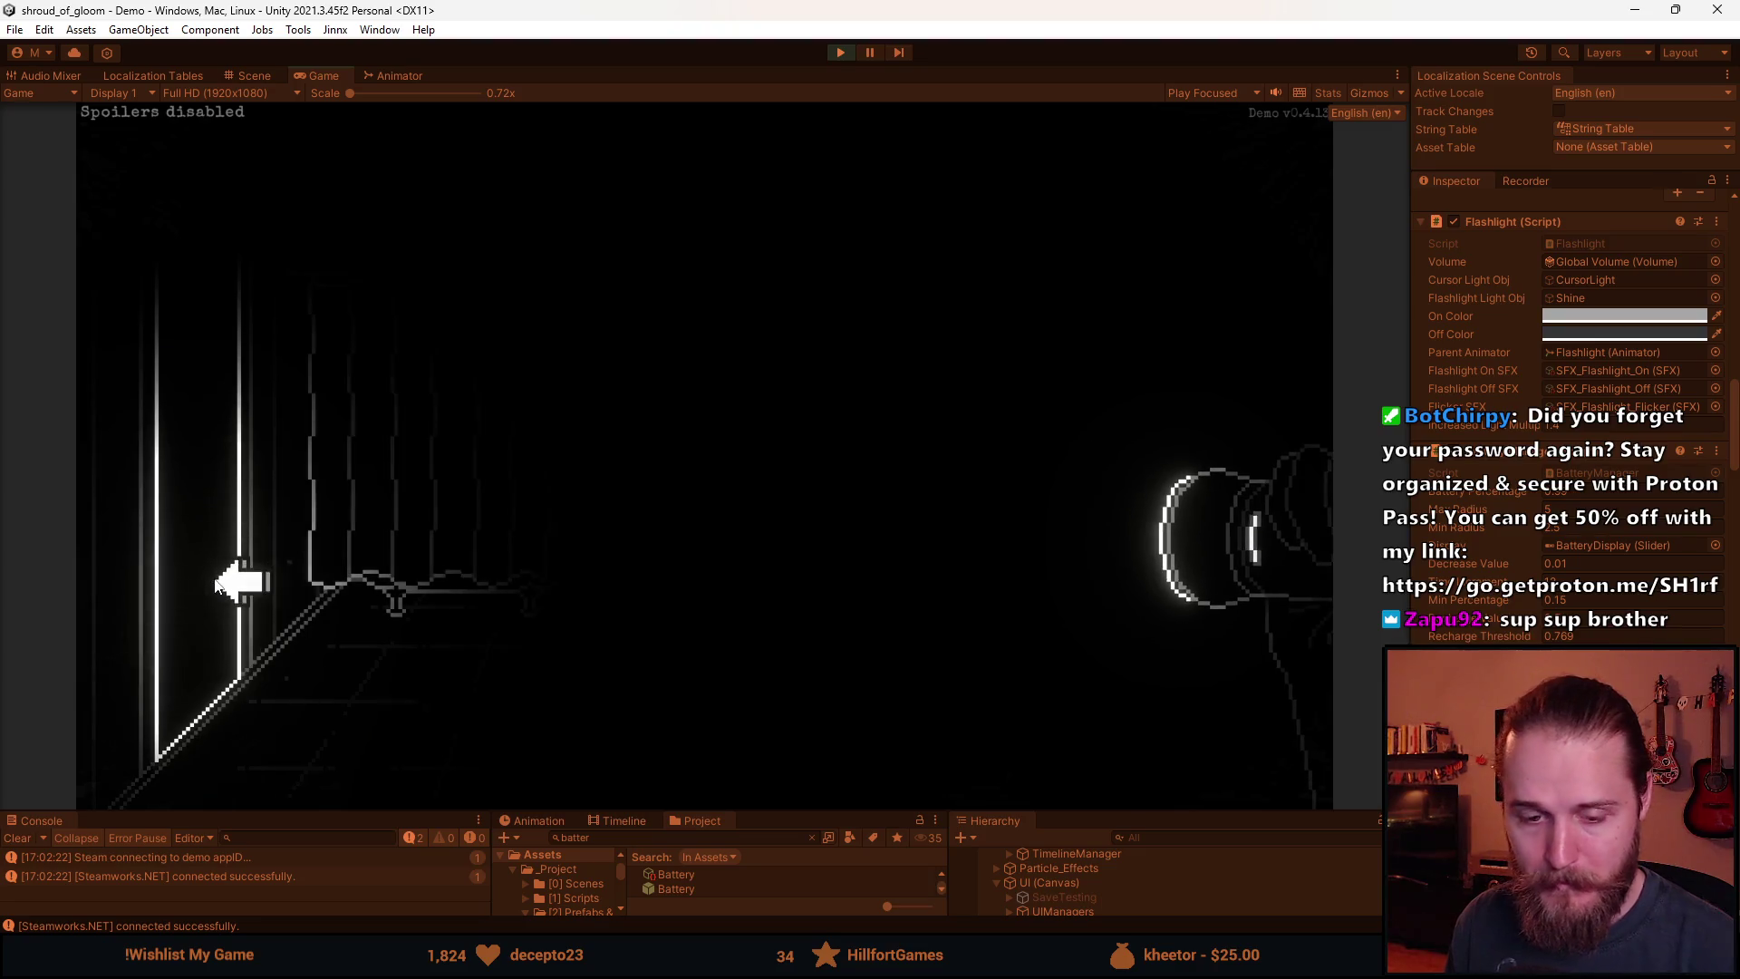
# Leave the bathroom and head back through the stair hall into the TV room.
pyautogui.click(233, 583)
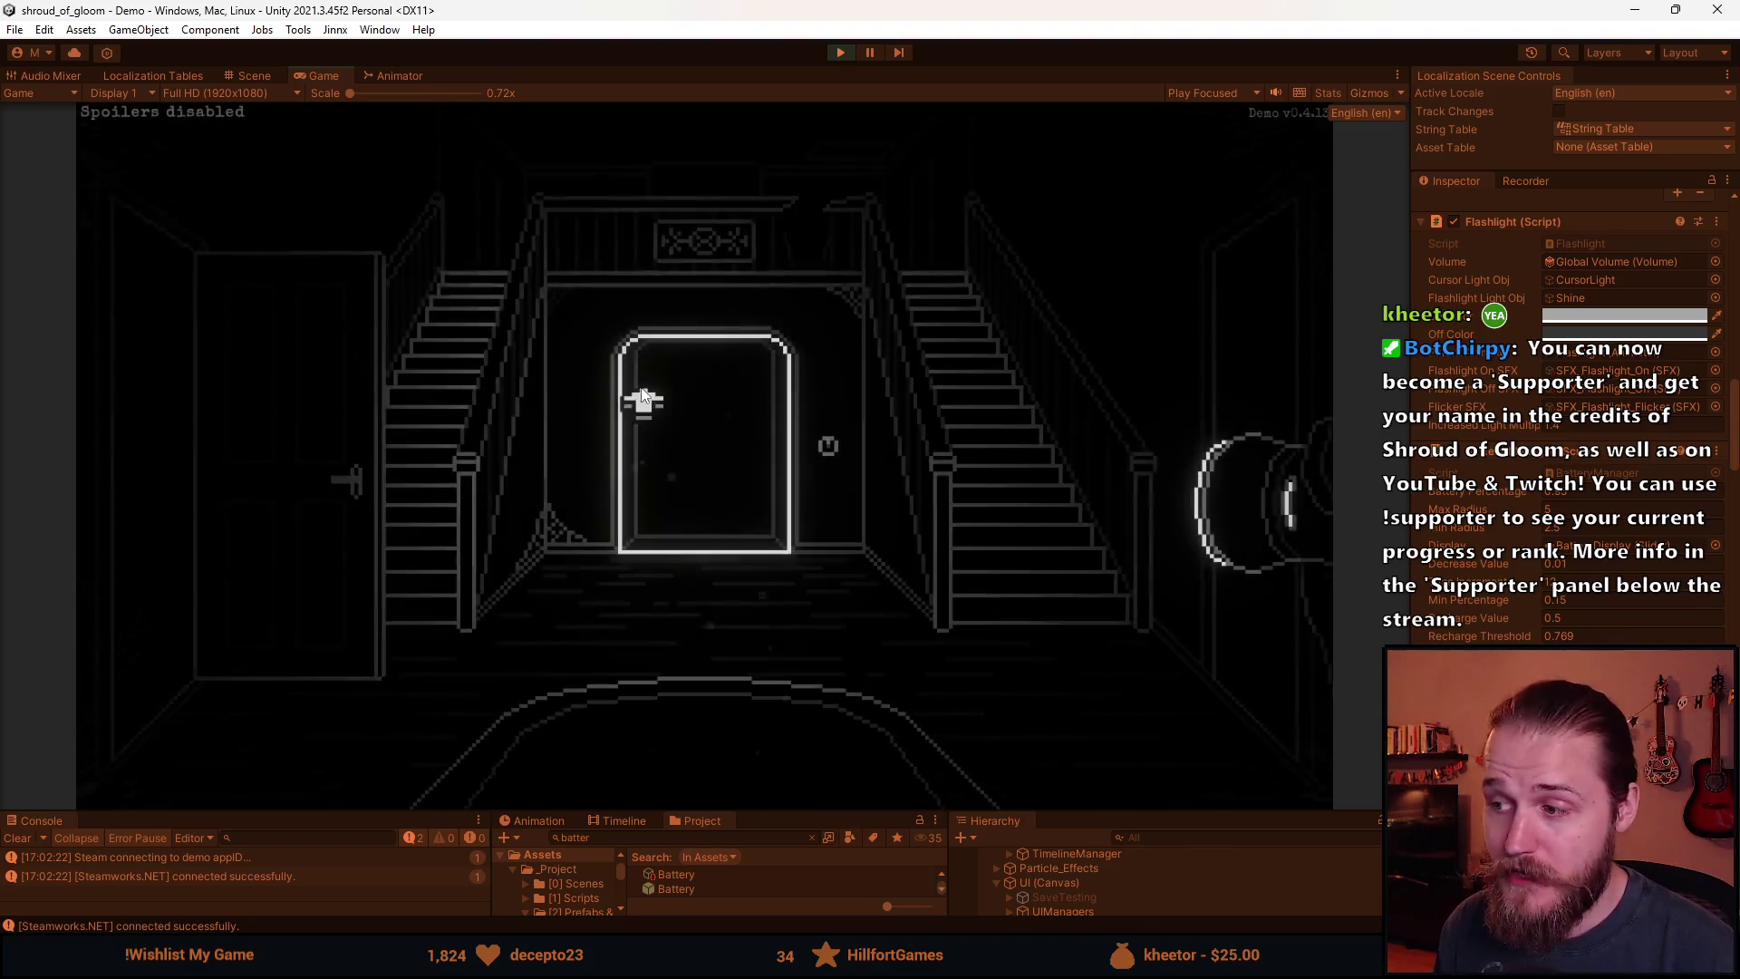
pyautogui.click(166, 482)
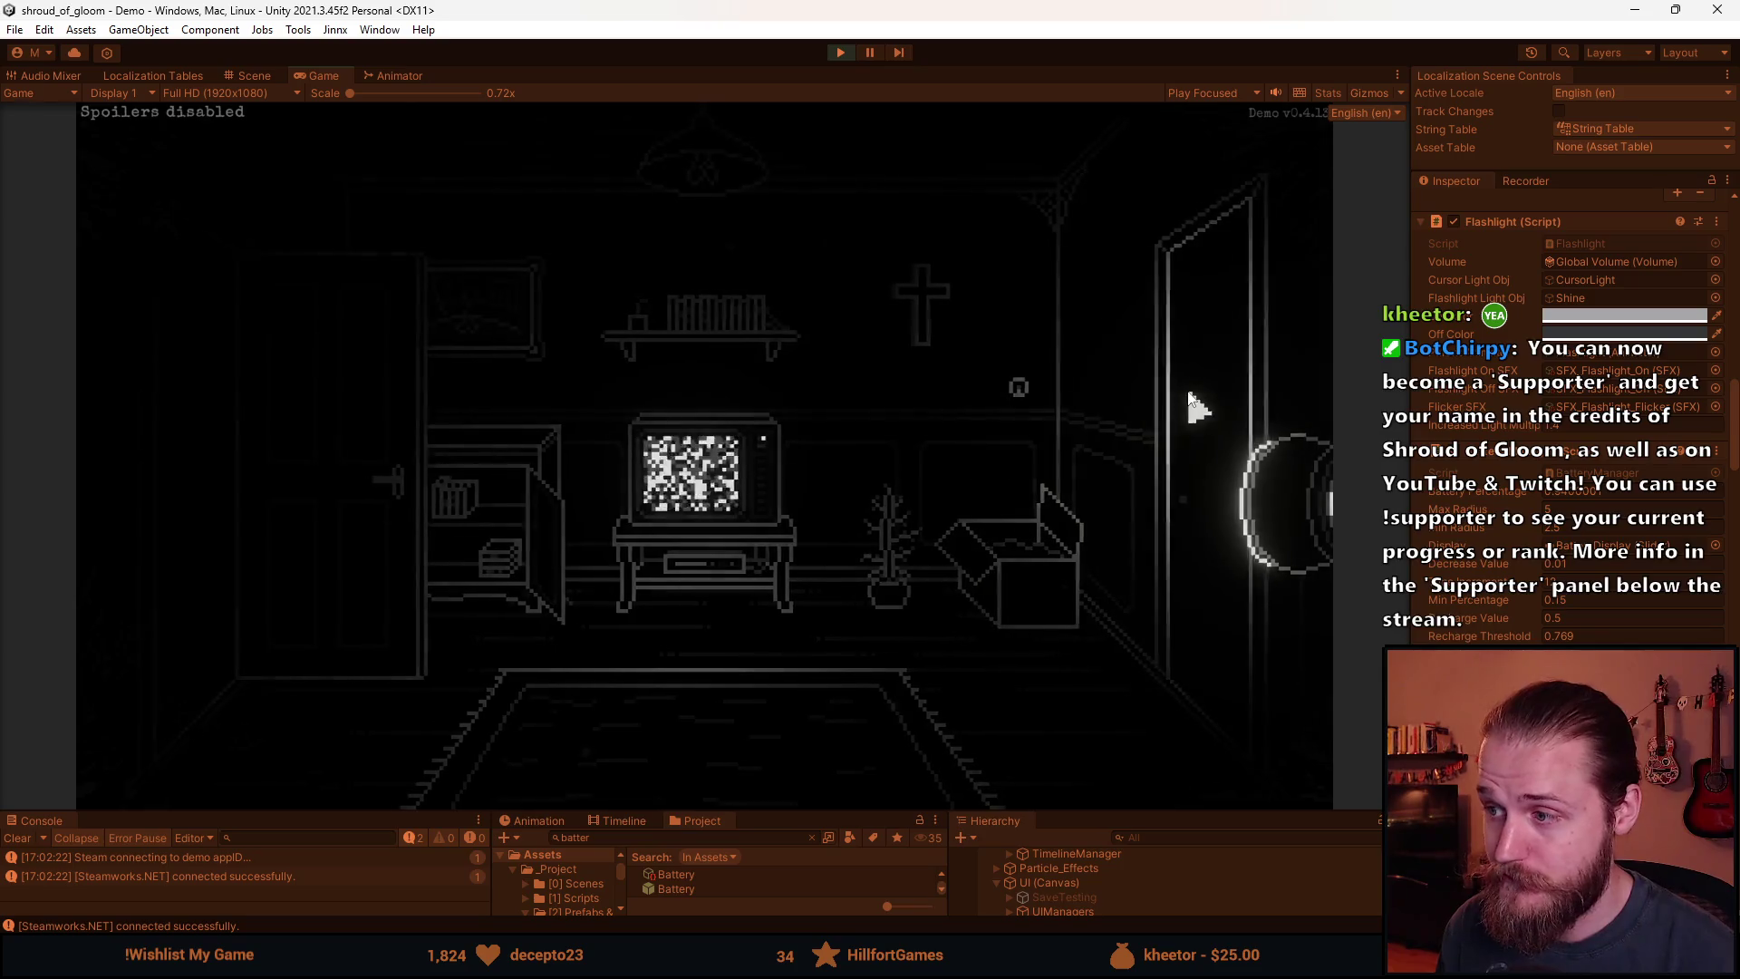
# Walk through the hallway into the bathroom, then out and on into the kitchen.
pyautogui.click(1186, 390)
pyautogui.click(703, 486)
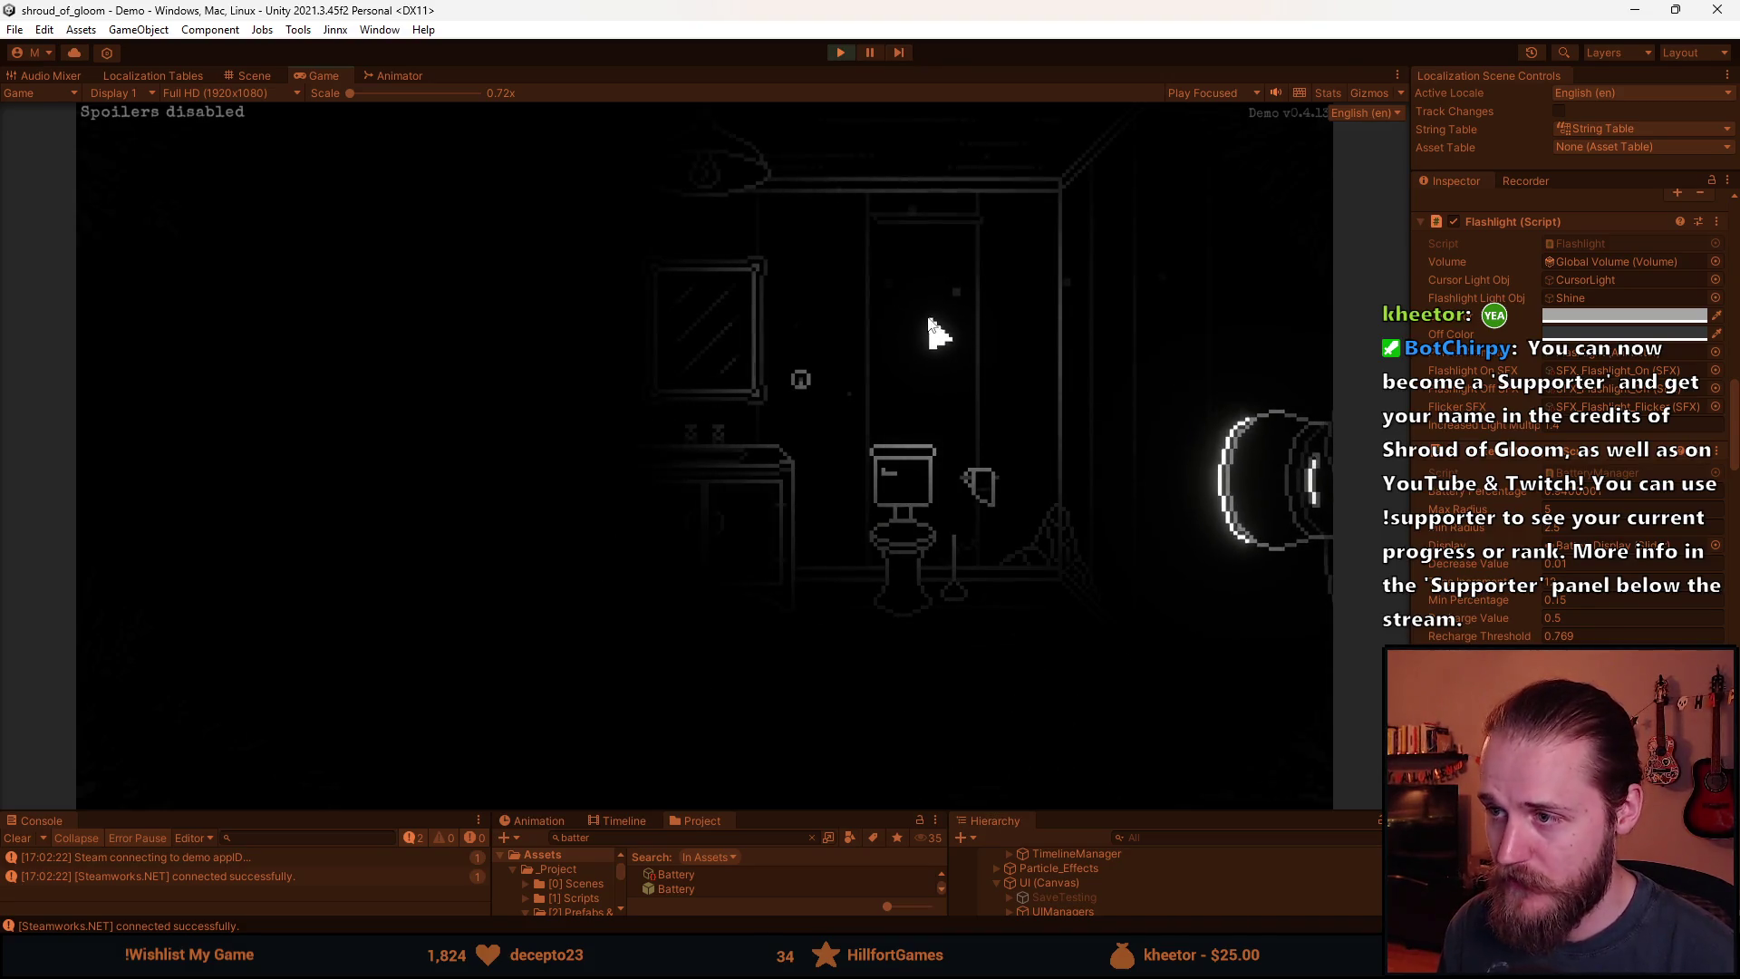
pyautogui.click(238, 338)
pyautogui.click(709, 443)
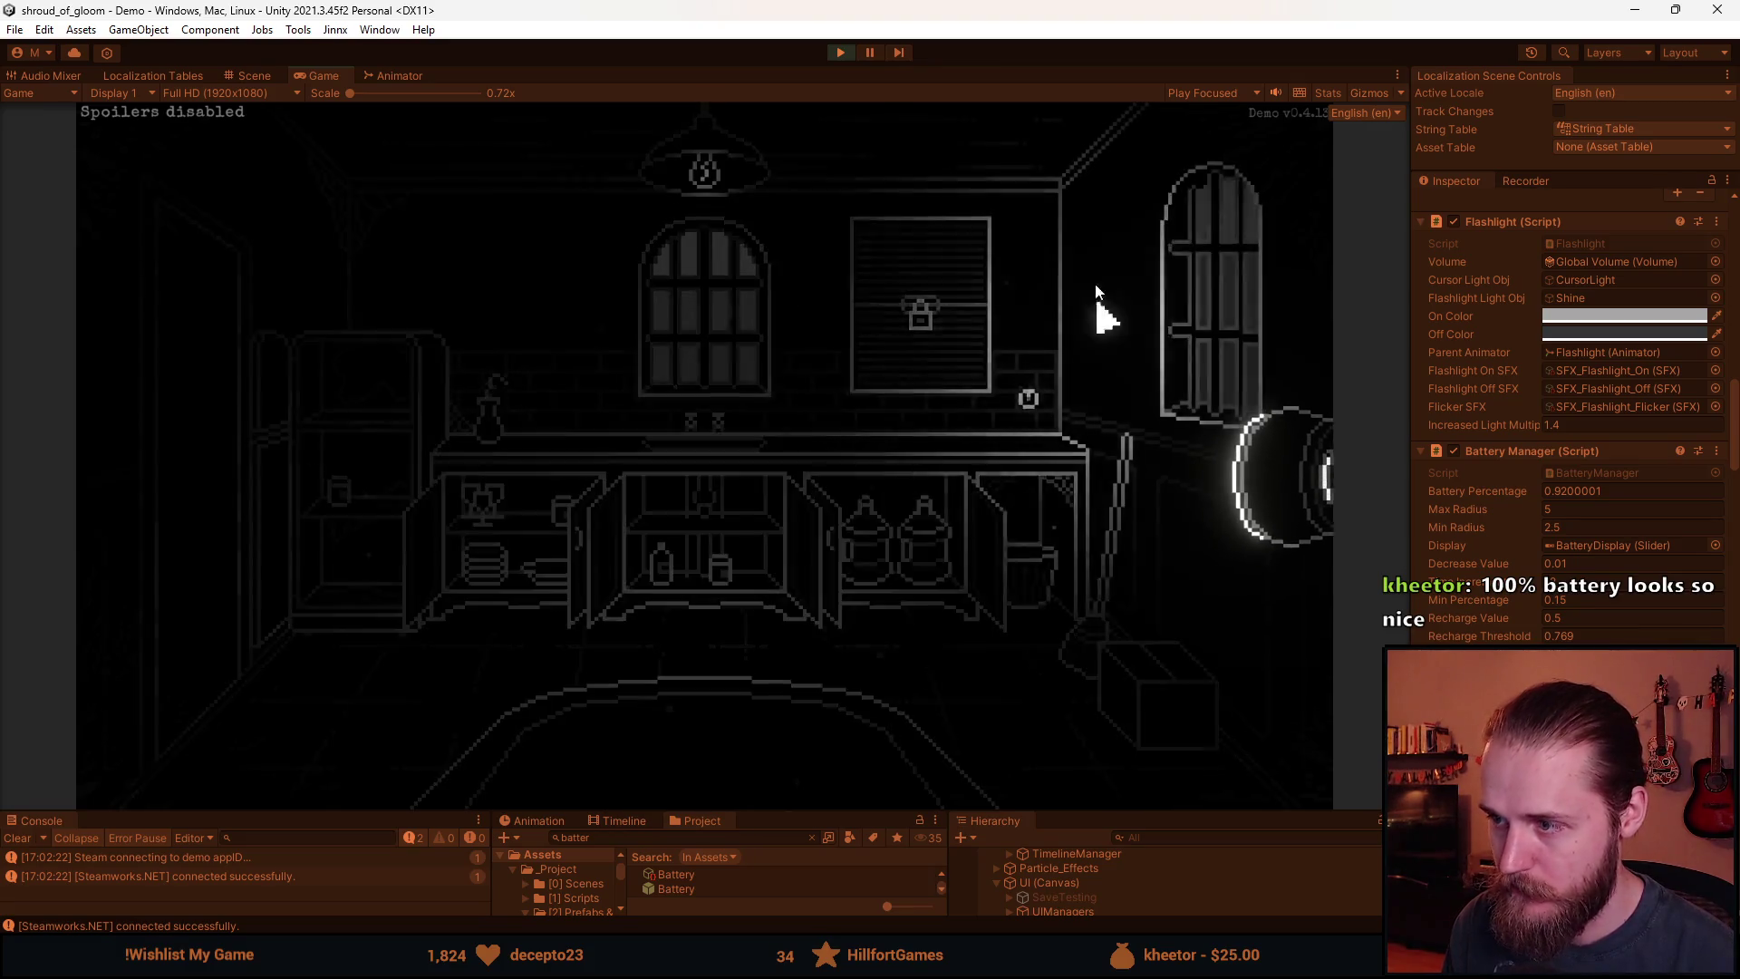
# Move from the kitchen through the storage room and corridor into the dark fireplace room.
pyautogui.click(249, 410)
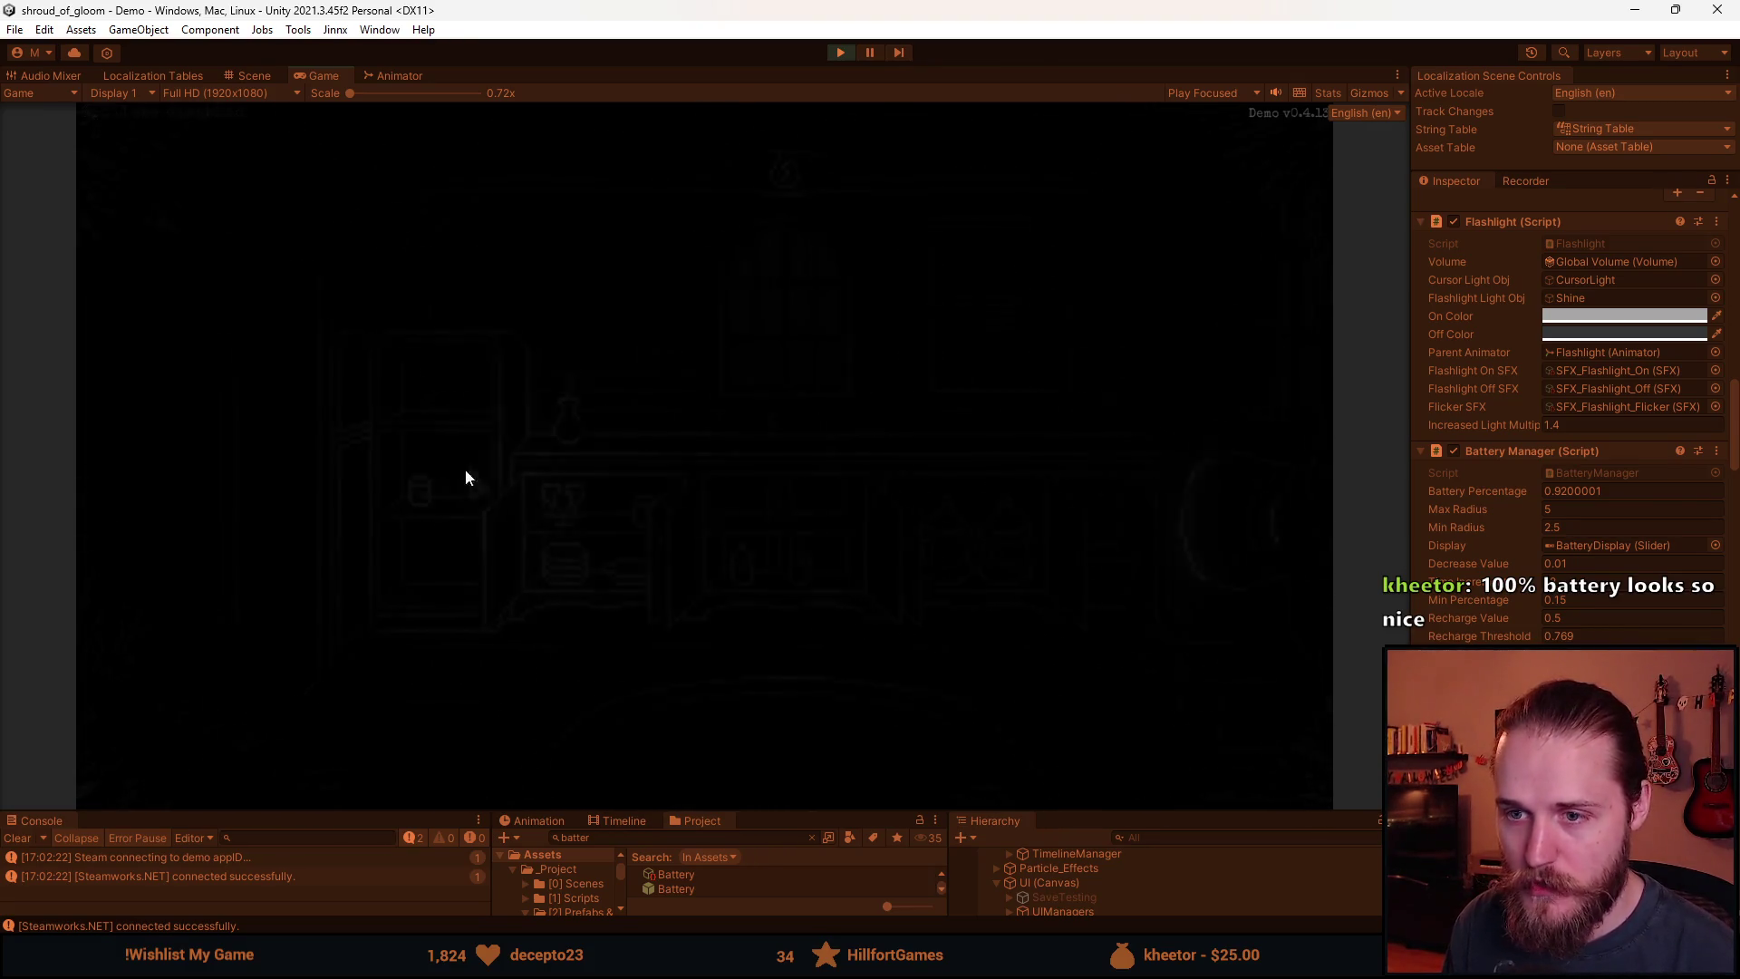
pyautogui.click(453, 616)
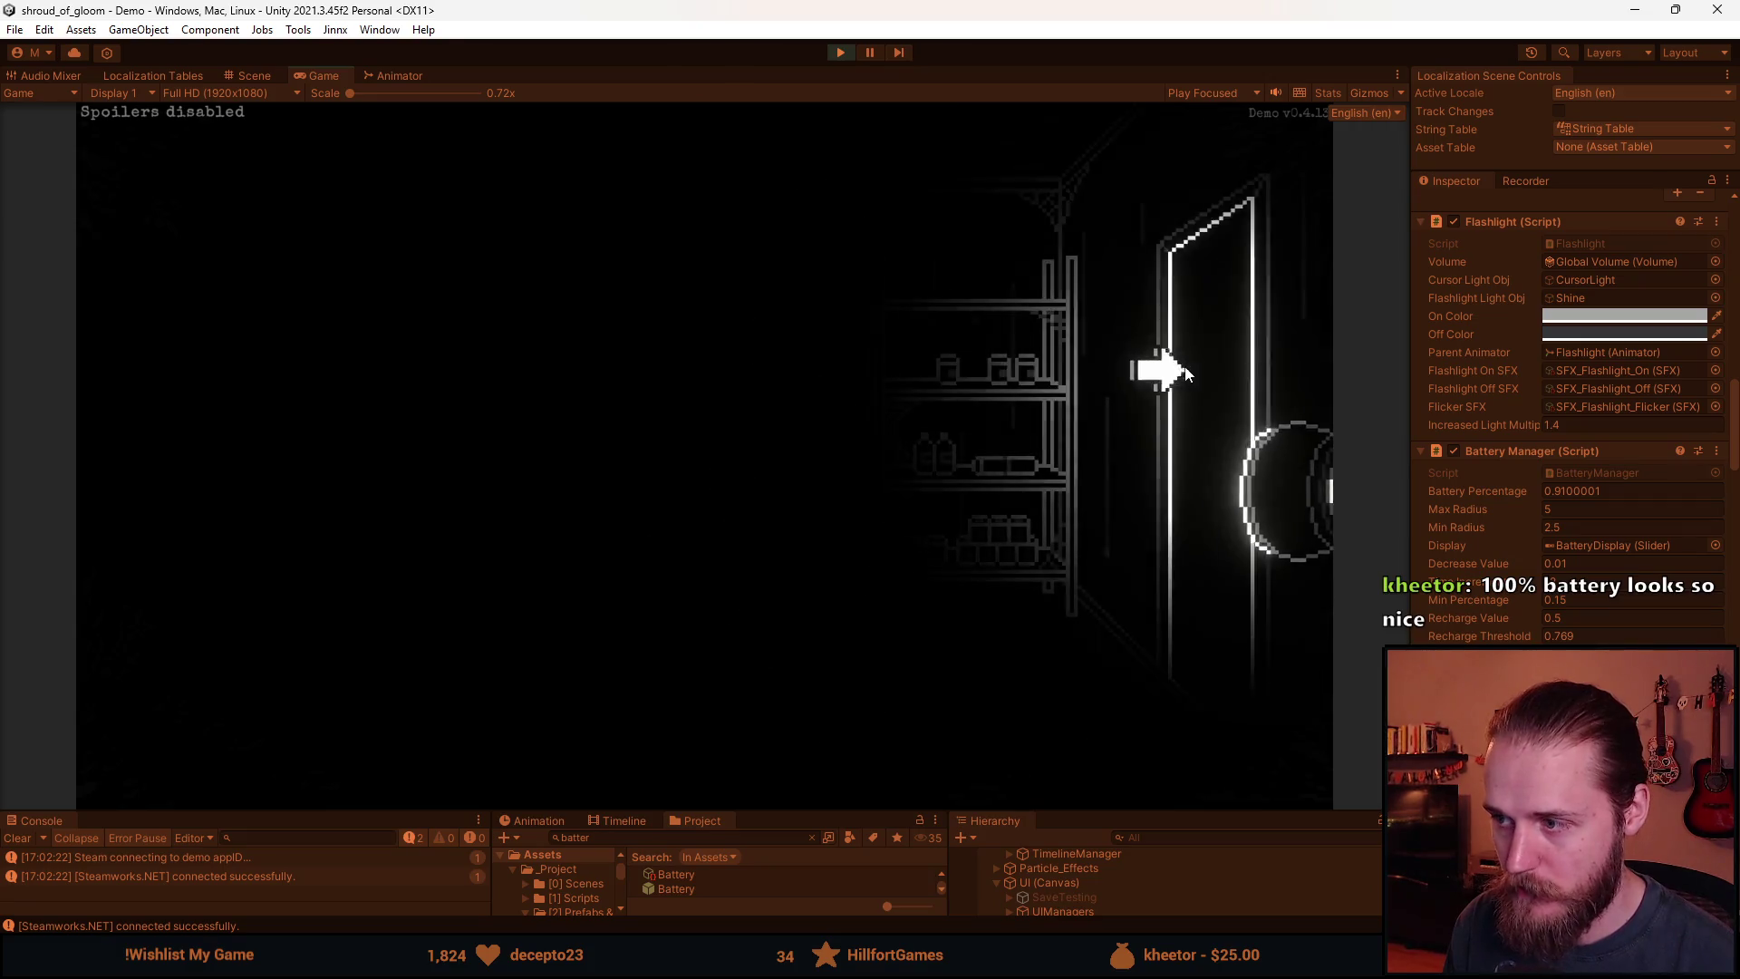
pyautogui.click(1154, 369)
pyautogui.click(614, 775)
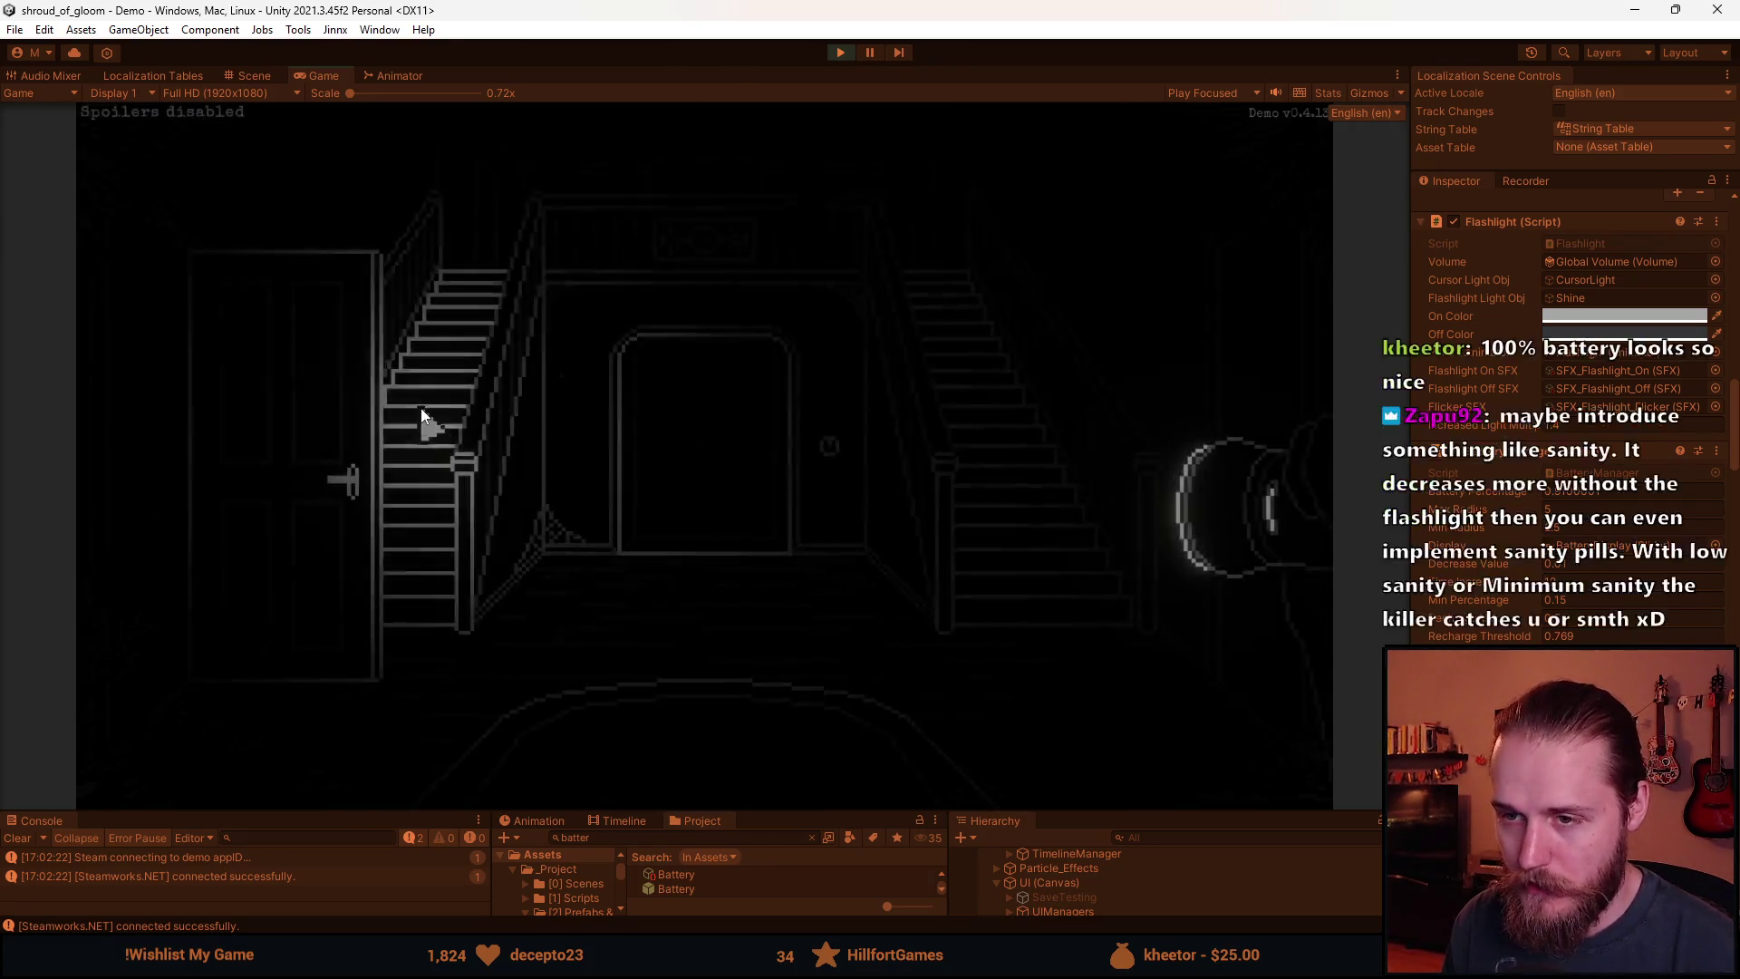
pyautogui.click(486, 419)
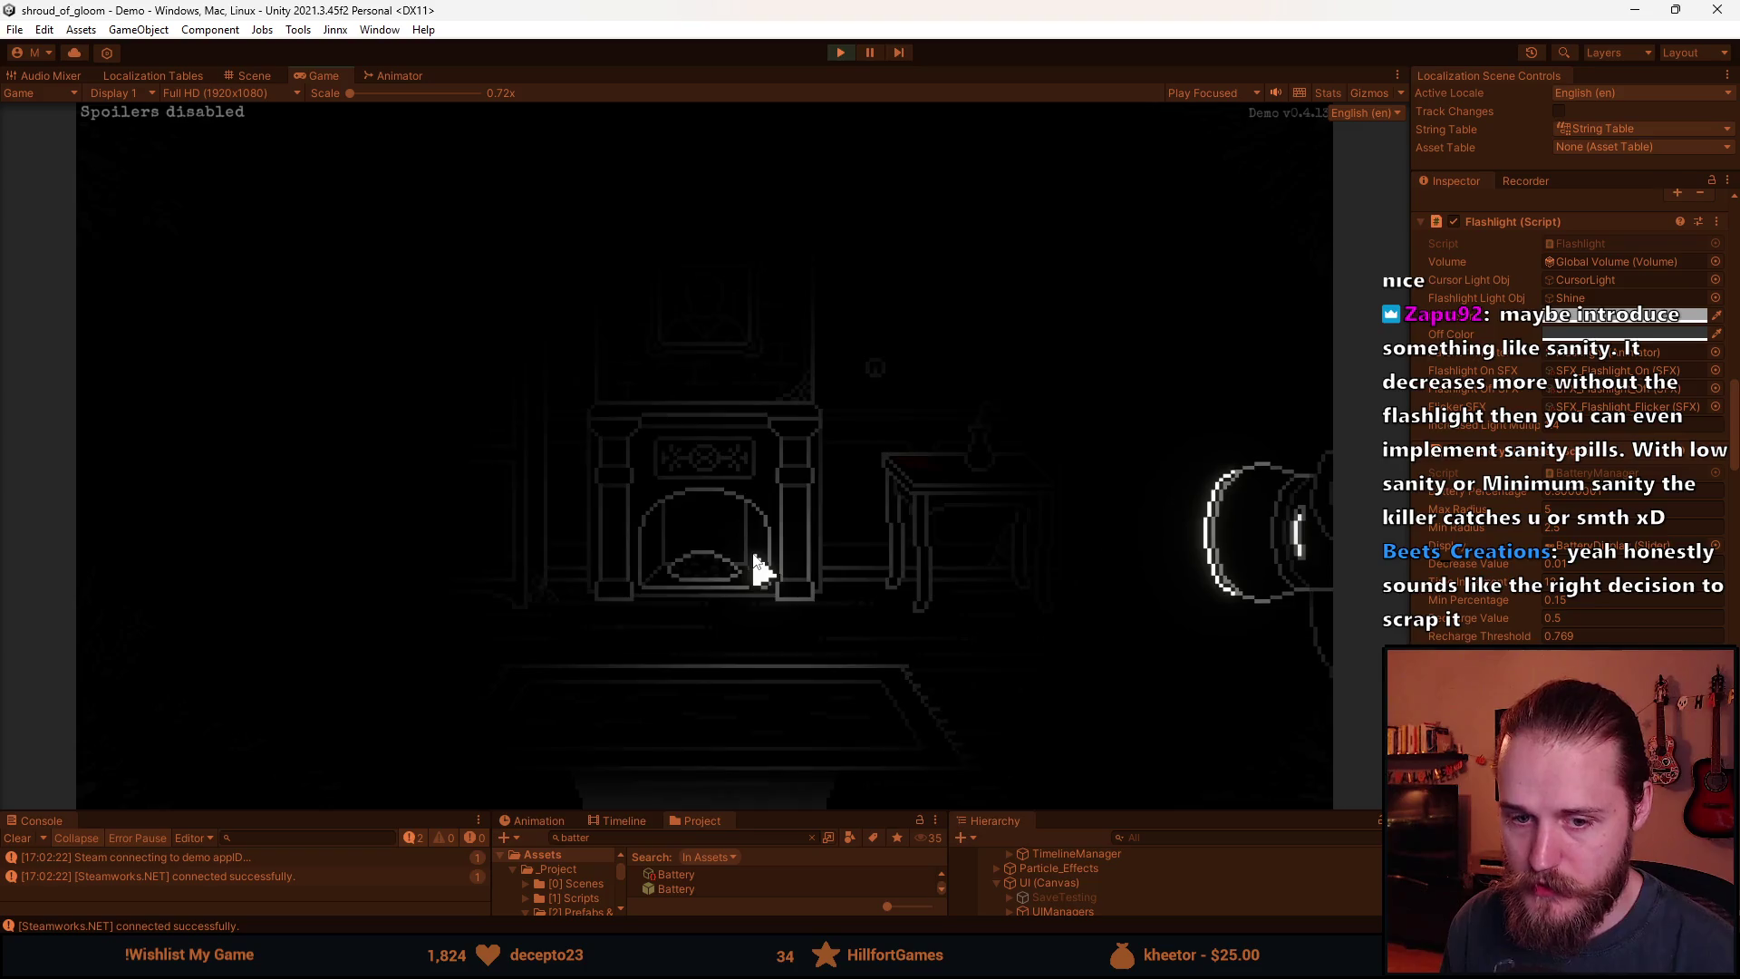
# Check the map's Upper Floor and Main Floor, close it, then pan over to a cabinet.
pyautogui.press('m')
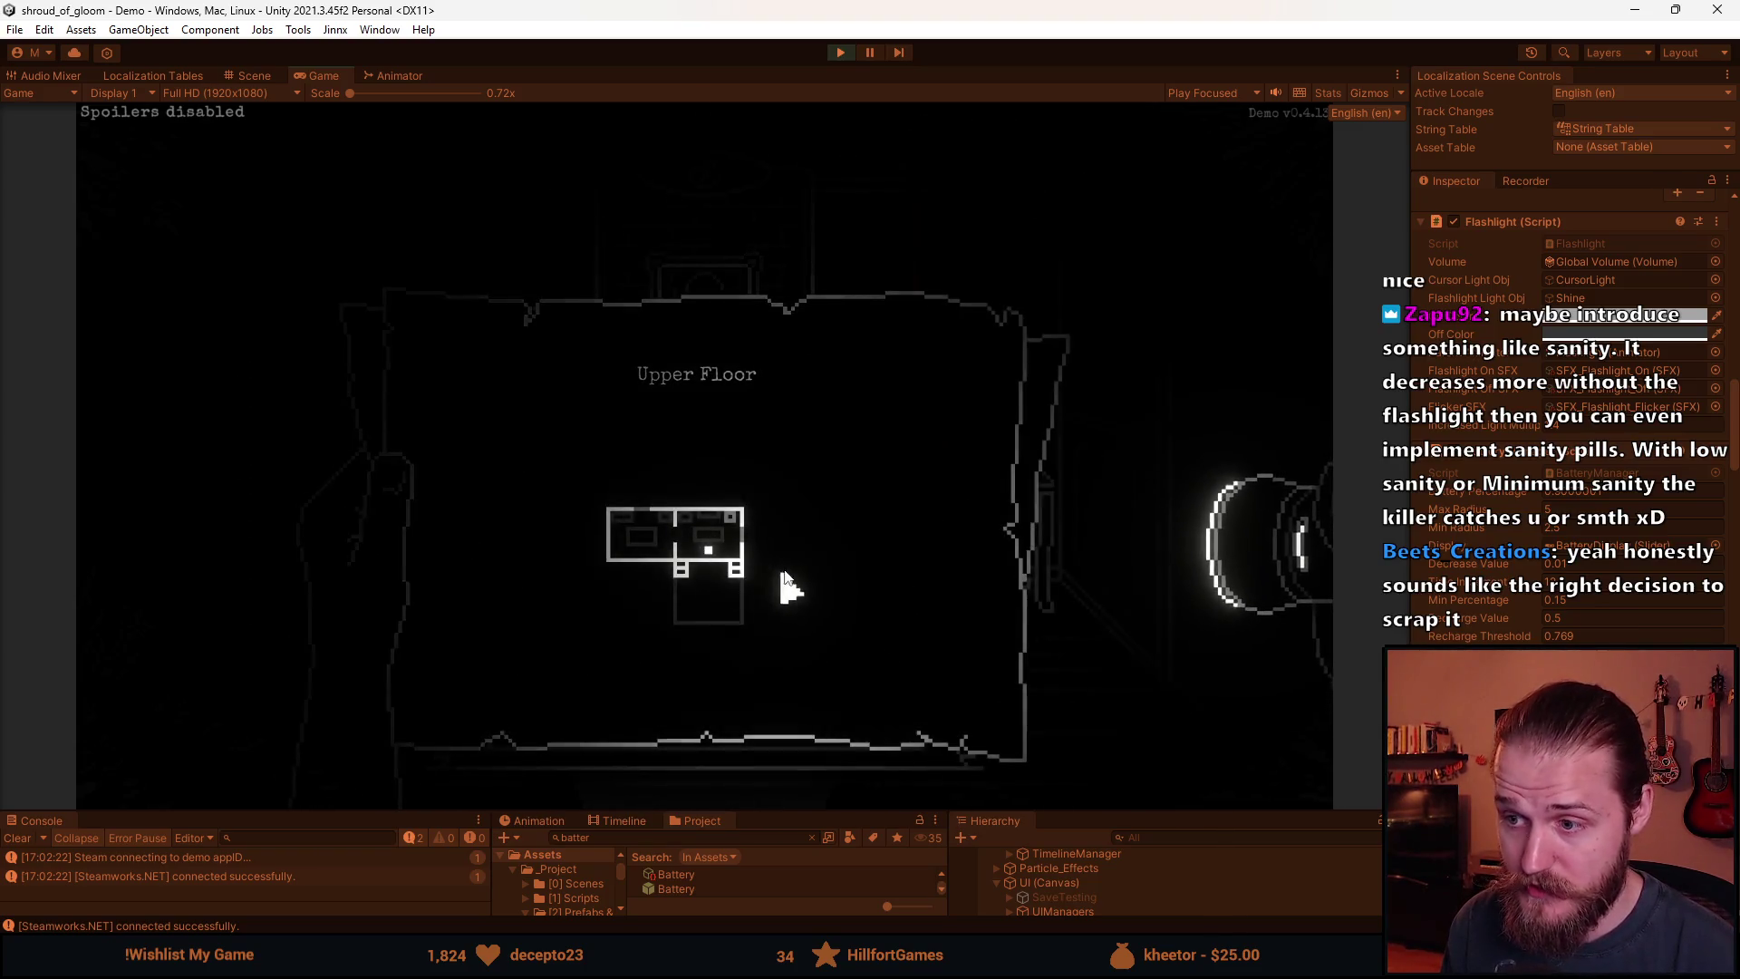
pyautogui.scroll(-1, 1009, 422)
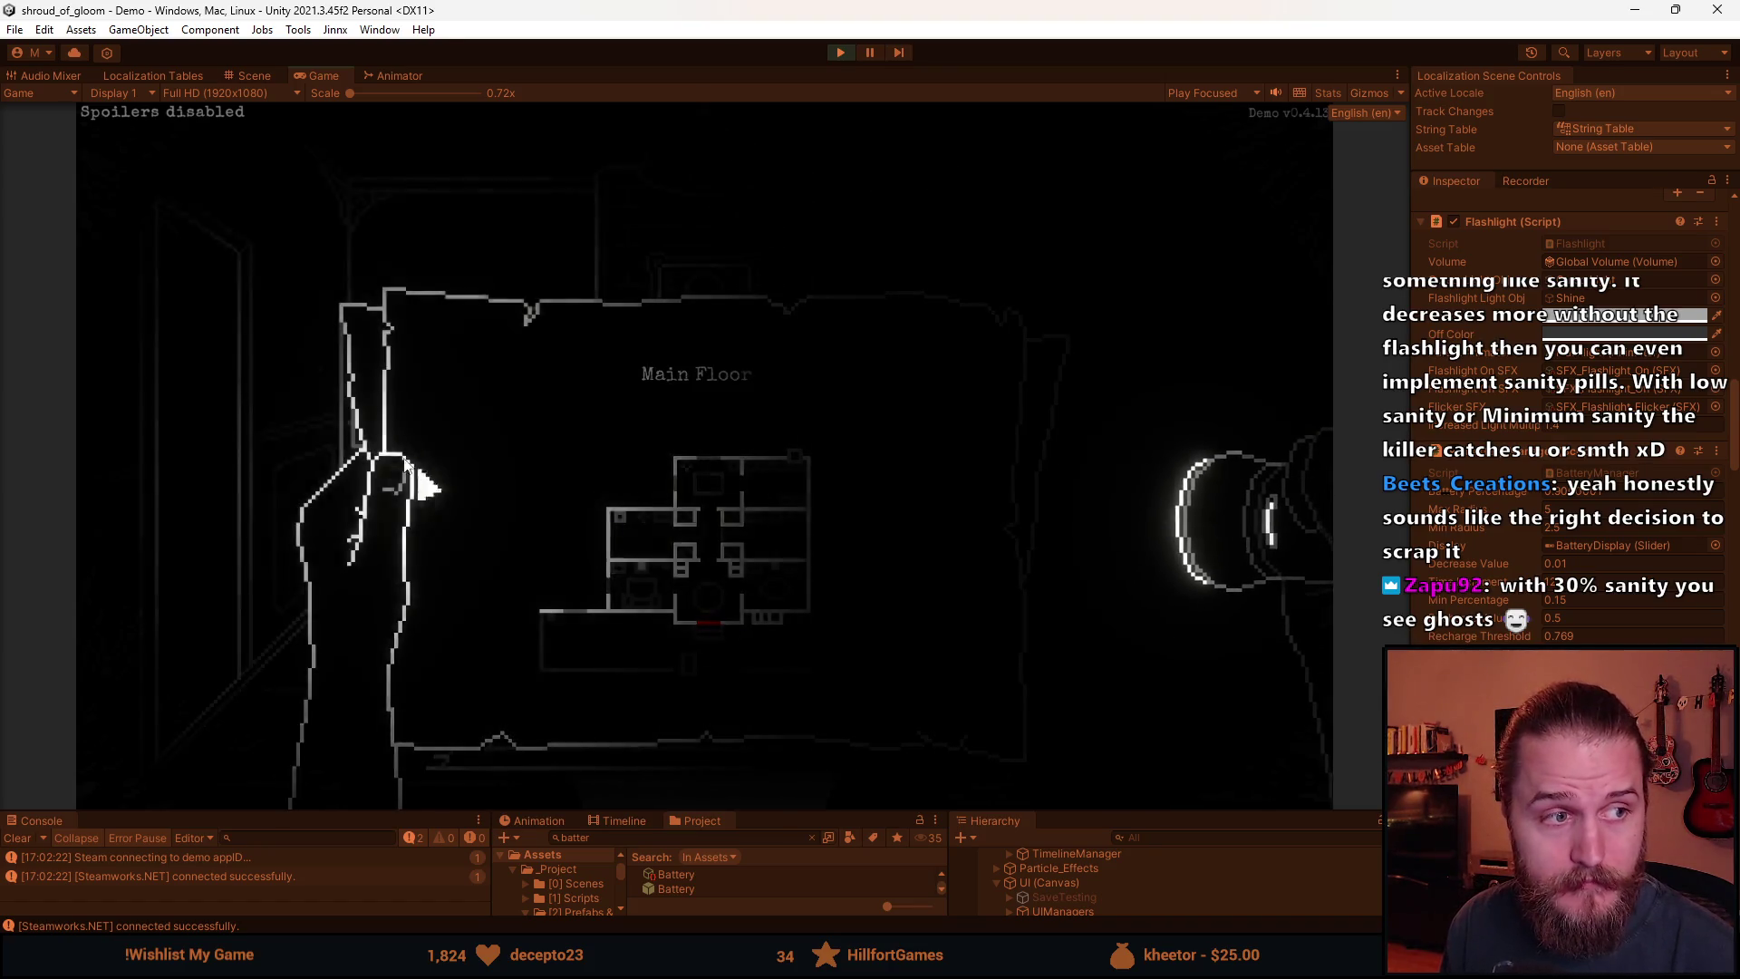
pyautogui.press('m')
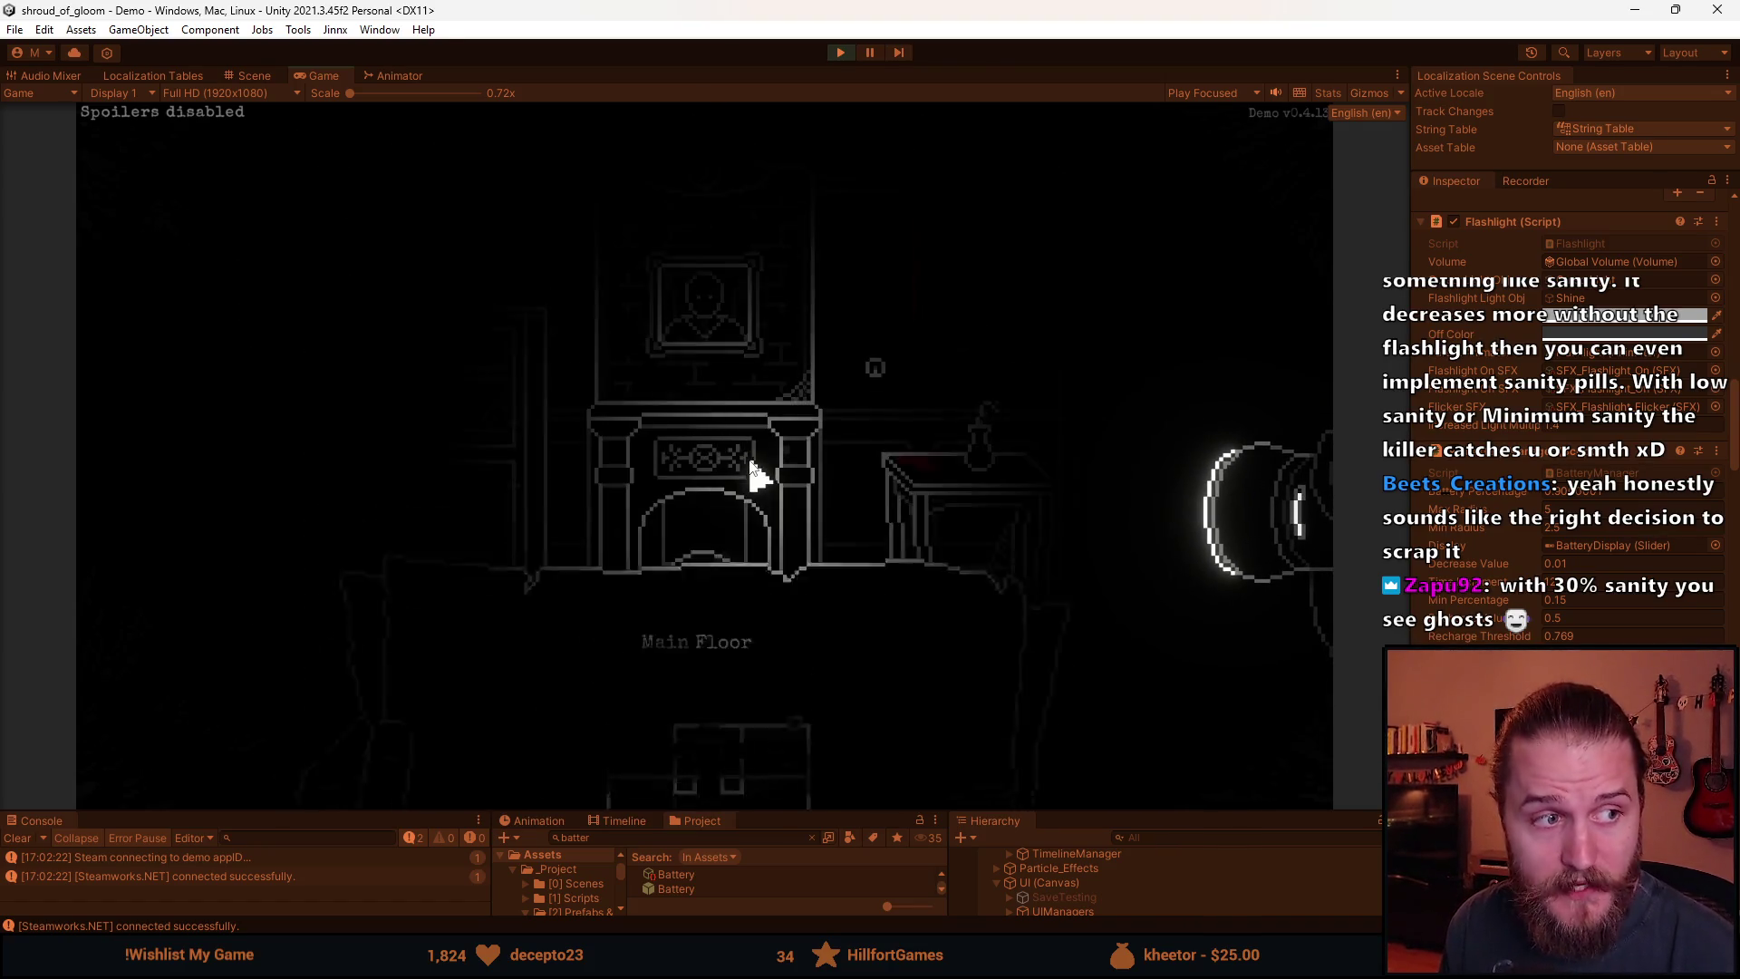
pyautogui.press('d')
pyautogui.press('a')
pyautogui.press('a')
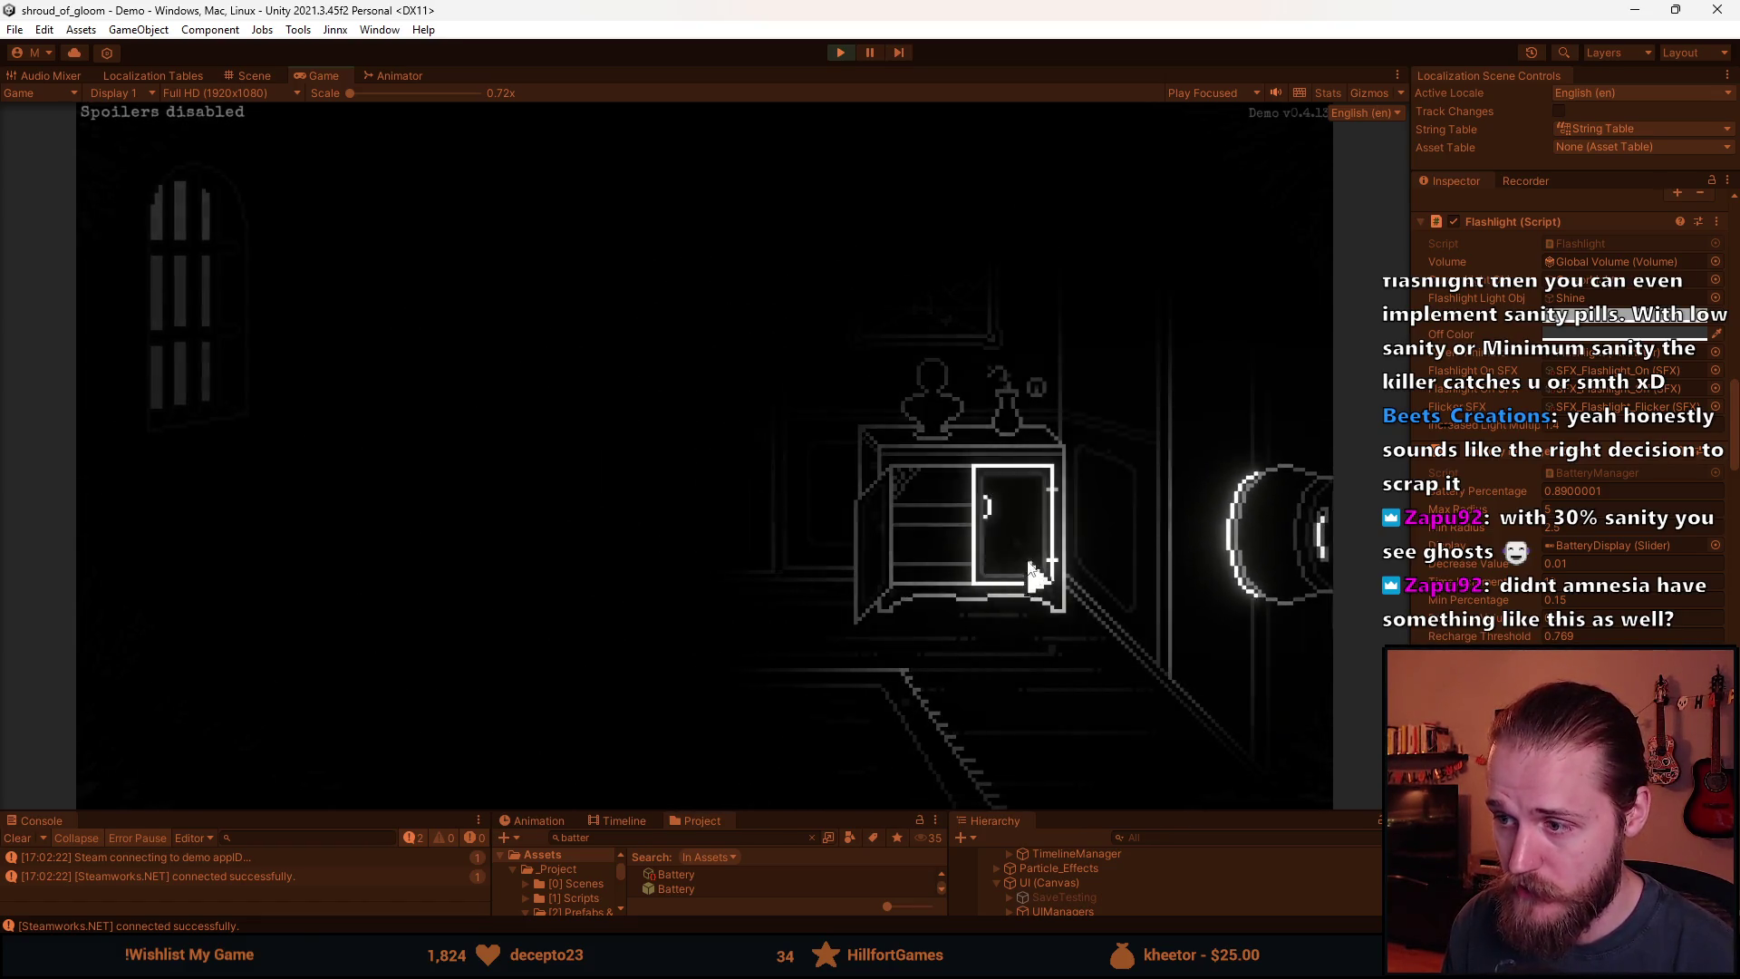
# Open the cabinet's right door, then exit via the tall lit door and return through the stairway hall.
pyautogui.click(952, 477)
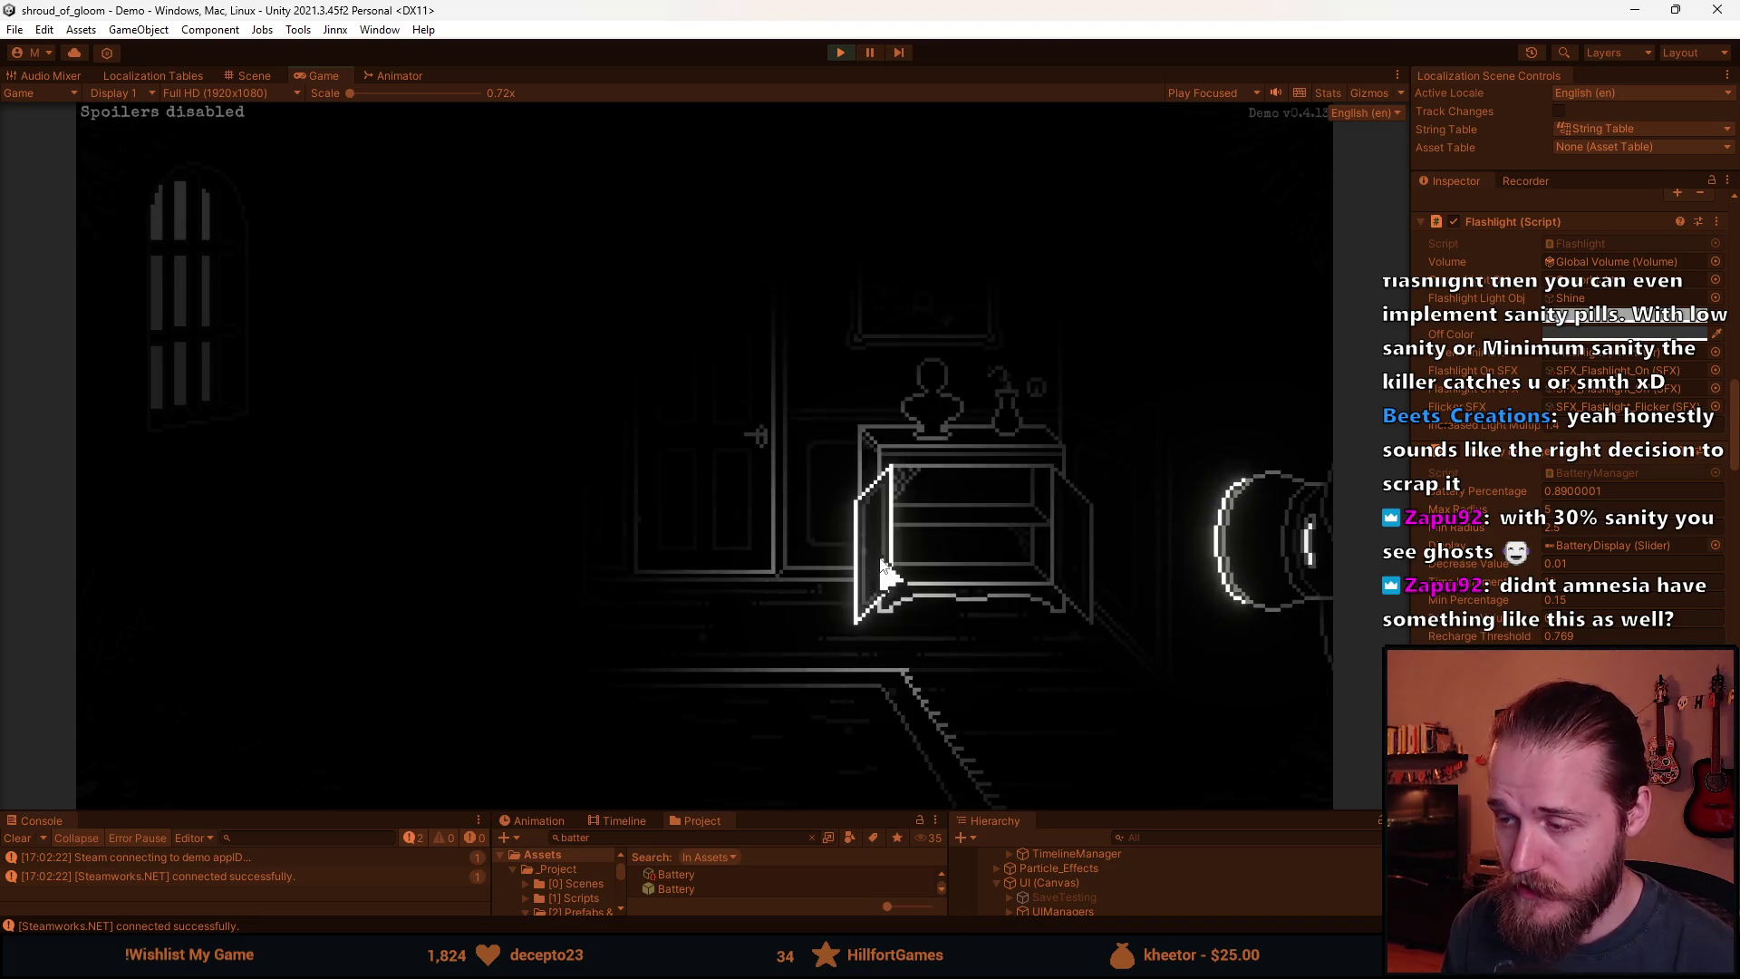
pyautogui.press('d')
pyautogui.click(1188, 466)
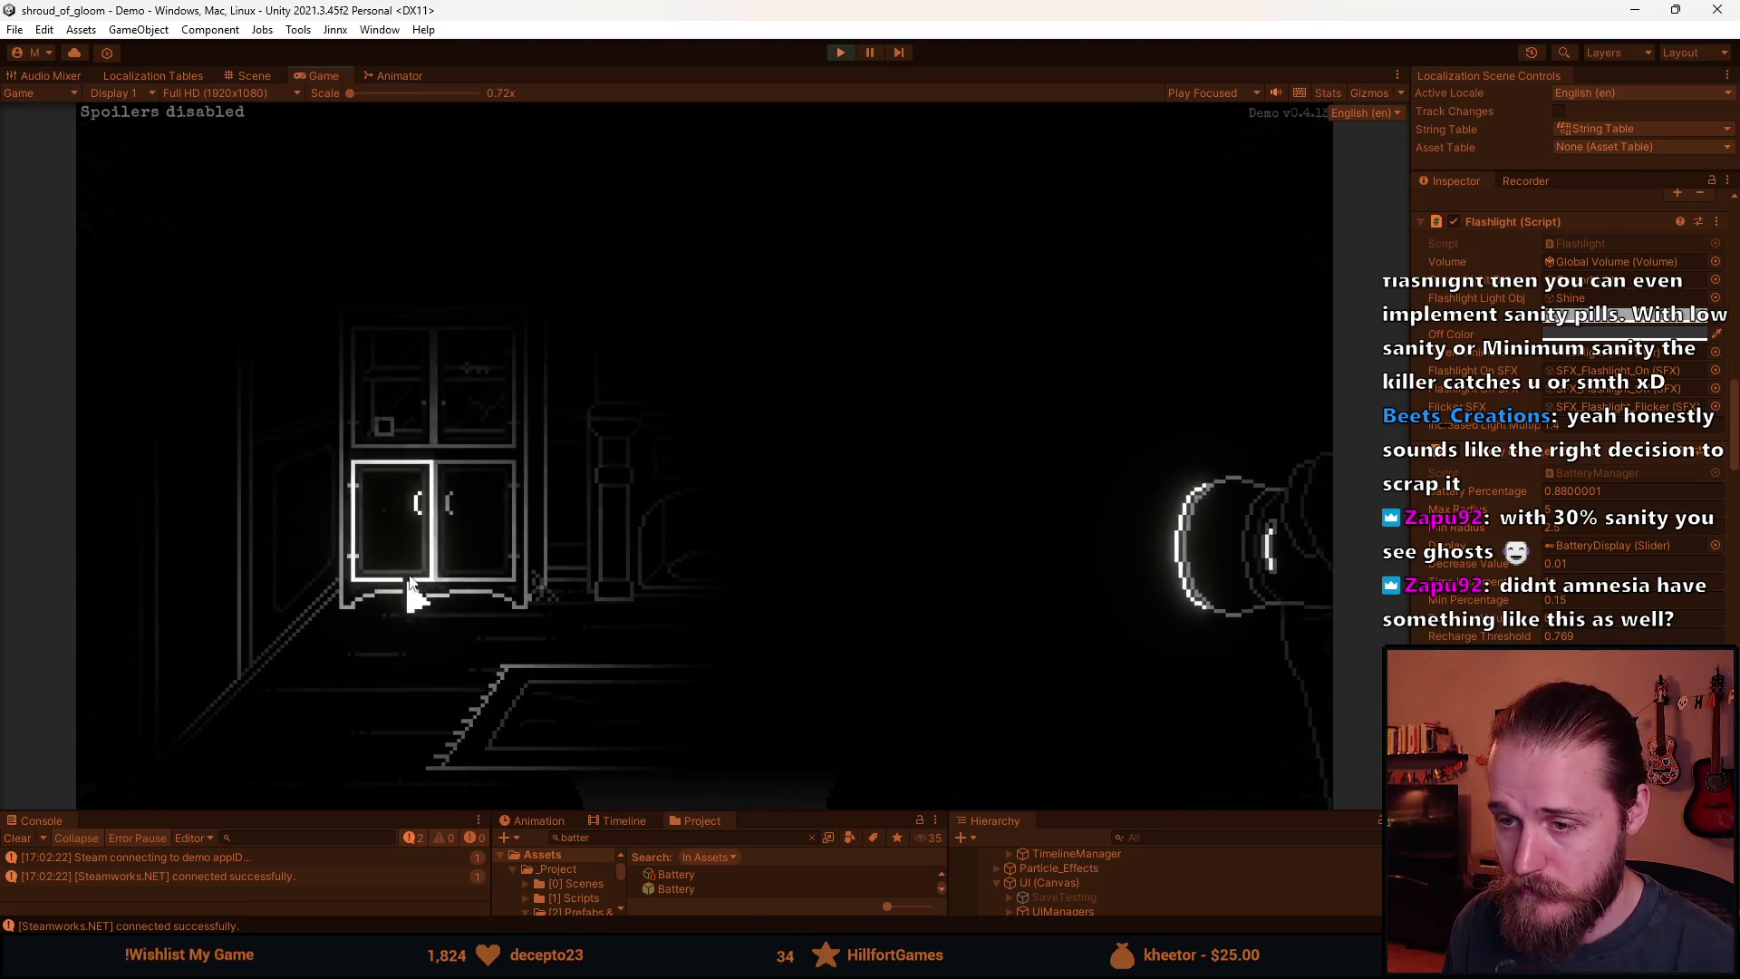
pyautogui.click(659, 729)
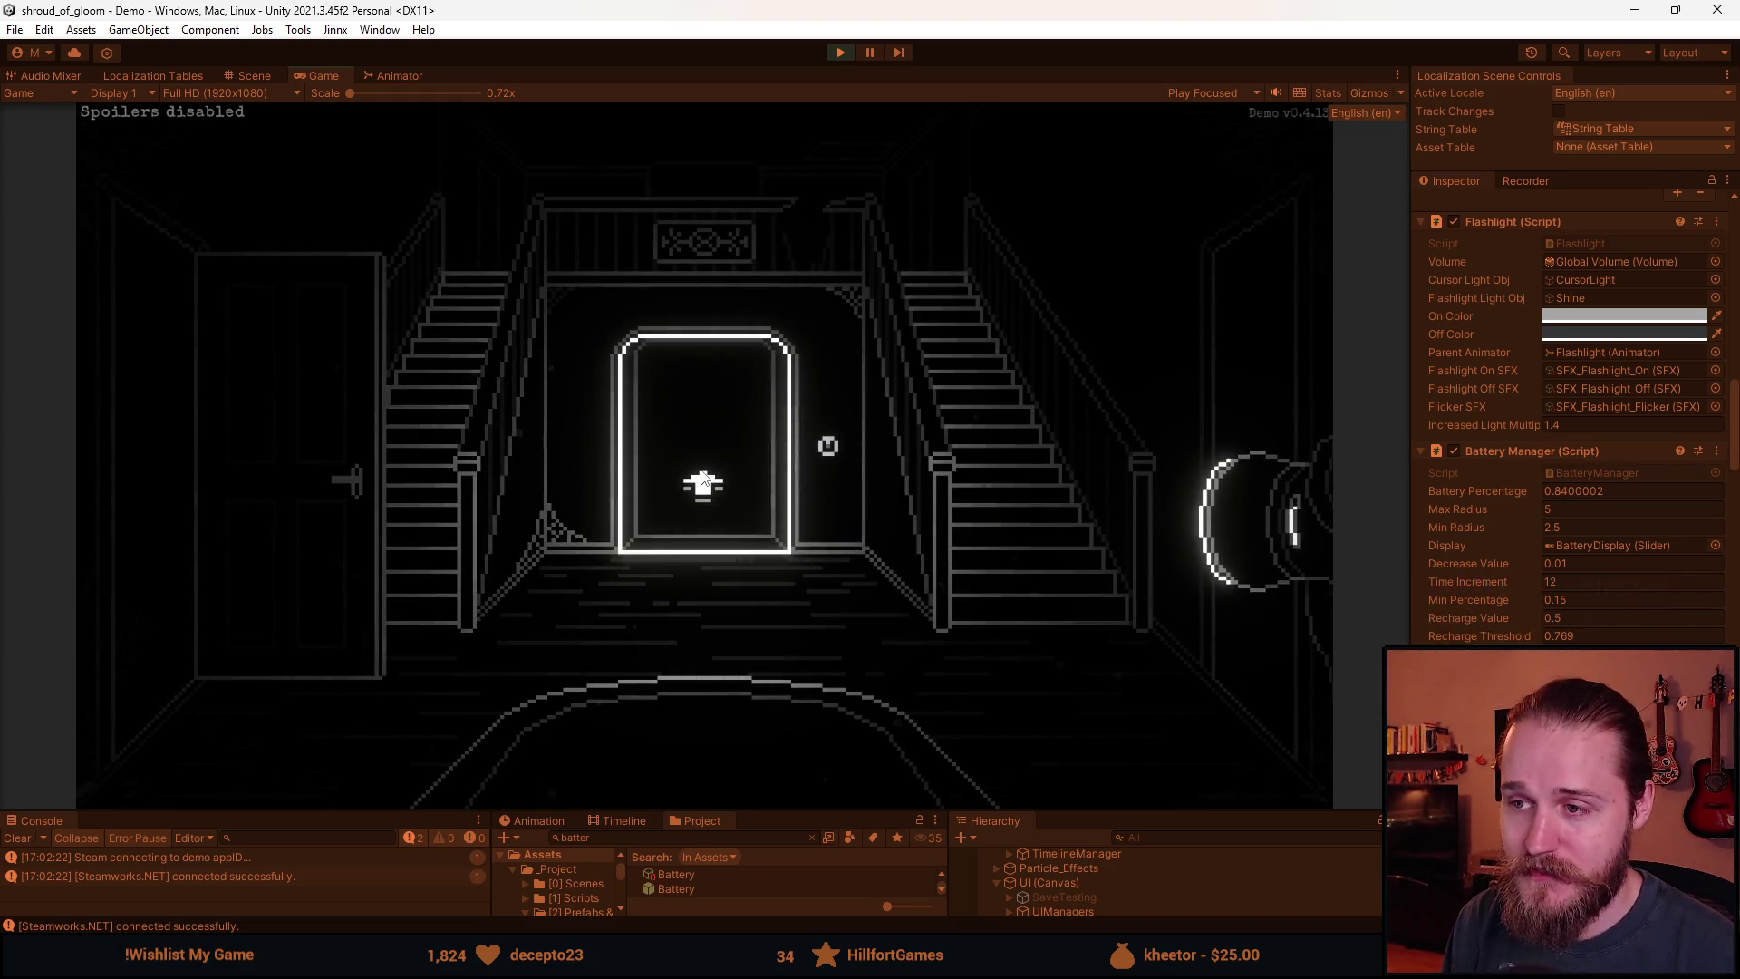
pyautogui.click(704, 480)
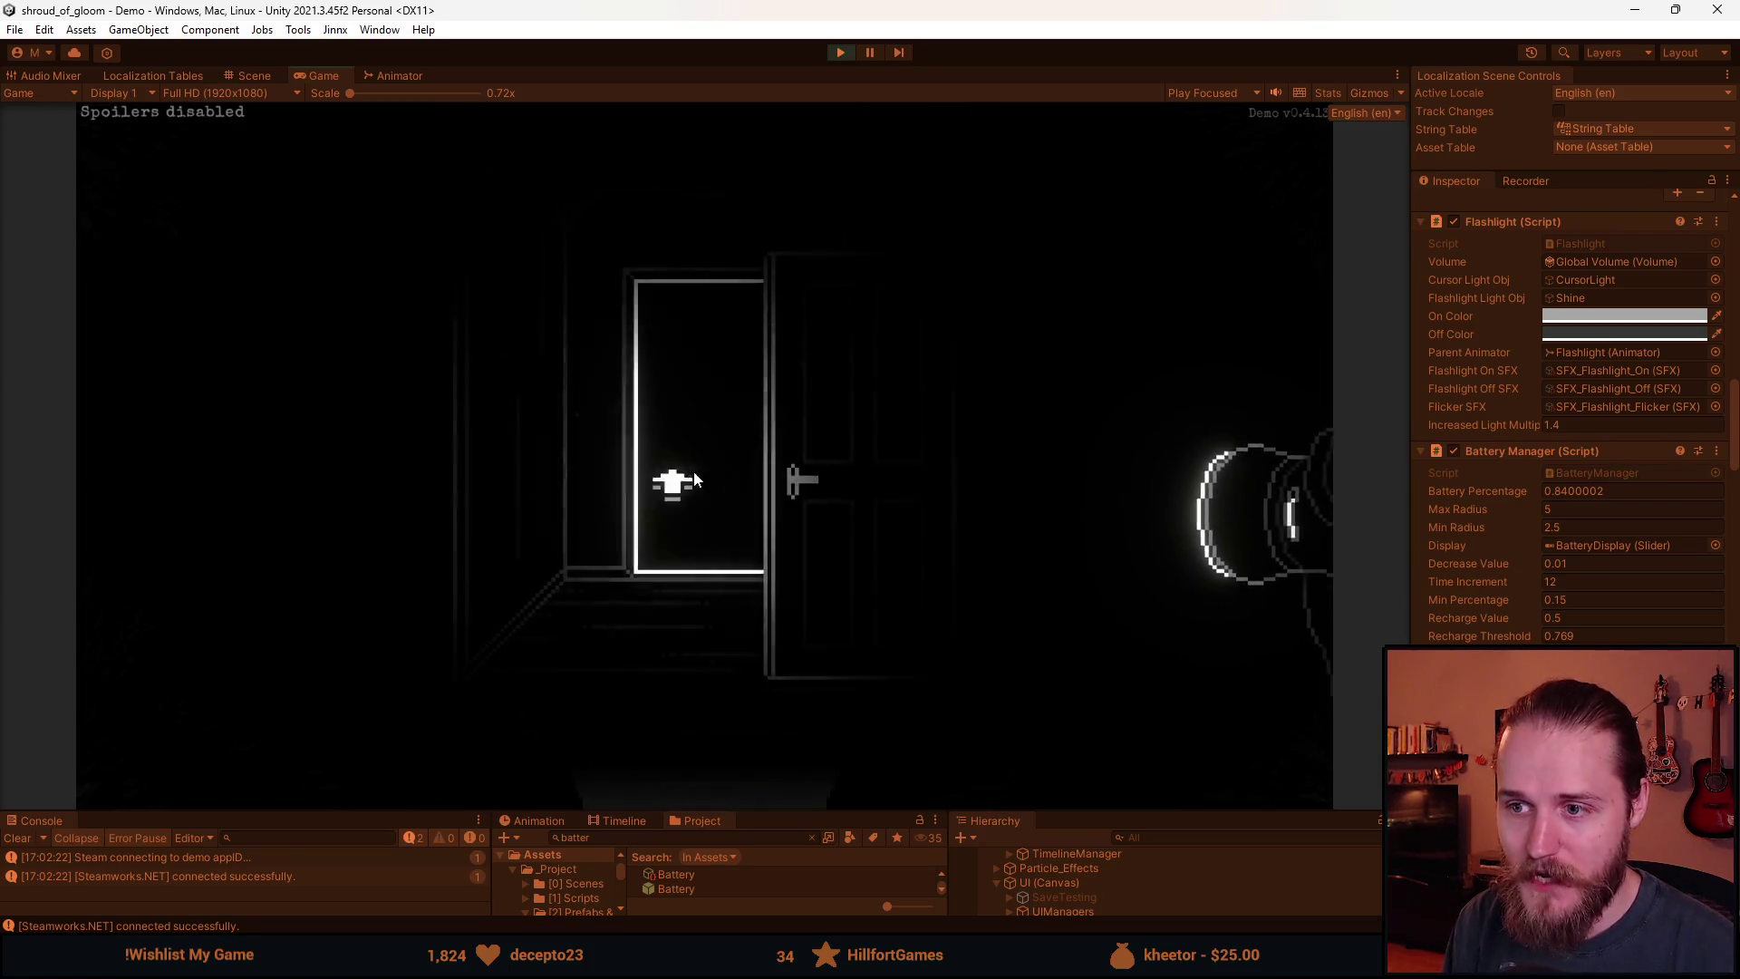
# Visit the barrel room and a neighbouring room, then return to the staircase hallway and head upstairs.
pyautogui.click(527, 584)
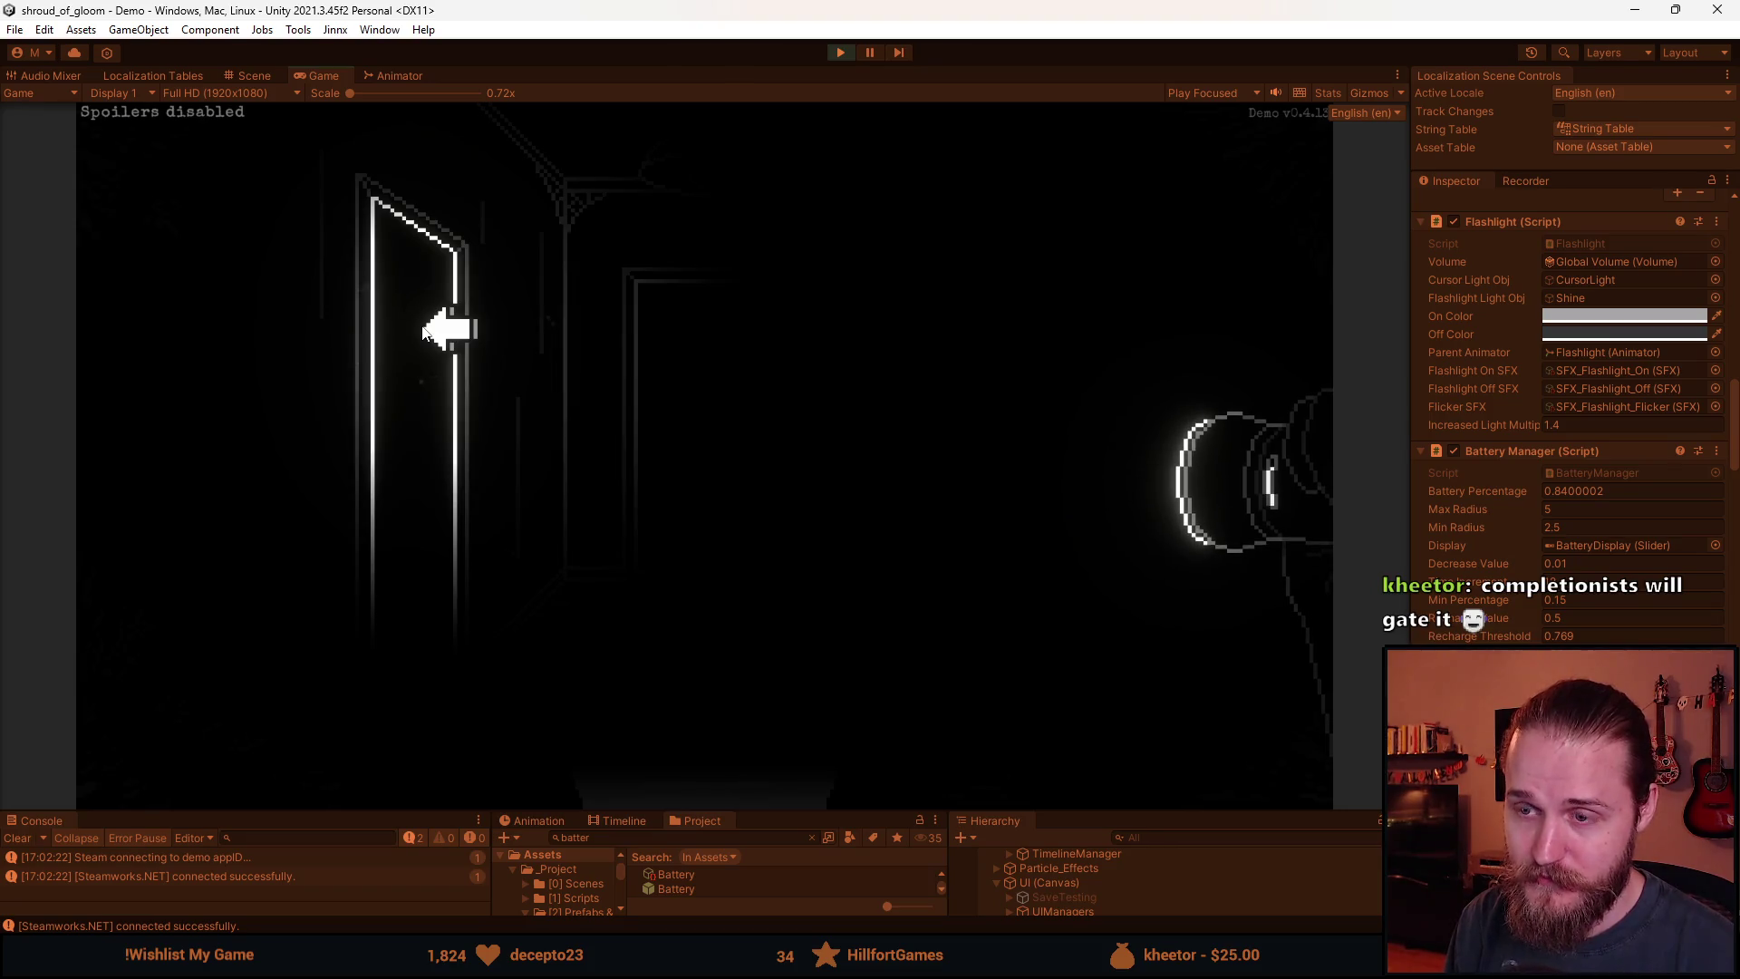
pyautogui.click(423, 333)
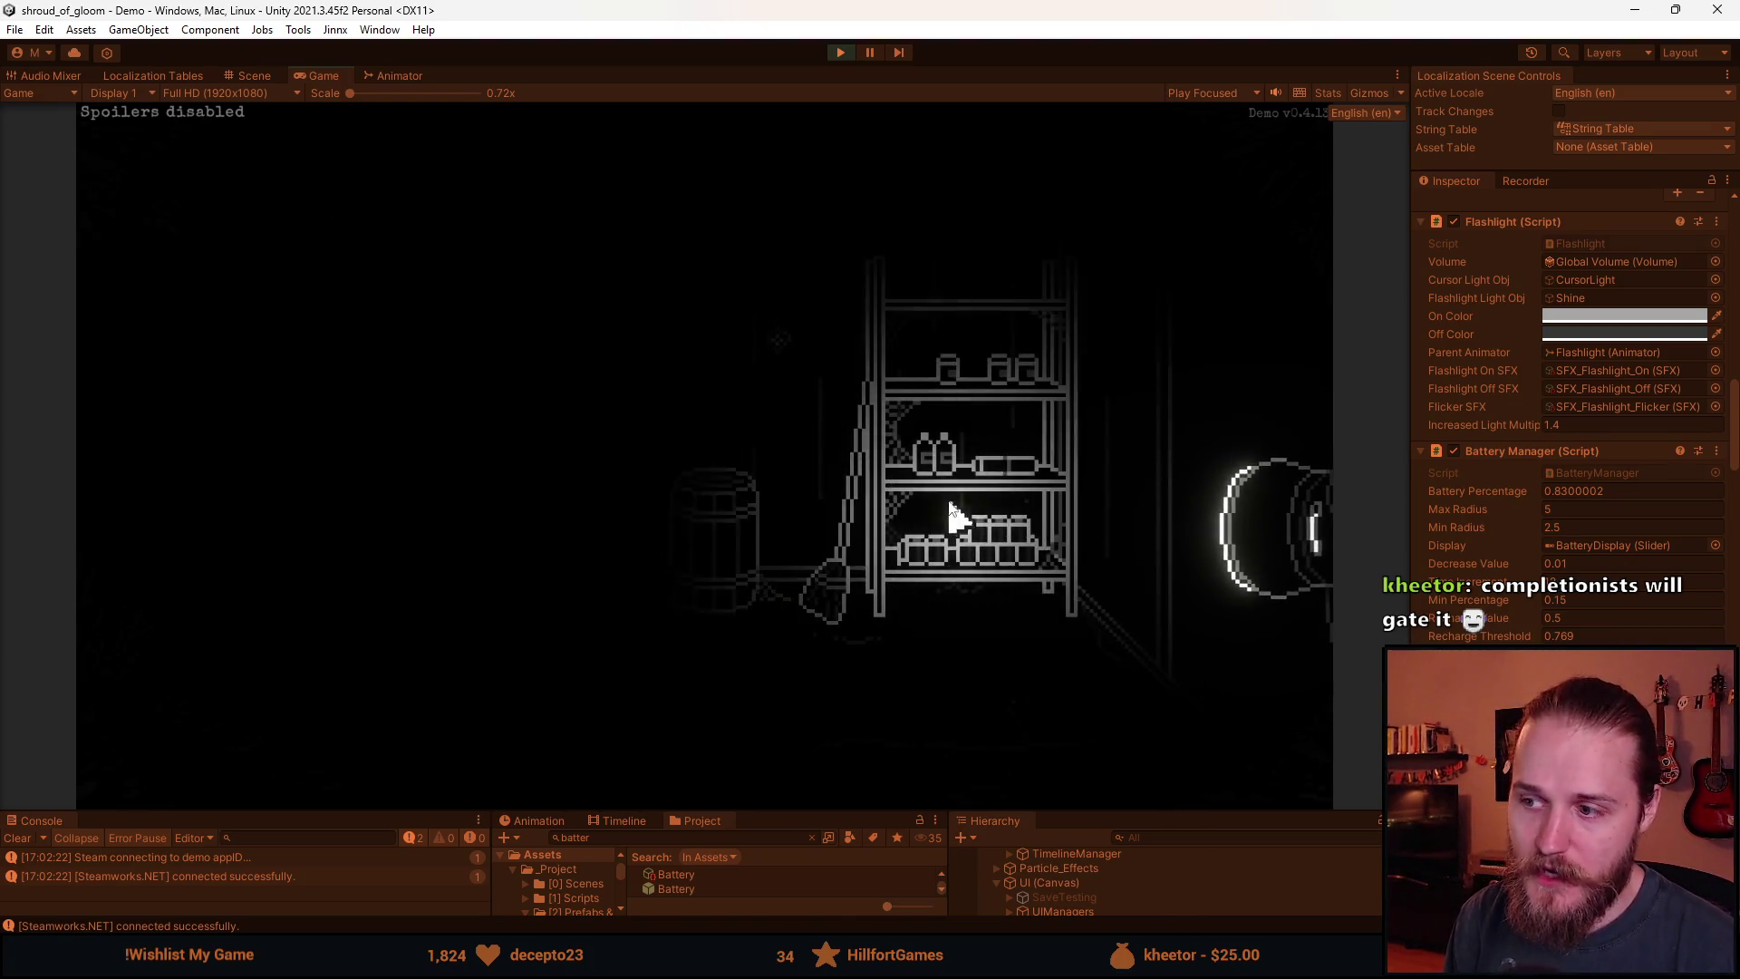
pyautogui.click(1195, 433)
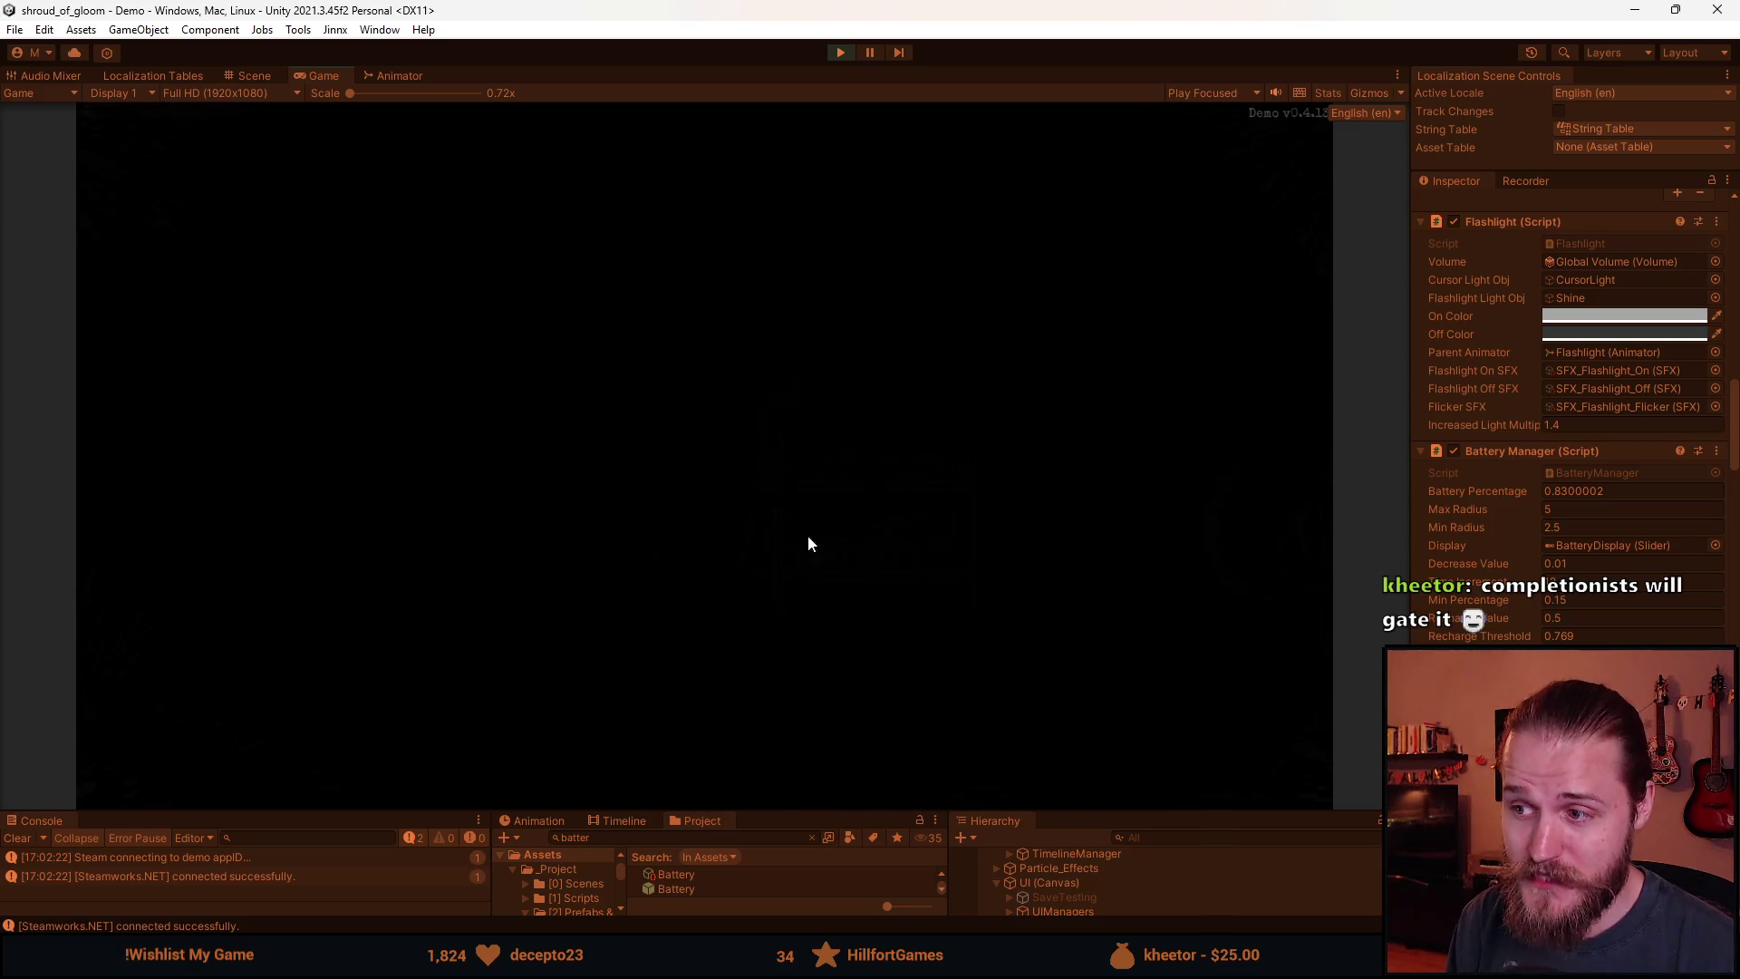
pyautogui.click(738, 780)
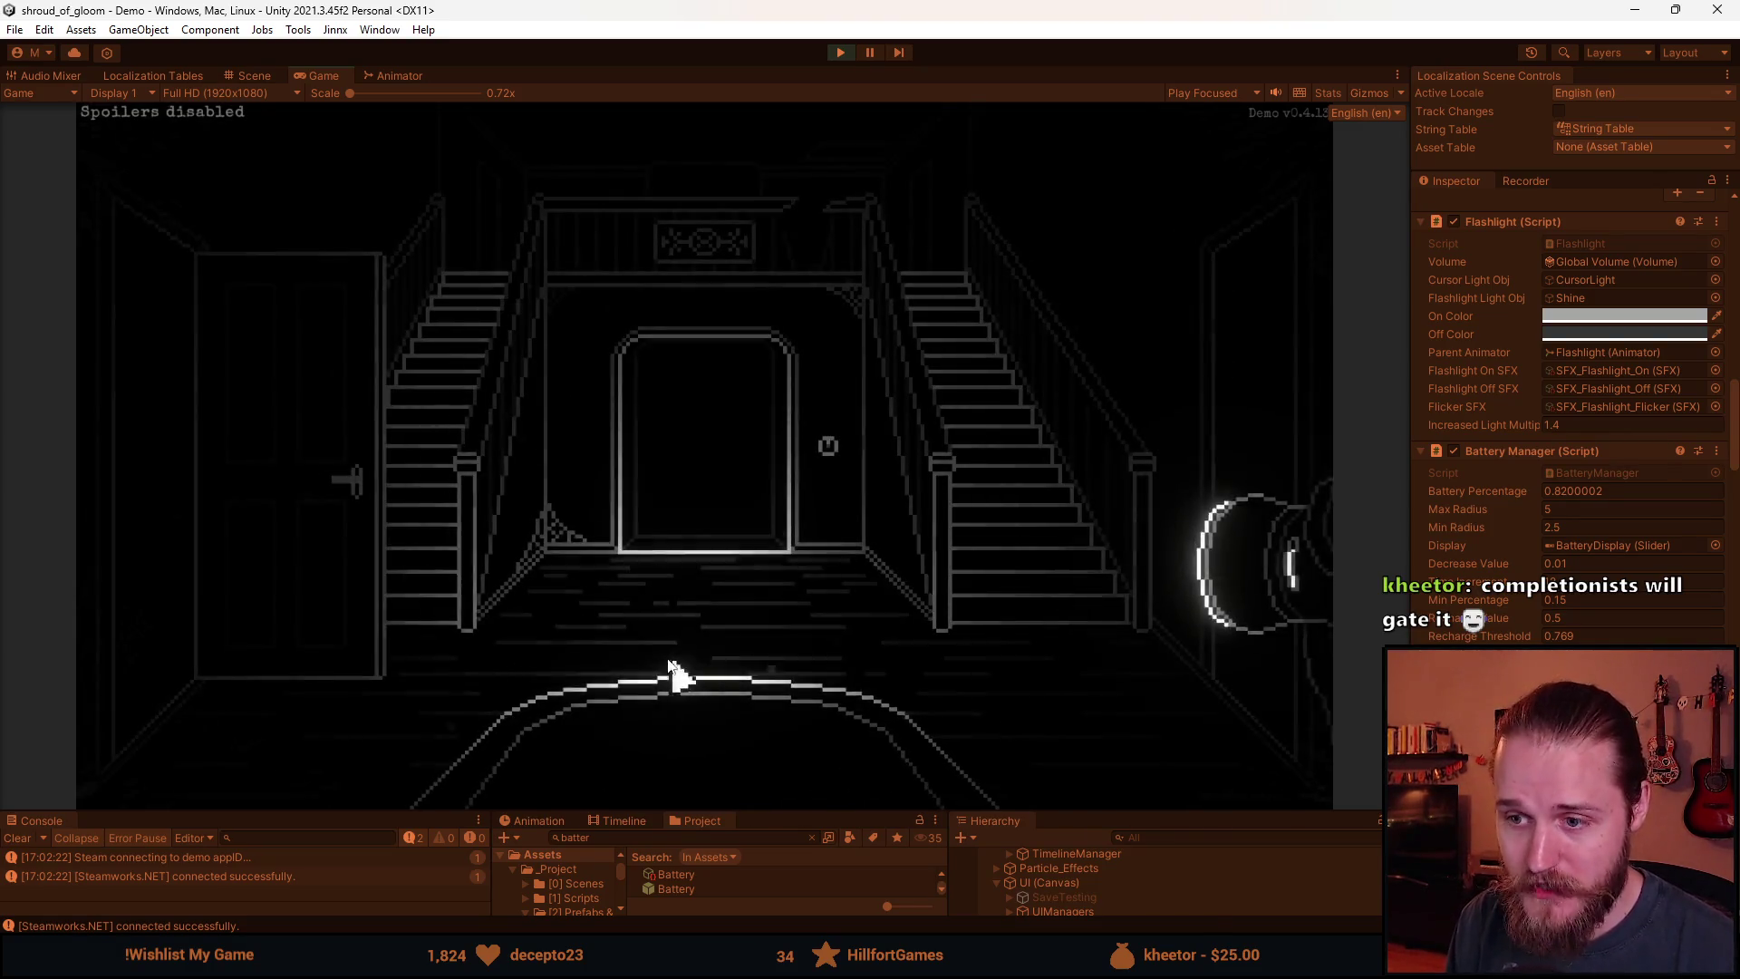
pyautogui.click(417, 552)
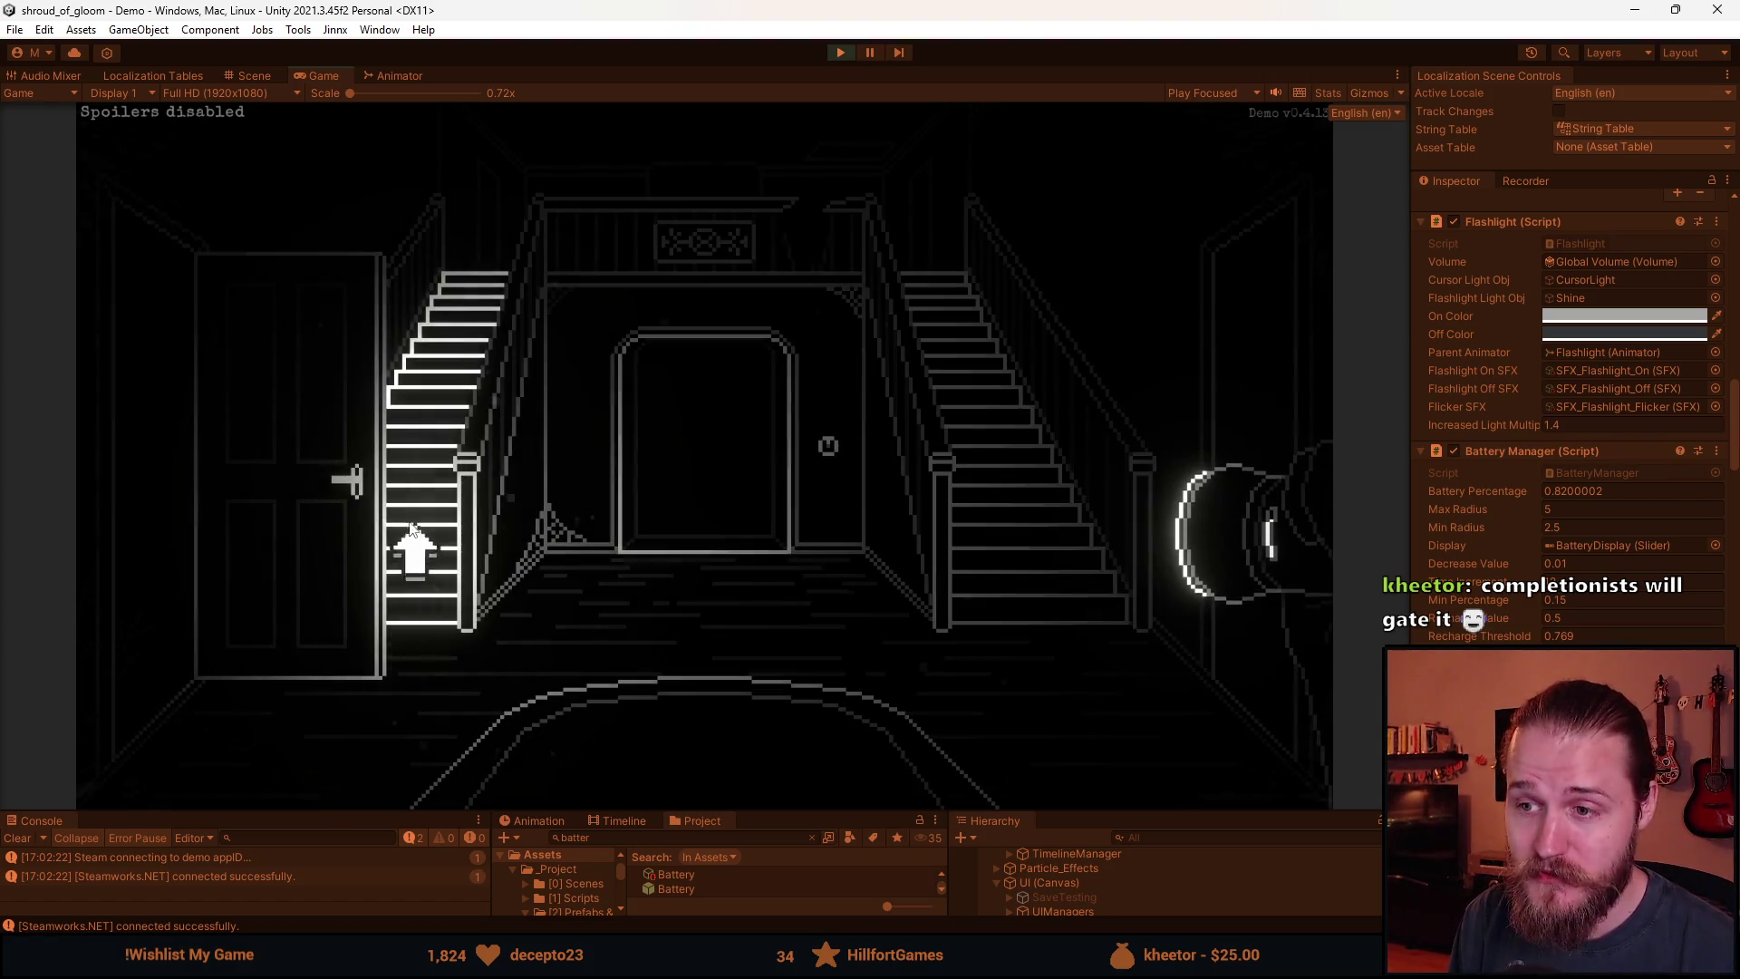
# Visit the armchair room, return to the hallway, check the Main Floor map, then take the left door.
pyautogui.click(773, 476)
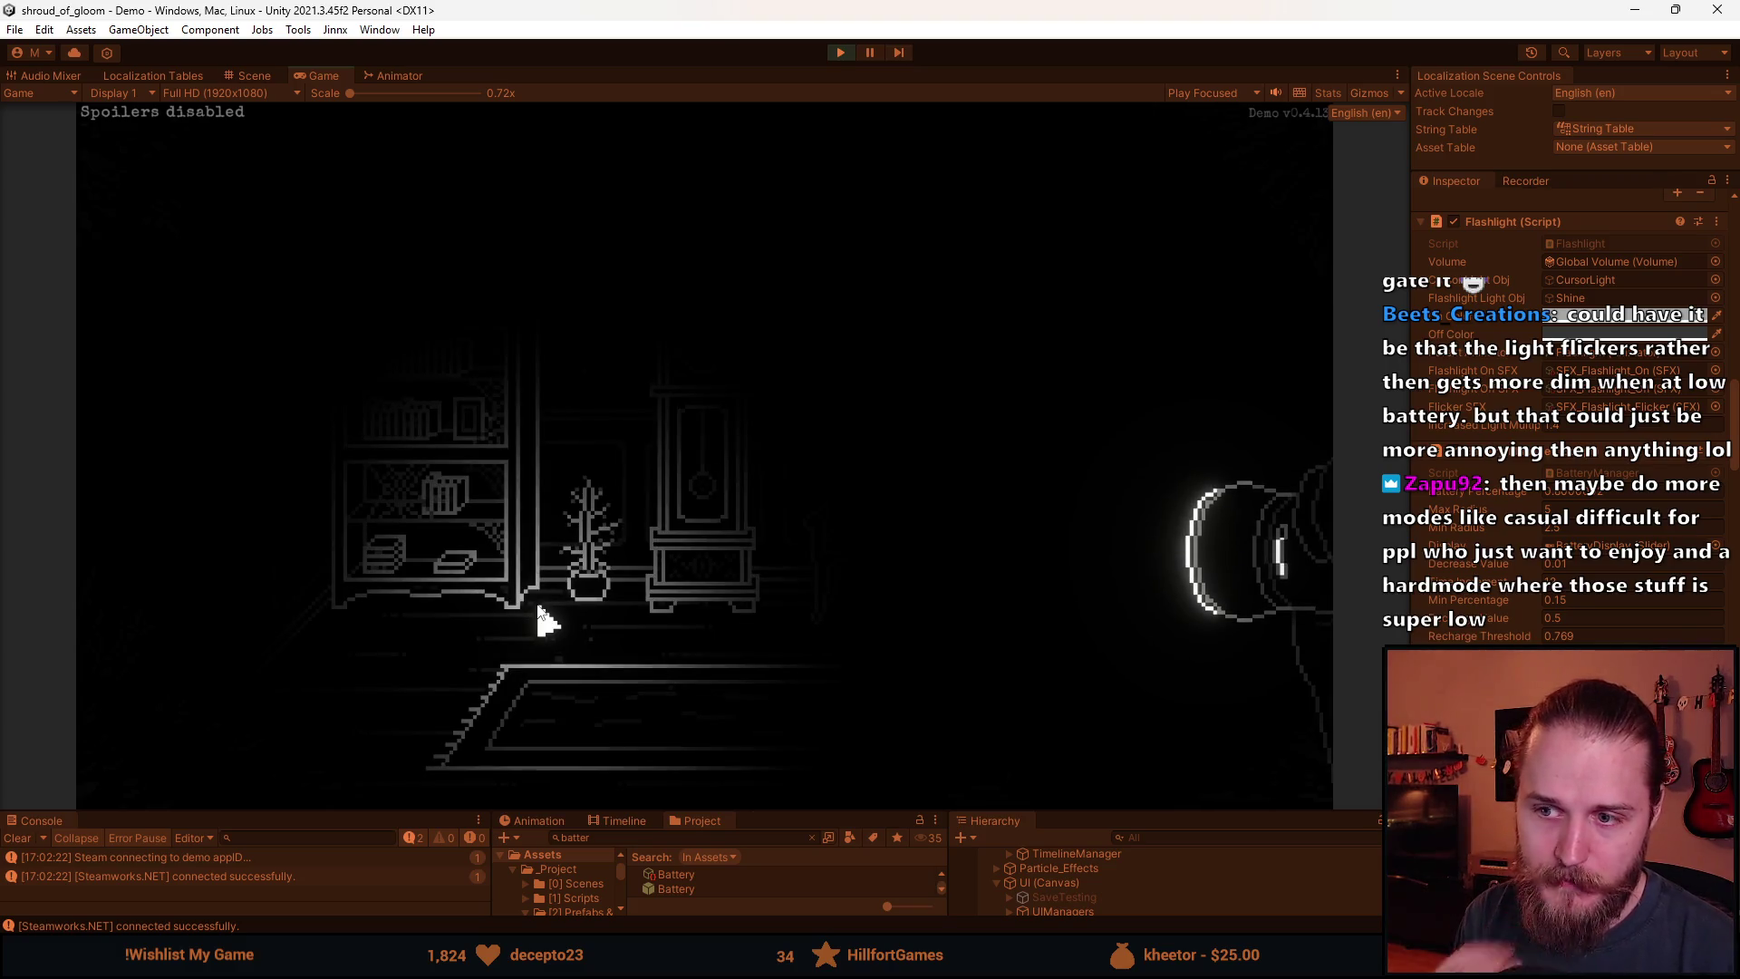
pyautogui.press('a')
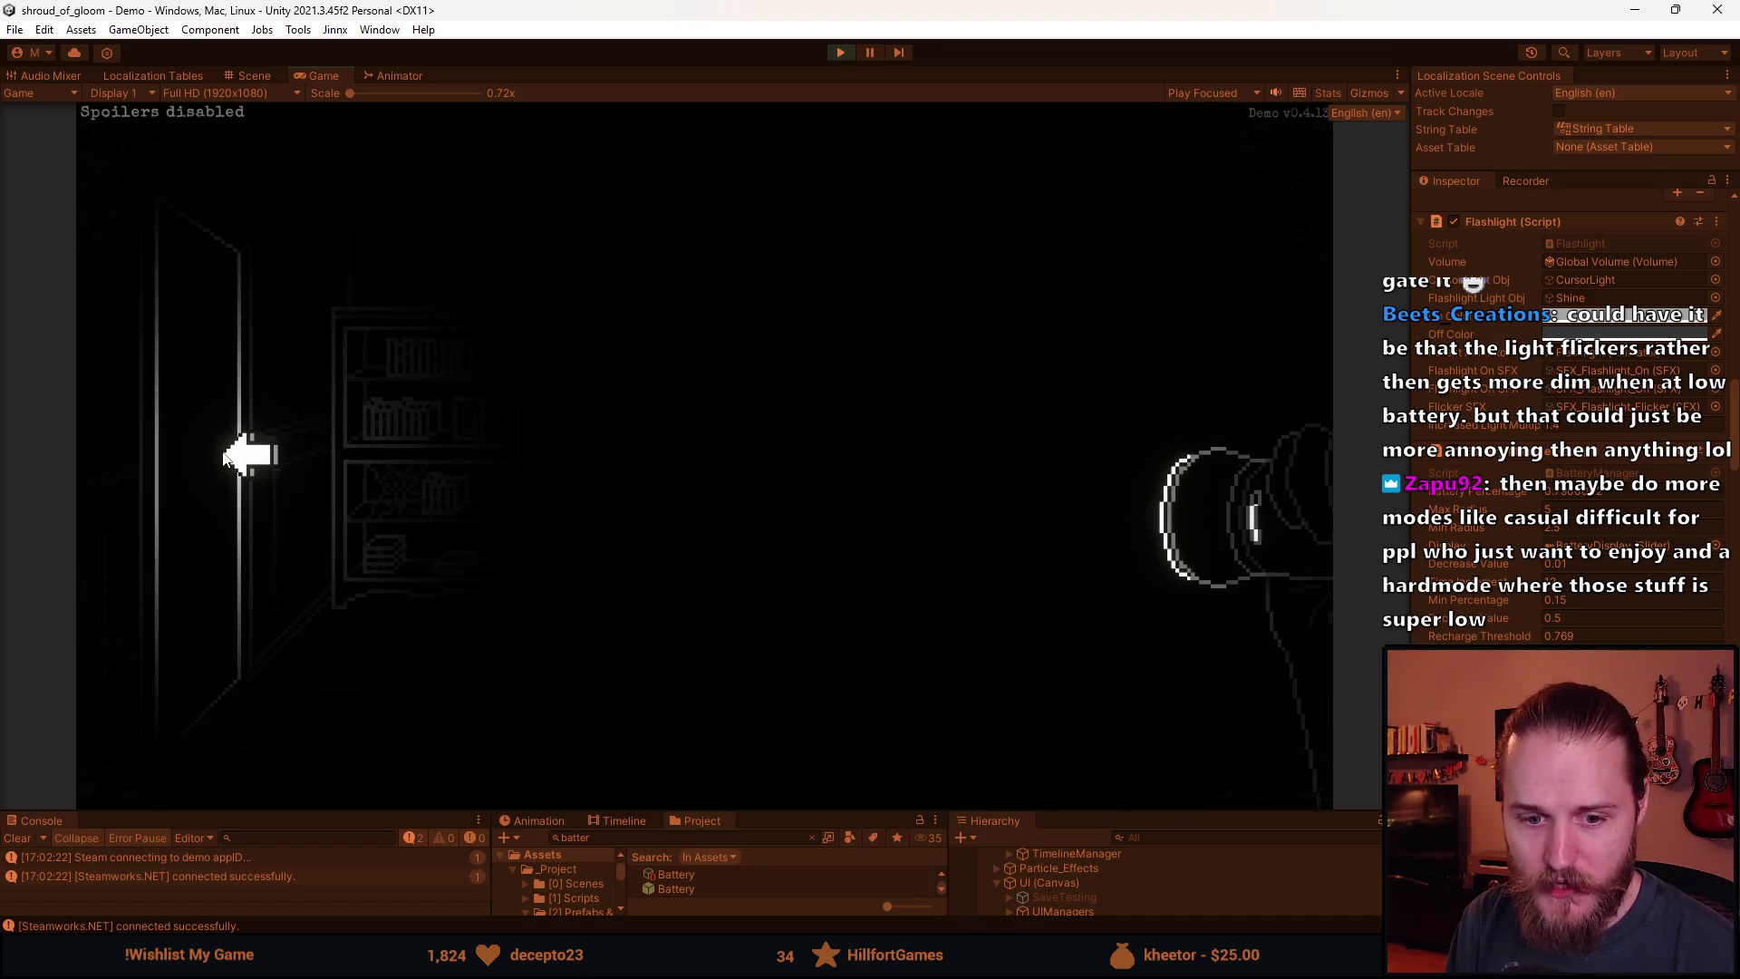
pyautogui.click(238, 455)
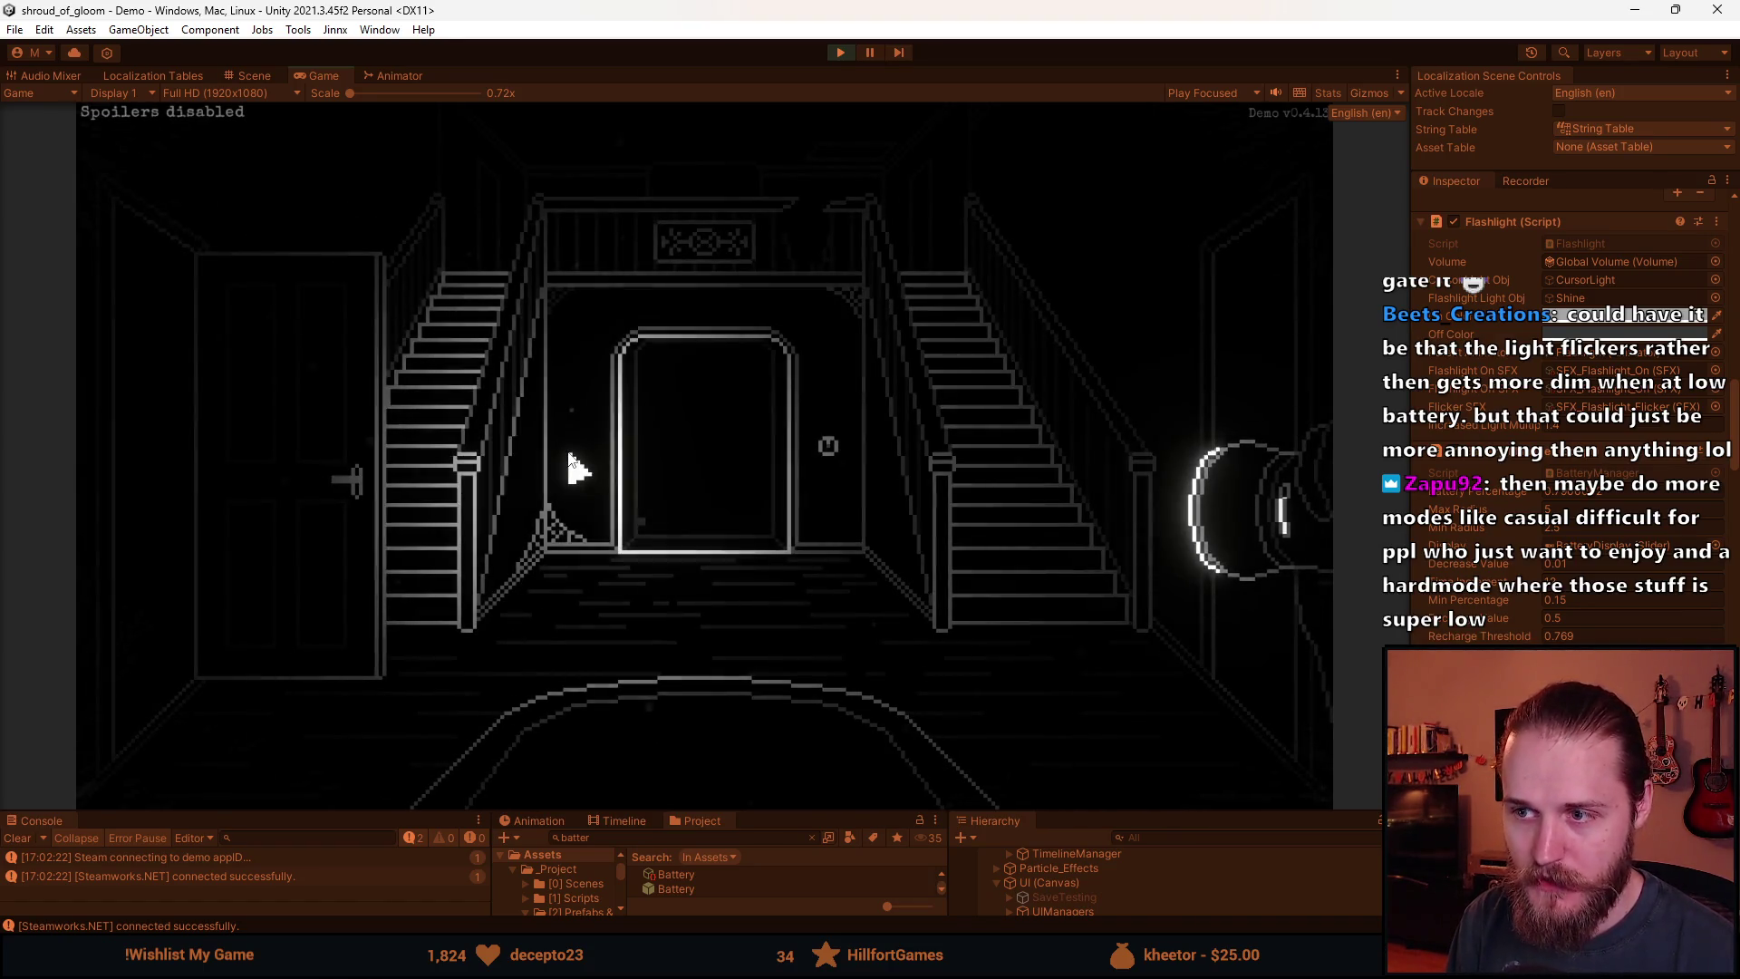
pyautogui.press('m')
pyautogui.press('m')
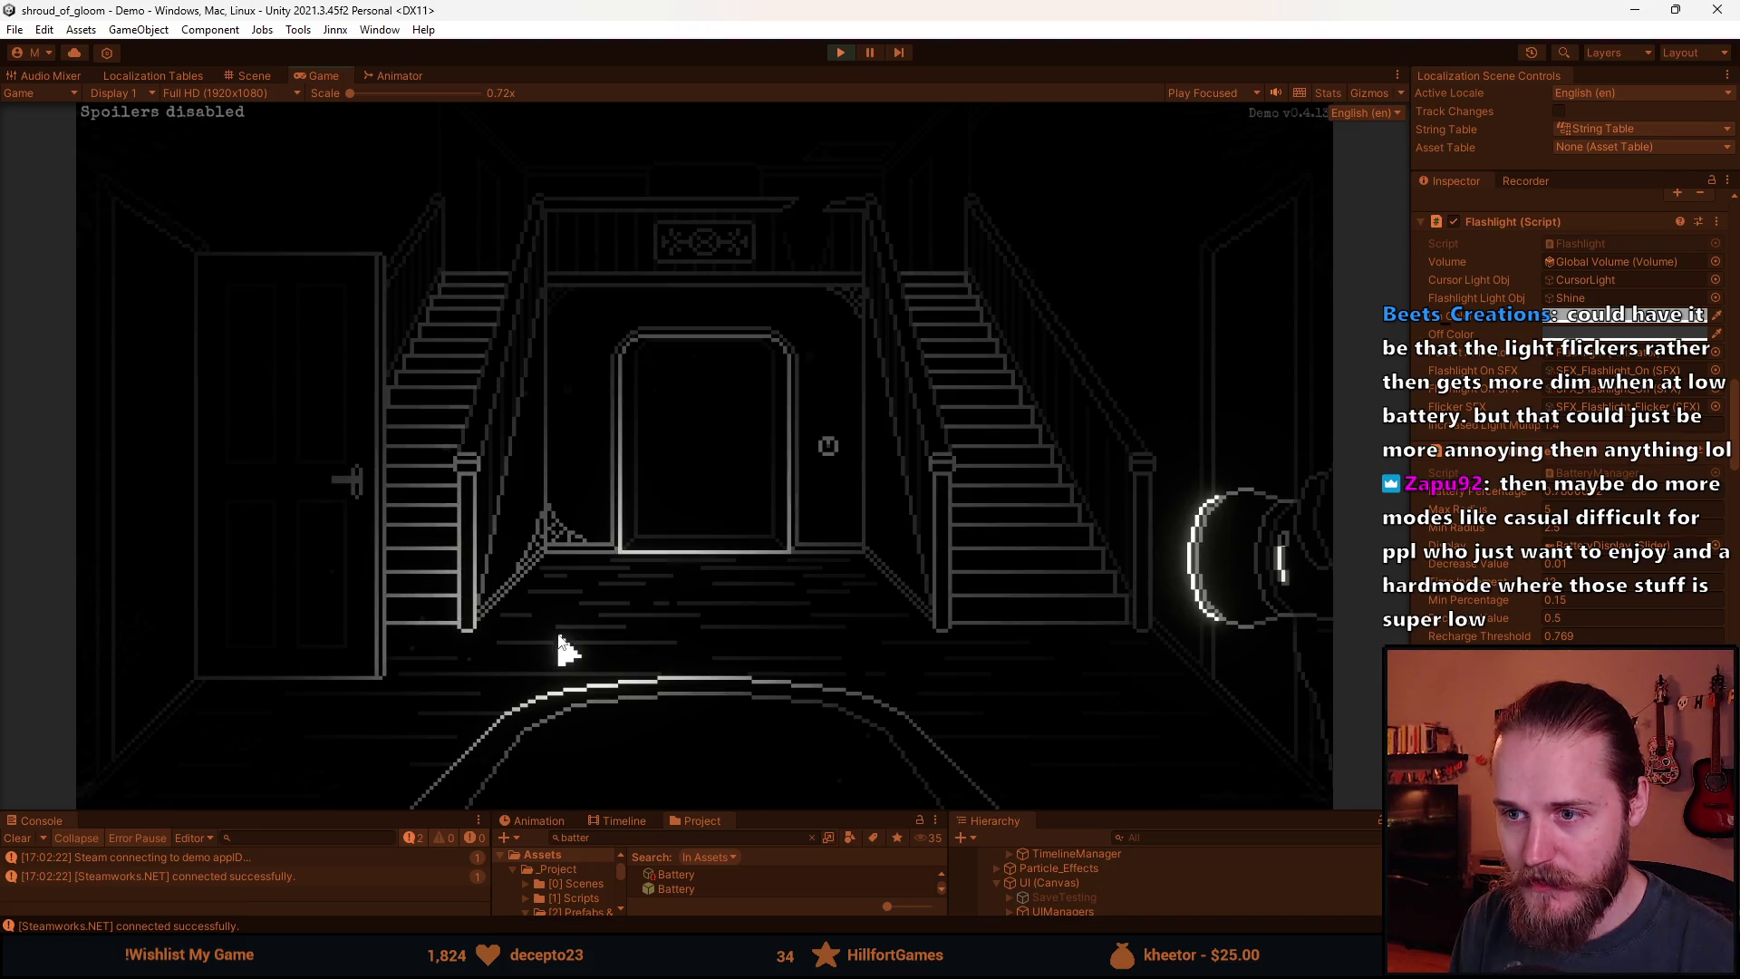
pyautogui.click(332, 539)
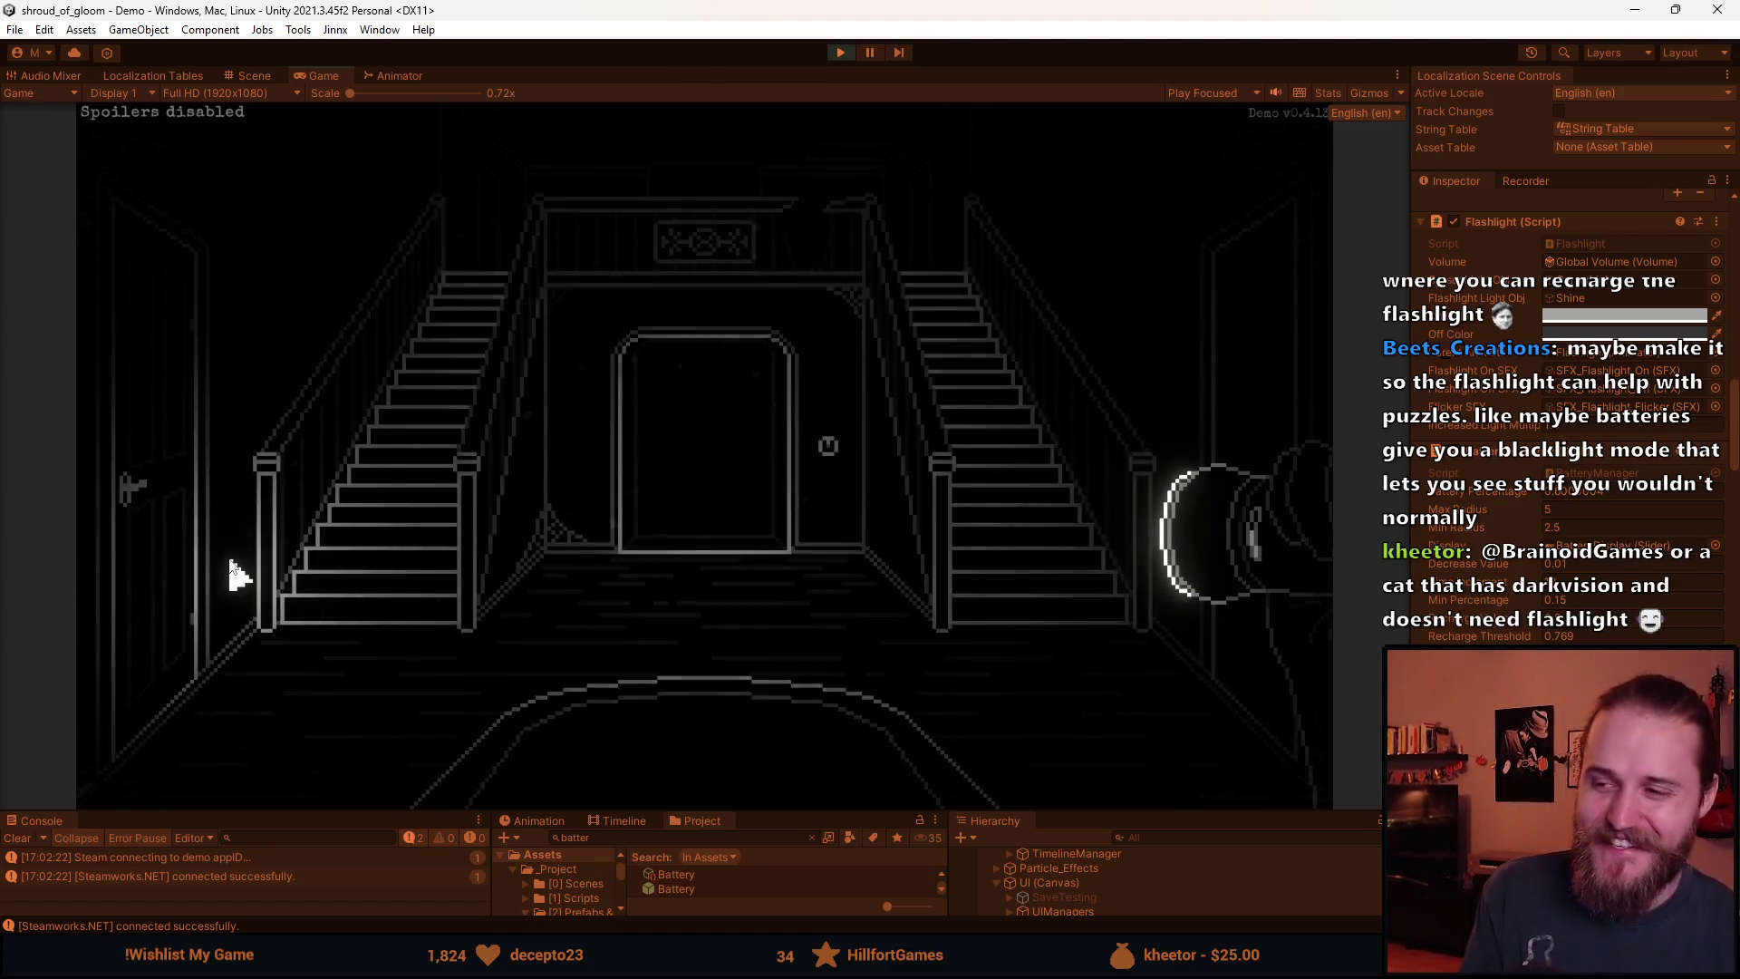
# Climb the right staircase toward the next floor.
pyautogui.click(1016, 483)
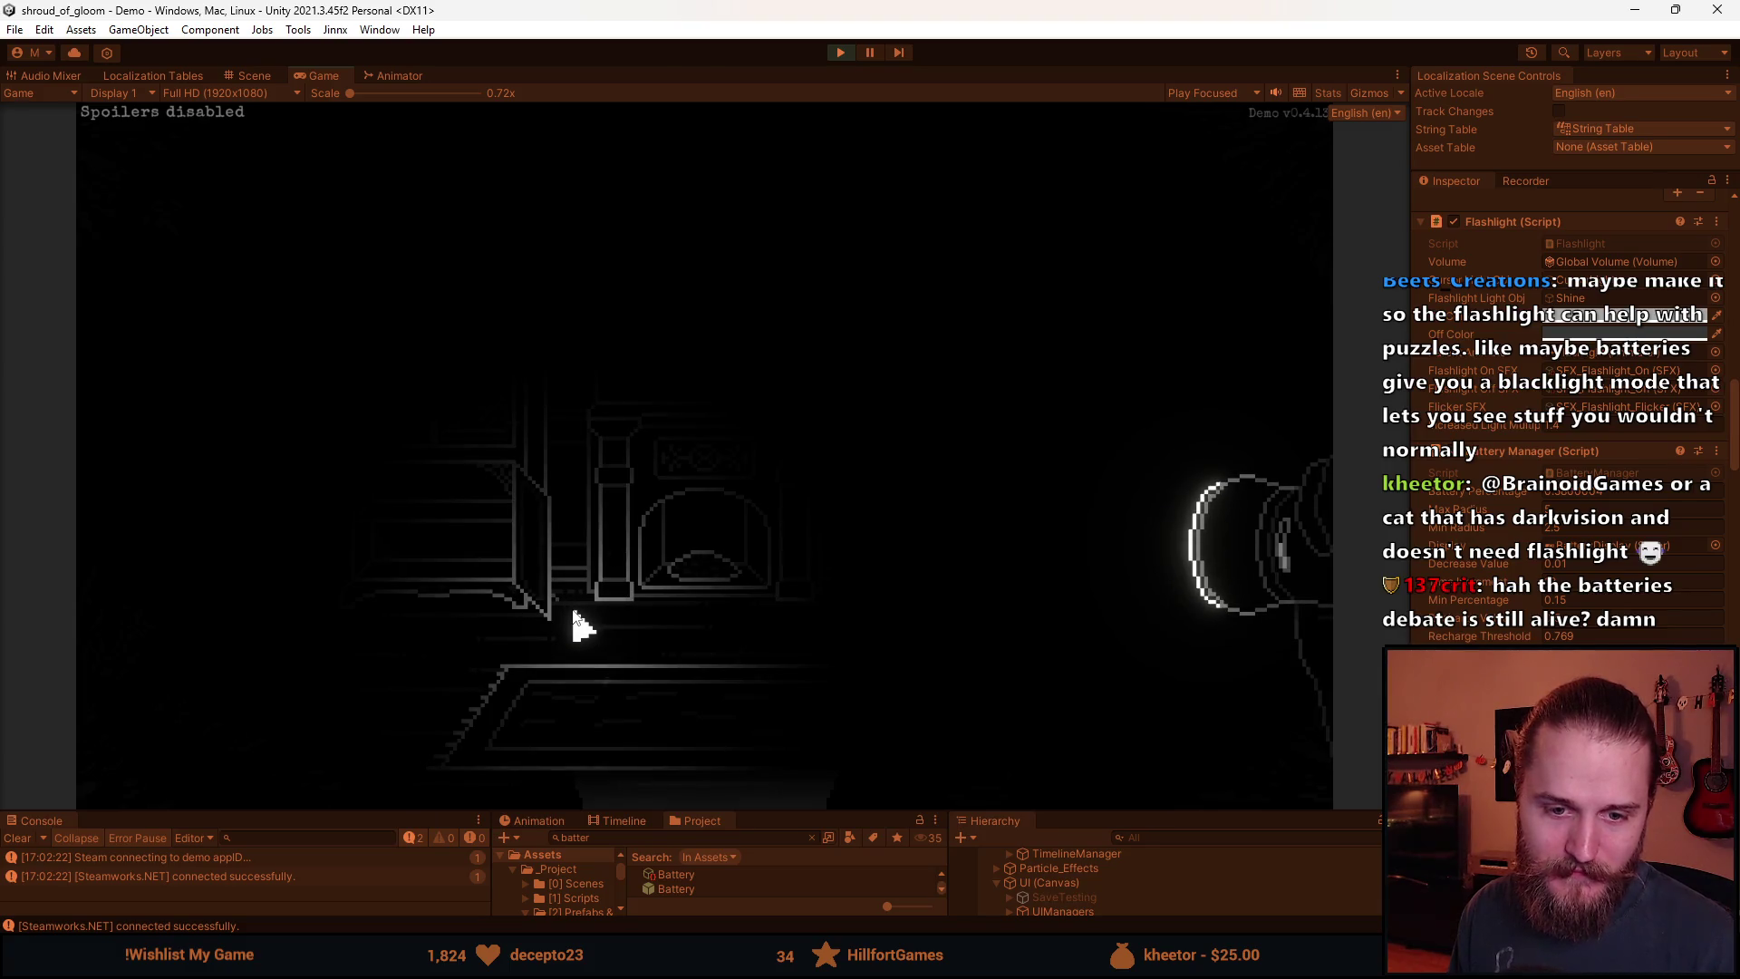
# Return to the main staircase foyer.
pyautogui.click(715, 742)
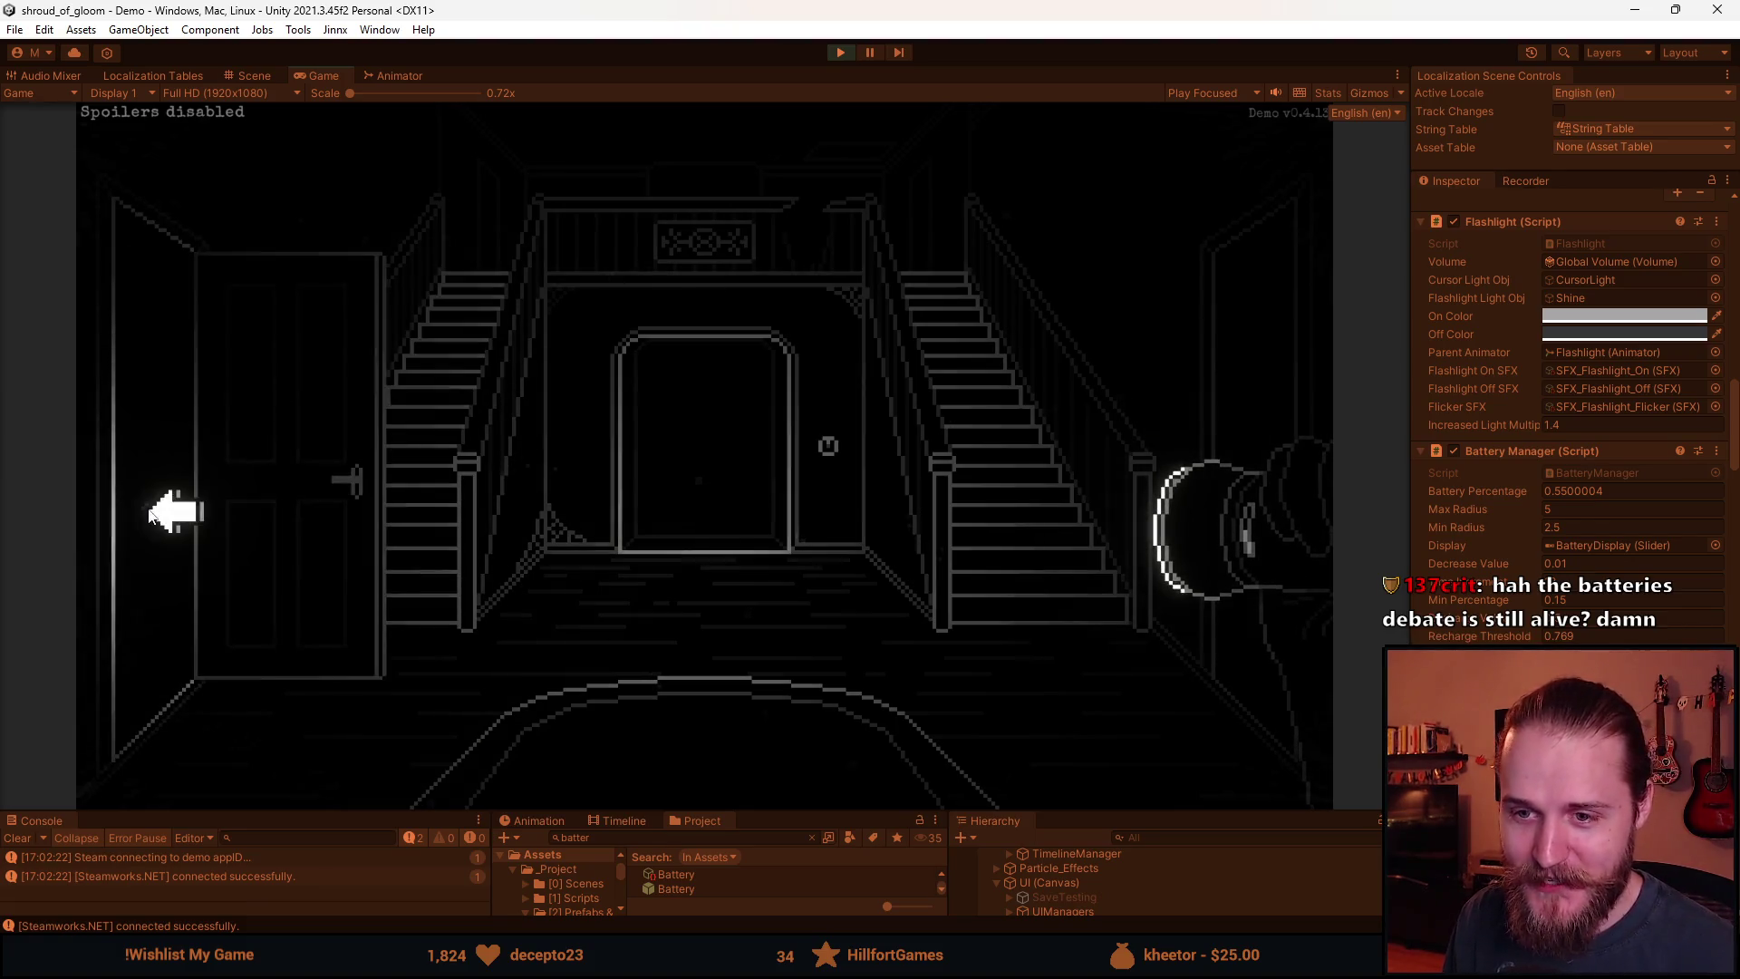
# Visit the TV, fireplace and clock rooms, return to the hallway, and pause the game.
pyautogui.click(172, 463)
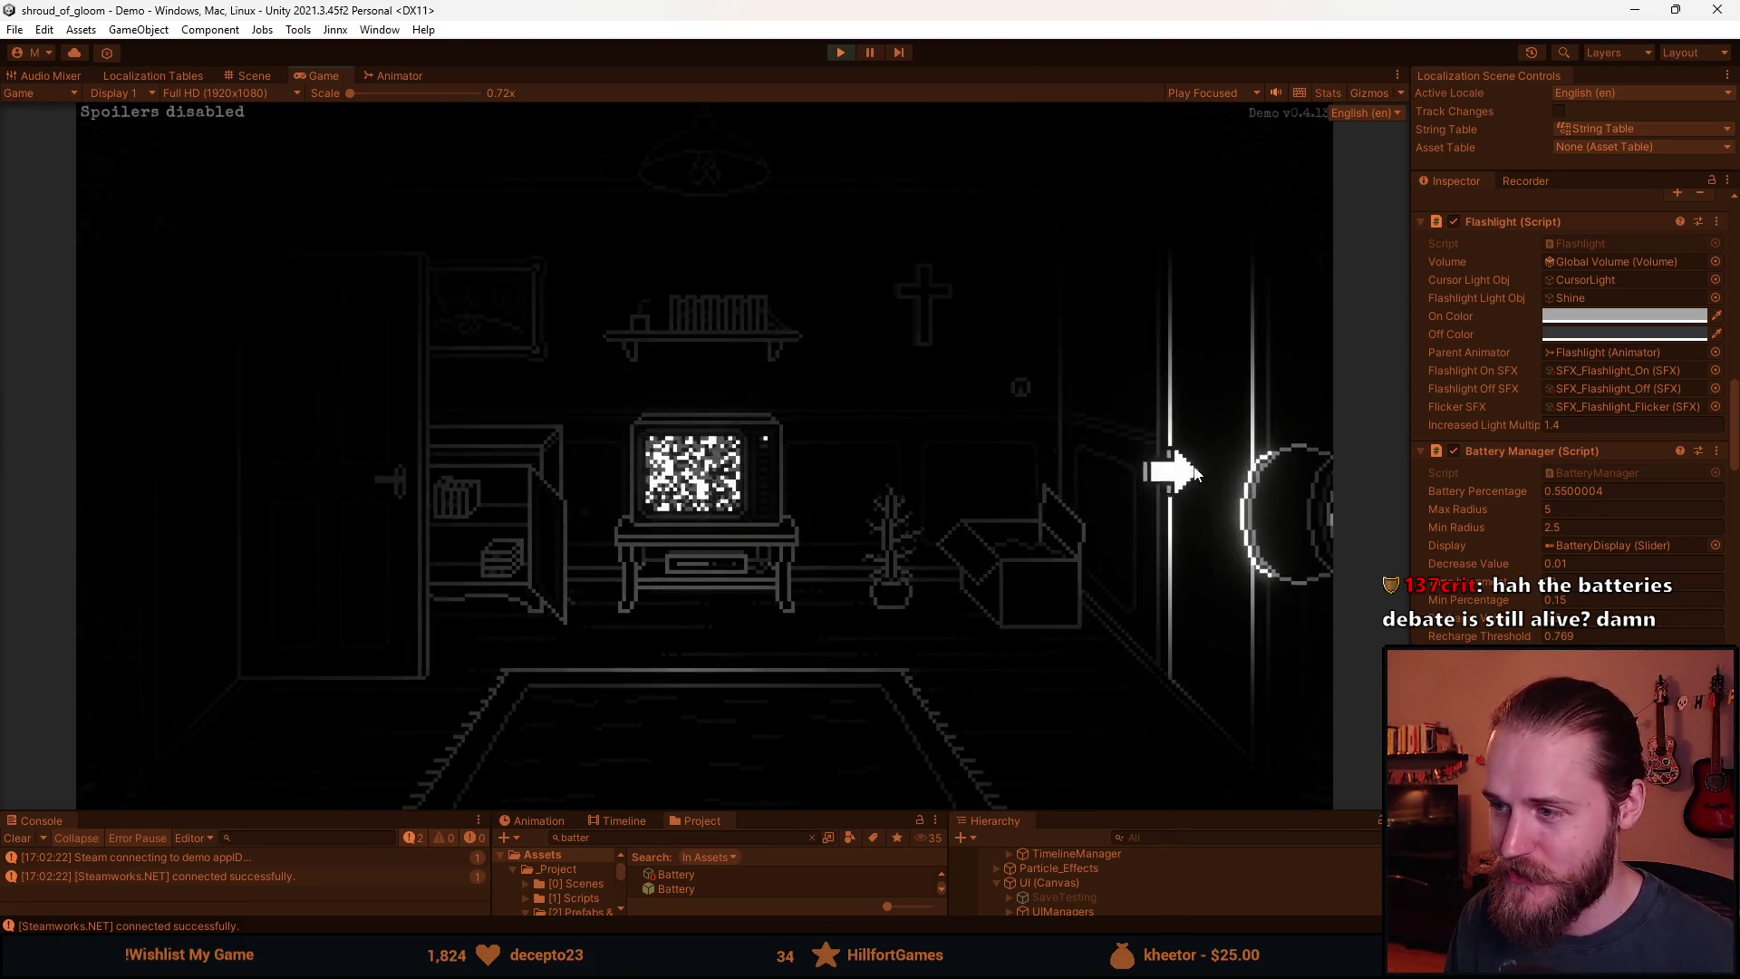
pyautogui.click(1233, 412)
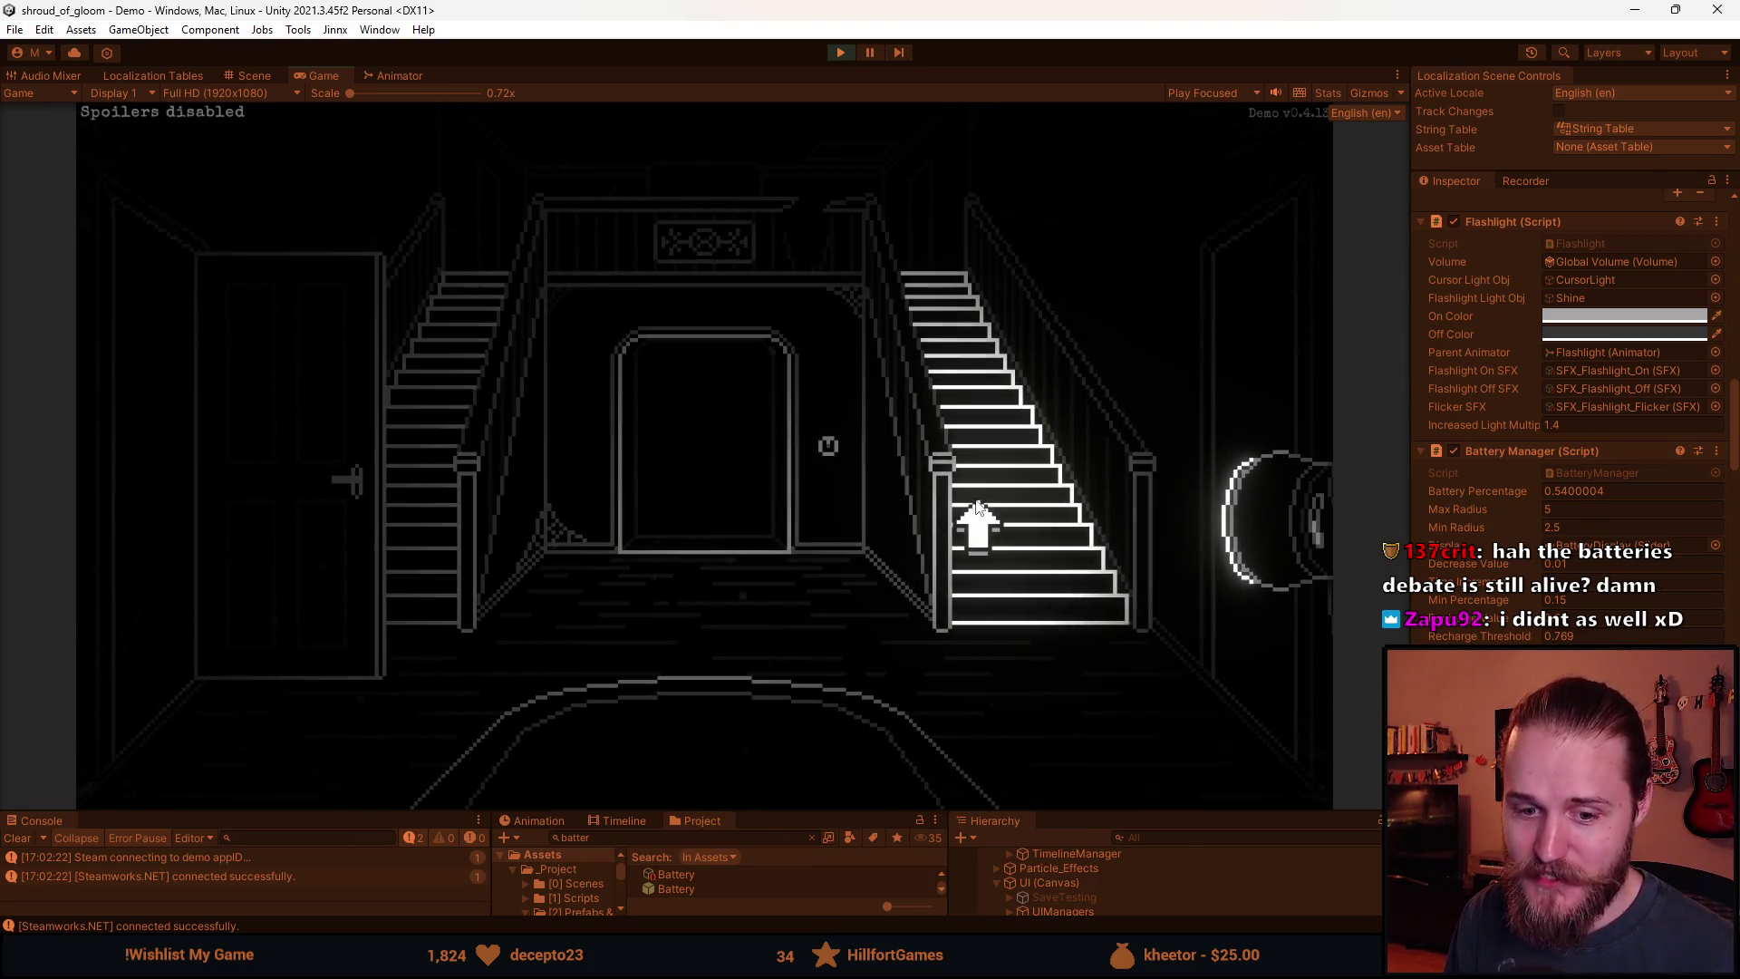
pyautogui.click(977, 507)
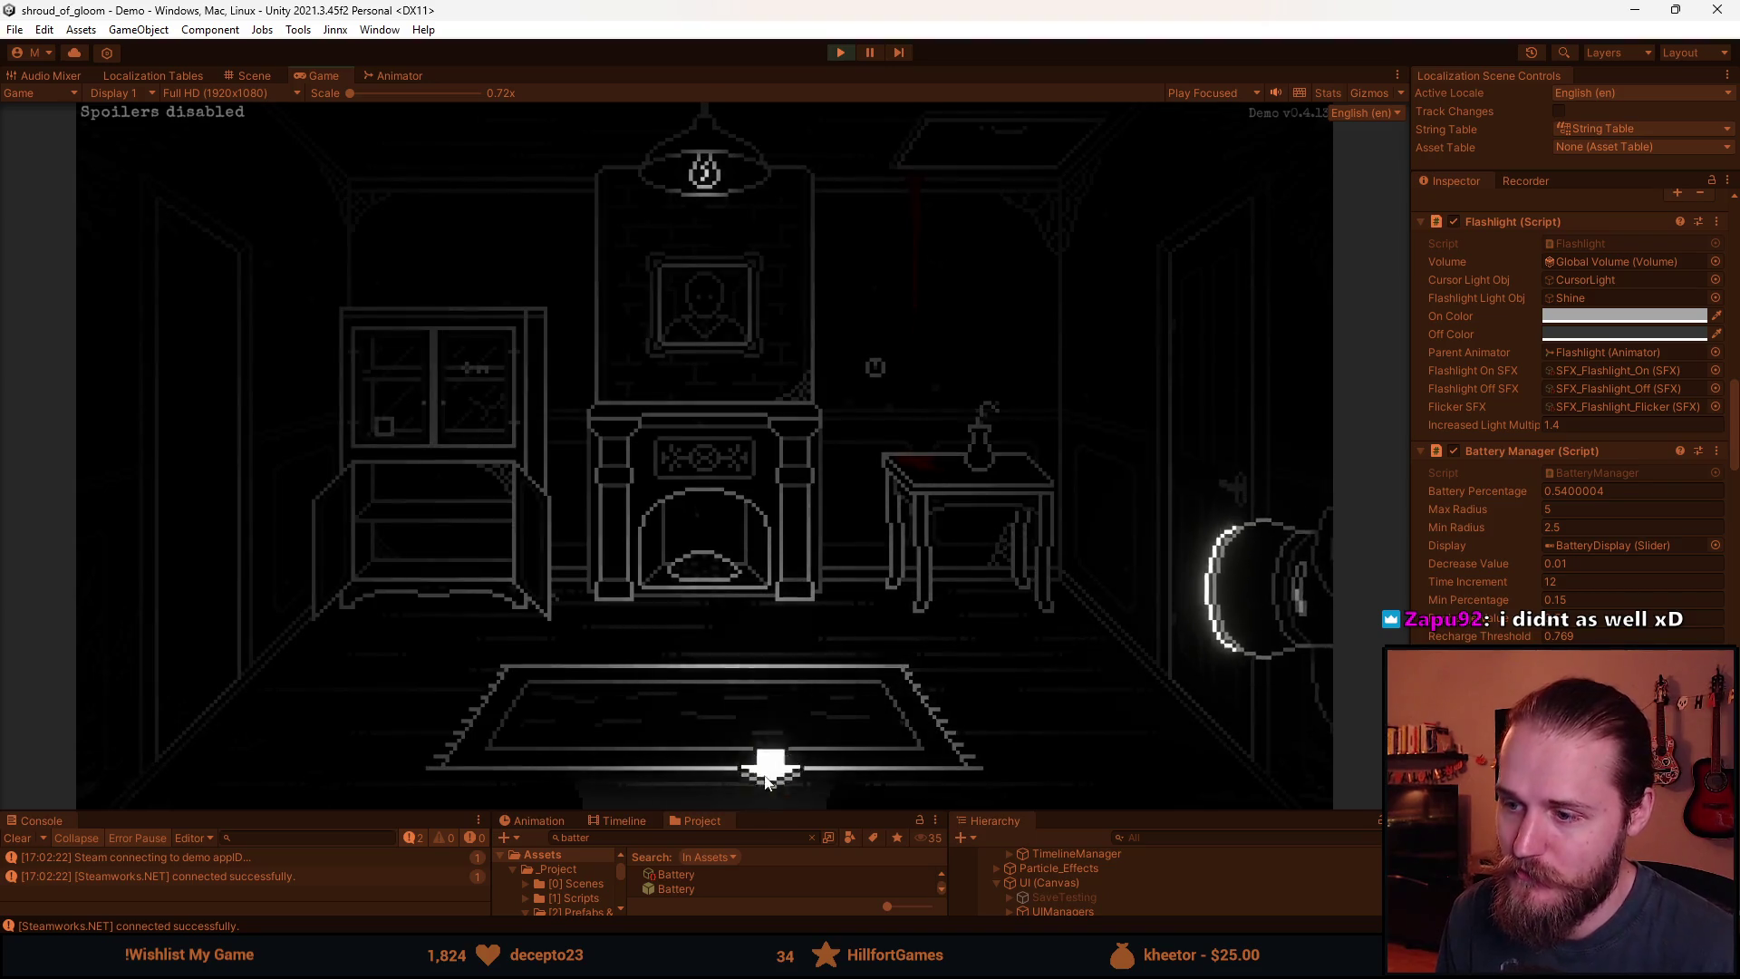
pyautogui.click(1232, 390)
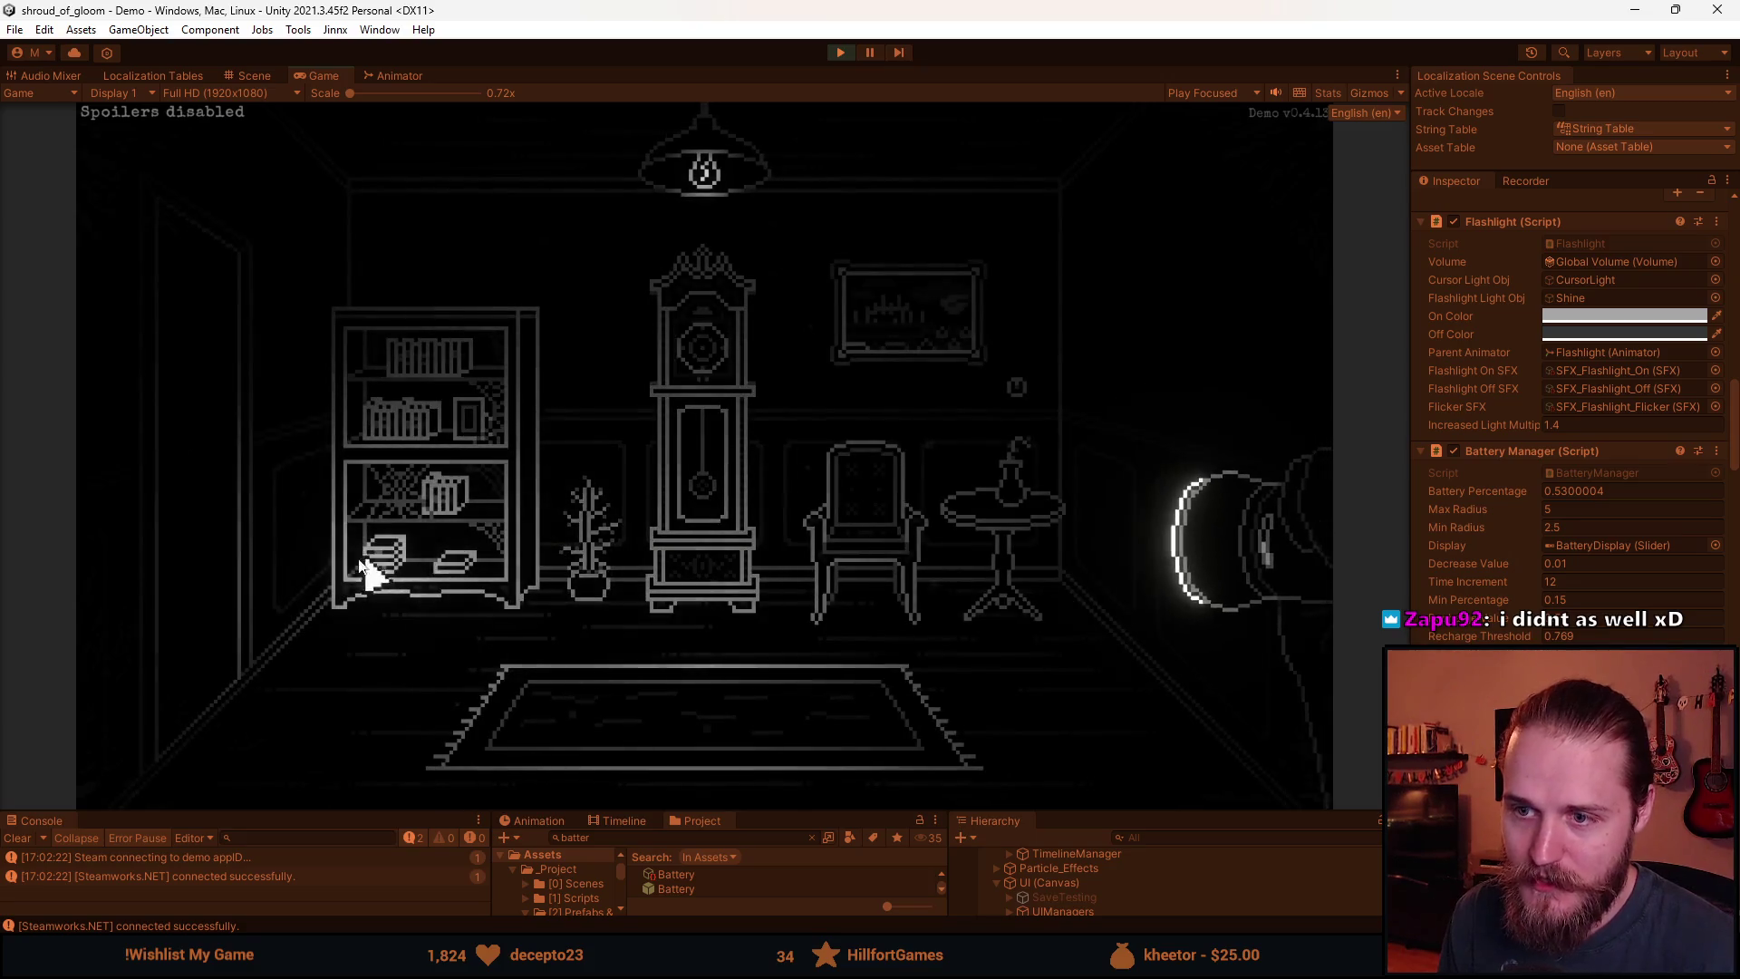
pyautogui.click(268, 512)
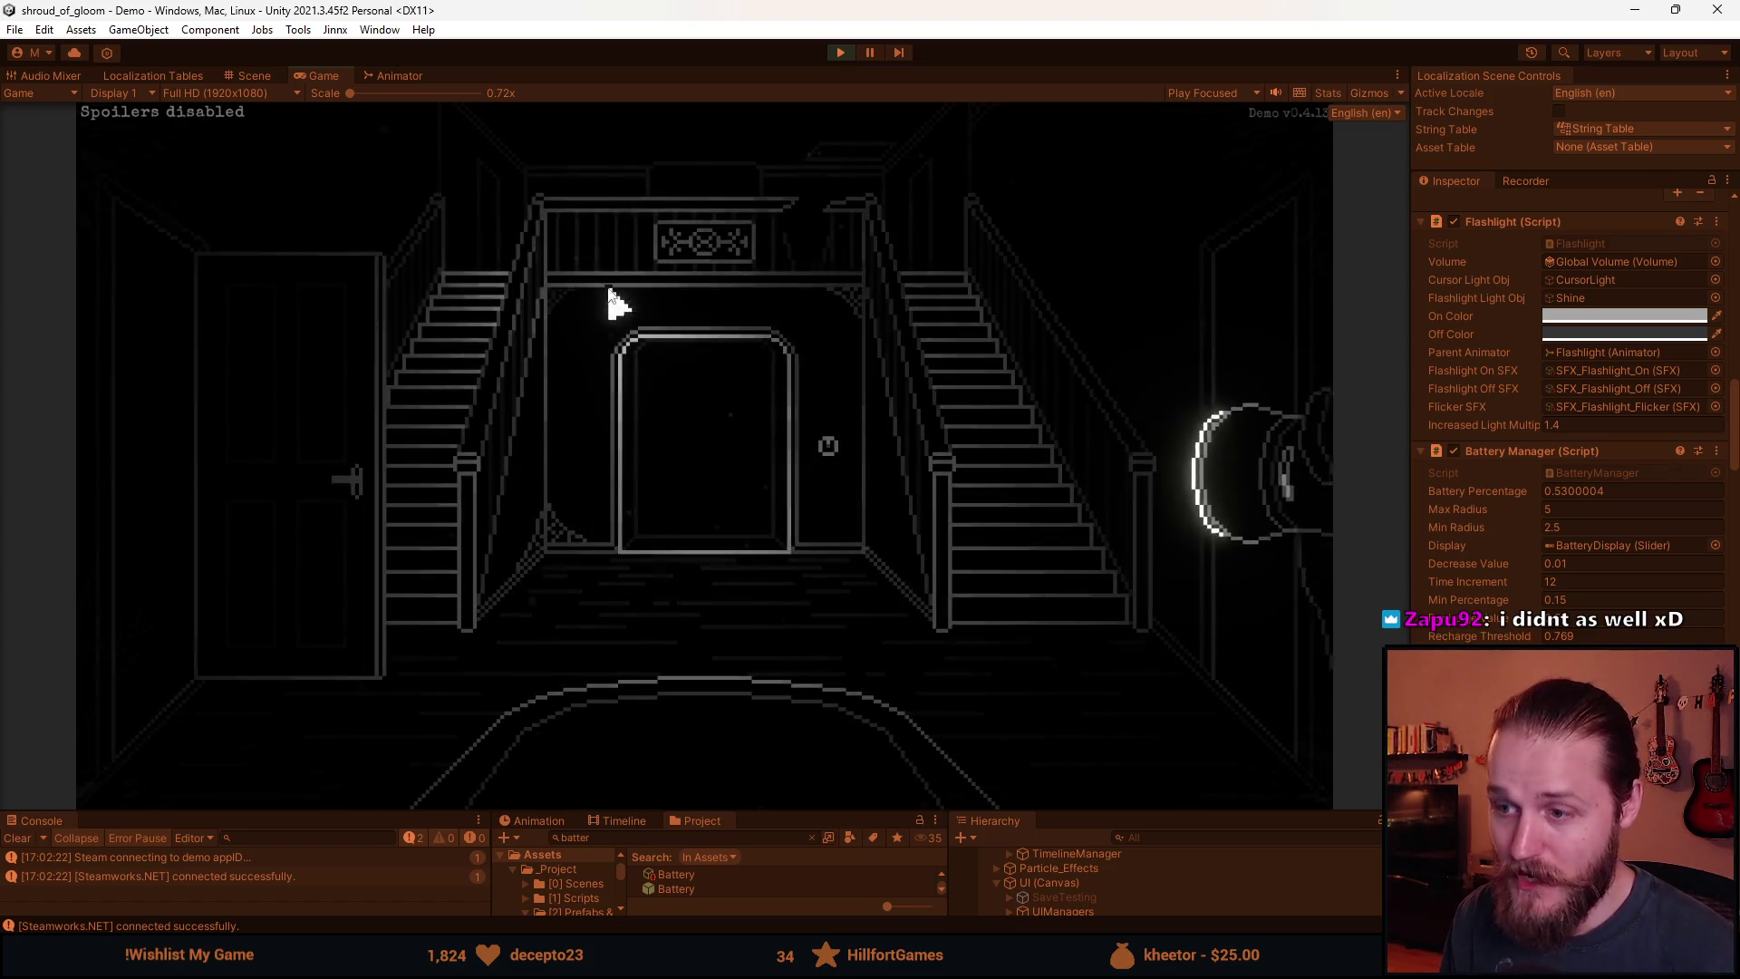
pyautogui.press('Escape')
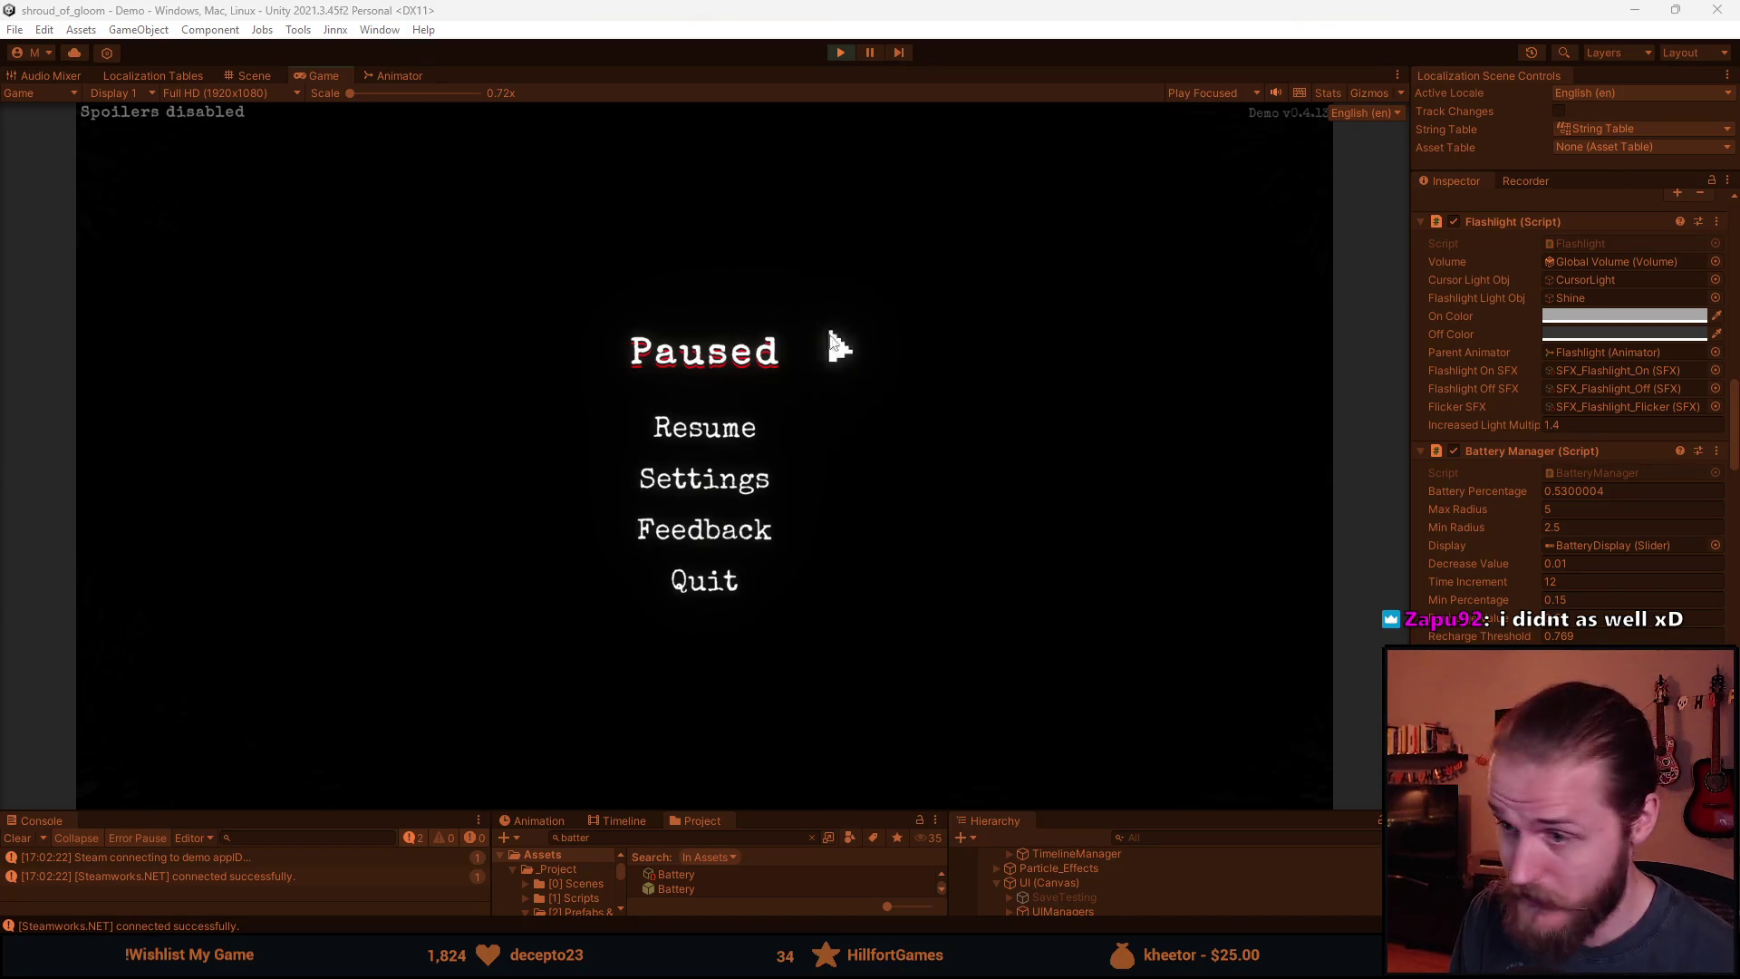
# Resume the game, pause it again, and switch to the Discord window.
pyautogui.click(690, 436)
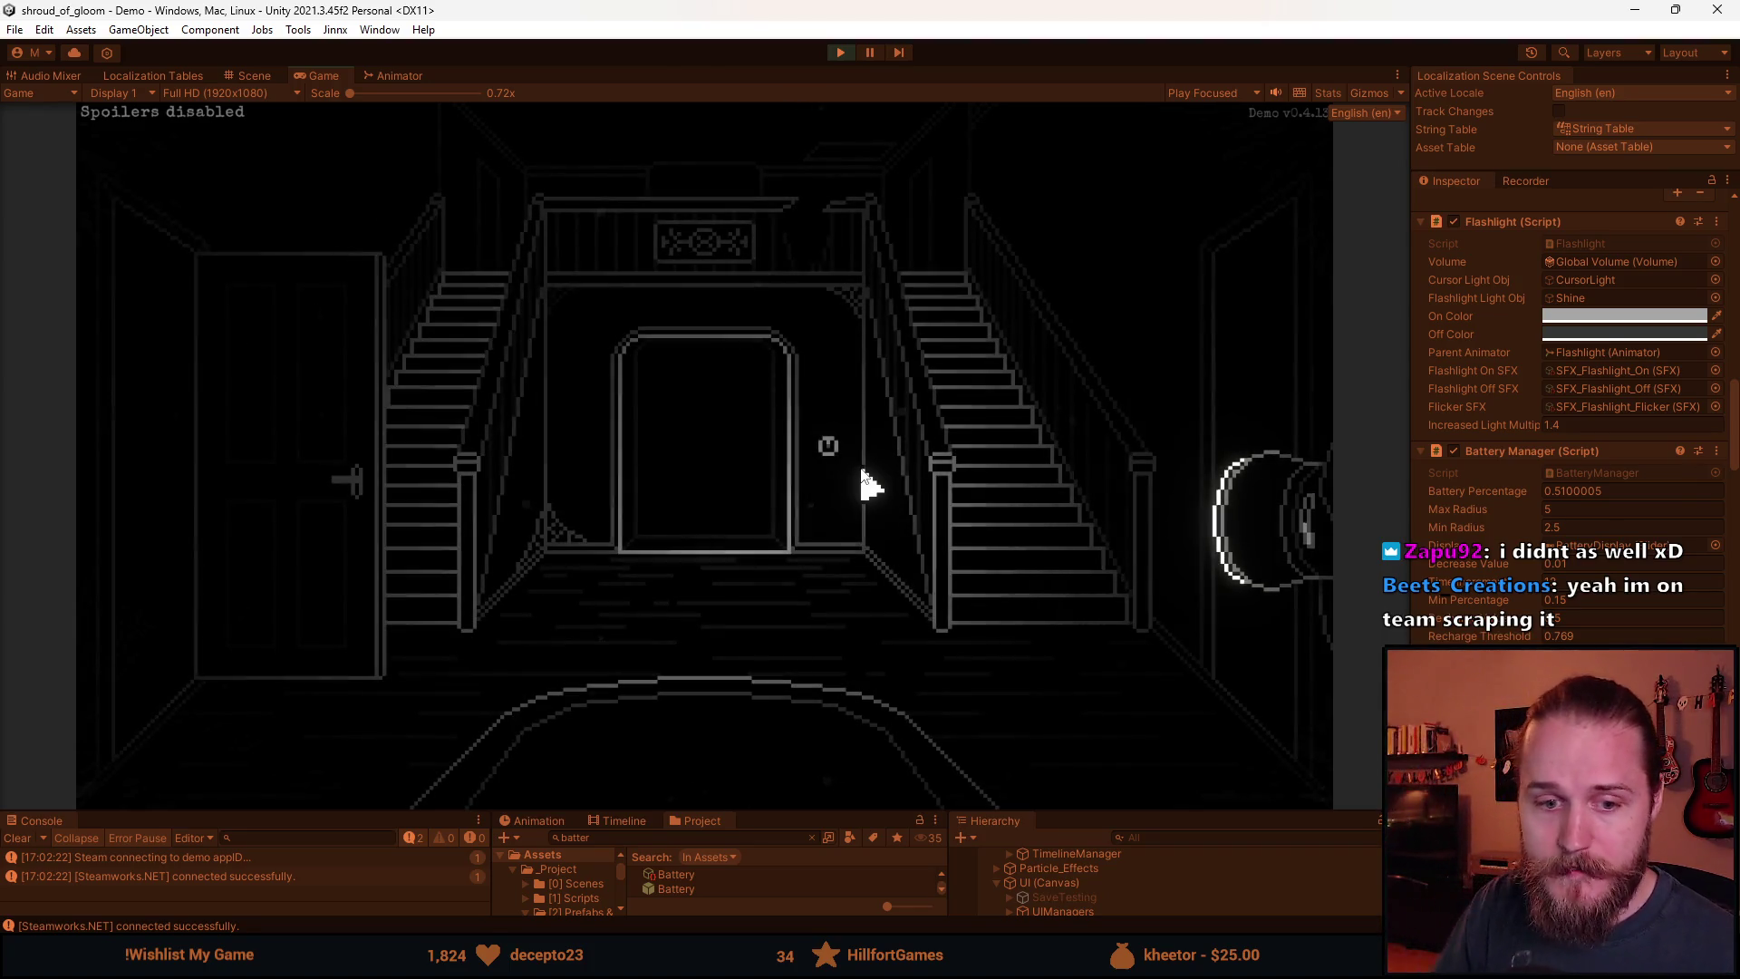
pyautogui.press('Escape')
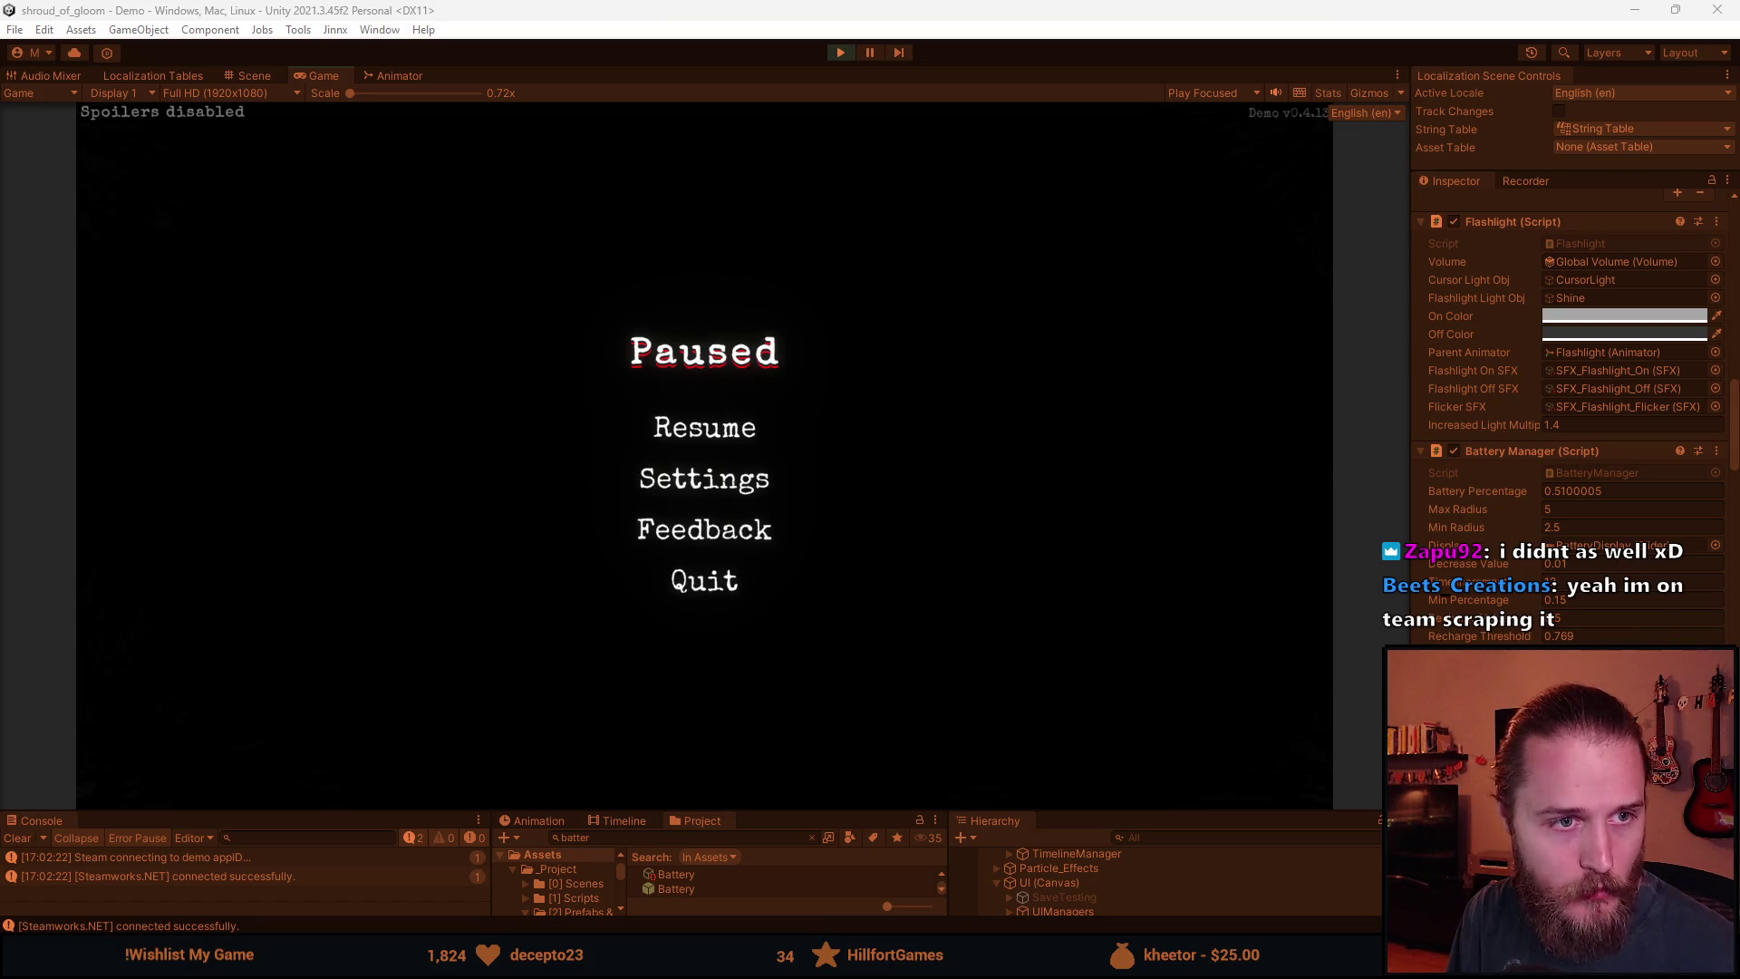
pyautogui.hotkey('alt', 'Tab')
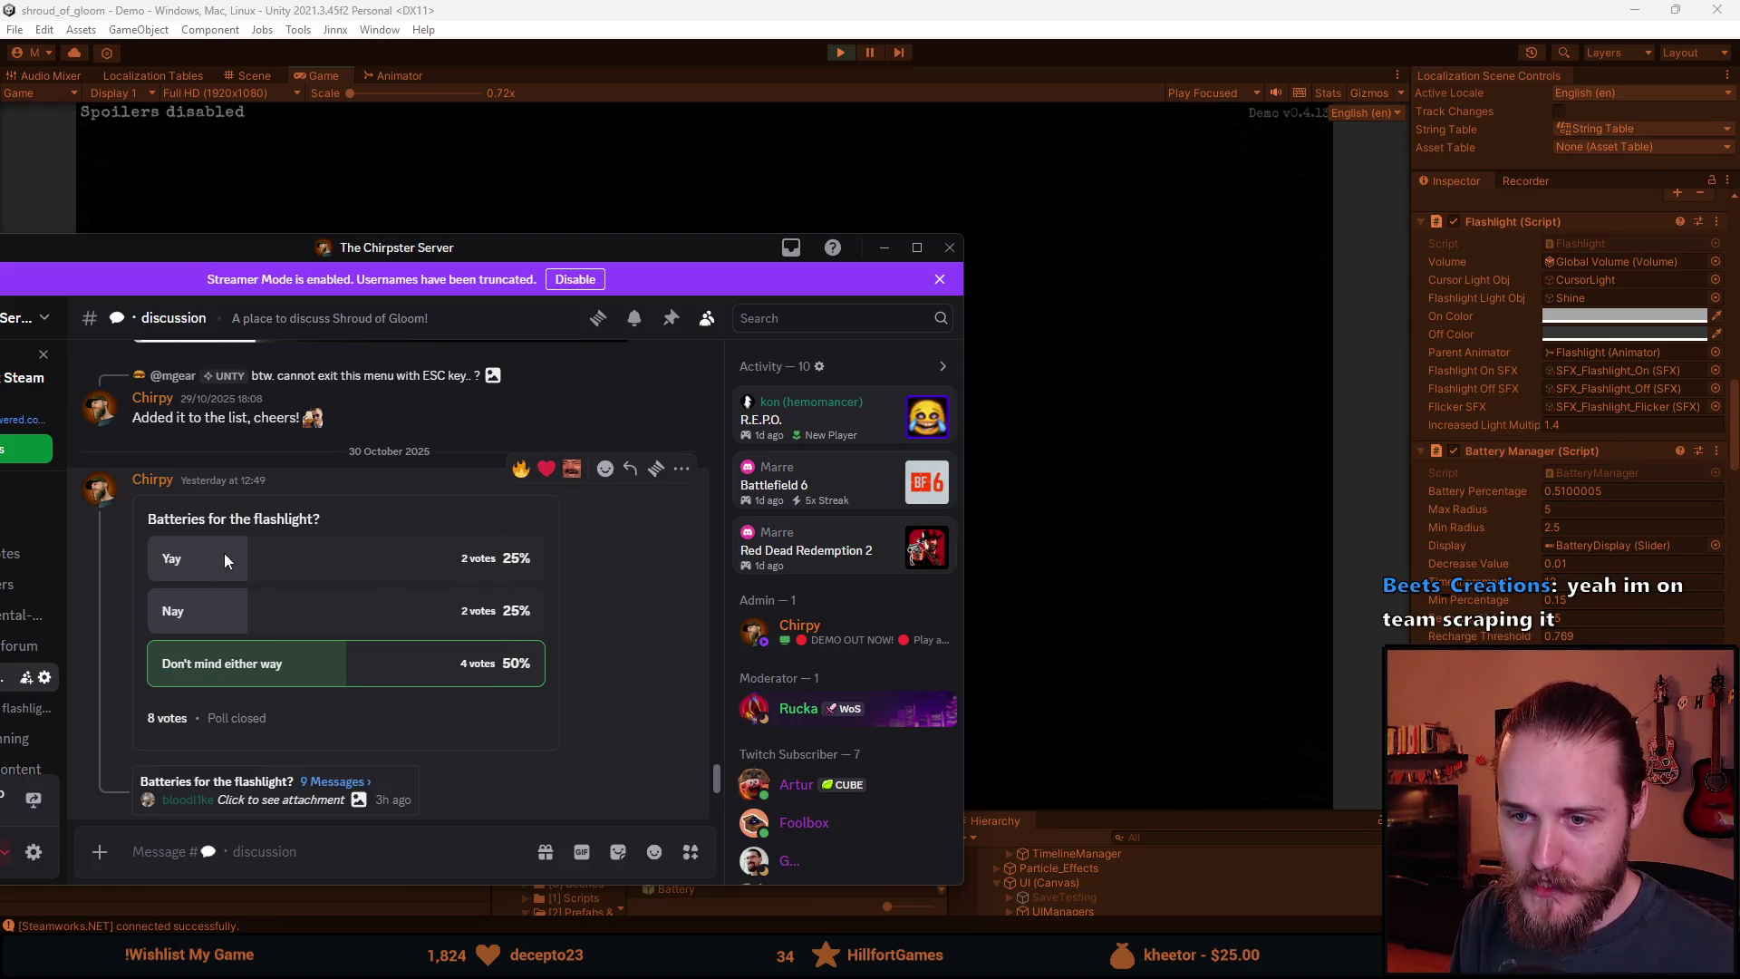
# Leave Discord and return to the paused Unity playtest.
pyautogui.hotkey('alt', 'Tab')
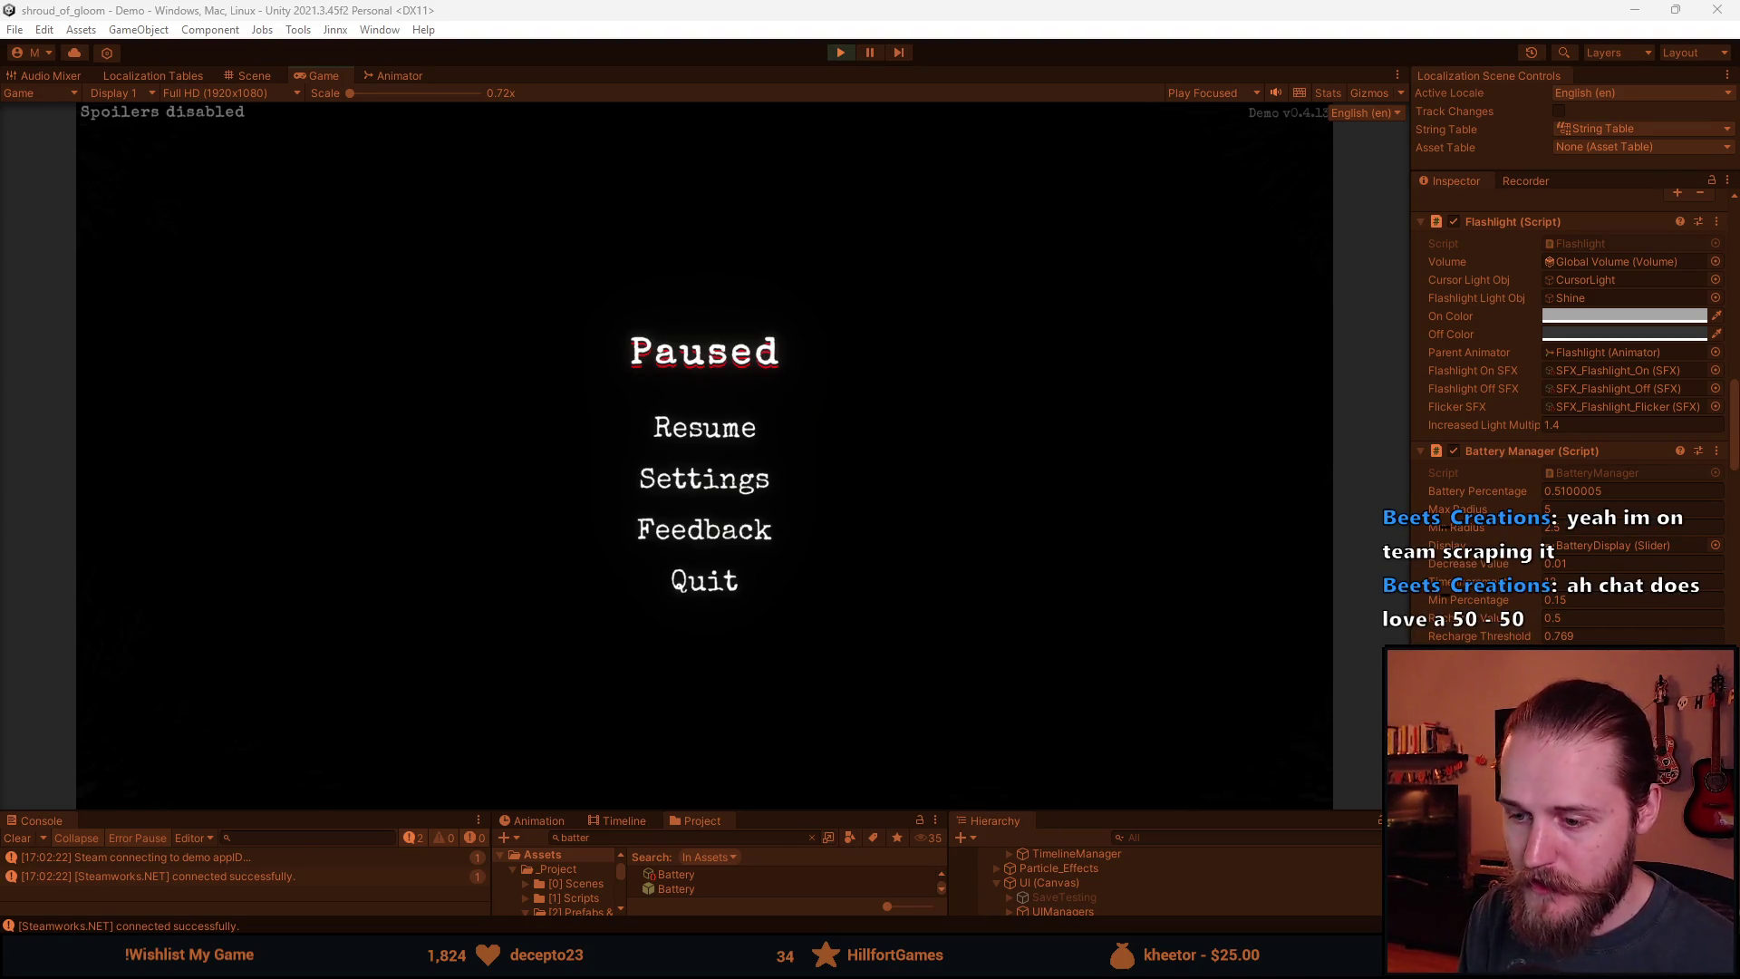
# Bring up the Battery System notes, scroll through them, and highlight the 'Batteries are consumable' heading.
pyautogui.click(762, 861)
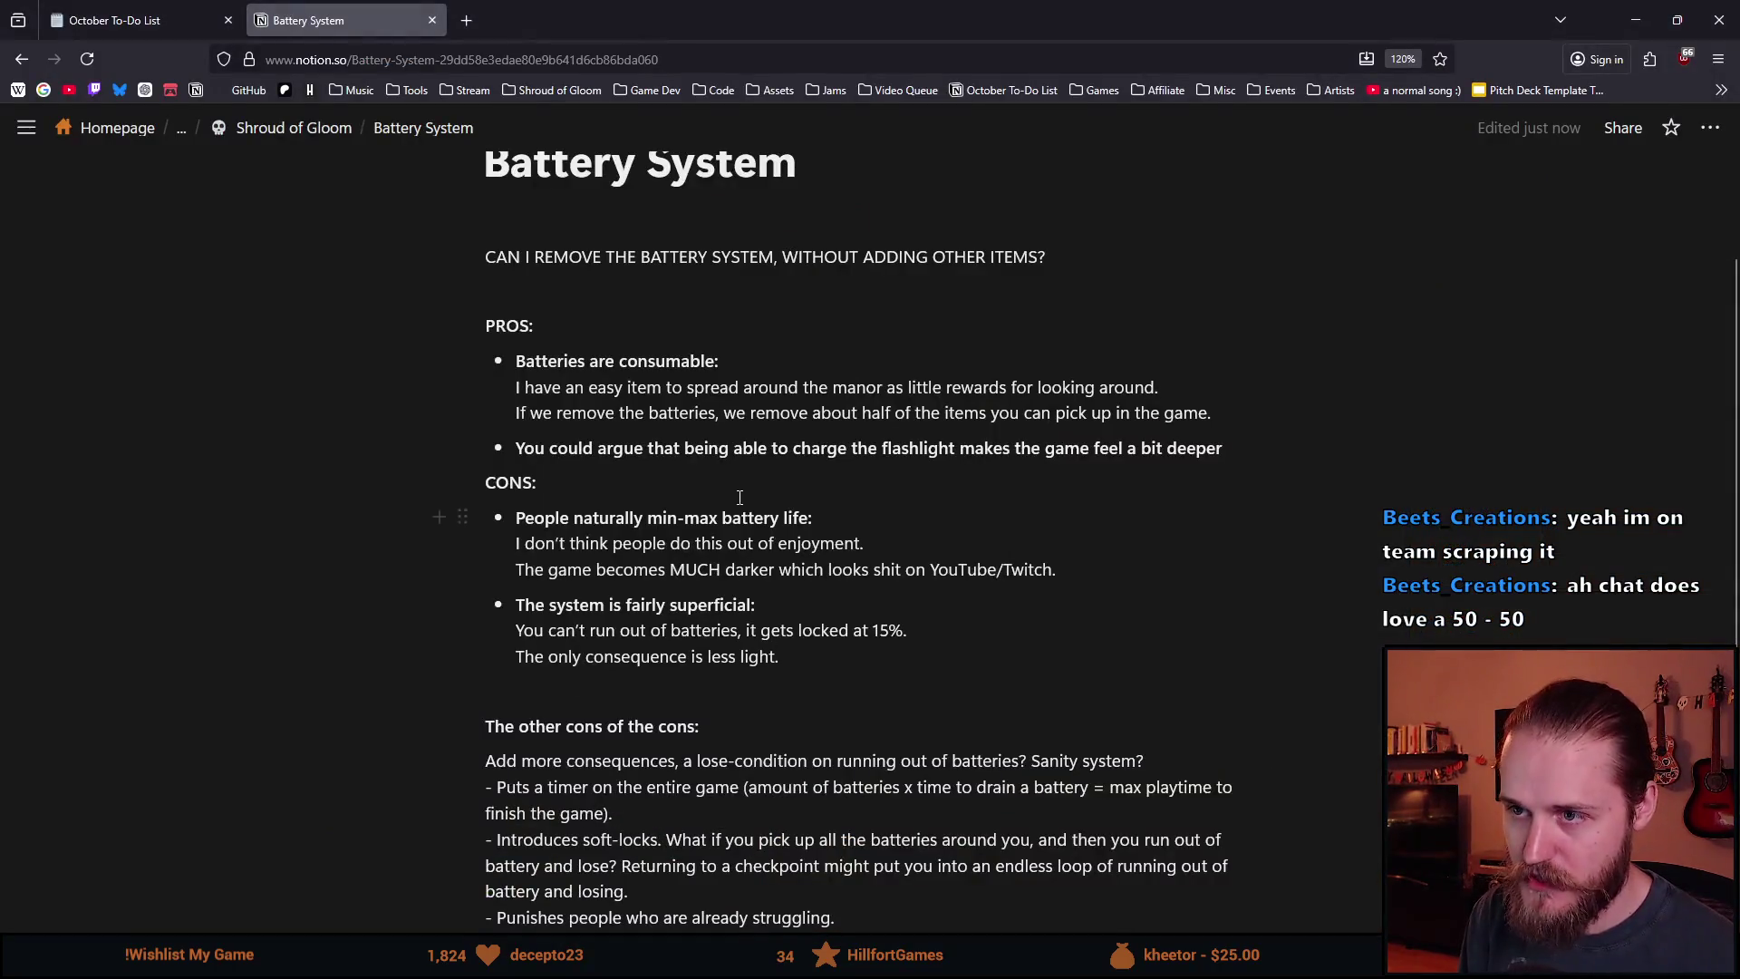
pyautogui.scroll(-2, 315, 511)
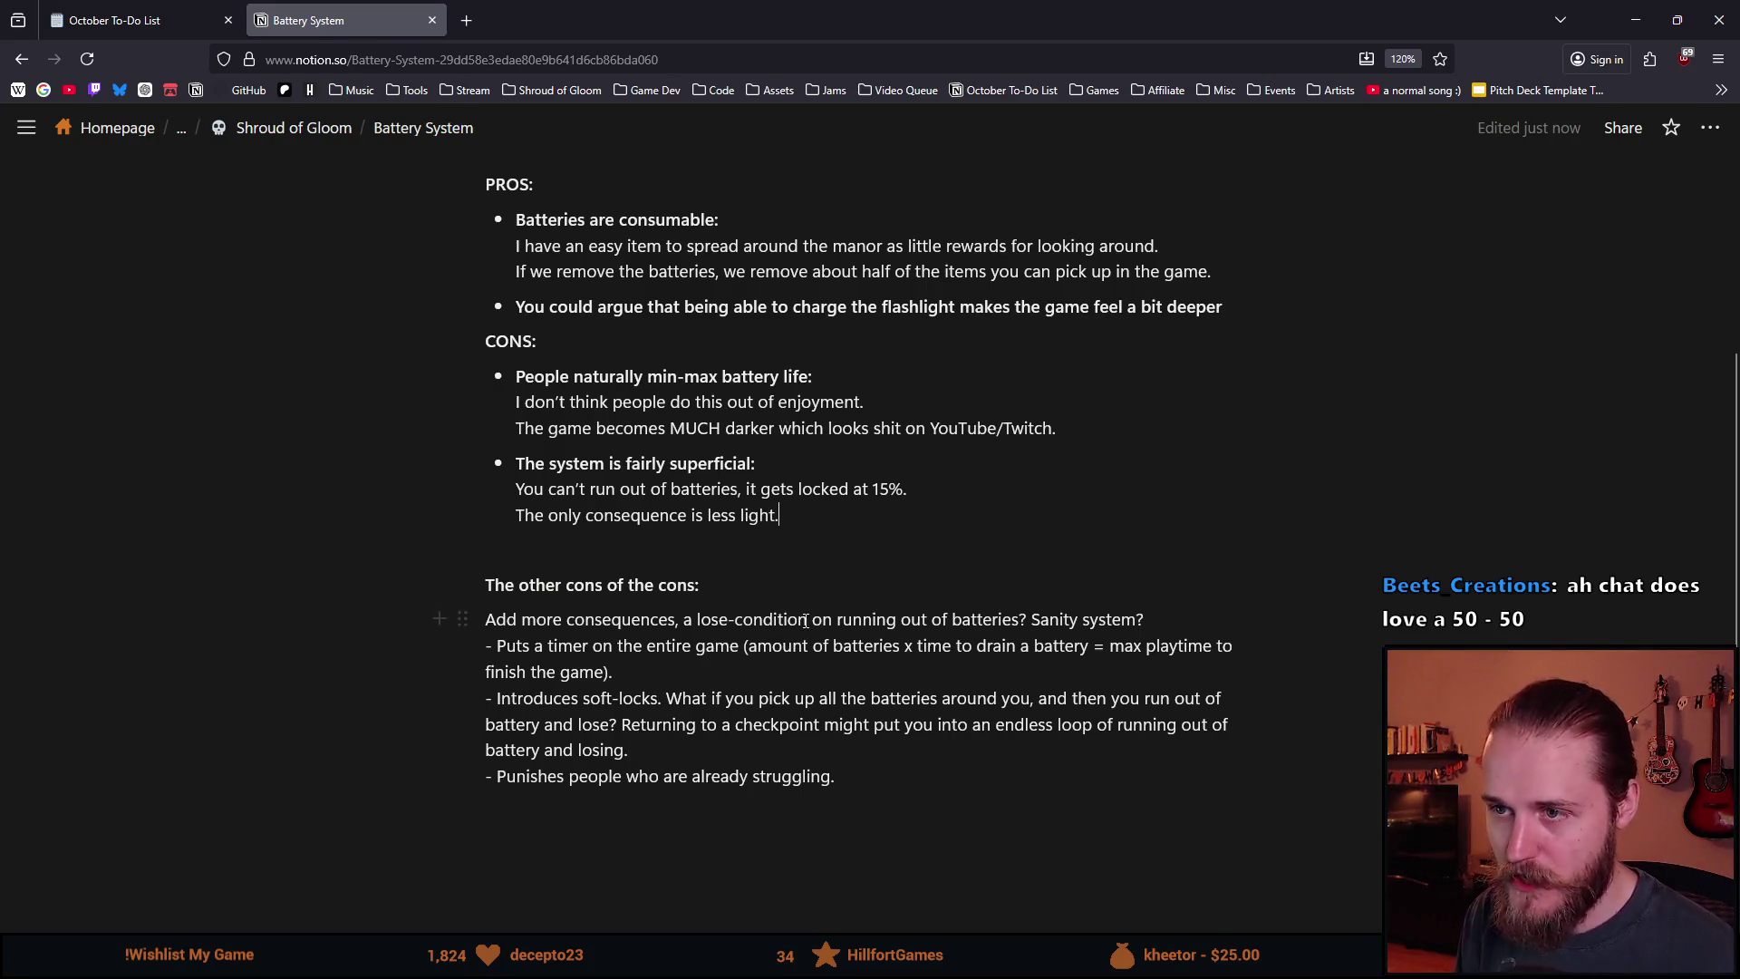
pyautogui.scroll(2, 805, 621)
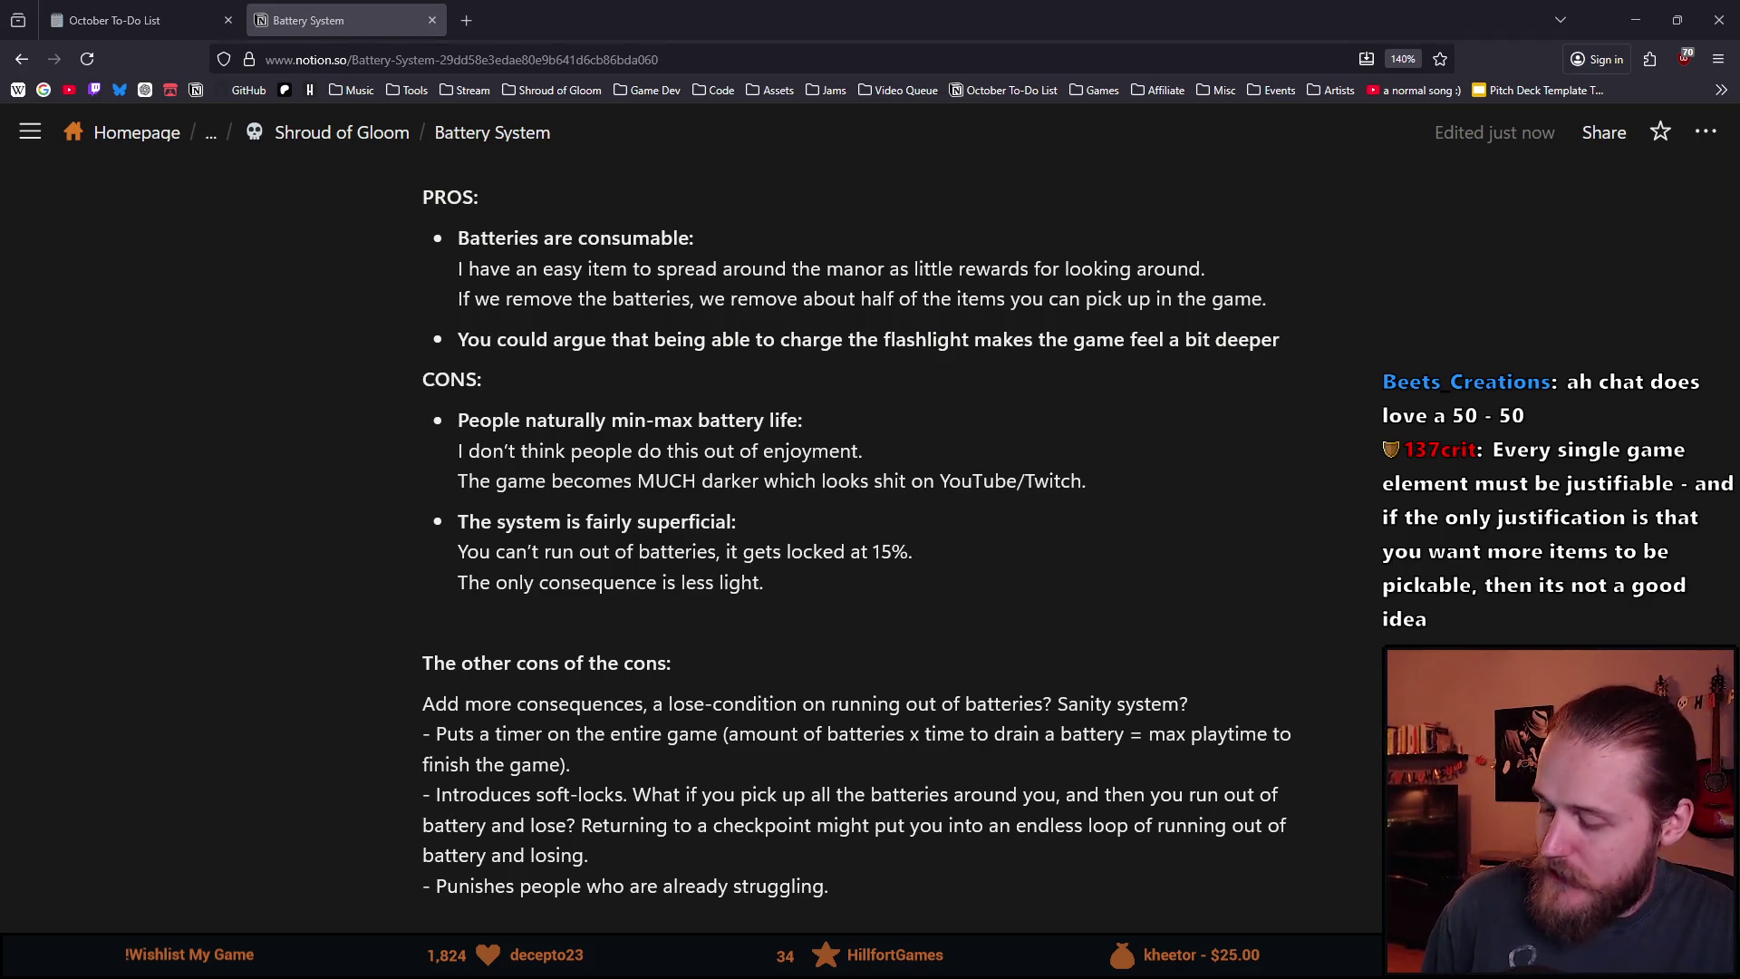
pyautogui.tripleClick(535, 236)
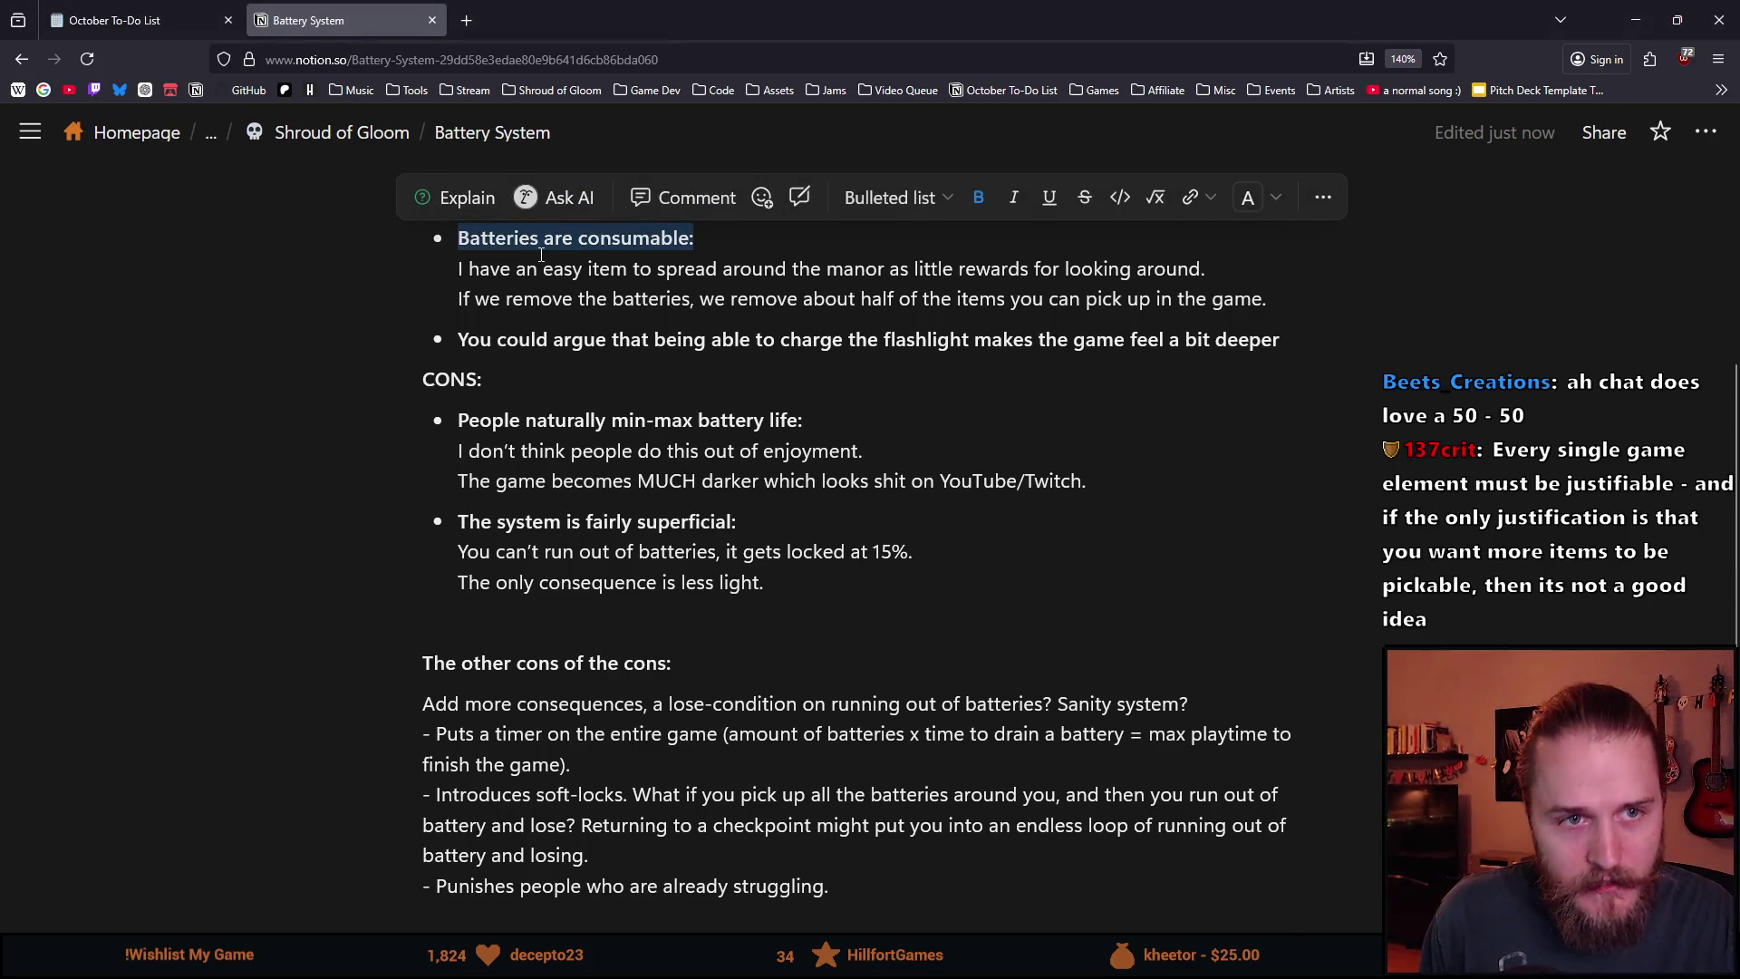
pyautogui.click(557, 262)
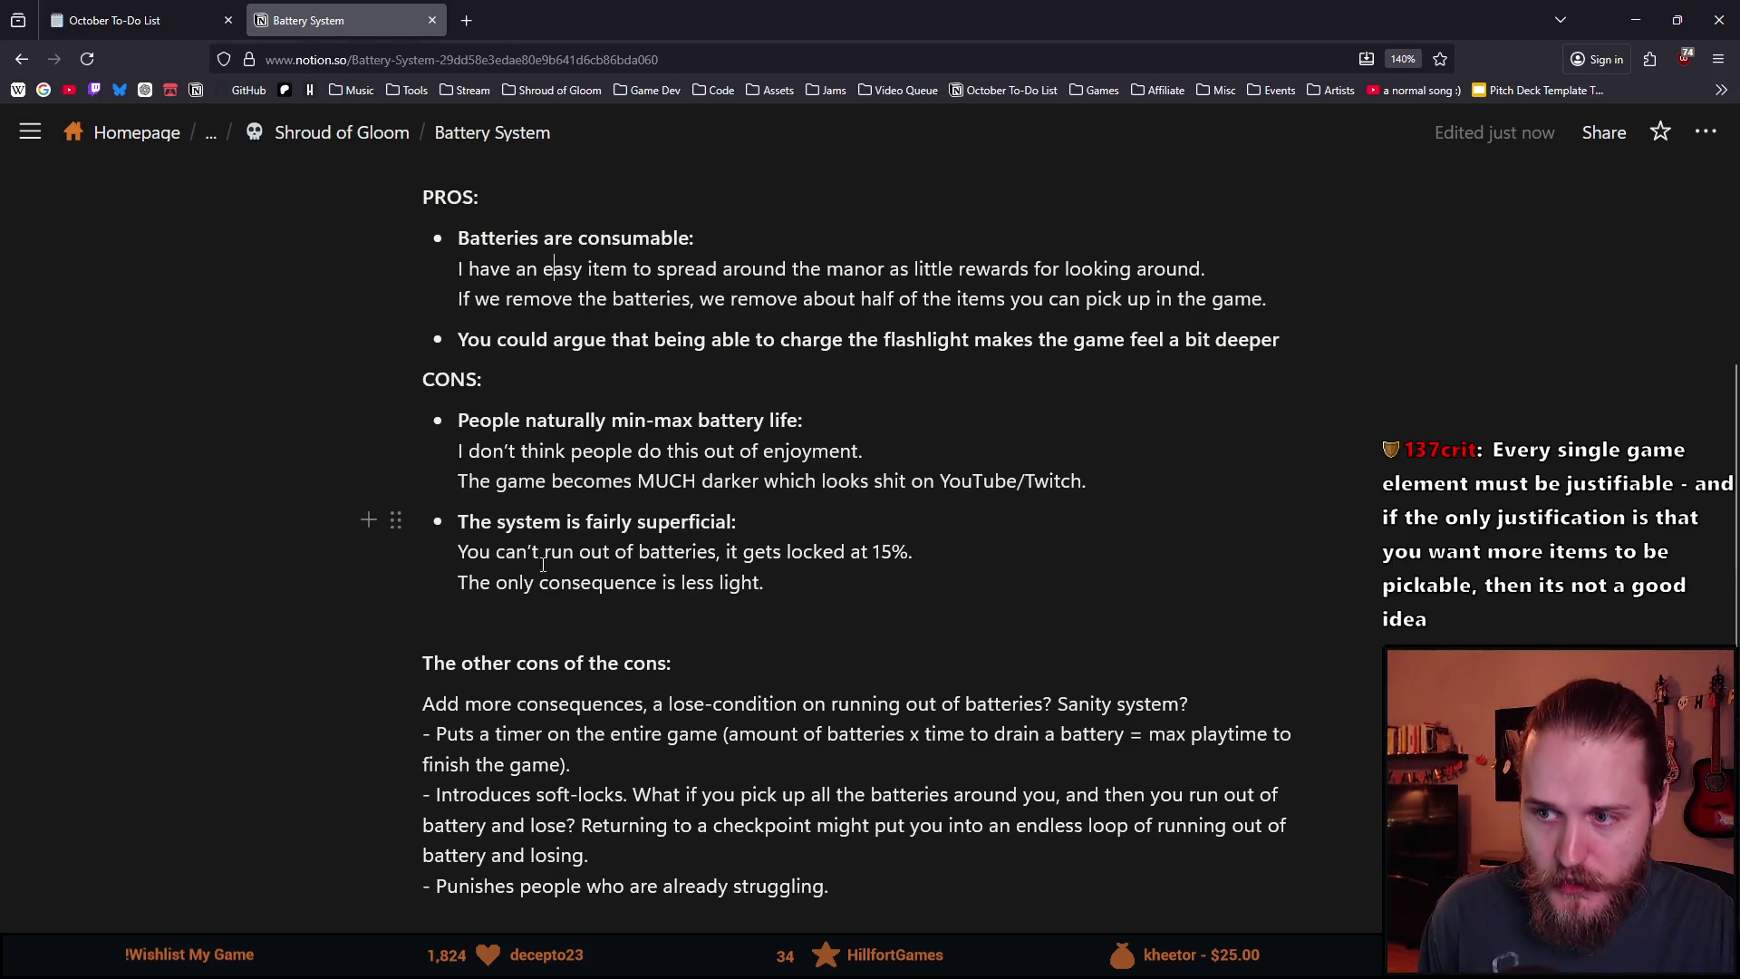
pyautogui.moveTo(470, 237); pyautogui.dragTo(690, 267)
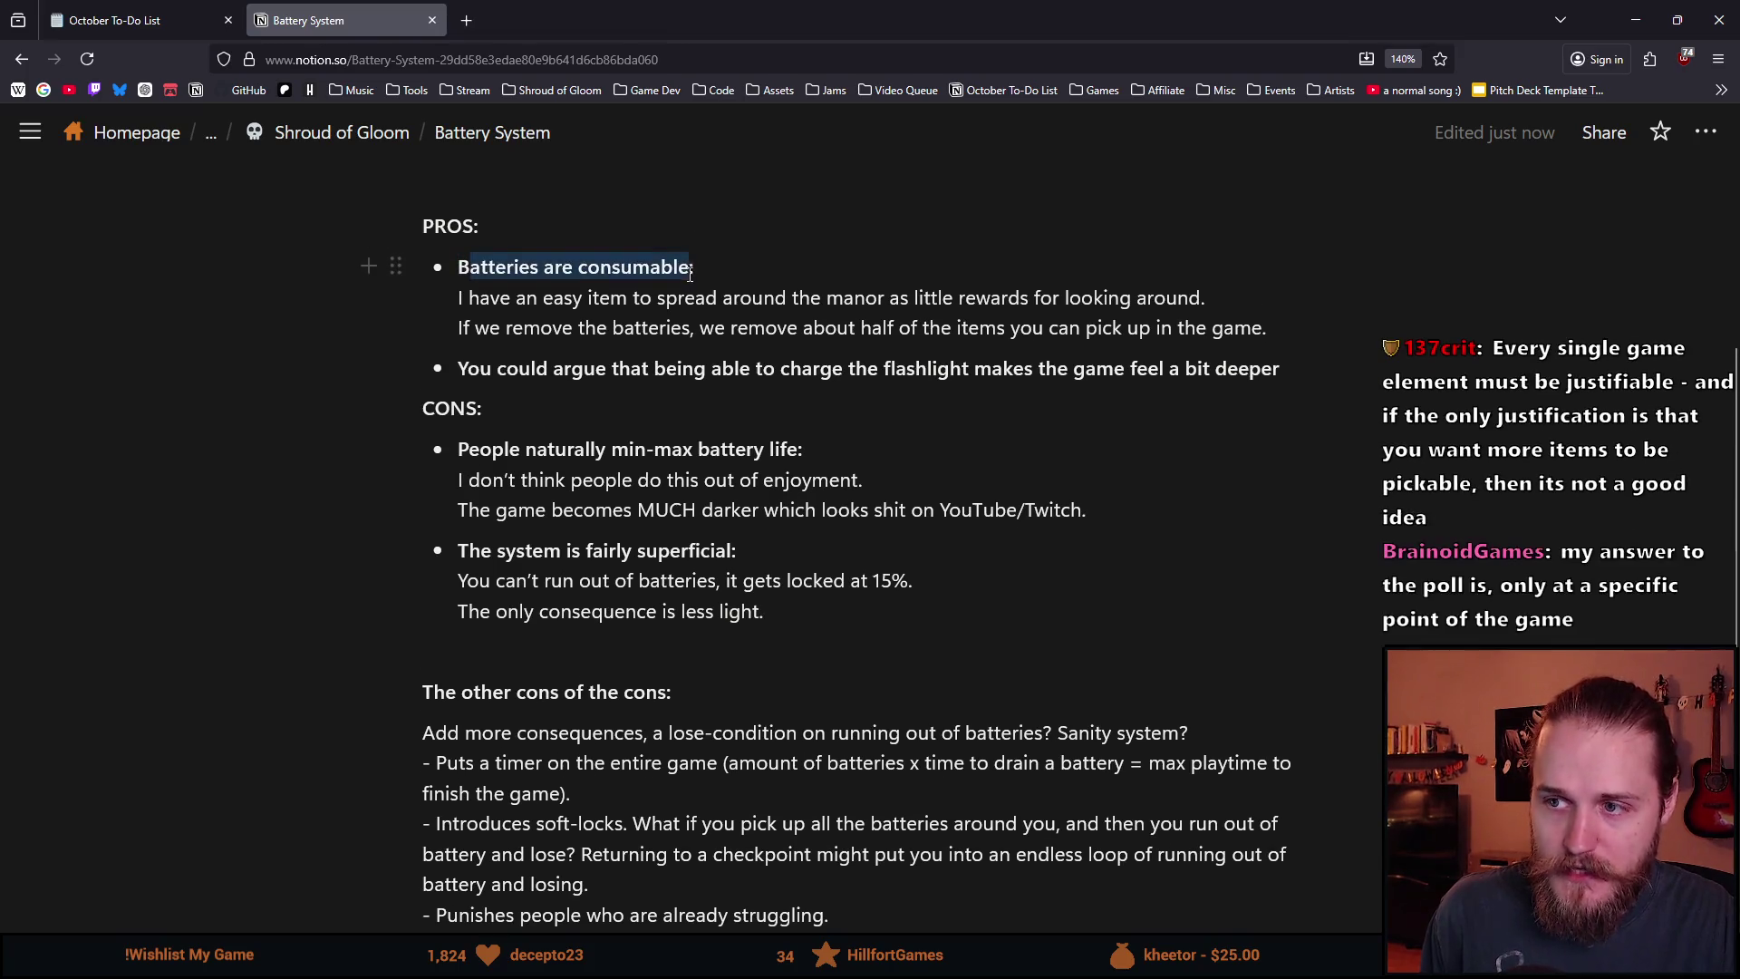
pyautogui.click(687, 364)
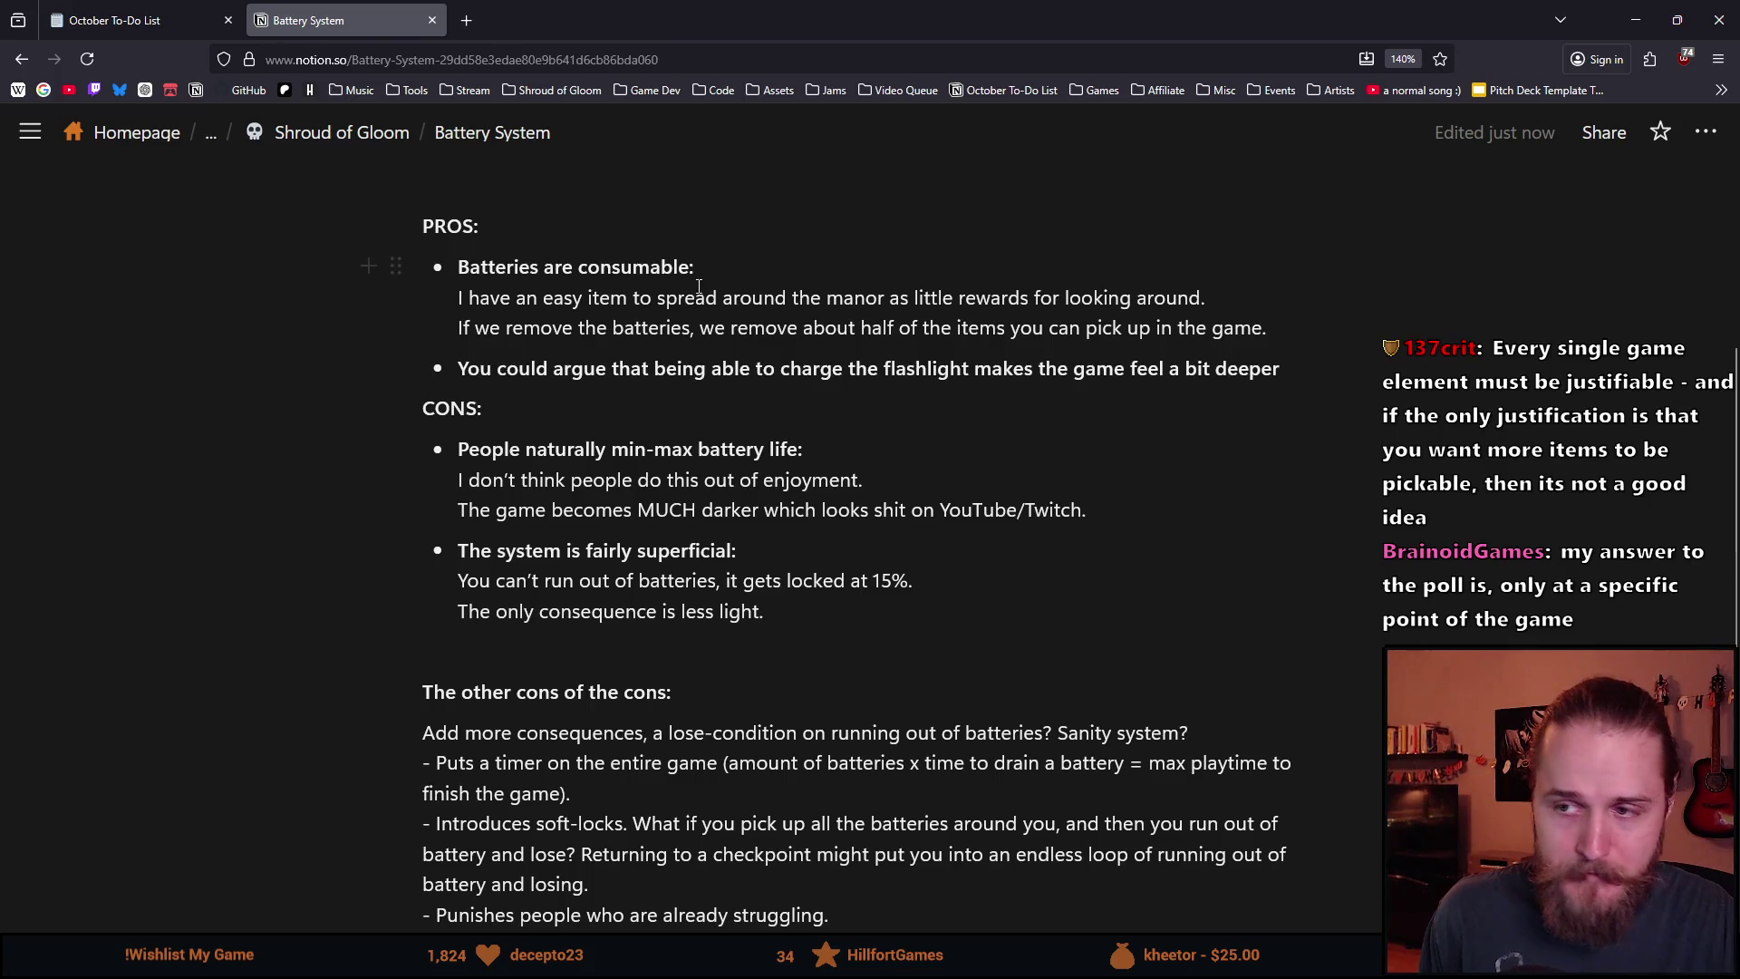
pyautogui.scroll(-3, 552, 364)
pyautogui.scroll(3, 552, 365)
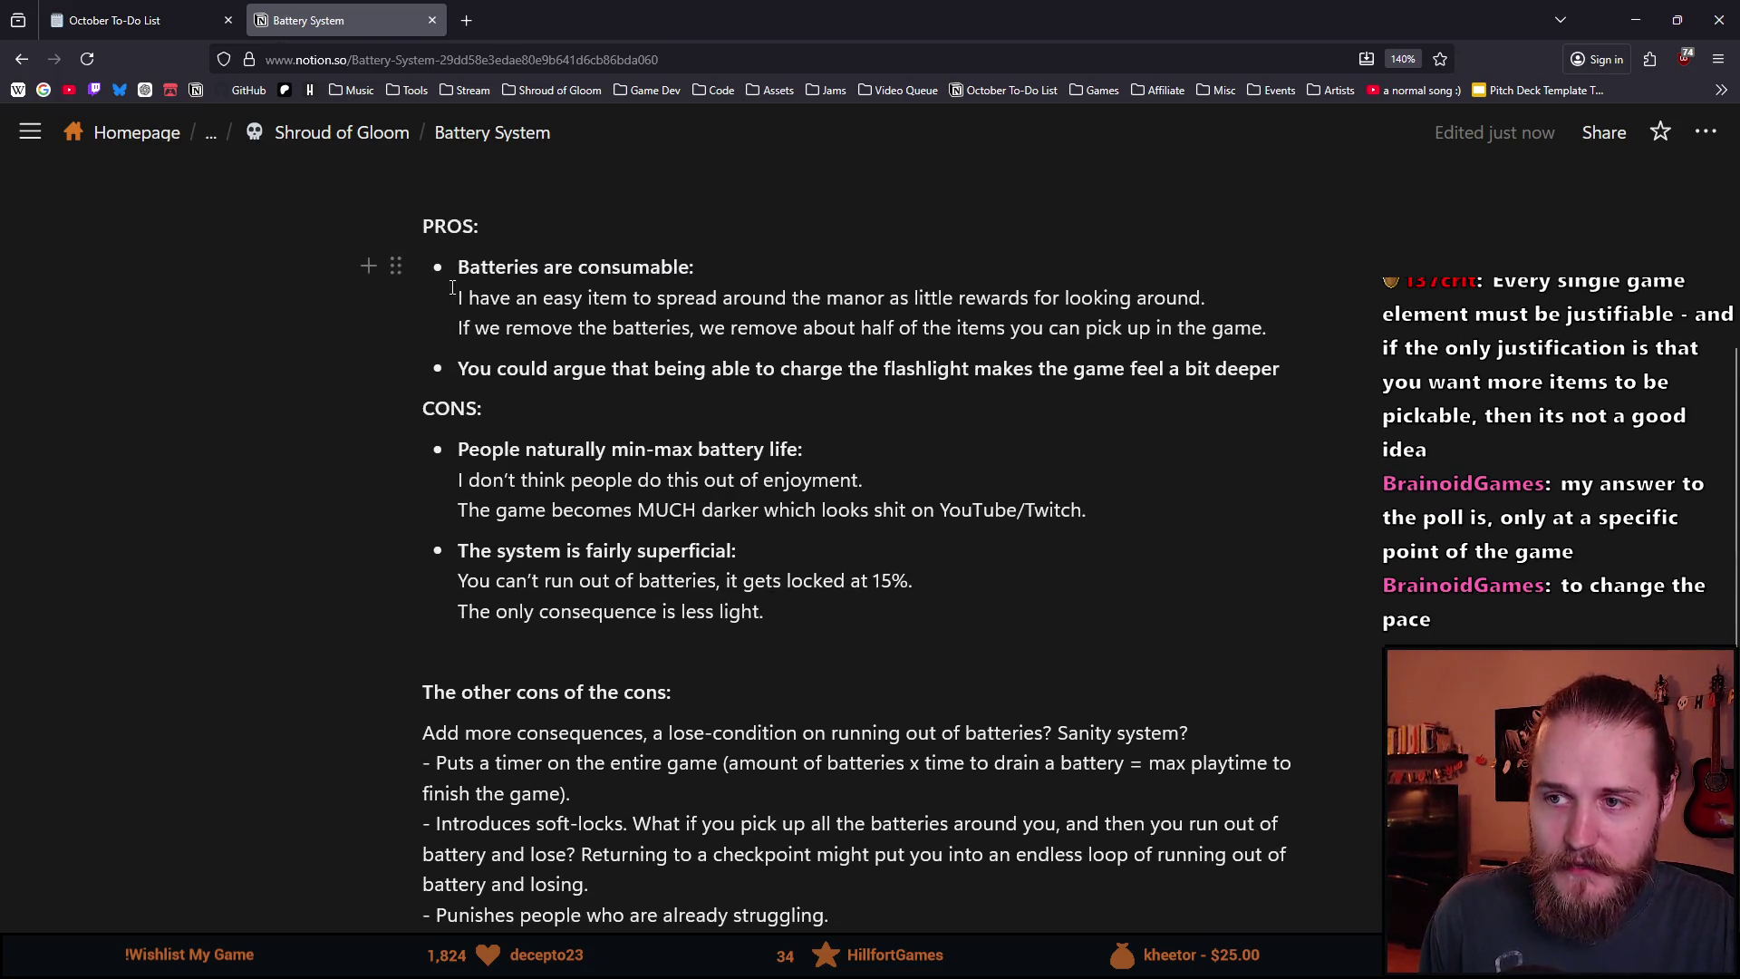
pyautogui.moveTo(458, 266)
pyautogui.mouseDown()
pyautogui.moveTo(690, 270)
pyautogui.moveTo(458, 266)
pyautogui.mouseUp()
pyautogui.moveTo(457, 266)
pyautogui.mouseDown()
pyautogui.moveTo(698, 267)
pyautogui.moveTo(462, 267)
pyautogui.mouseUp()
pyautogui.click(463, 267)
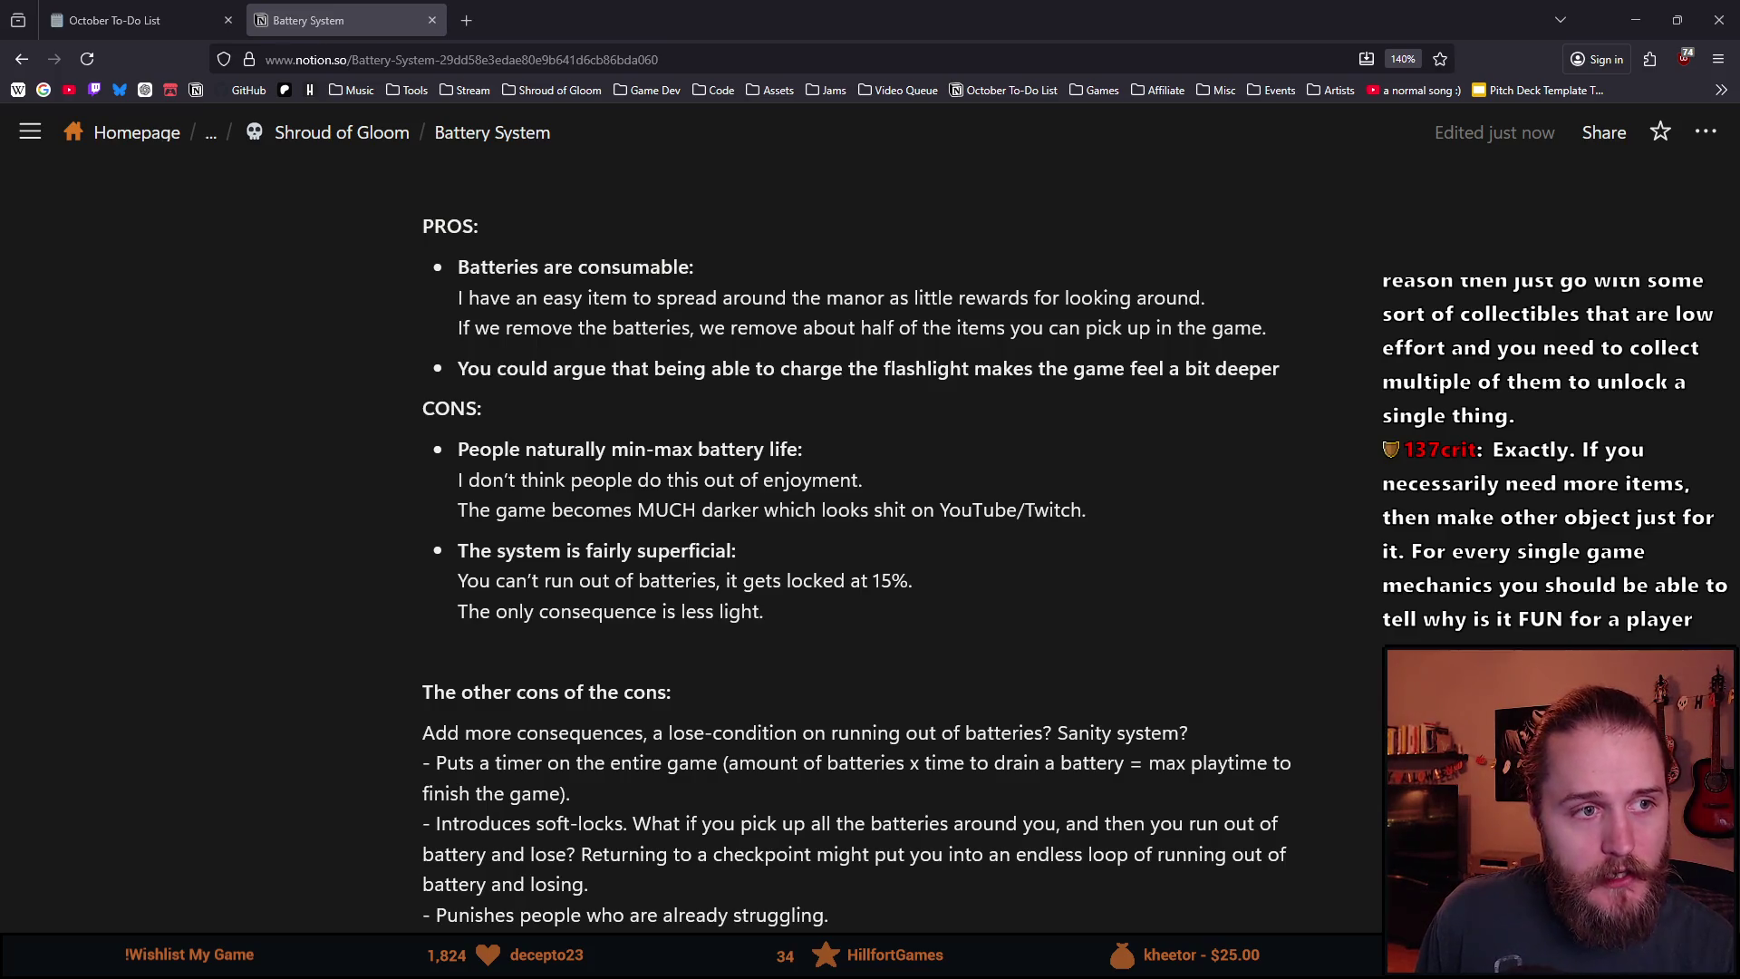
pyautogui.hotkey('alt', 'Tab')
# Look over the flashlight poll results in Discord, then switch back to the Notion notes.
pyautogui.moveTo(487, 205); pyautogui.dragTo(515, 205)
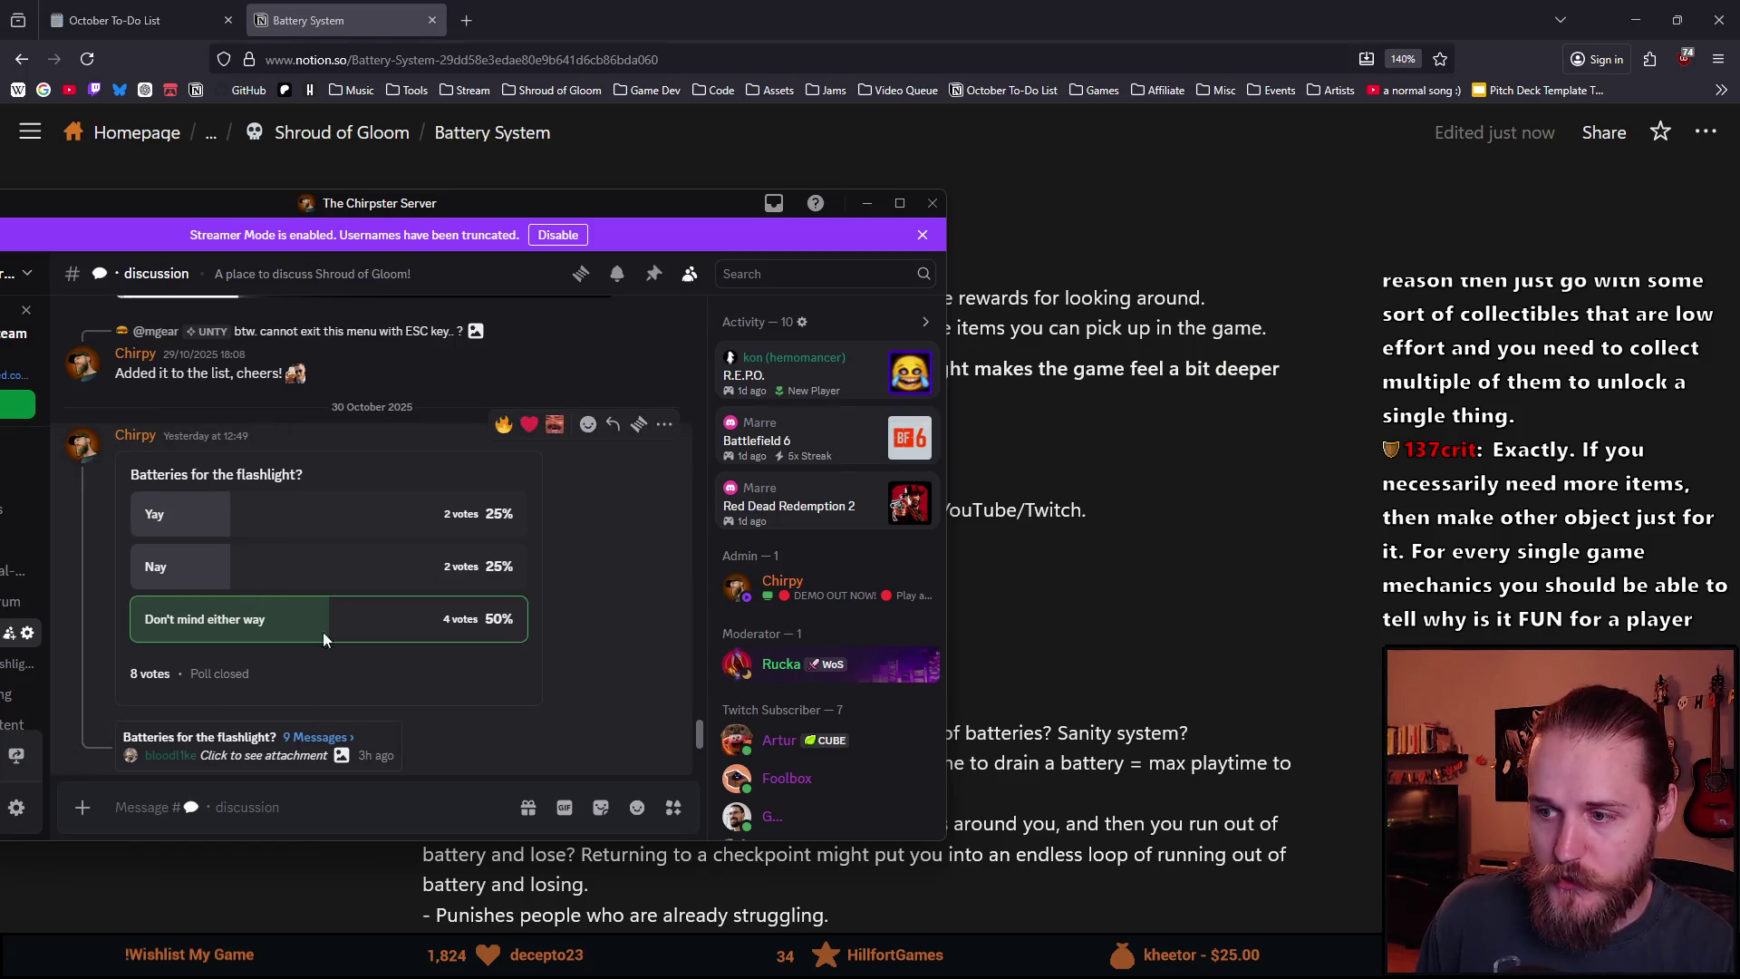
pyautogui.moveTo(153, 474)
pyautogui.mouseDown()
pyautogui.moveTo(438, 616)
pyautogui.moveTo(504, 627)
pyautogui.mouseUp()
pyautogui.click(217, 505)
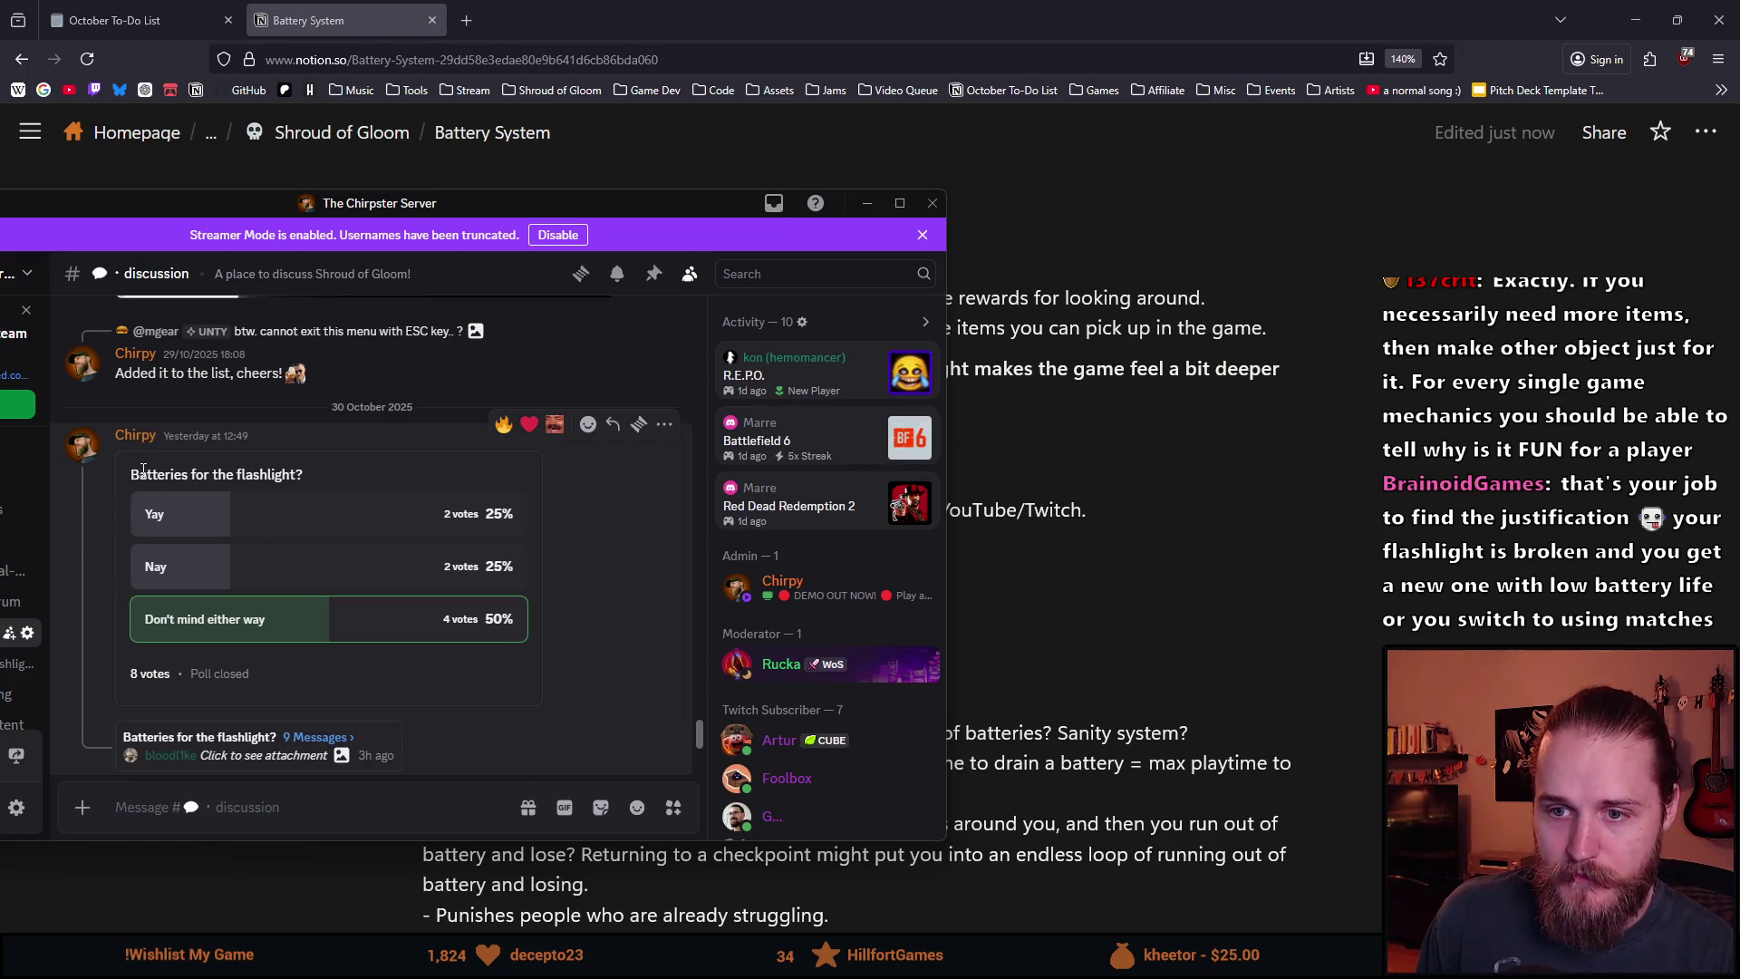
pyautogui.hotkey('alt', 'Tab')
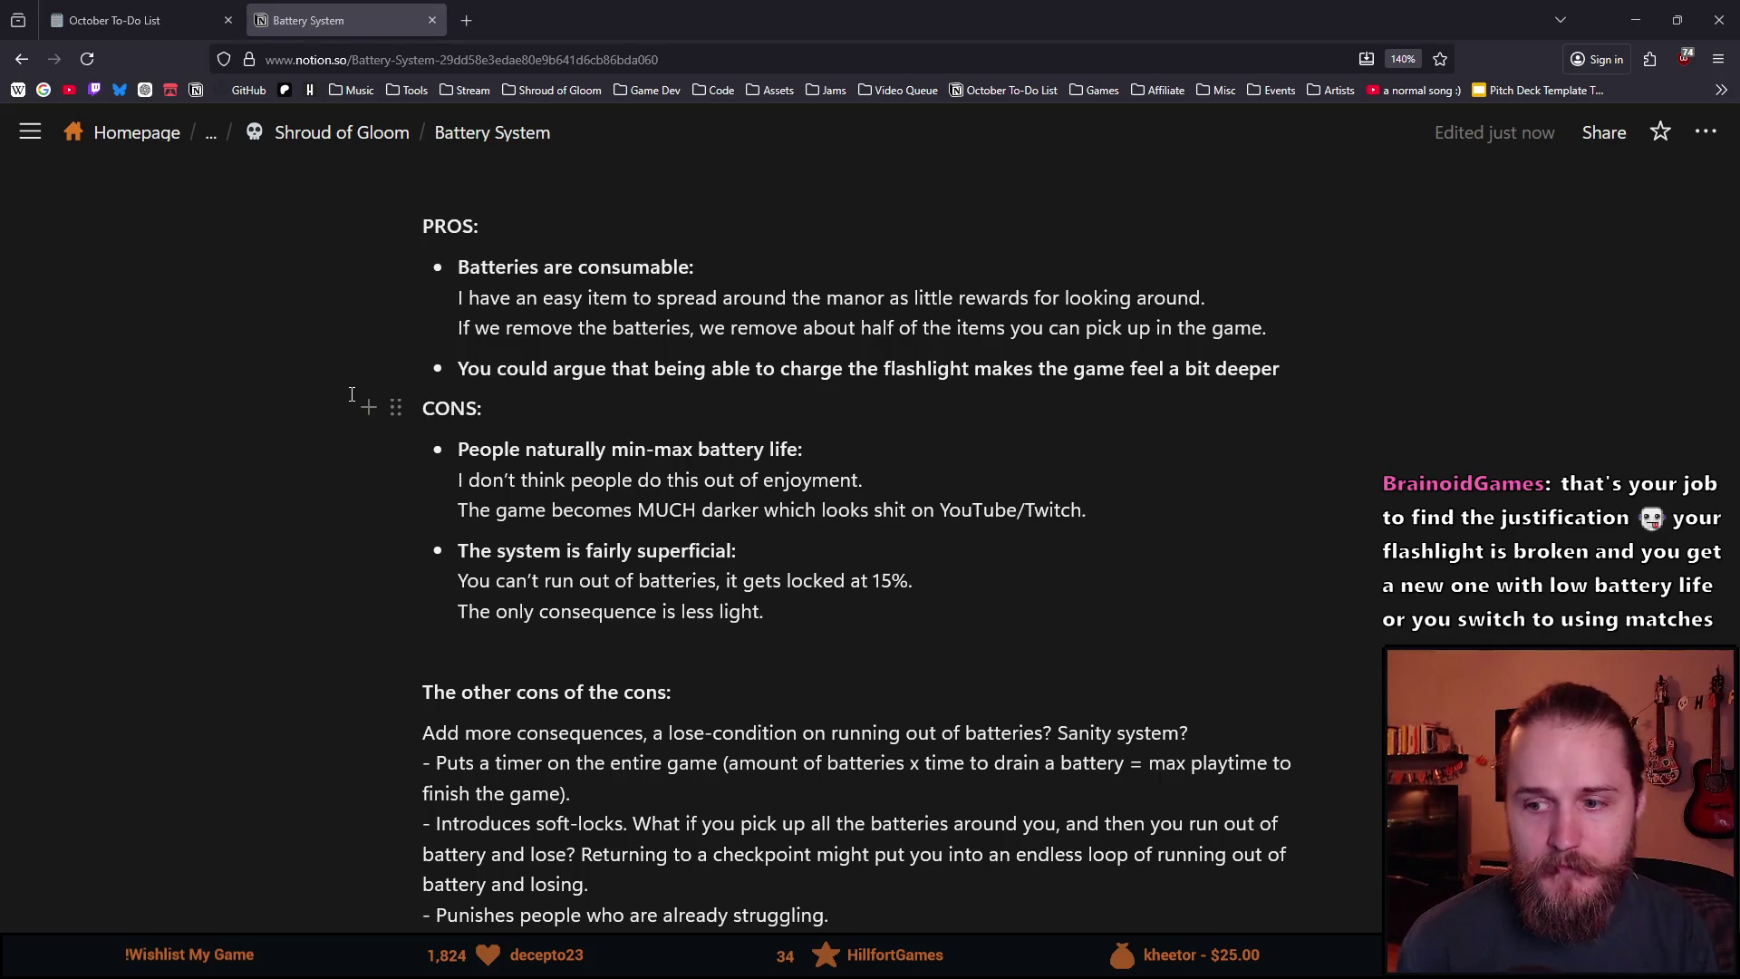
pyautogui.scroll(-3, 367, 408)
# Open the October To-Do List page and review its puzzle ideas for collectable items.
pyautogui.click(136, 20)
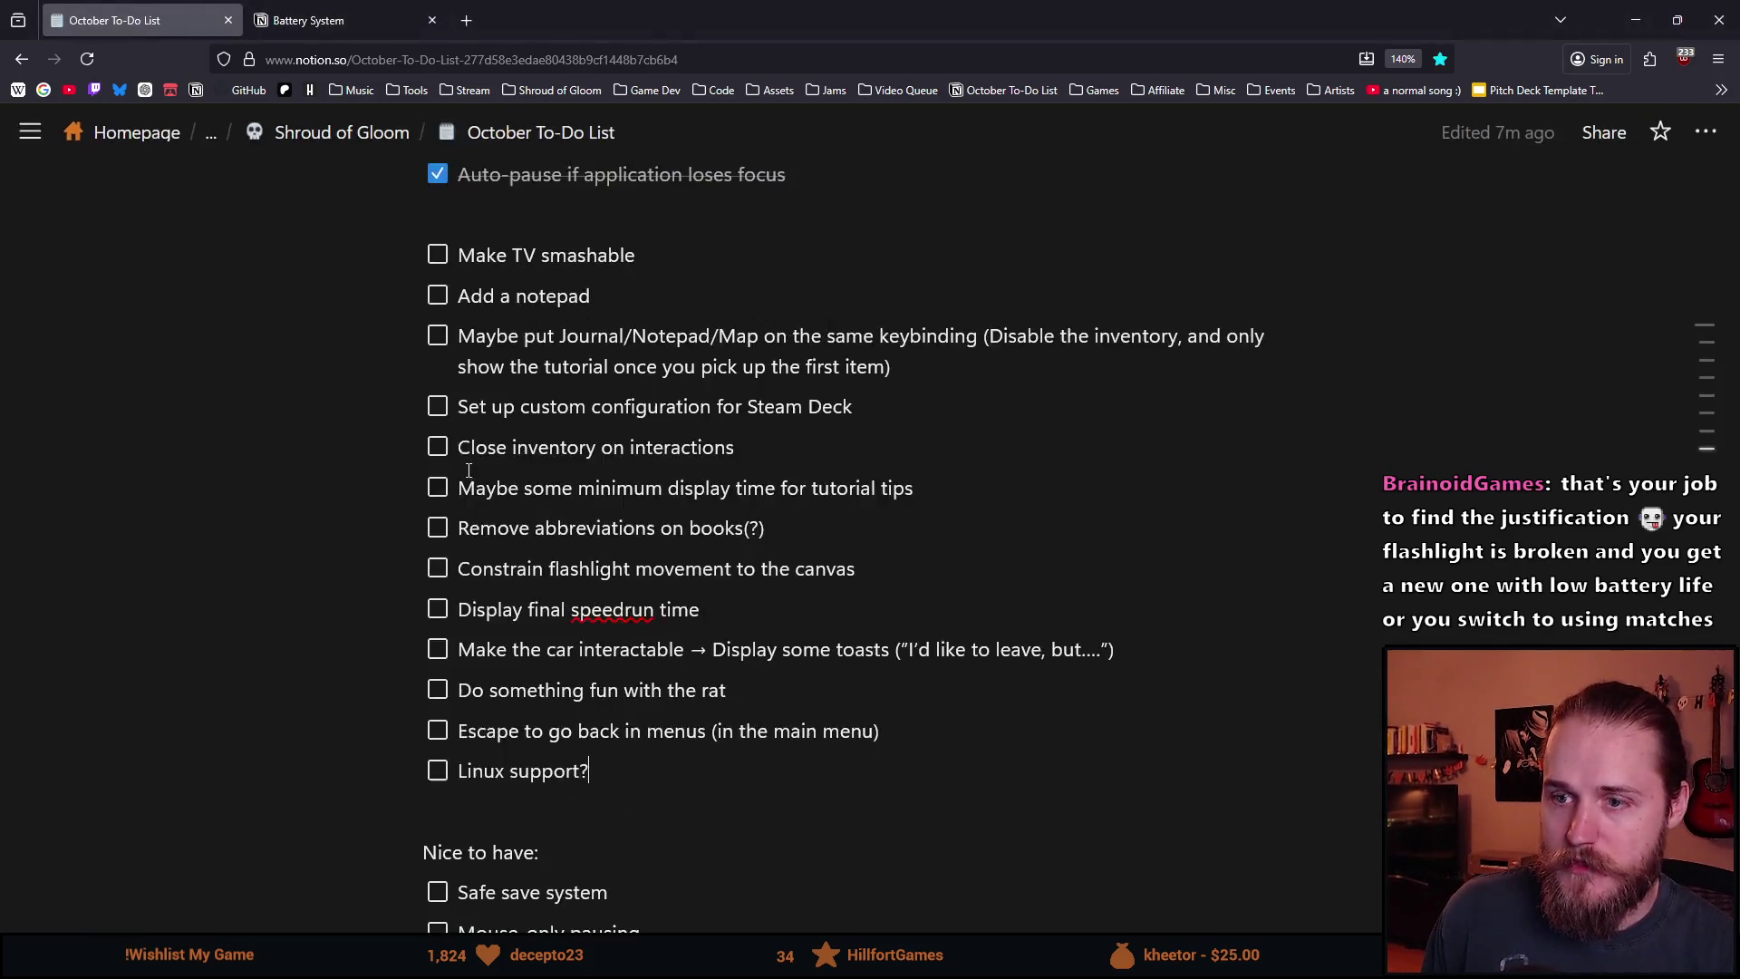
pyautogui.scroll(-5, 478, 455)
pyautogui.moveTo(711, 625); pyautogui.dragTo(390, 463)
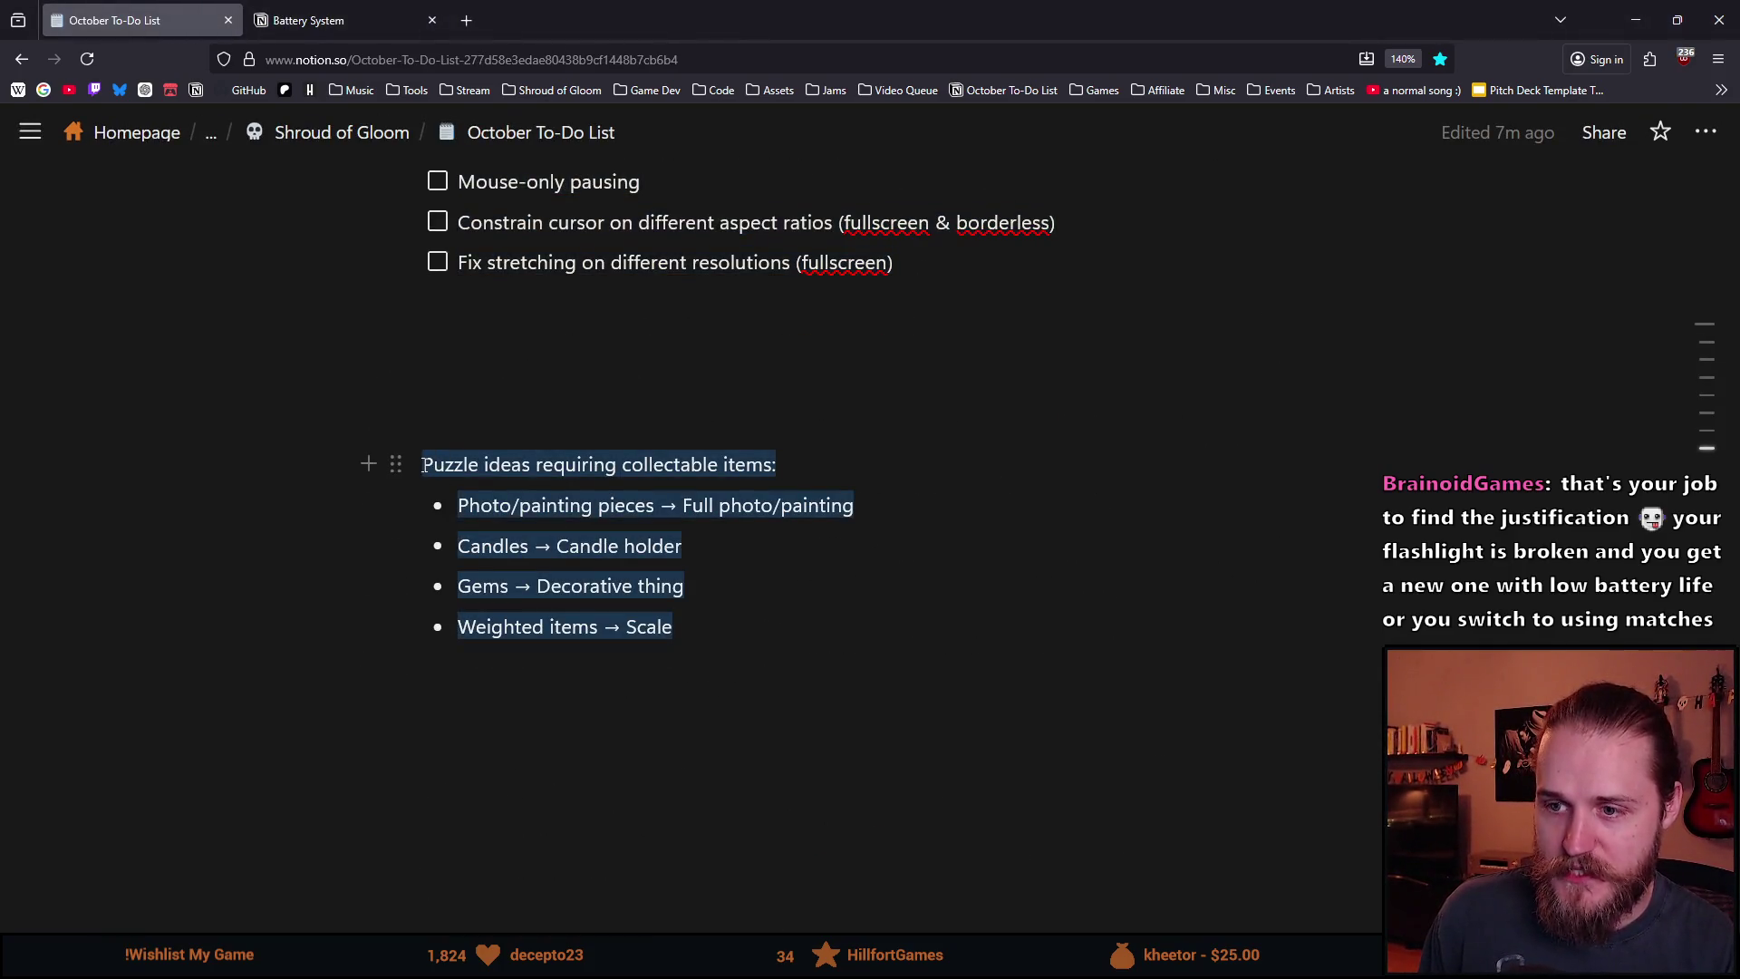
pyautogui.click(685, 586)
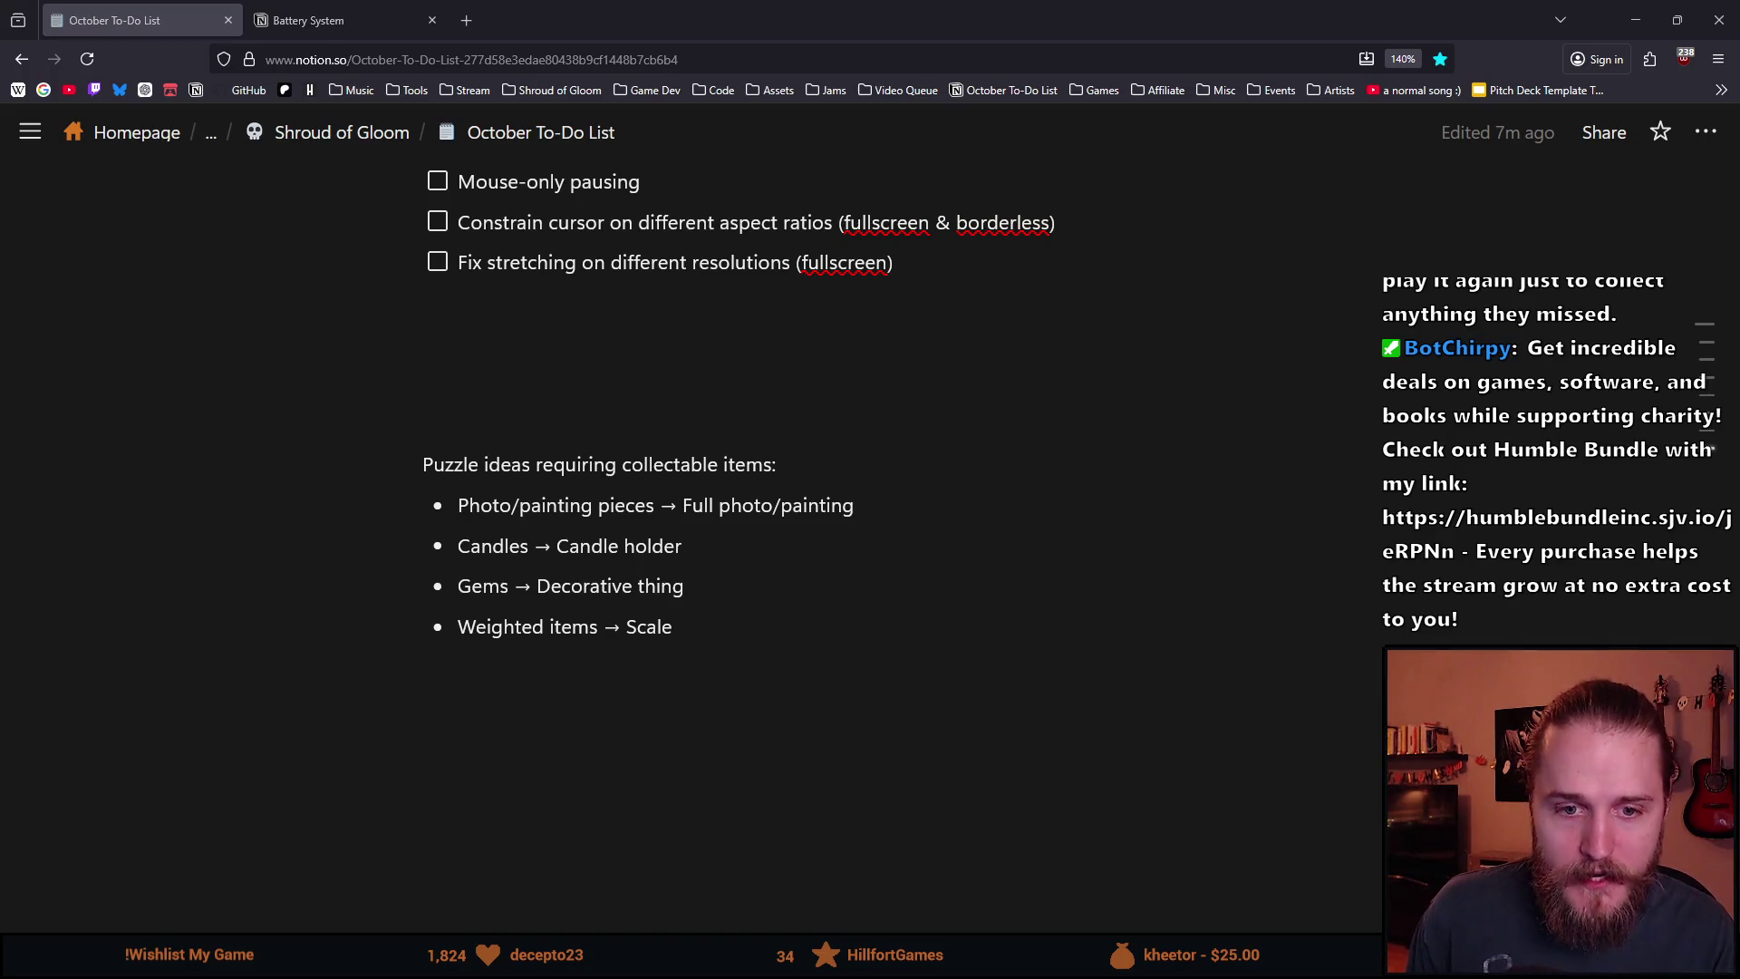
pyautogui.scroll(15, 12, 669)
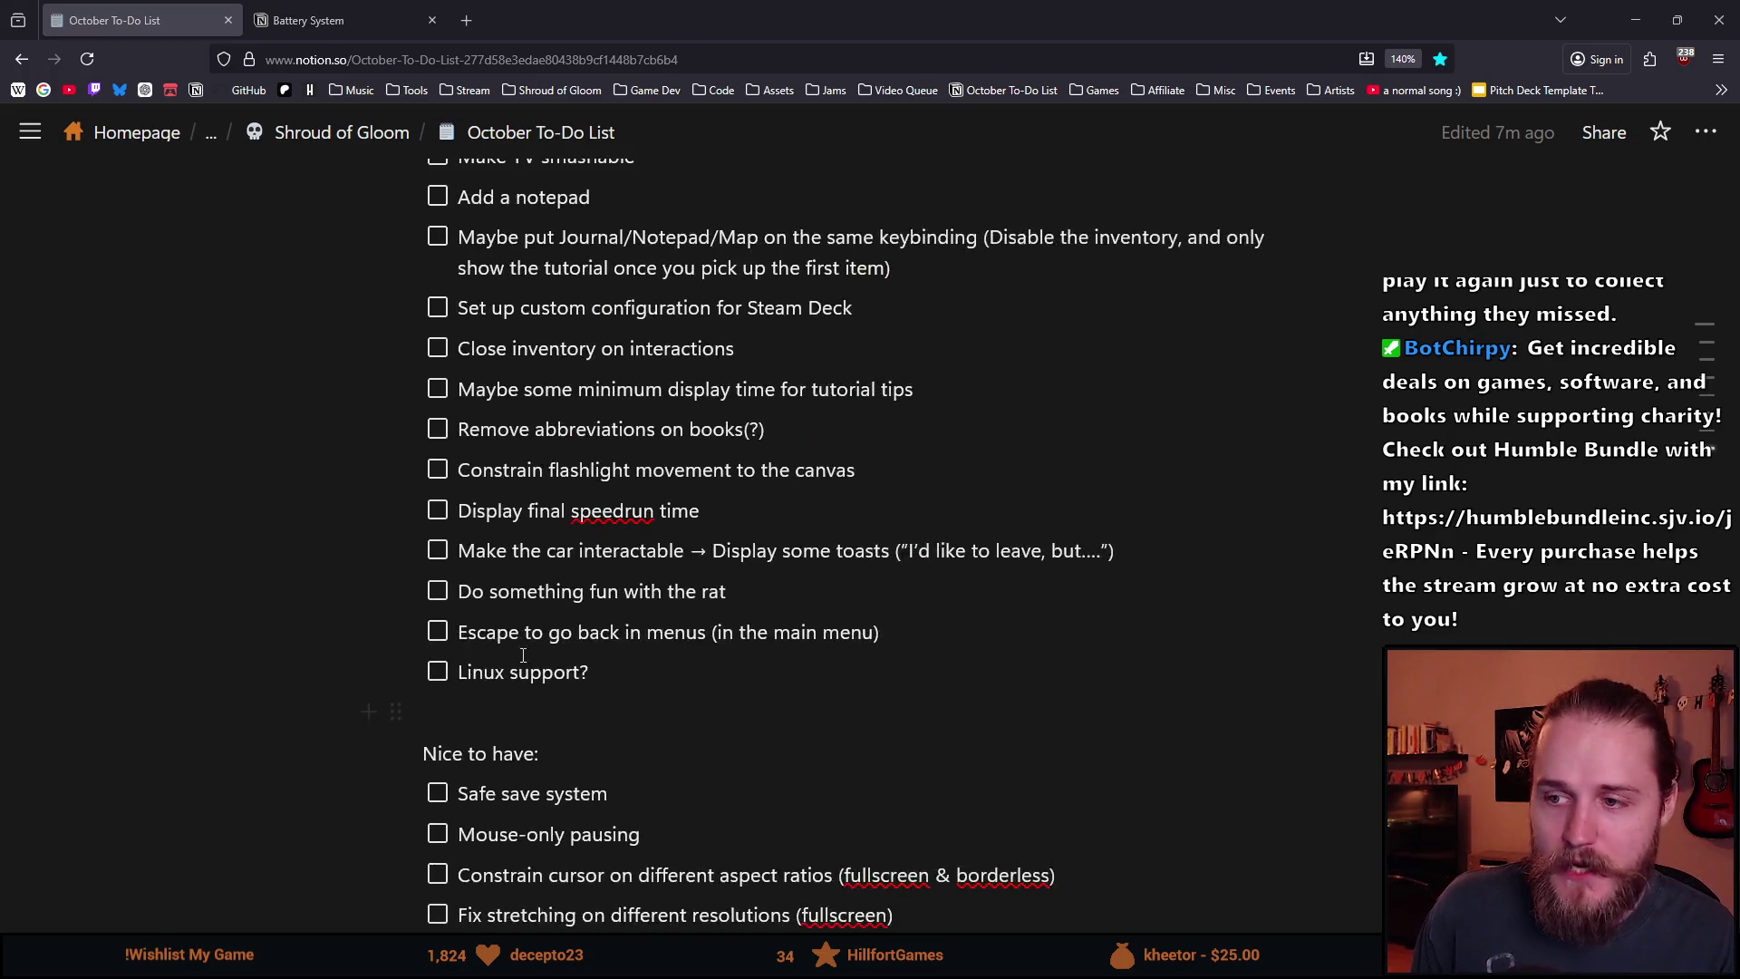
pyautogui.click(346, 15)
pyautogui.scroll(-3, 575, 571)
pyautogui.scroll(1, 591, 605)
pyautogui.moveTo(459, 620); pyautogui.dragTo(714, 620)
pyautogui.click(717, 620)
pyautogui.moveTo(456, 589); pyautogui.dragTo(816, 590)
pyautogui.moveTo(458, 620); pyautogui.dragTo(897, 628)
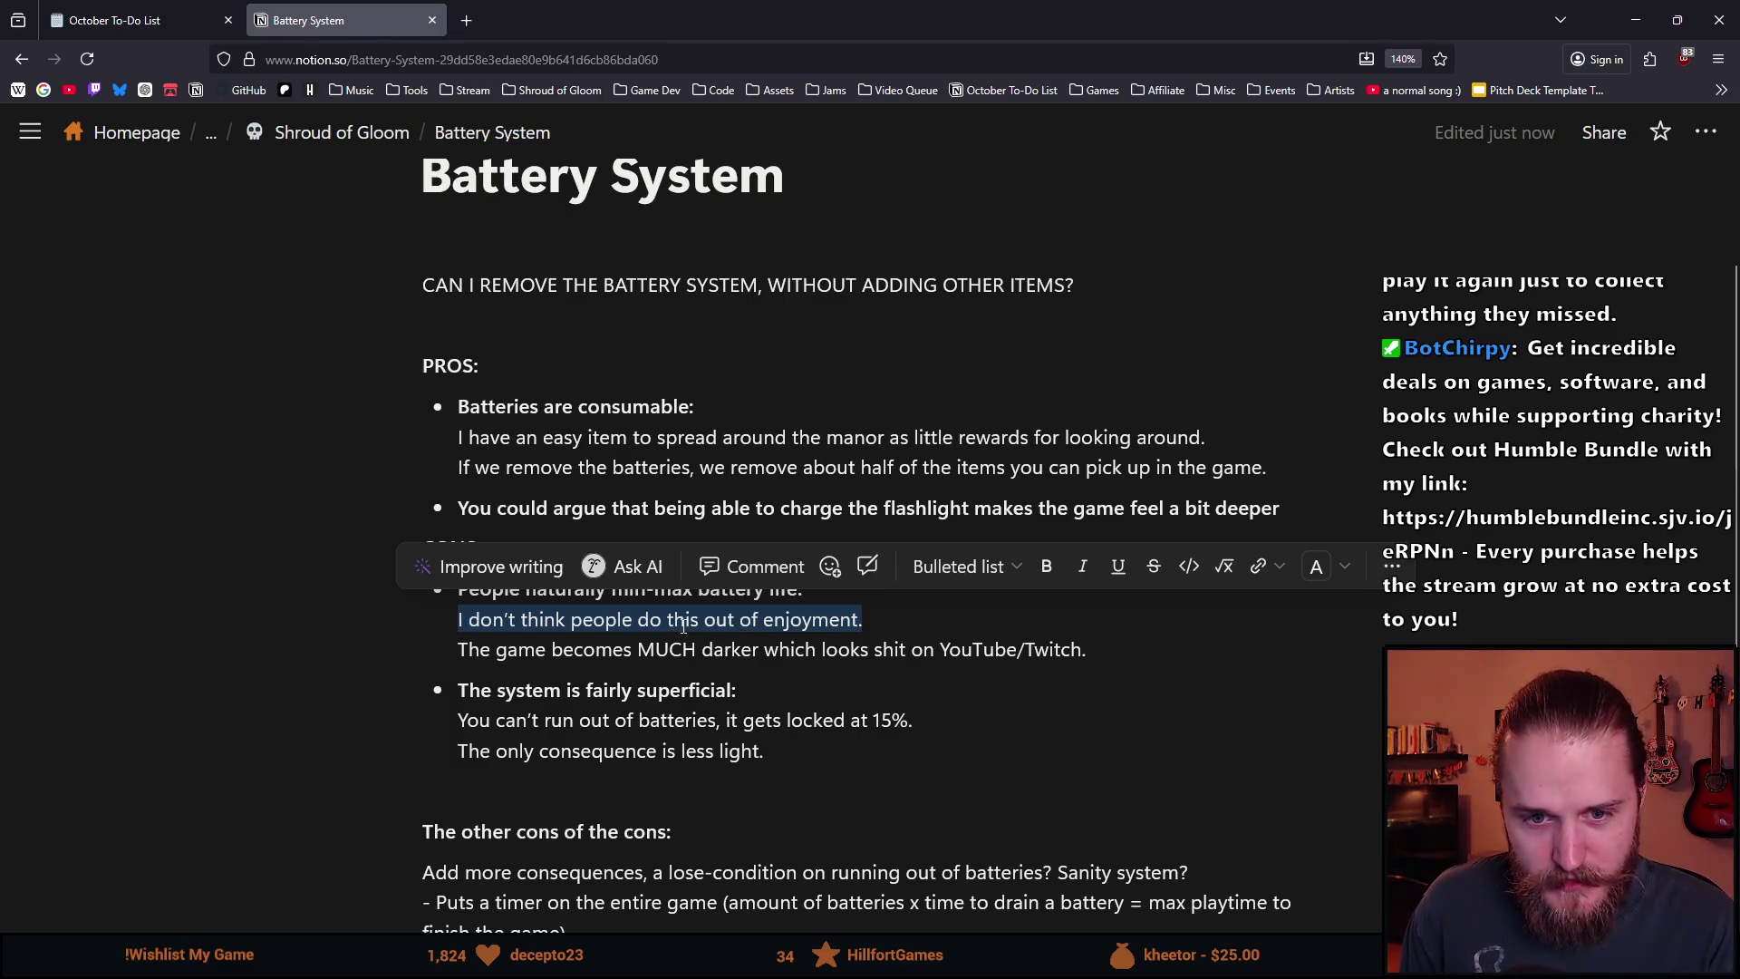
pyautogui.tripleClick(625, 619)
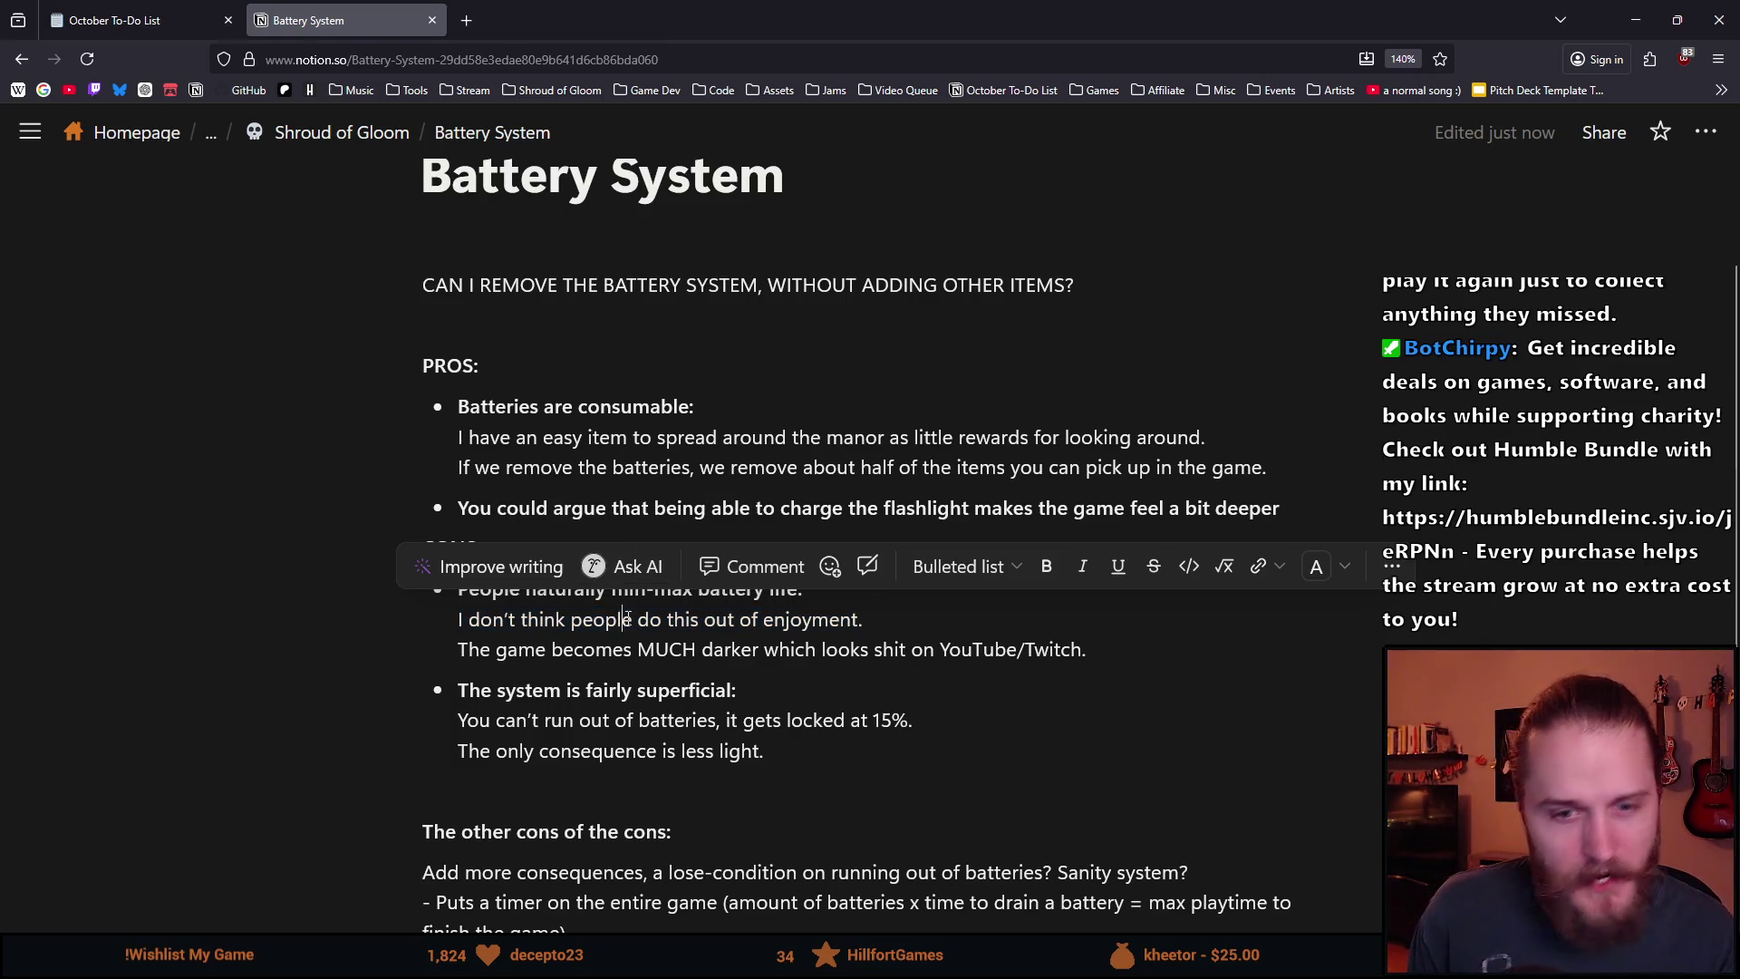
pyautogui.click(657, 664)
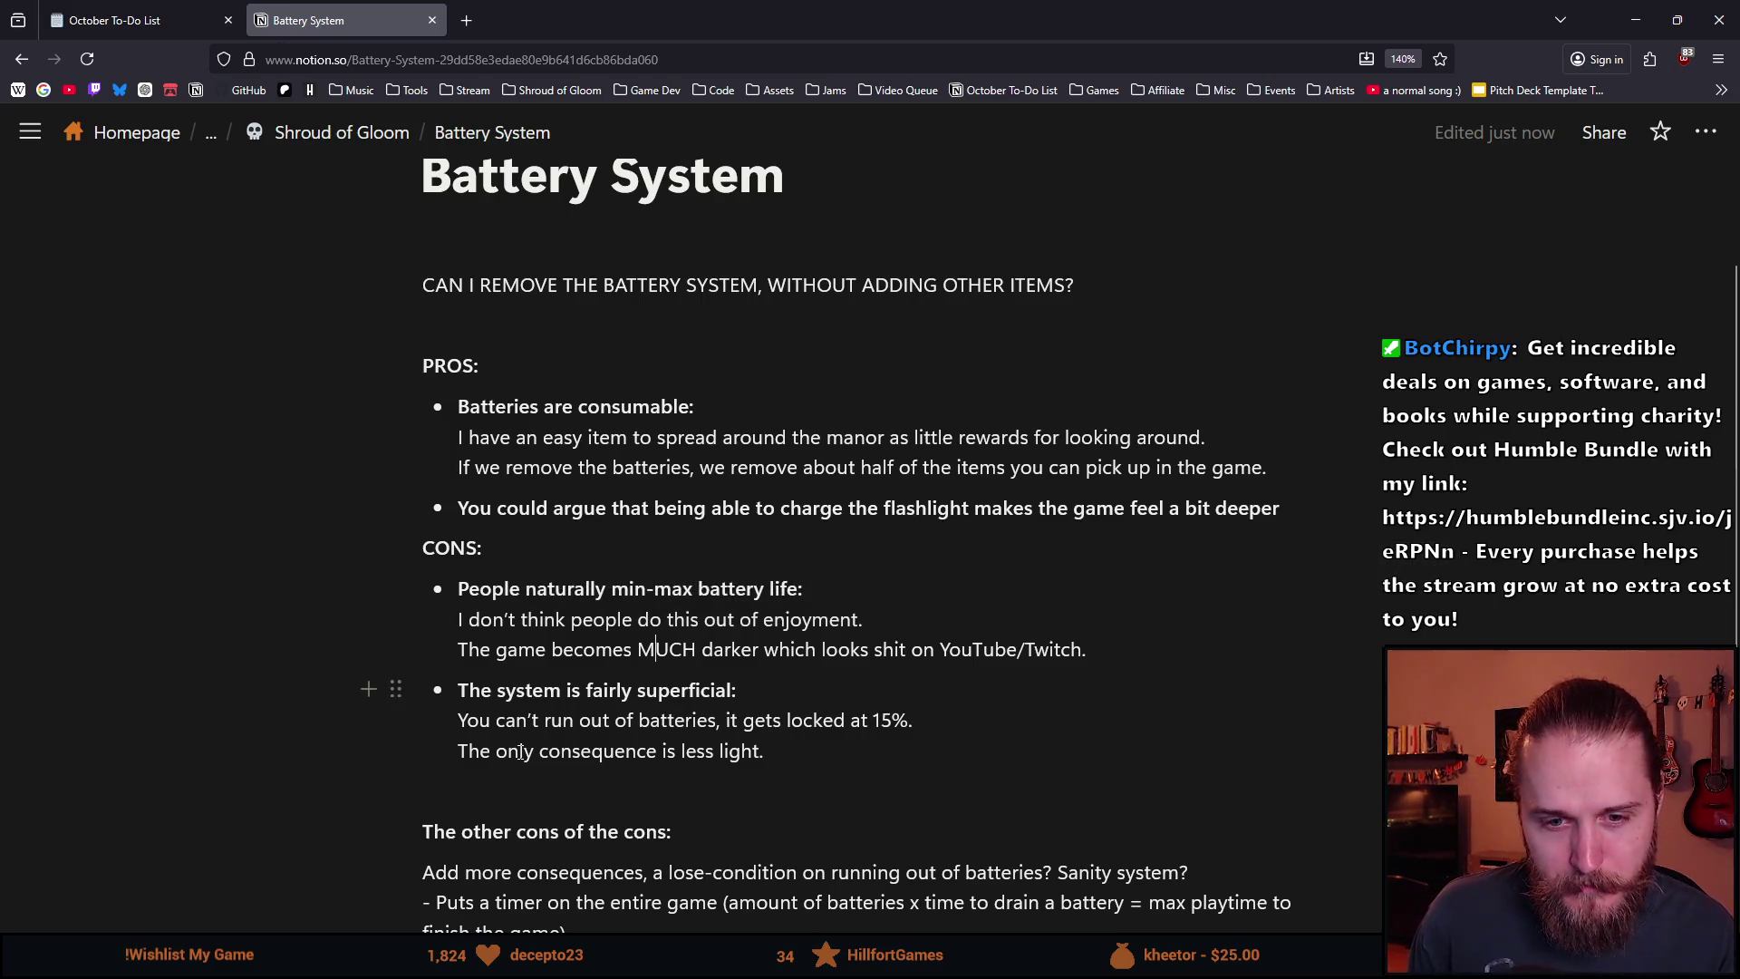
pyautogui.scroll(-3, 521, 752)
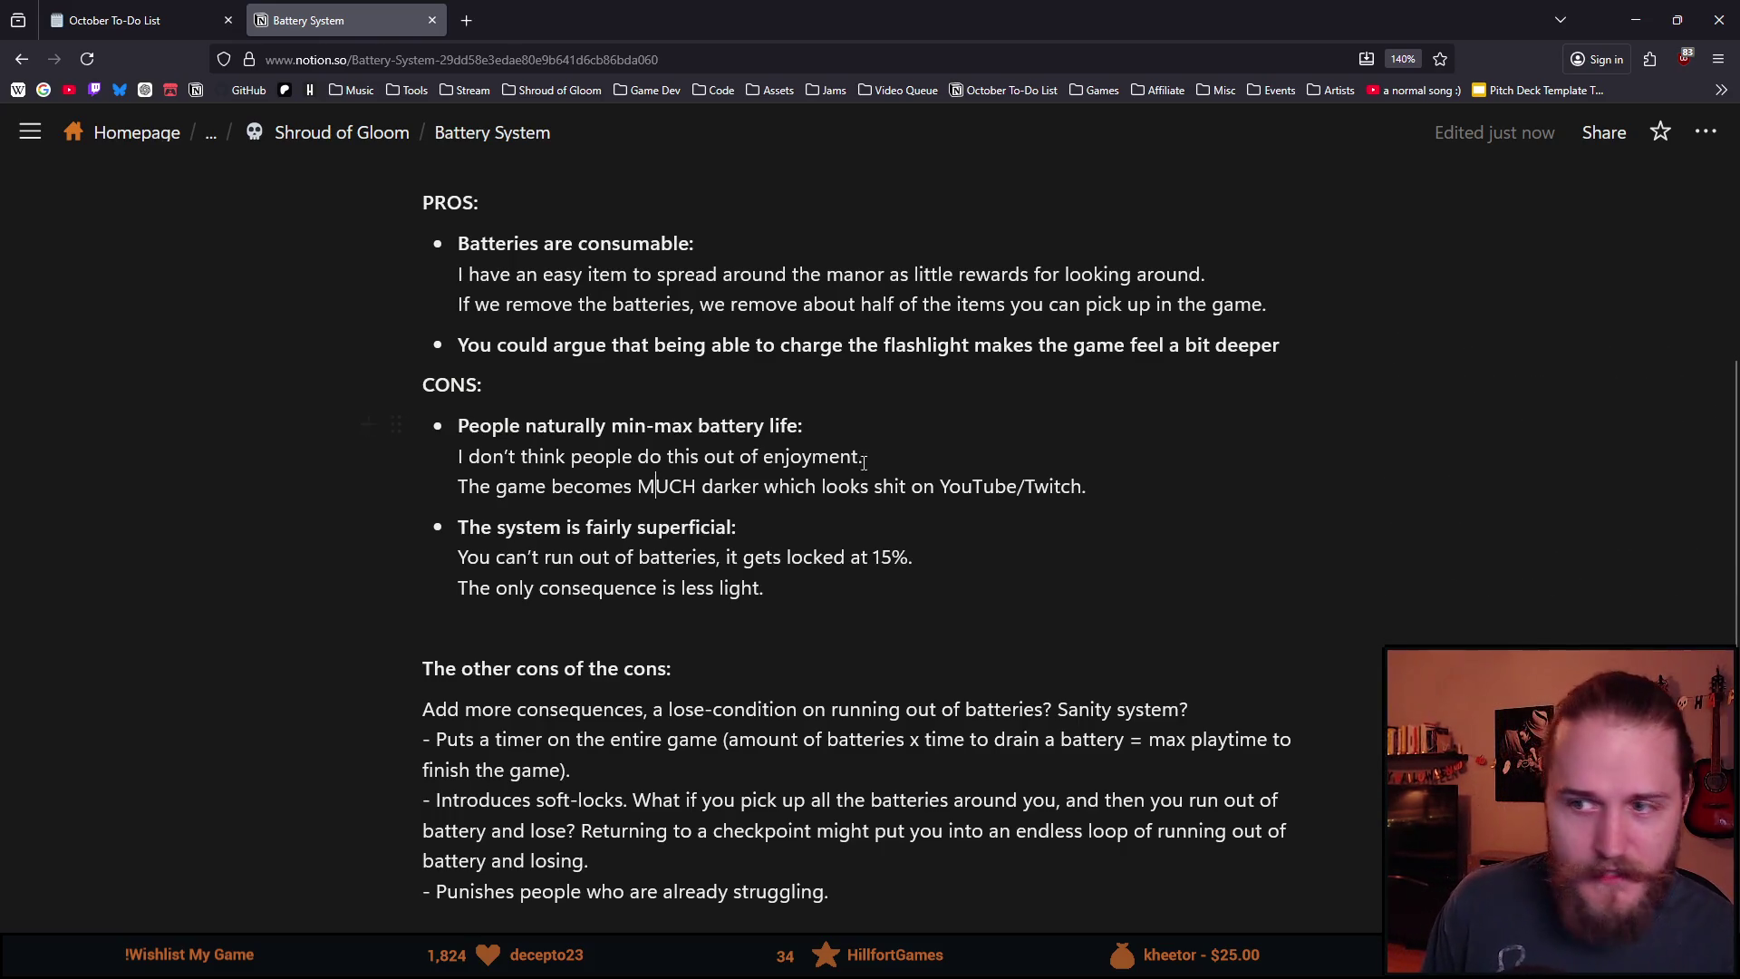
pyautogui.scroll(-5, 563, 390)
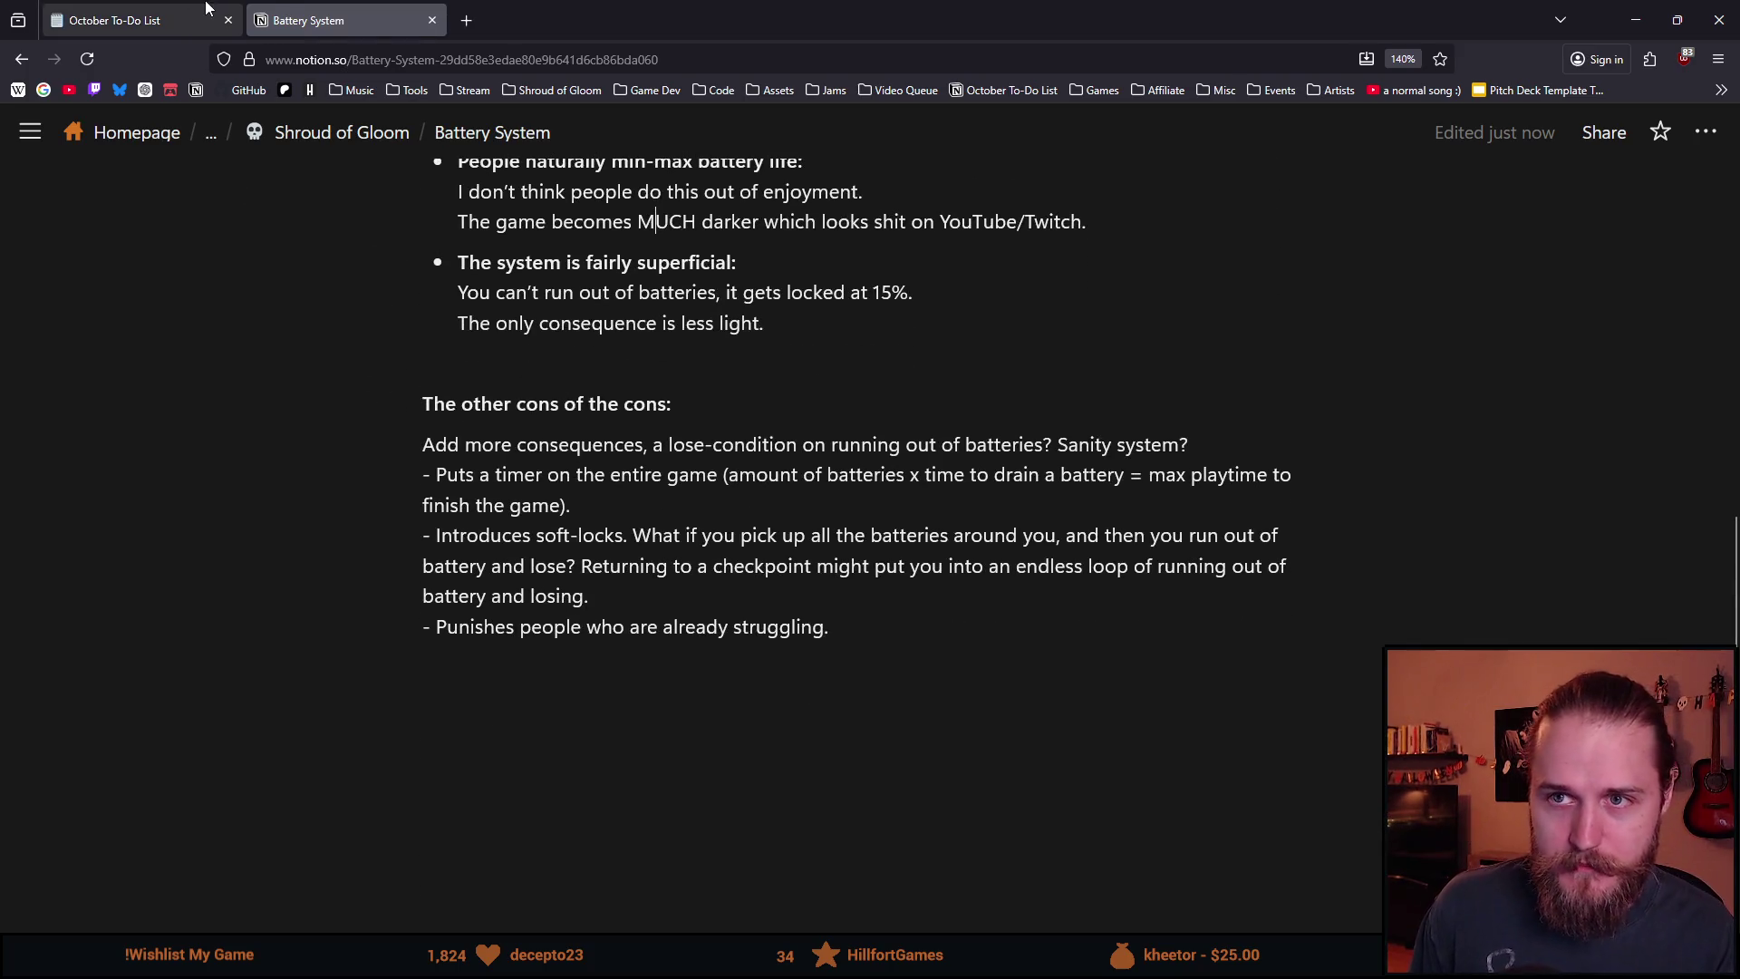
pyautogui.click(209, 11)
pyautogui.scroll(-10, 420, 476)
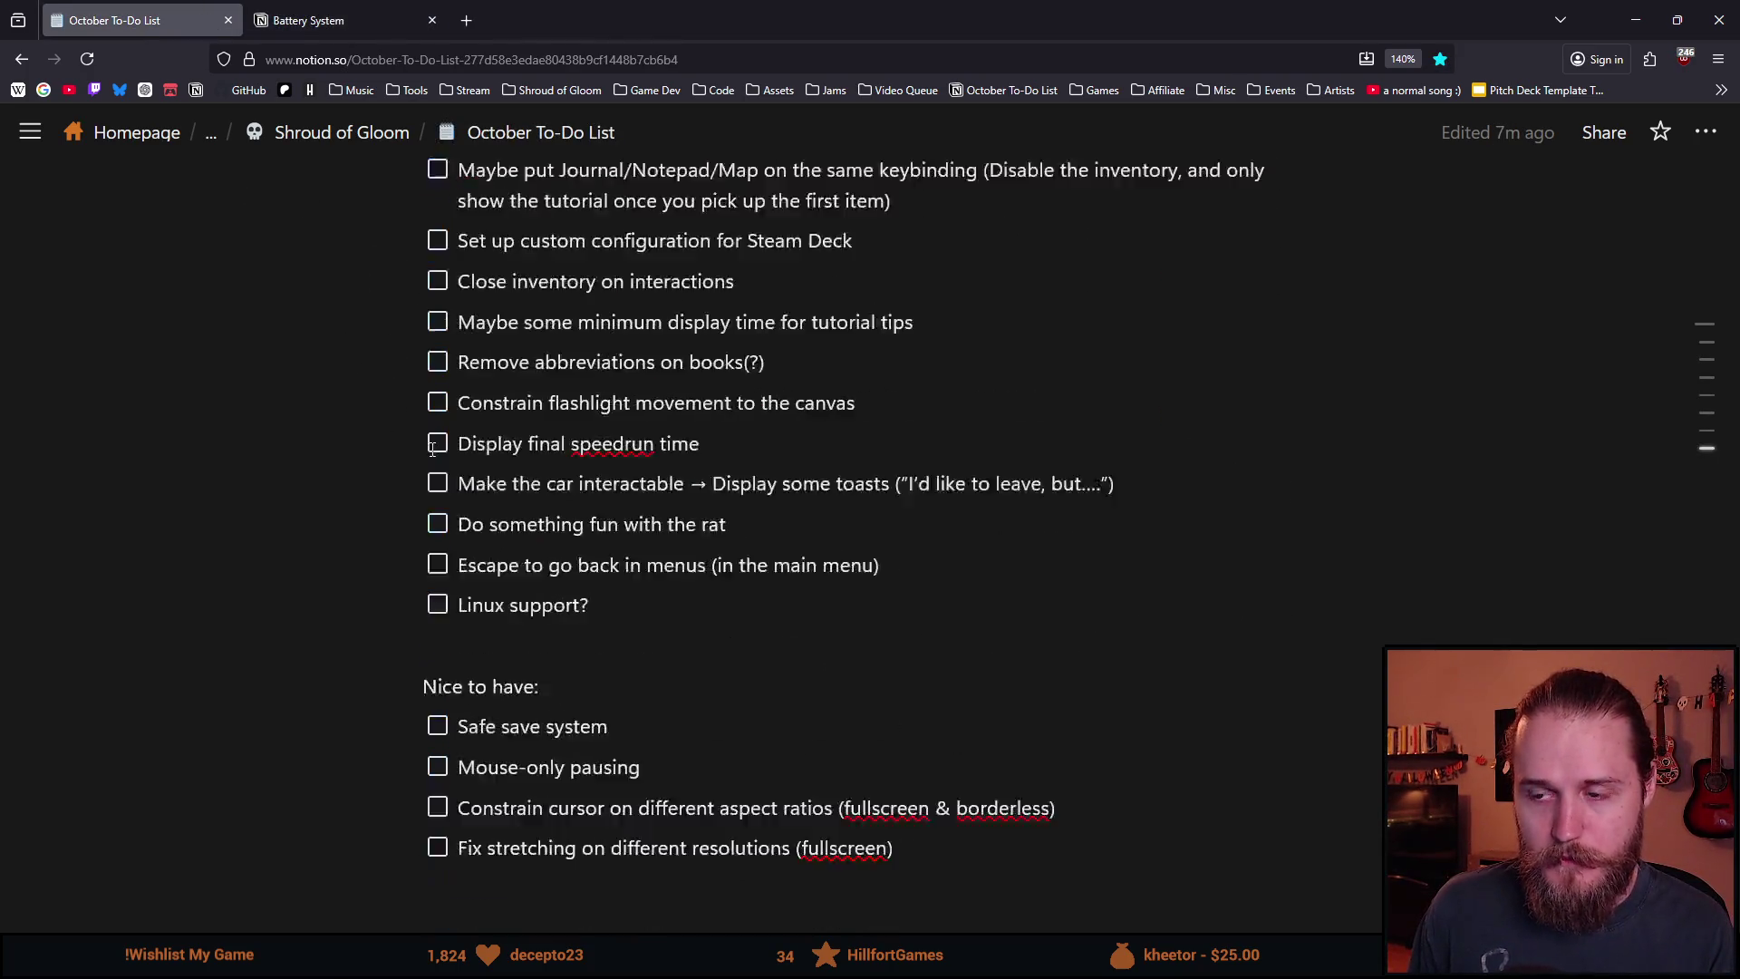
# Minimize the browser, resume the paused game, and visit the upstairs fireplace room and back.
pyautogui.scroll(3, 435, 448)
pyautogui.scroll(1, 529, 464)
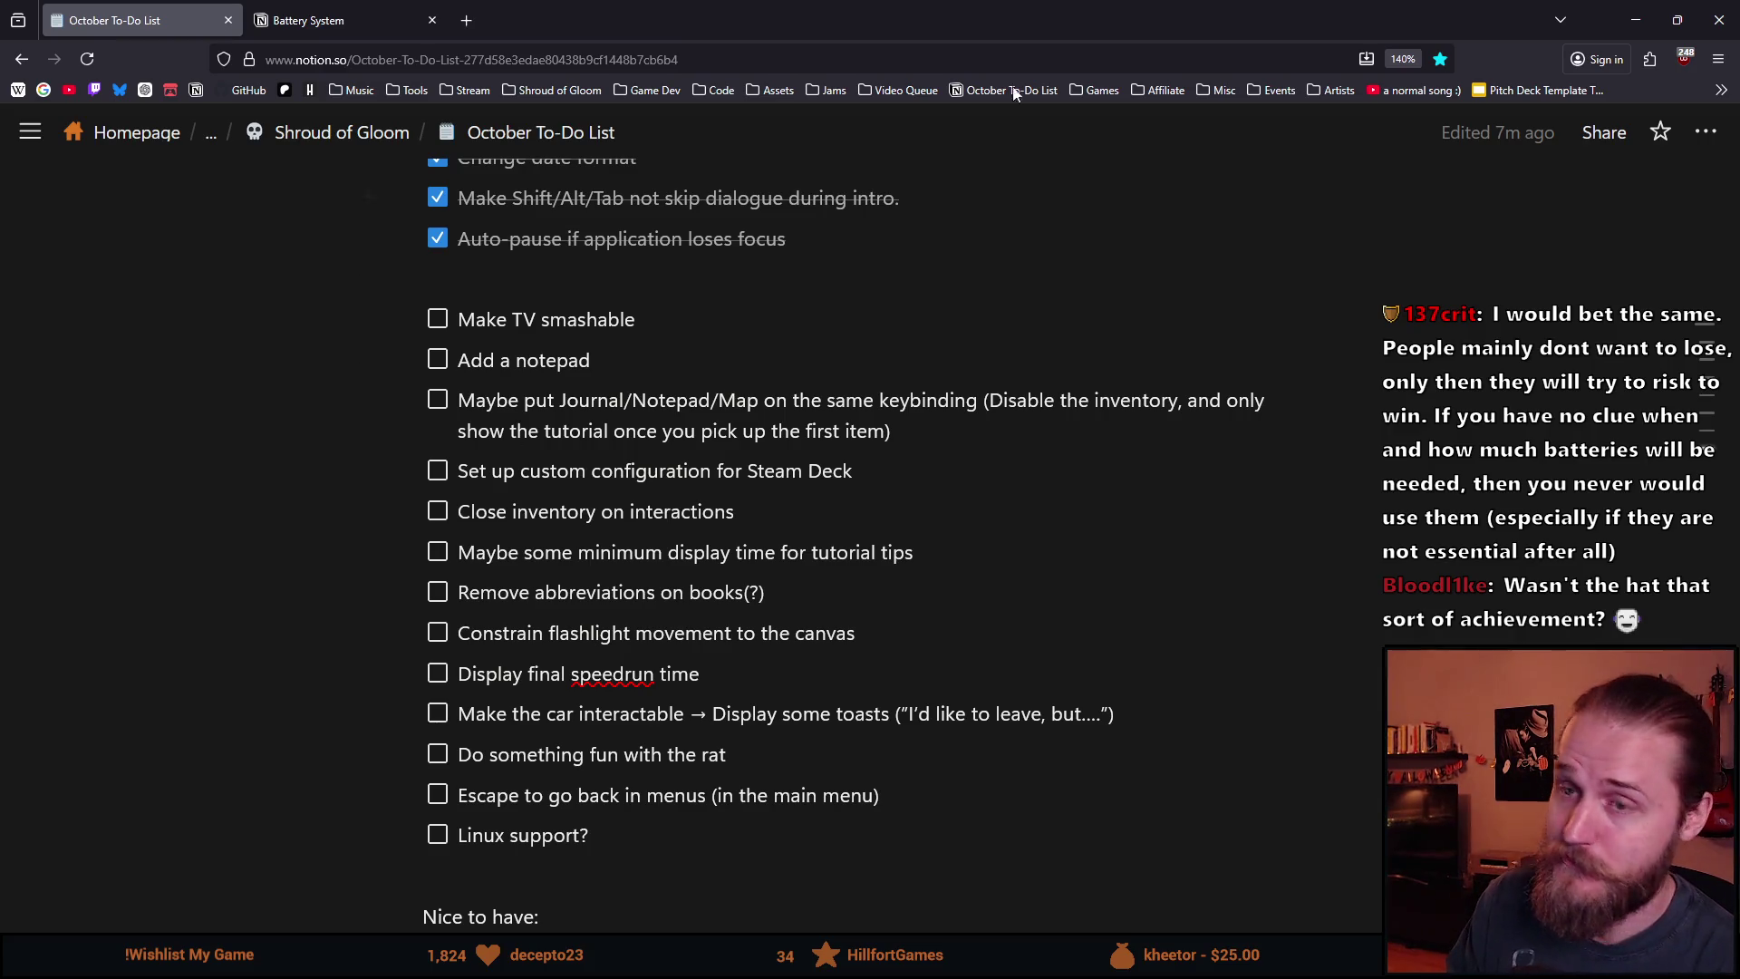
pyautogui.click(1635, 19)
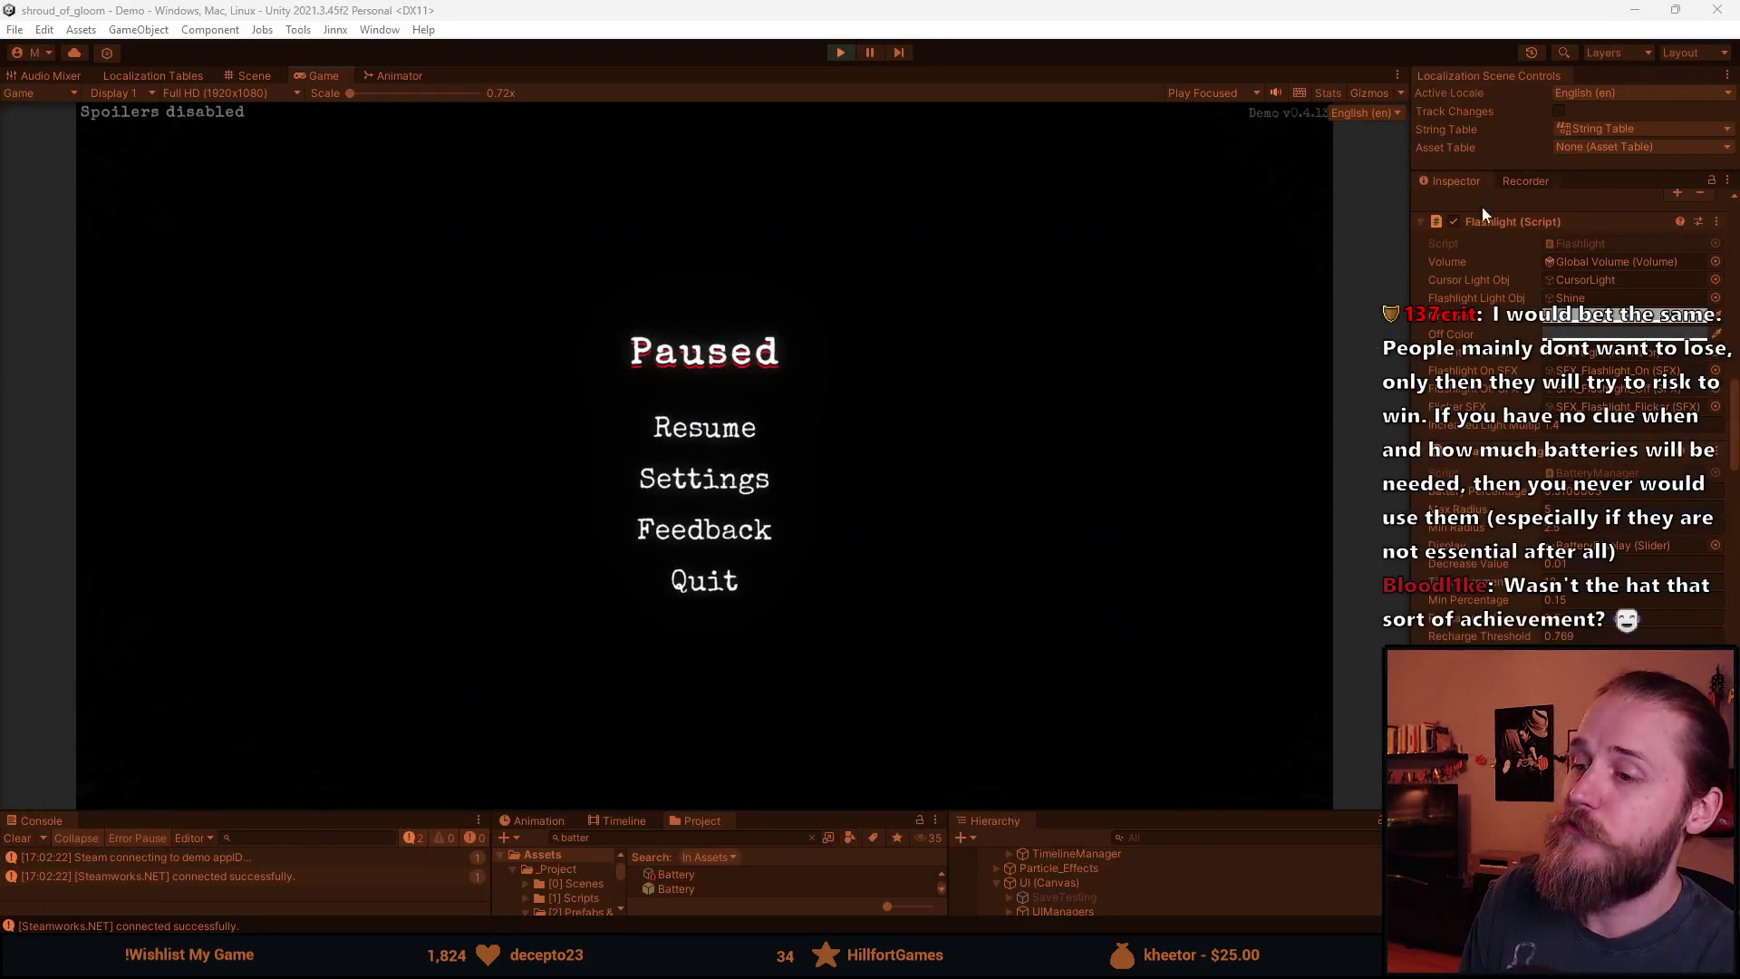
pyautogui.click(689, 428)
pyautogui.click(1054, 598)
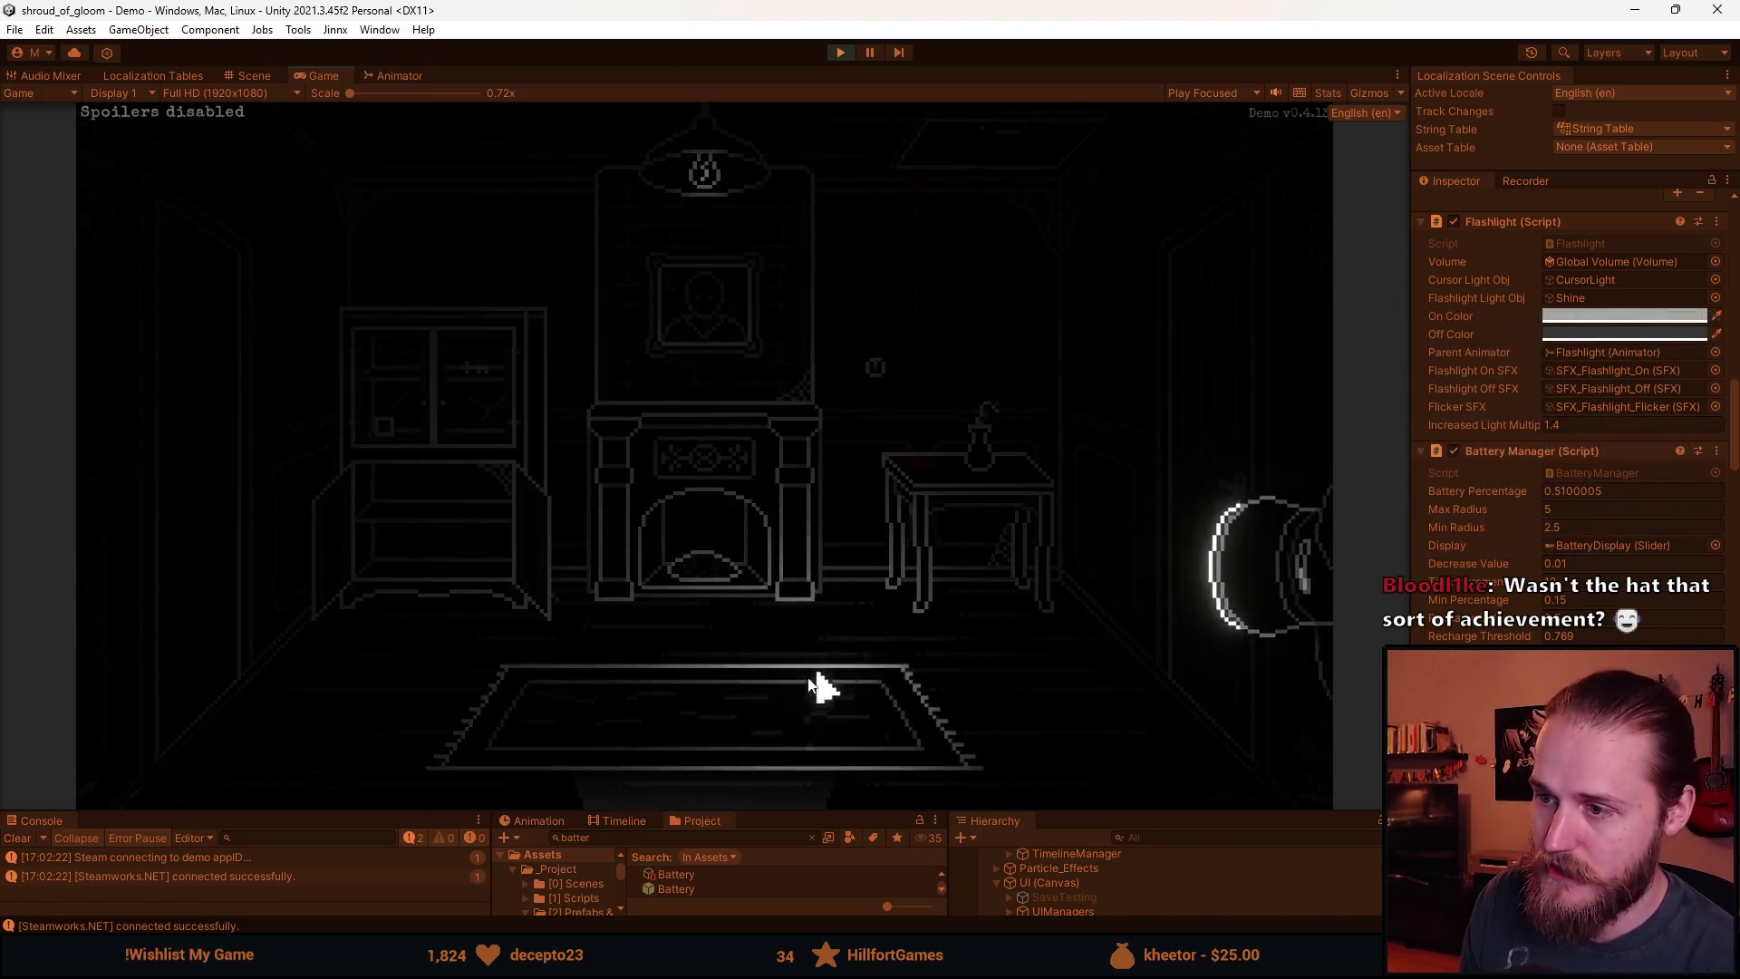
pyautogui.click(734, 804)
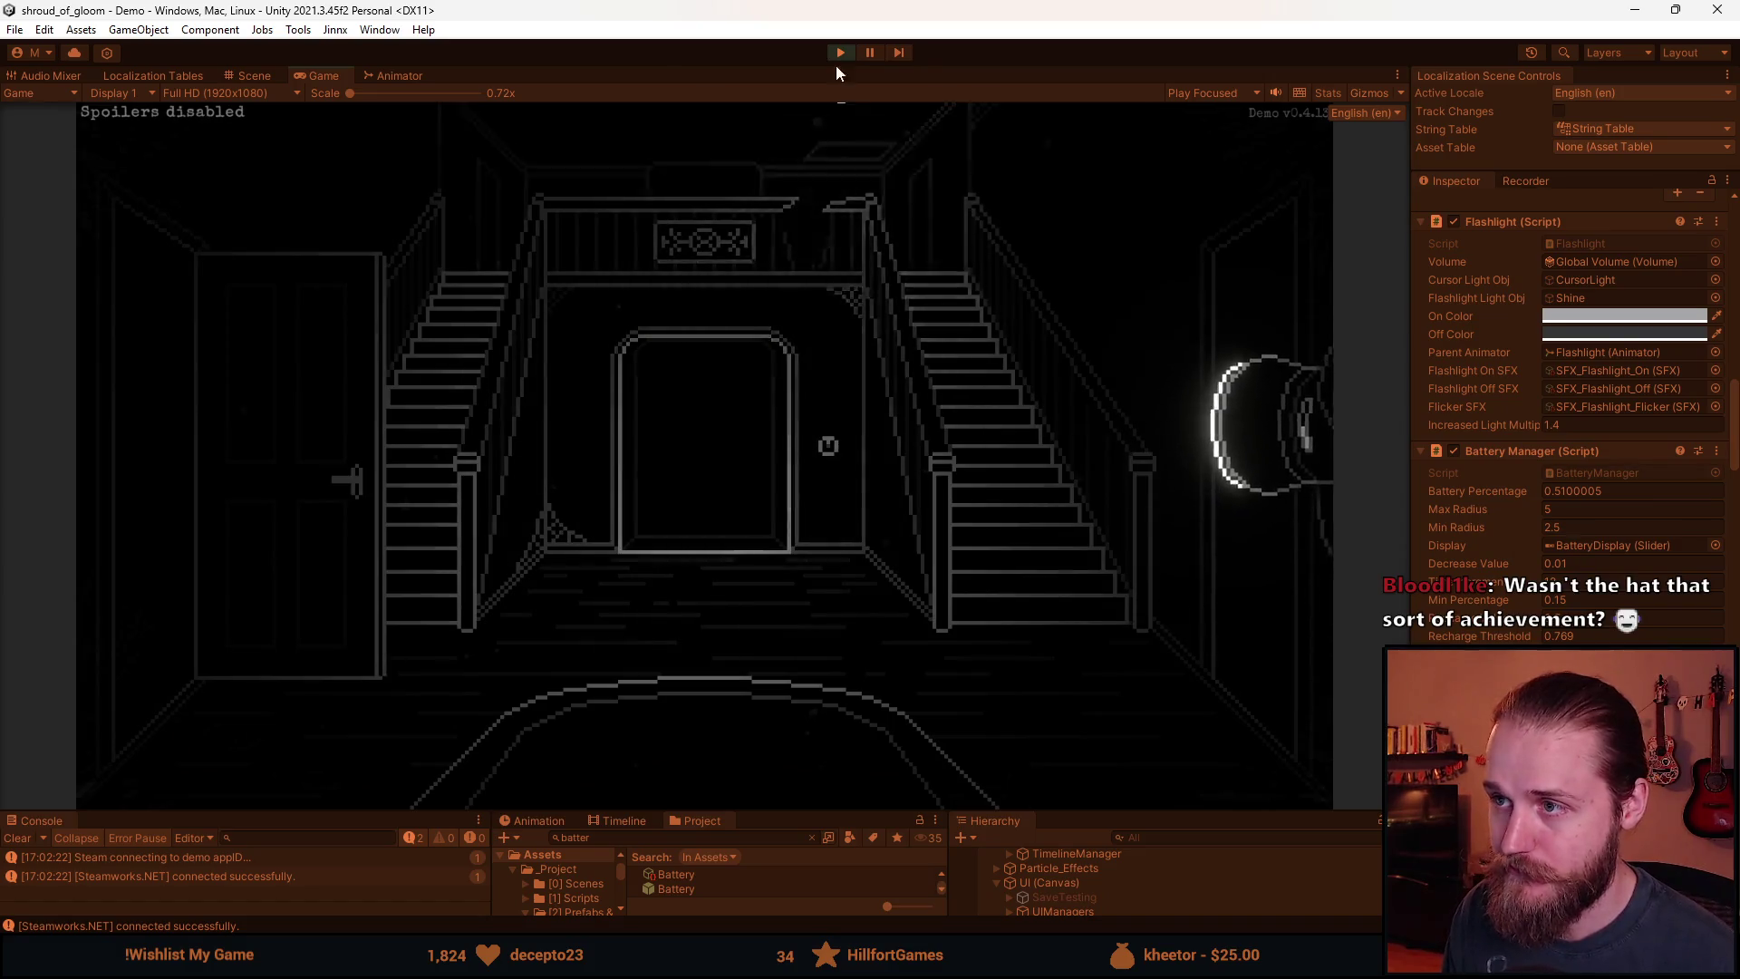
# Stop the playtest and give the Hierarchy and Project panels more room.
pyautogui.press('Escape')
pyautogui.hotkey('ctrl', 'p')
pyautogui.moveTo(823, 808); pyautogui.dragTo(825, 412)
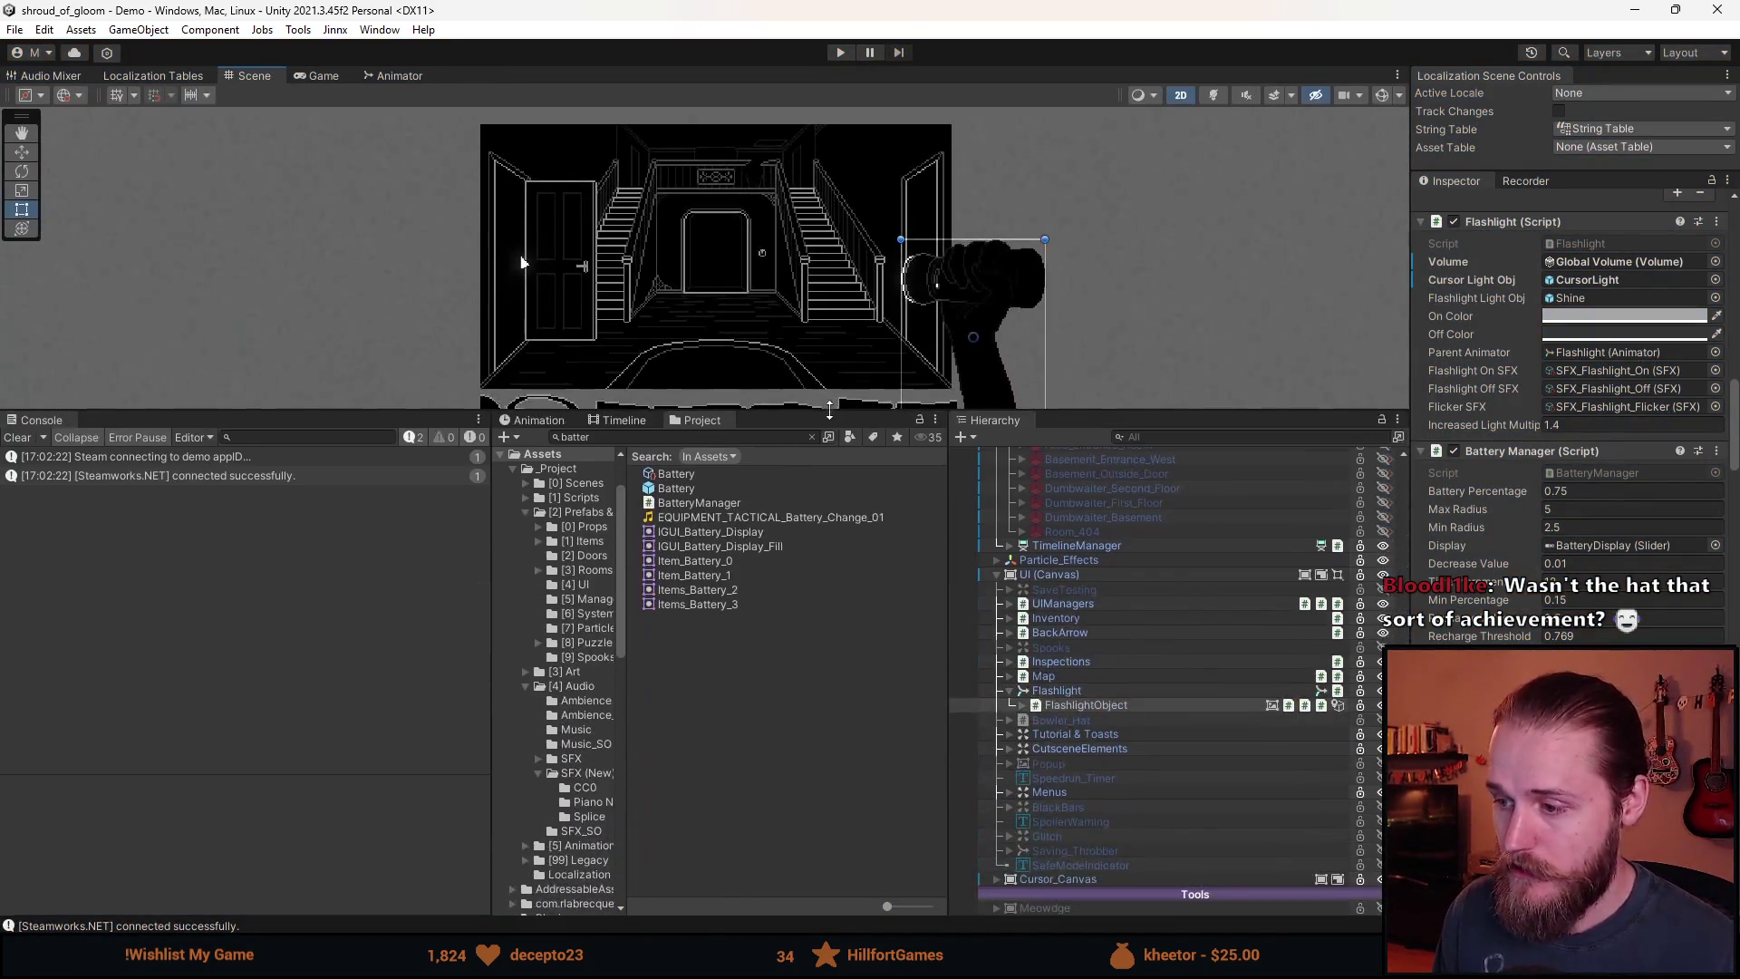
# Expand FlashlightObject, frame its Recharge child, and deactivate the BatteryDisplay object.
pyautogui.click(1020, 694)
pyautogui.click(1022, 705)
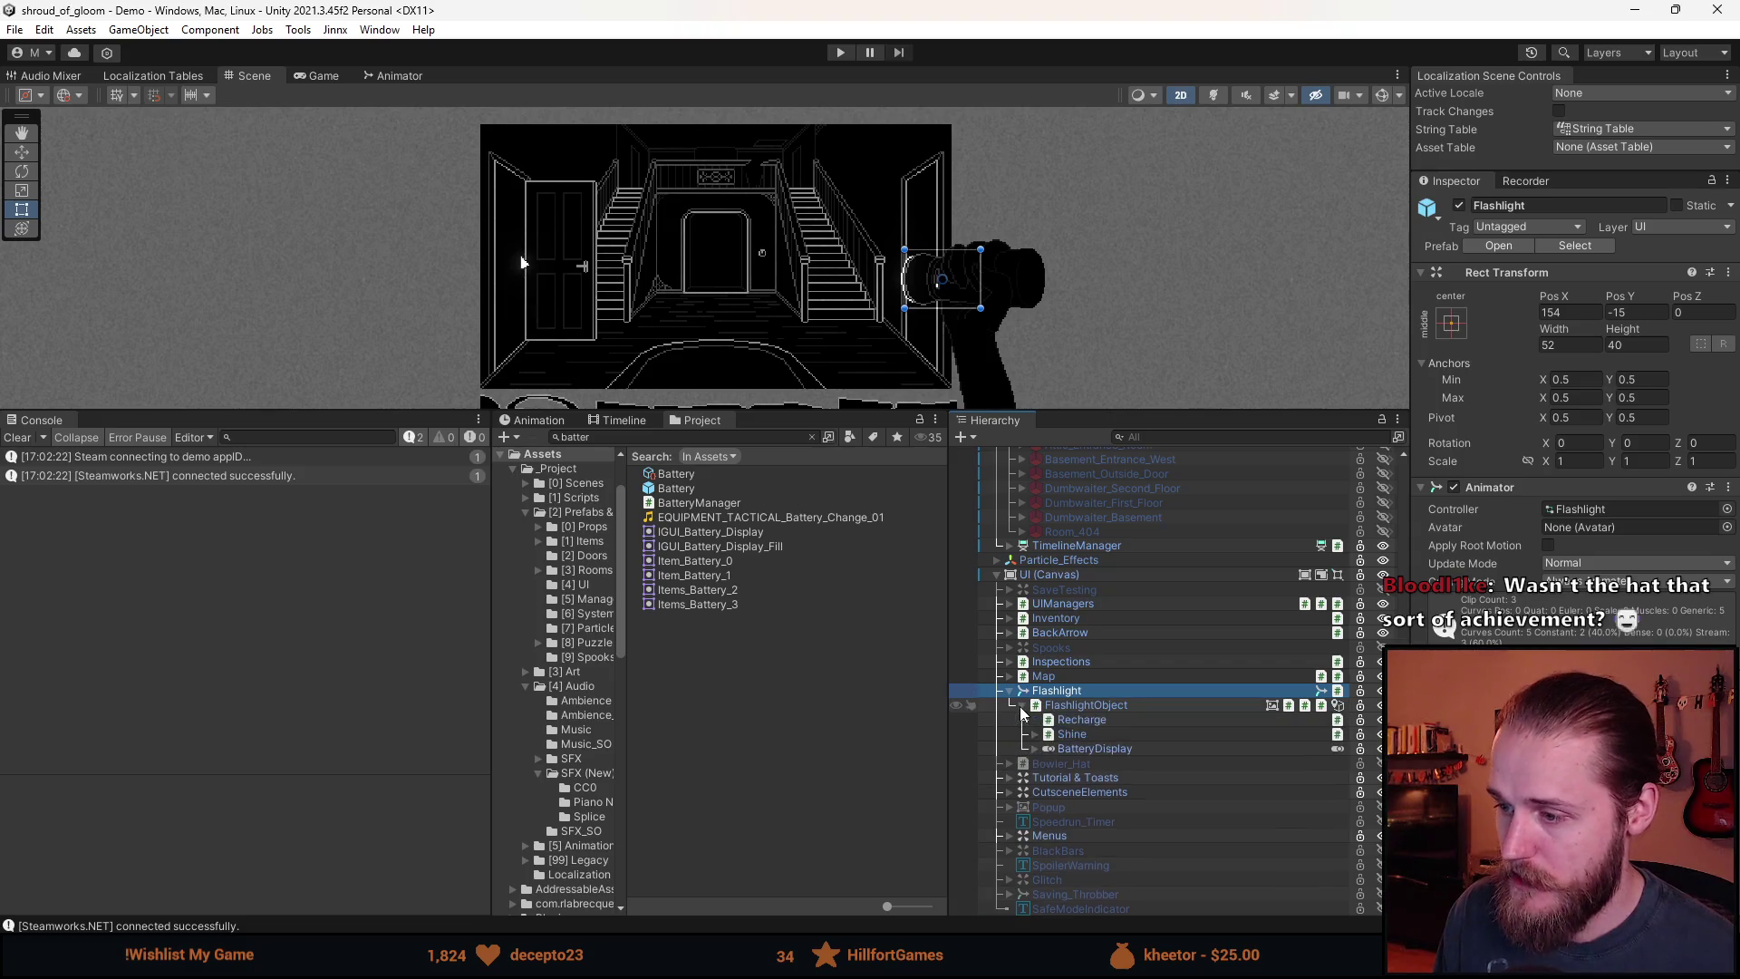
pyautogui.doubleClick(1082, 722)
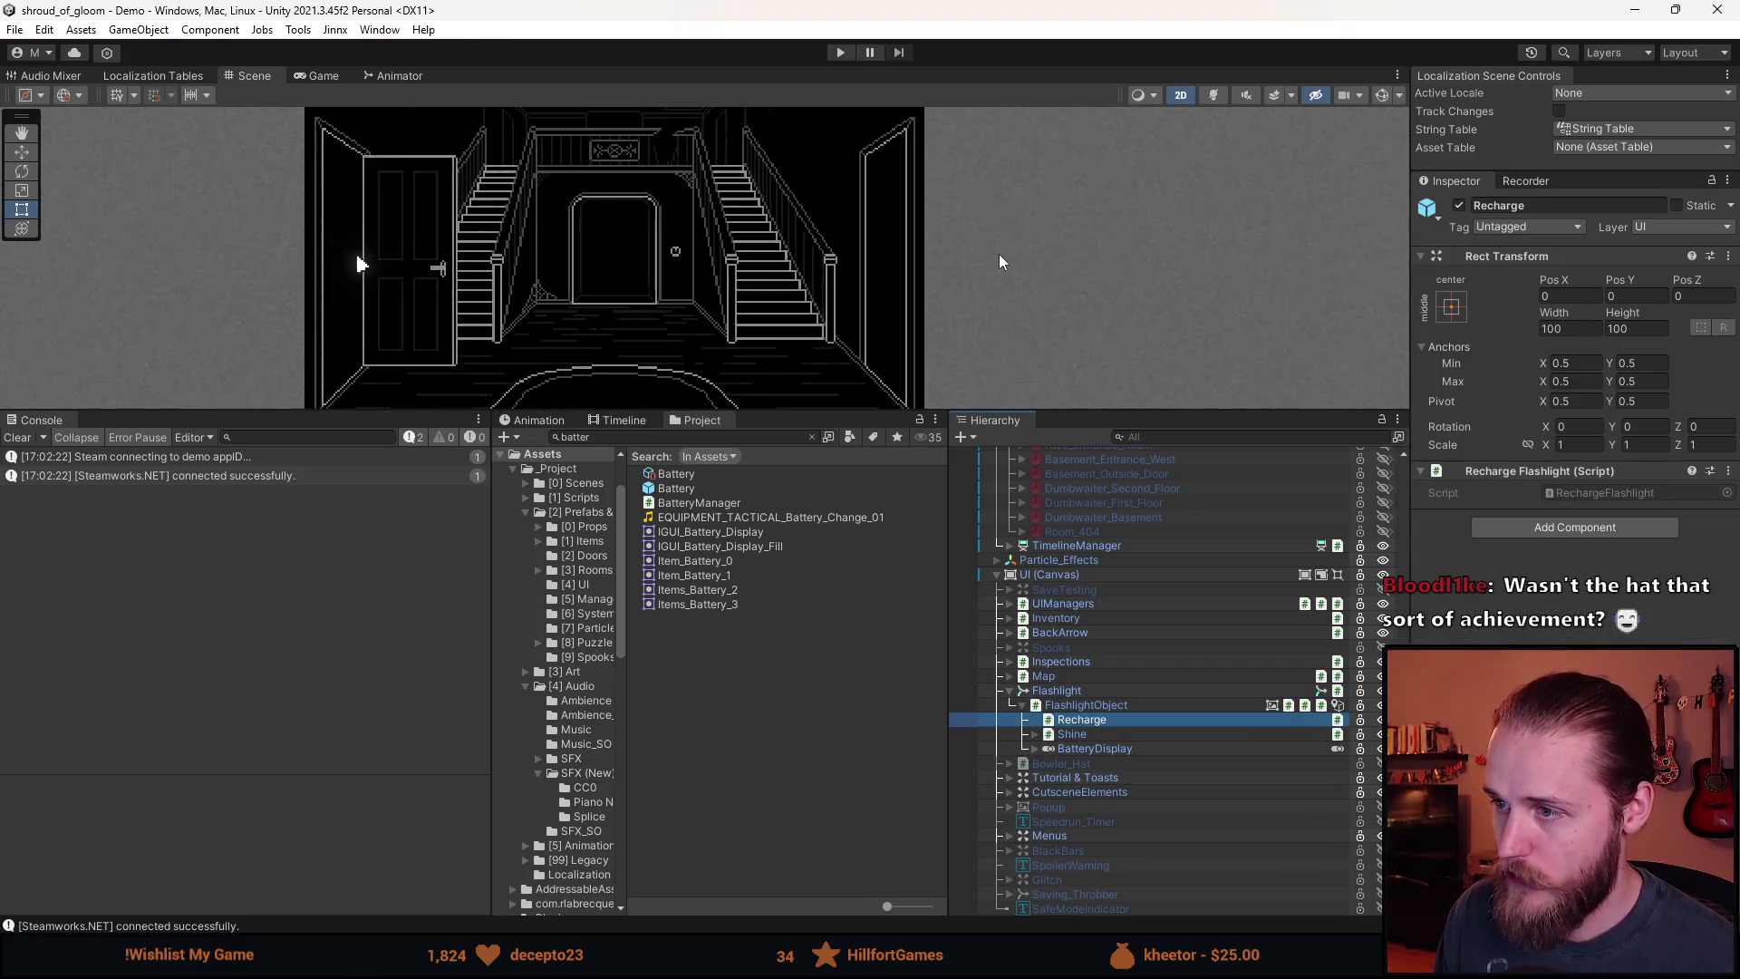
pyautogui.scroll(-3, 998, 254)
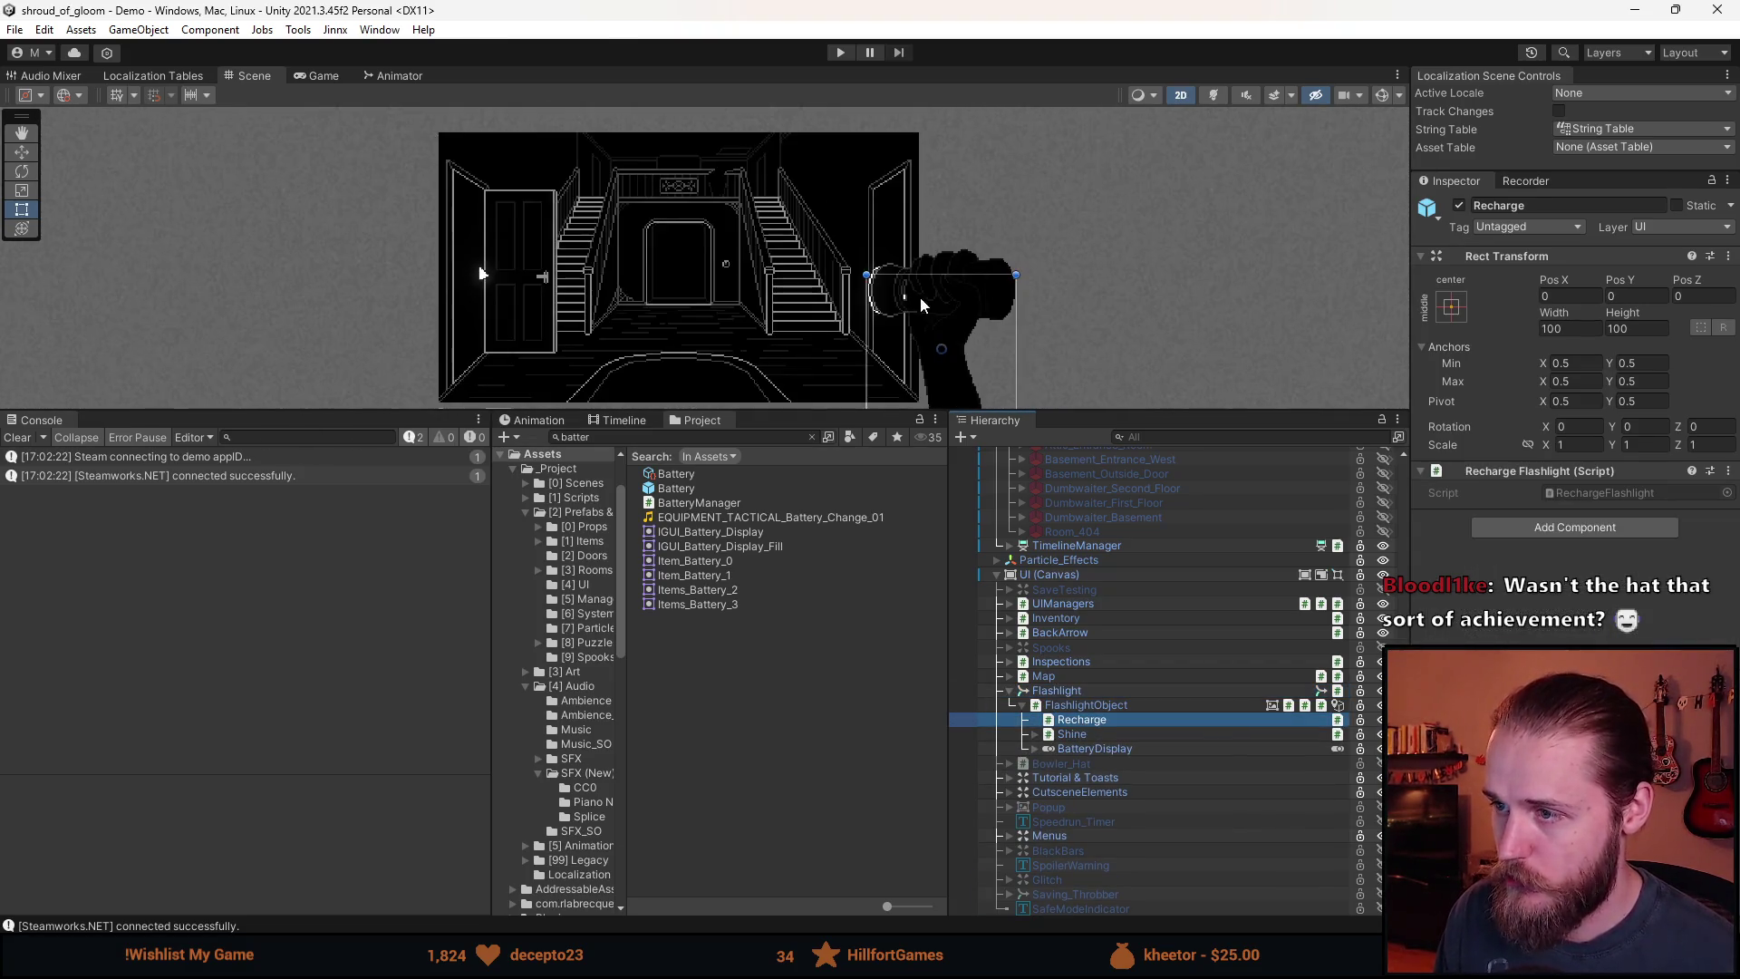
pyautogui.click(1098, 750)
pyautogui.hotkey('alt', 'shift', 'a')
pyautogui.scroll(1, 934, 312)
pyautogui.scroll(-3, 932, 306)
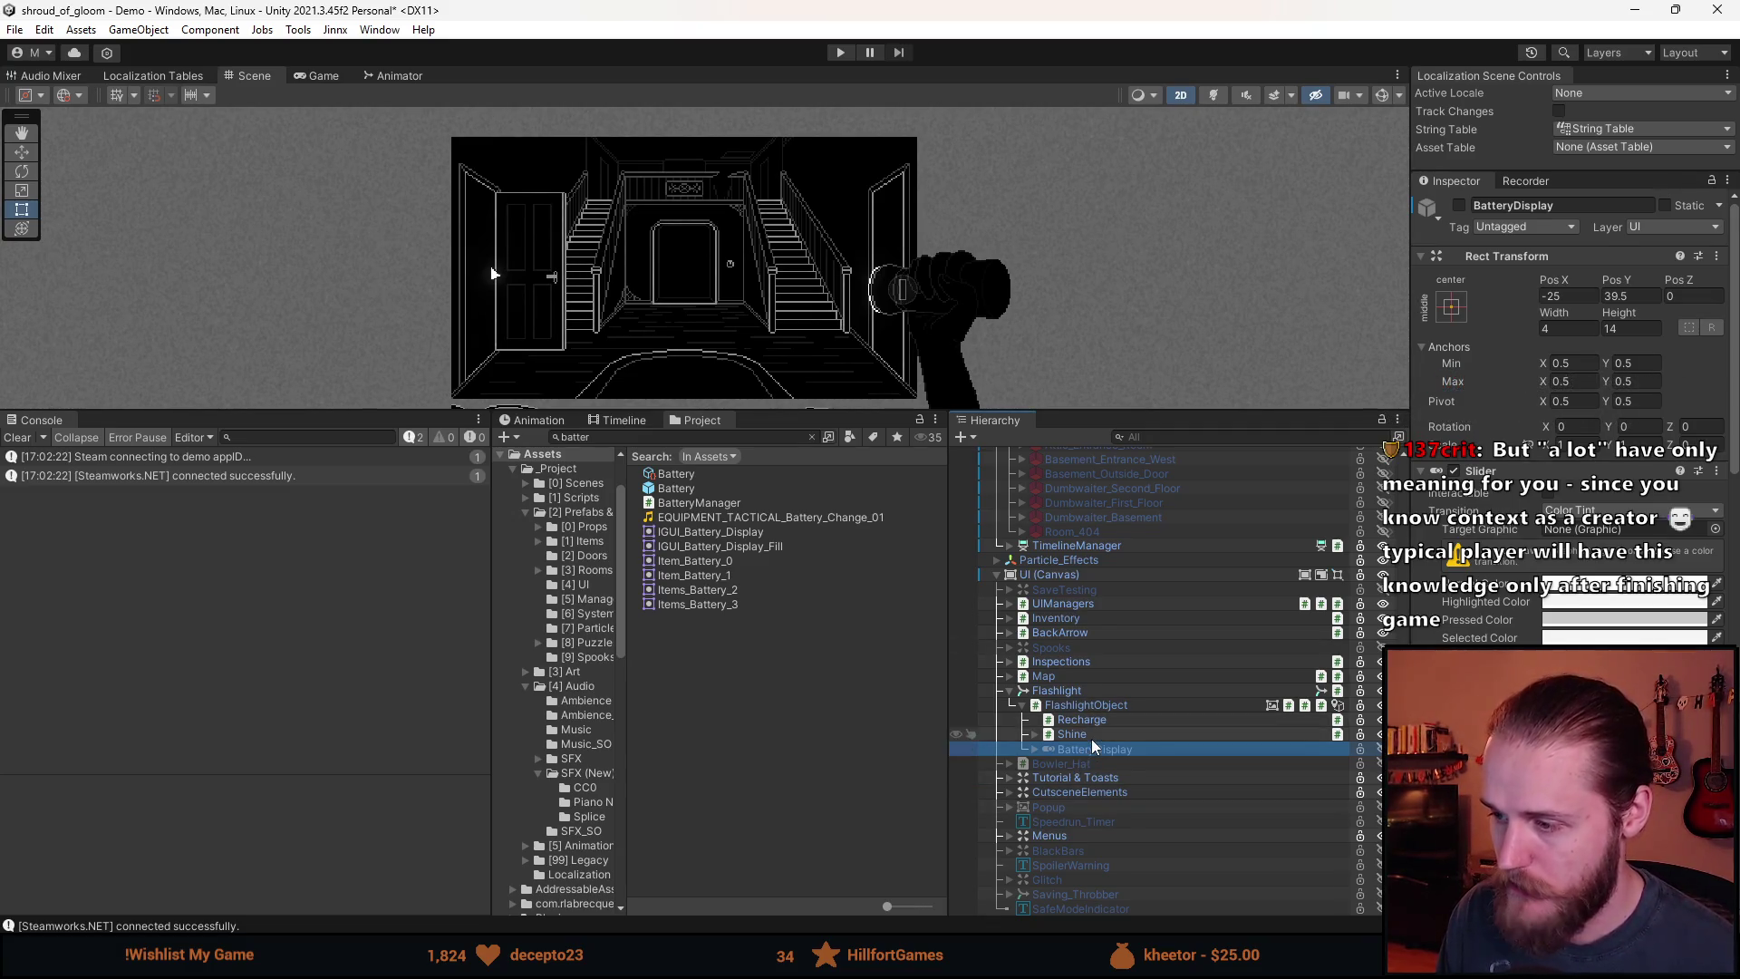
# Scroll FlashlightObject's Inspector to Battery Manager (Script) and open BatteryManager.cs in Visual Studio.
pyautogui.click(1081, 708)
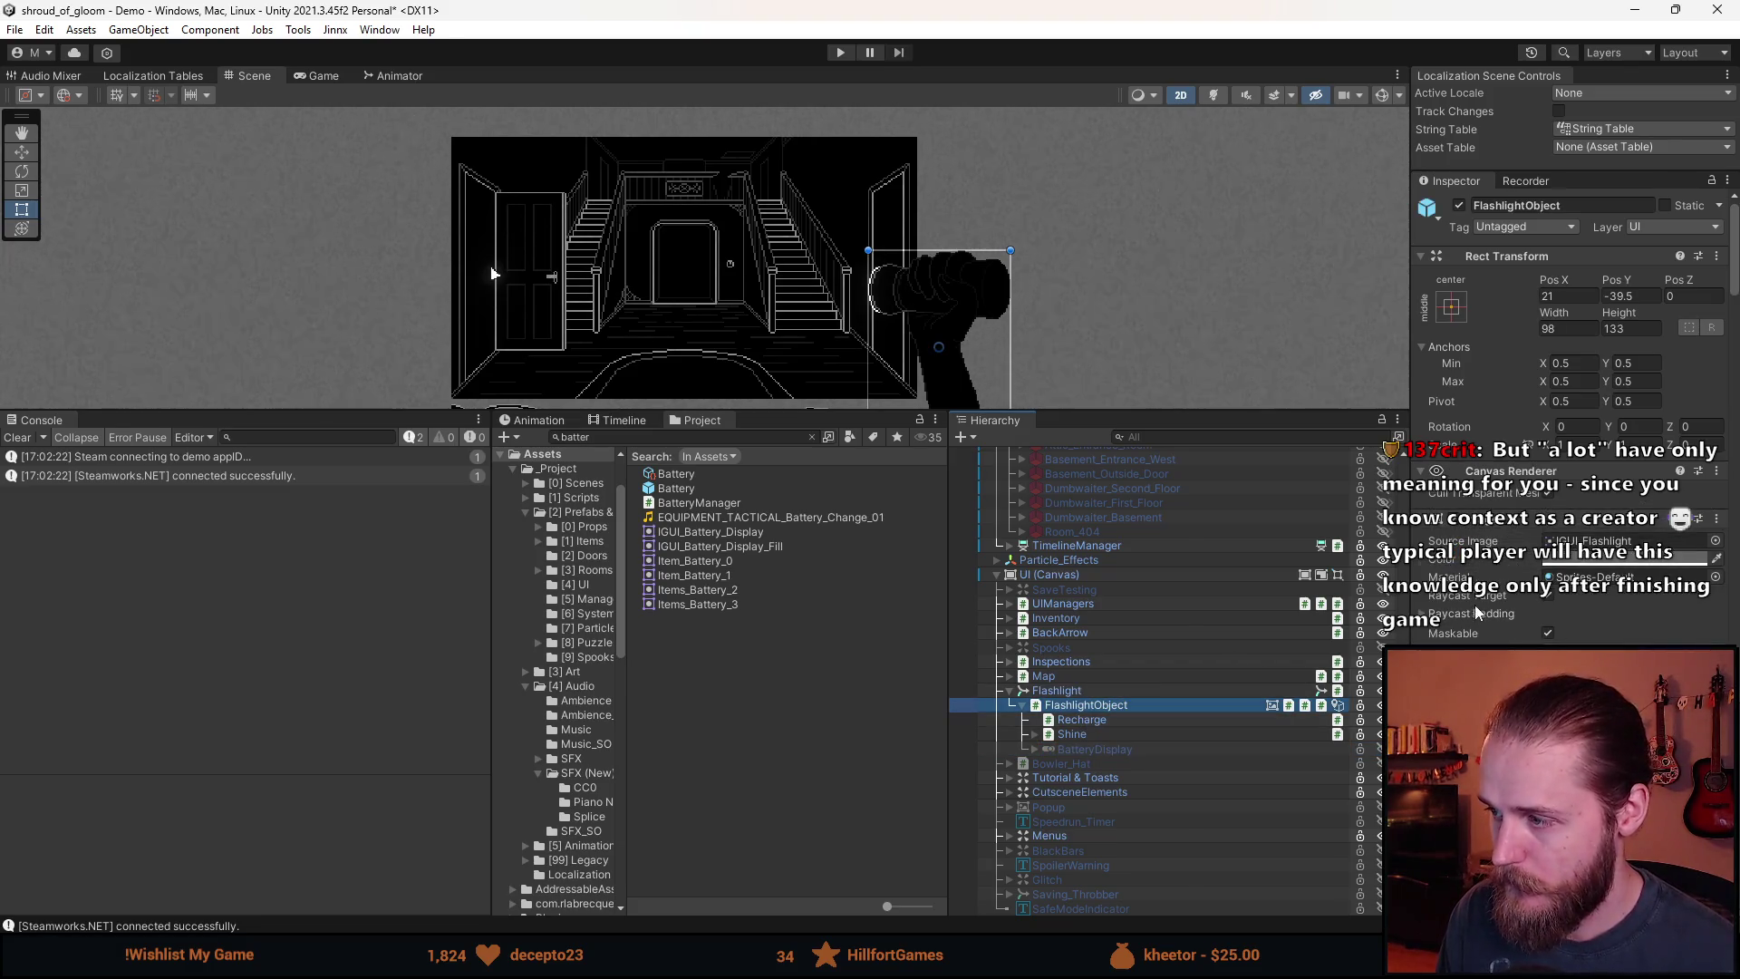
pyautogui.scroll(-5, 1475, 605)
pyautogui.scroll(-3, 1471, 600)
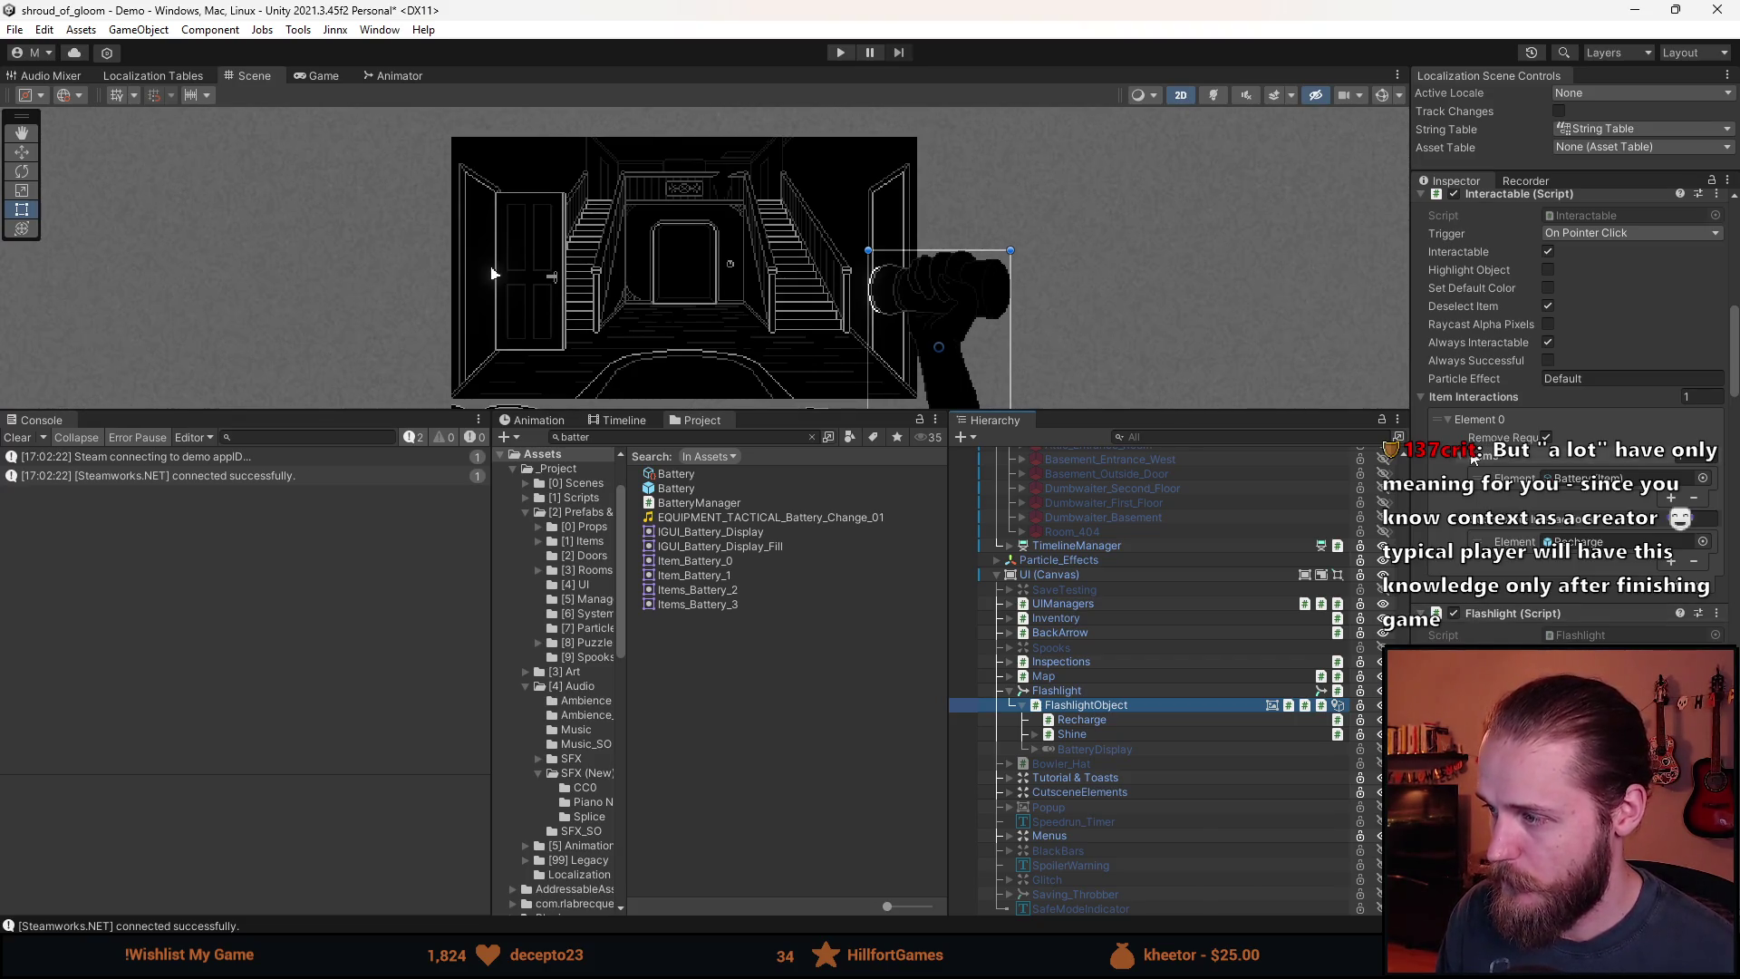
pyautogui.scroll(-3, 1461, 540)
pyautogui.scroll(-2, 1462, 539)
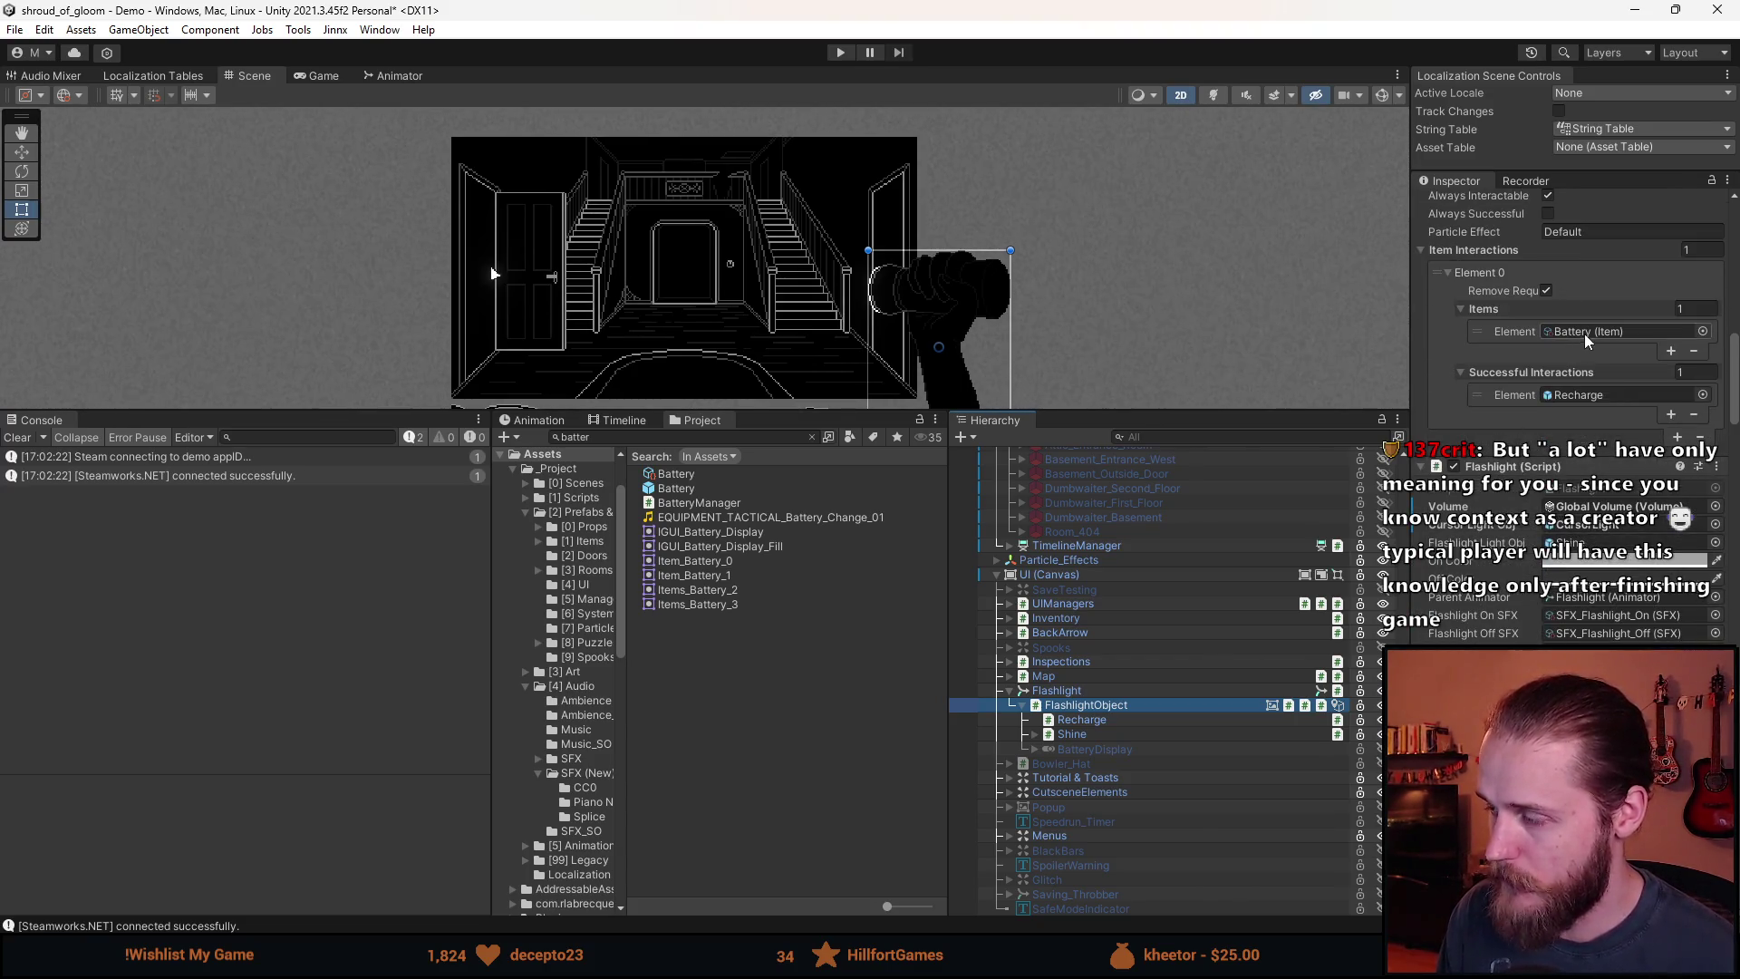
pyautogui.scroll(-6, 1518, 345)
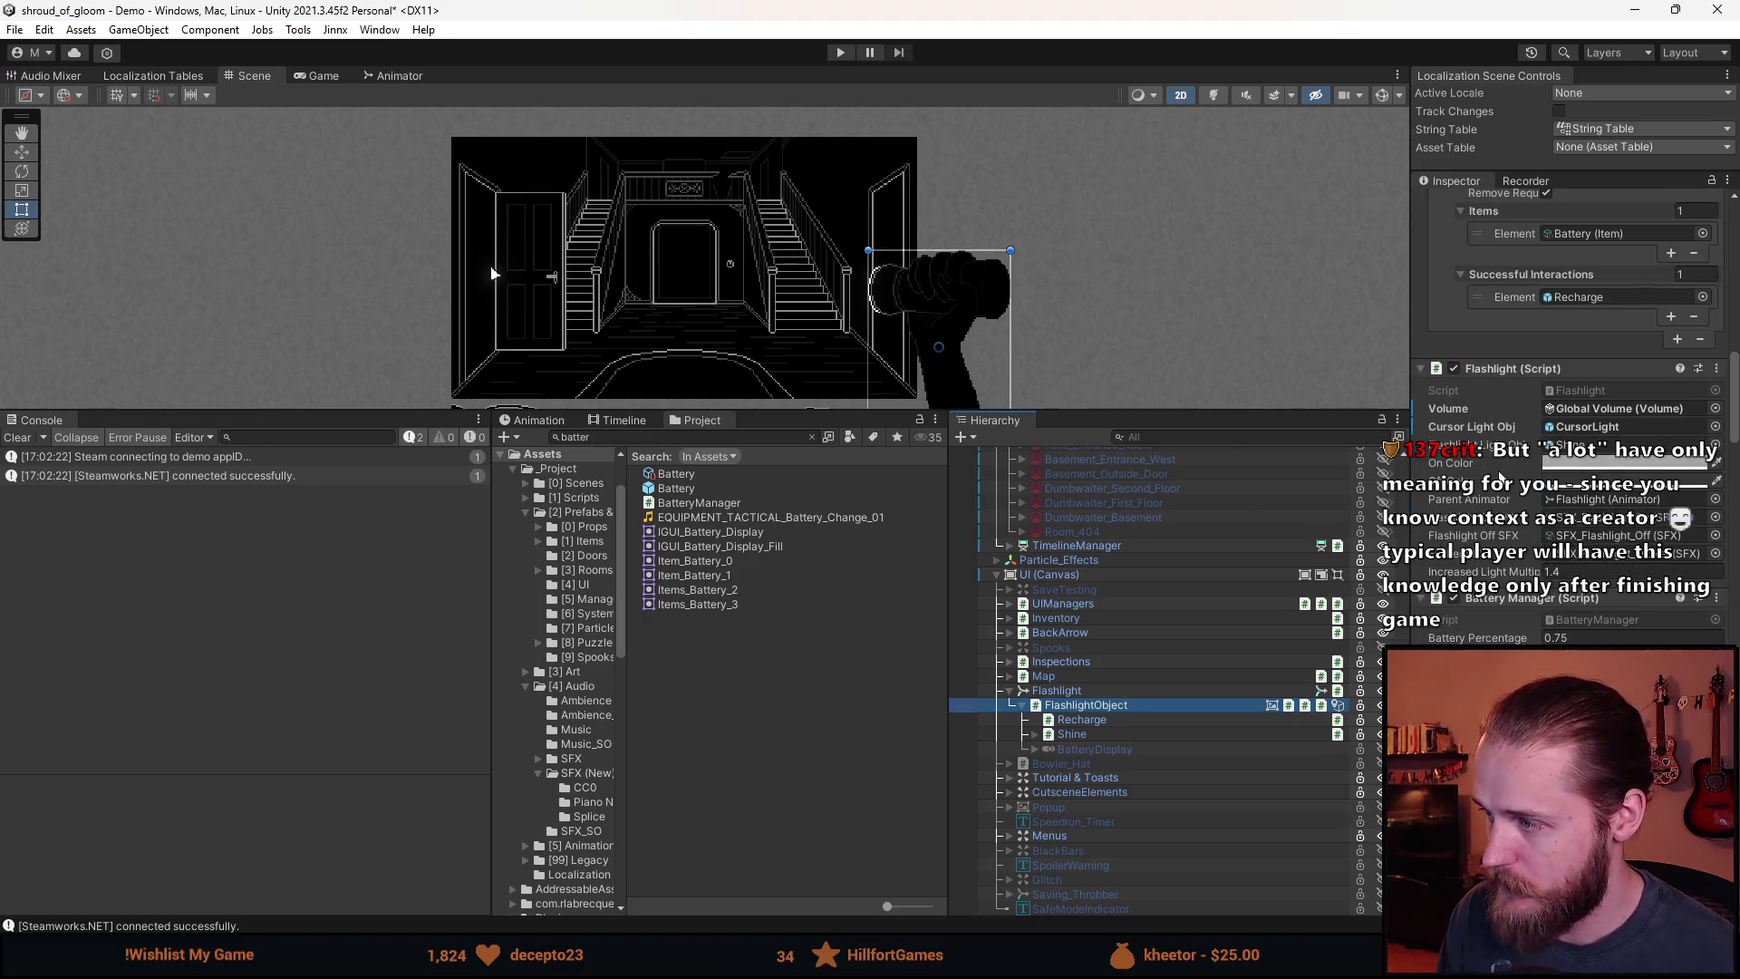
pyautogui.scroll(-2, 1534, 530)
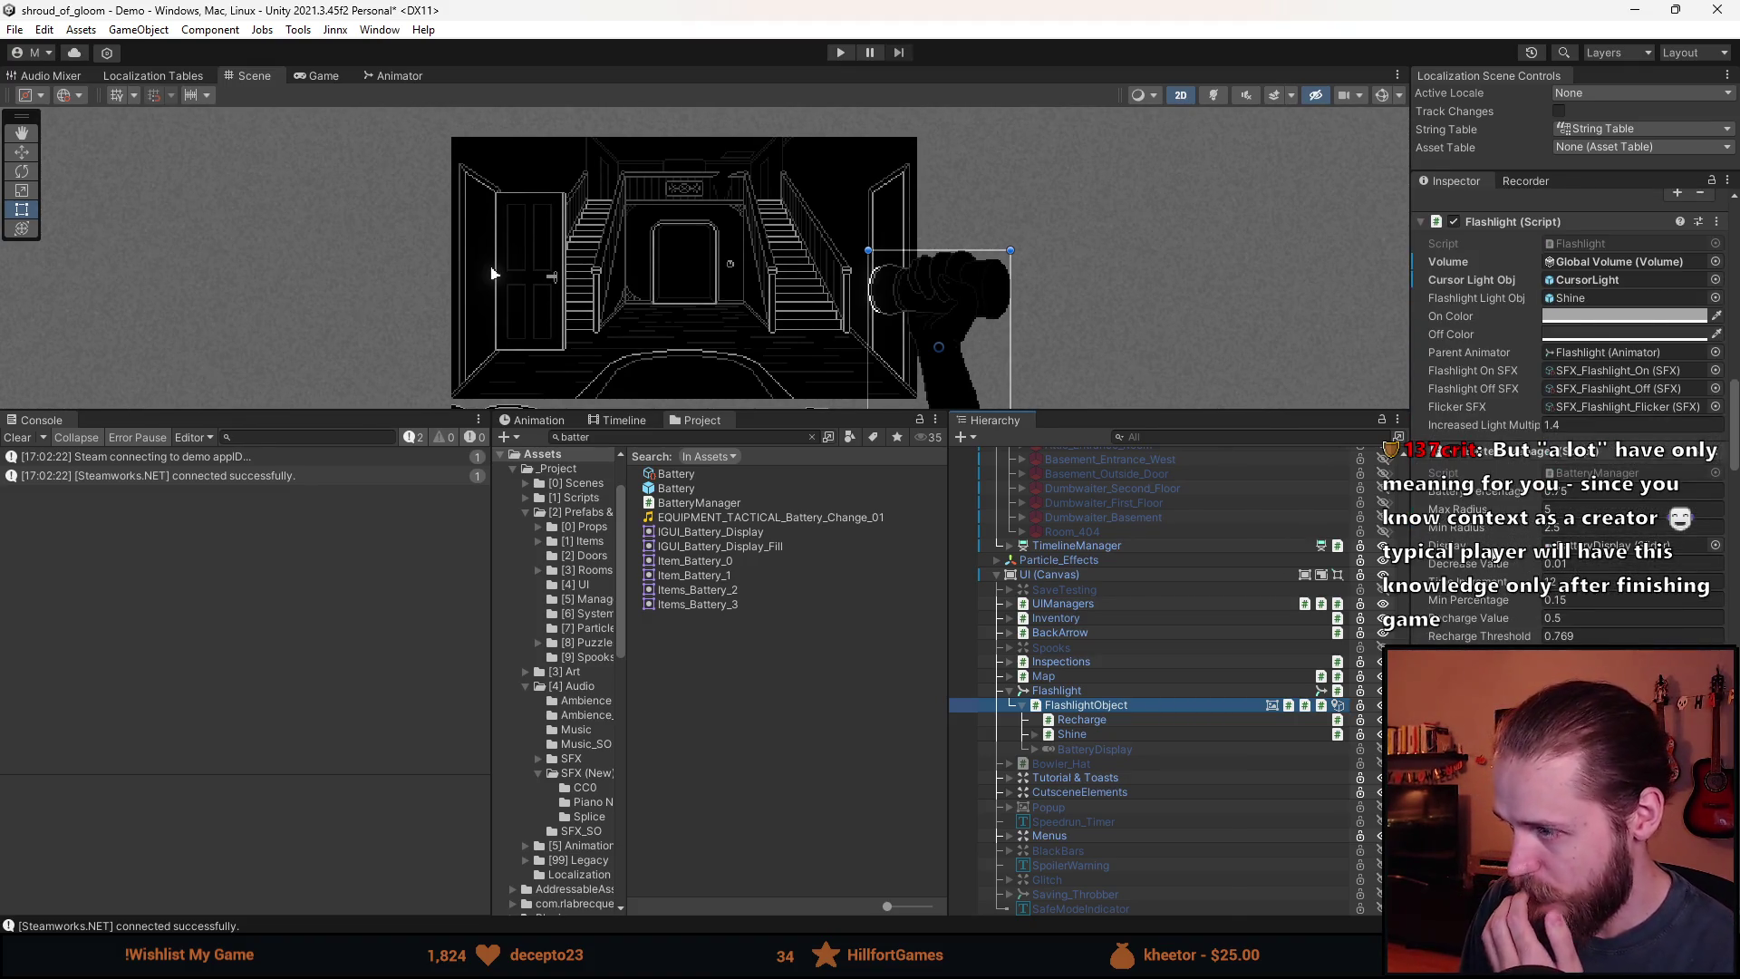
pyautogui.scroll(-1, 1534, 530)
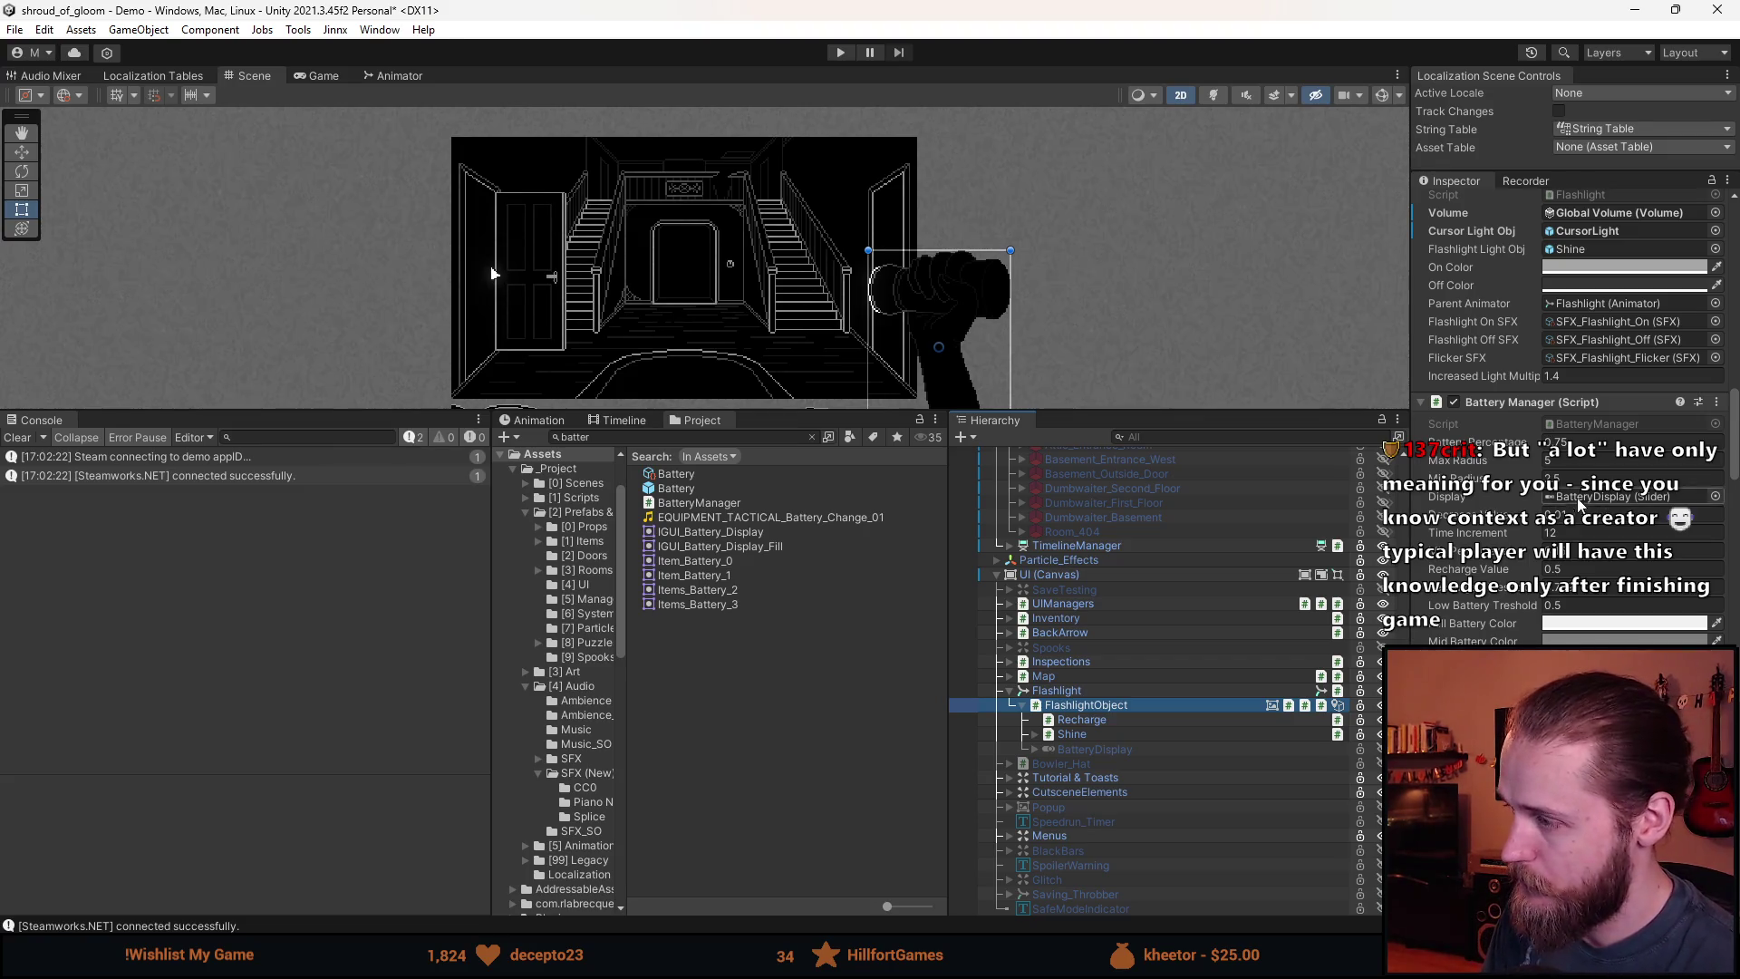
pyautogui.doubleClick(1600, 424)
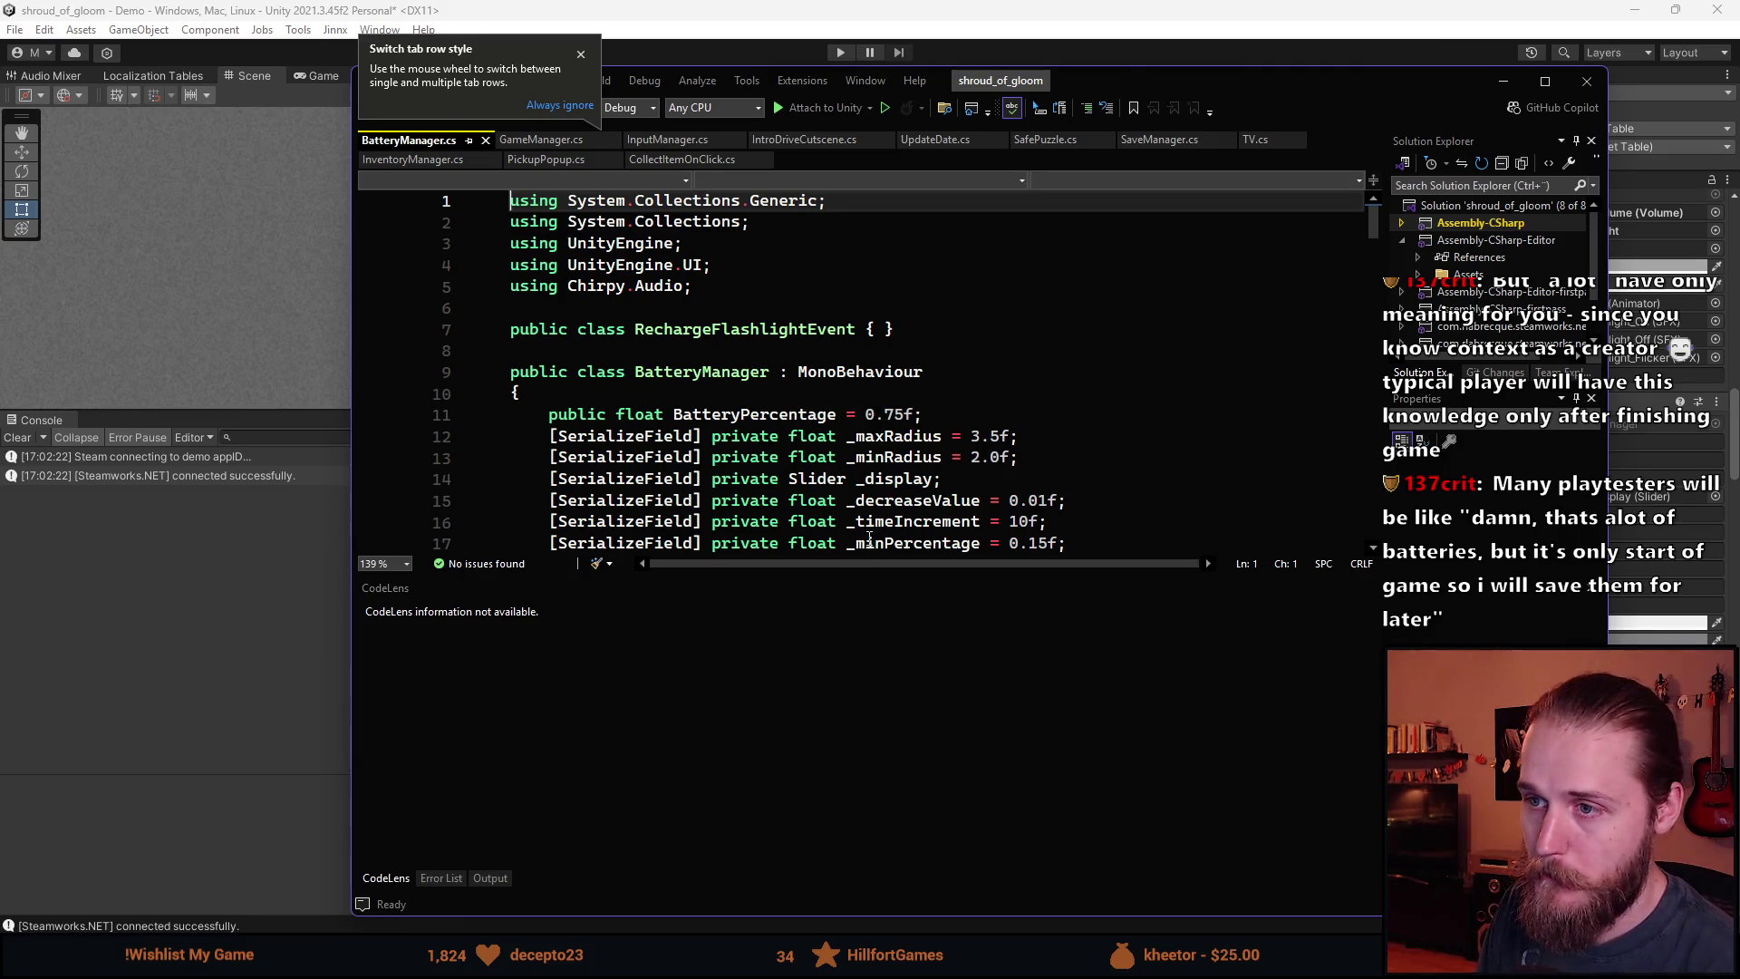
# Close every file except BatteryManager.cs, enlarge the editor, and read through the script.
pyautogui.rightClick(433, 140)
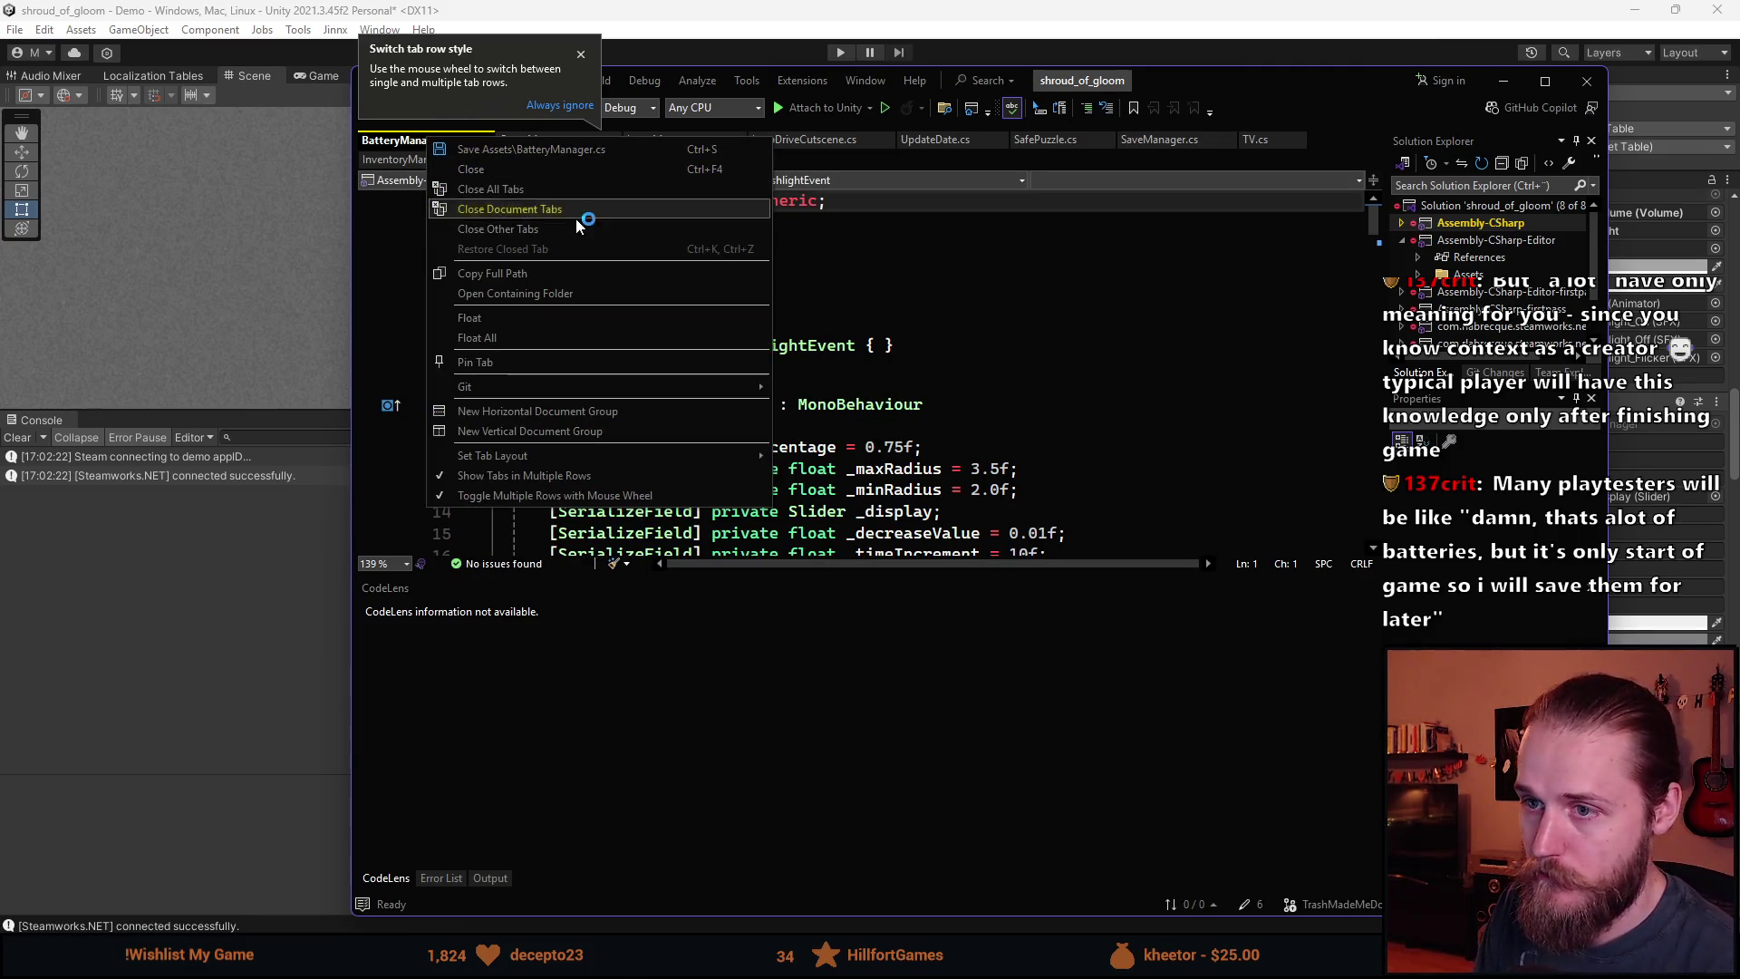
pyautogui.click(544, 228)
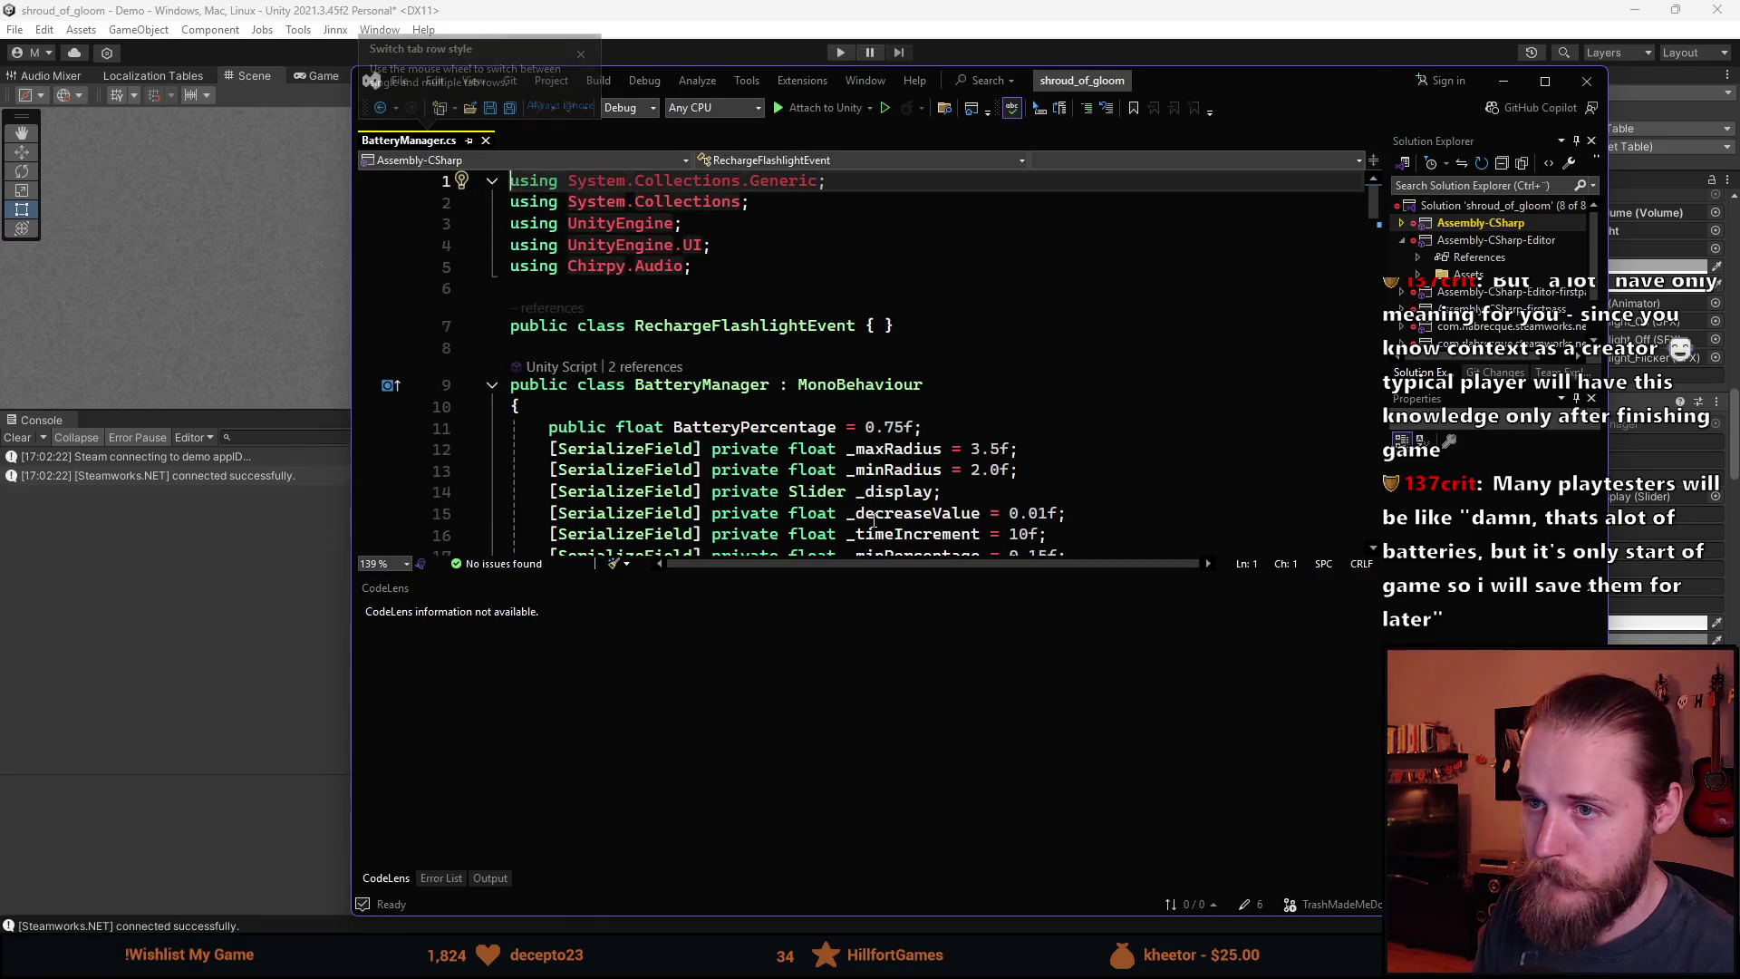
pyautogui.moveTo(894, 568)
pyautogui.mouseDown()
pyautogui.moveTo(901, 796)
pyautogui.moveTo(902, 781)
pyautogui.mouseUp()
pyautogui.scroll(-3, 845, 493)
pyautogui.scroll(-10, 846, 493)
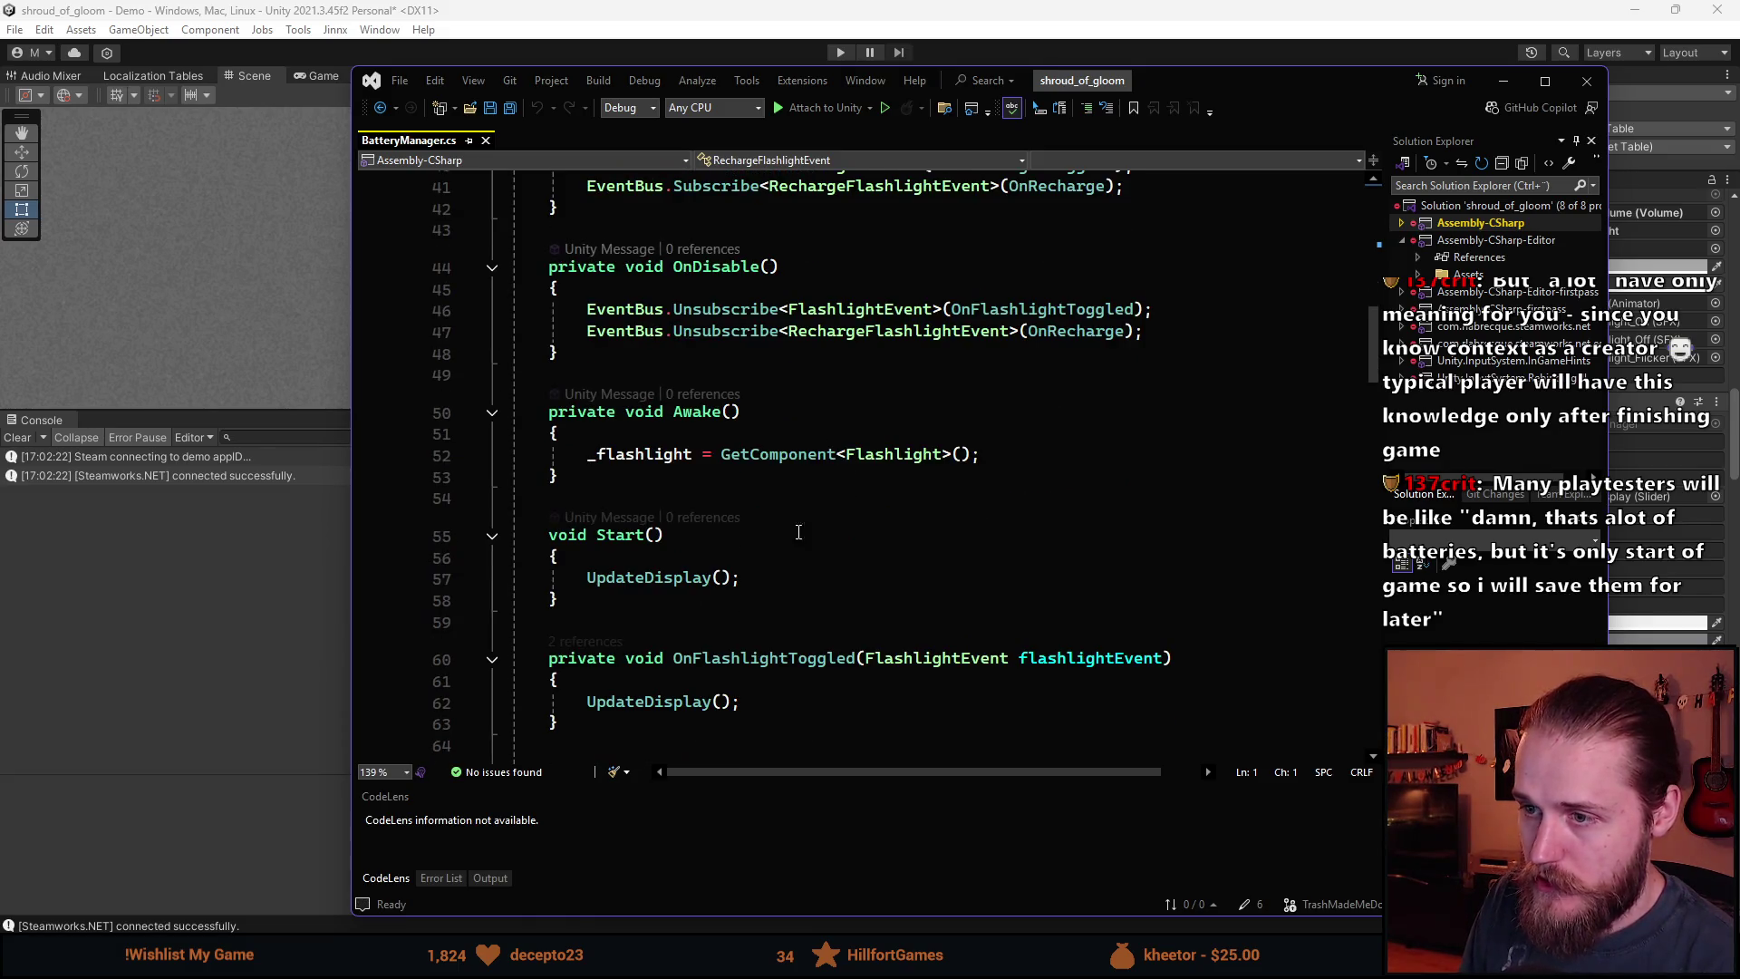
pyautogui.scroll(2, 834, 597)
pyautogui.moveTo(1216, 79)
pyautogui.mouseDown()
pyautogui.moveTo(715, 79)
pyautogui.moveTo(930, 77)
pyautogui.mouseUp()
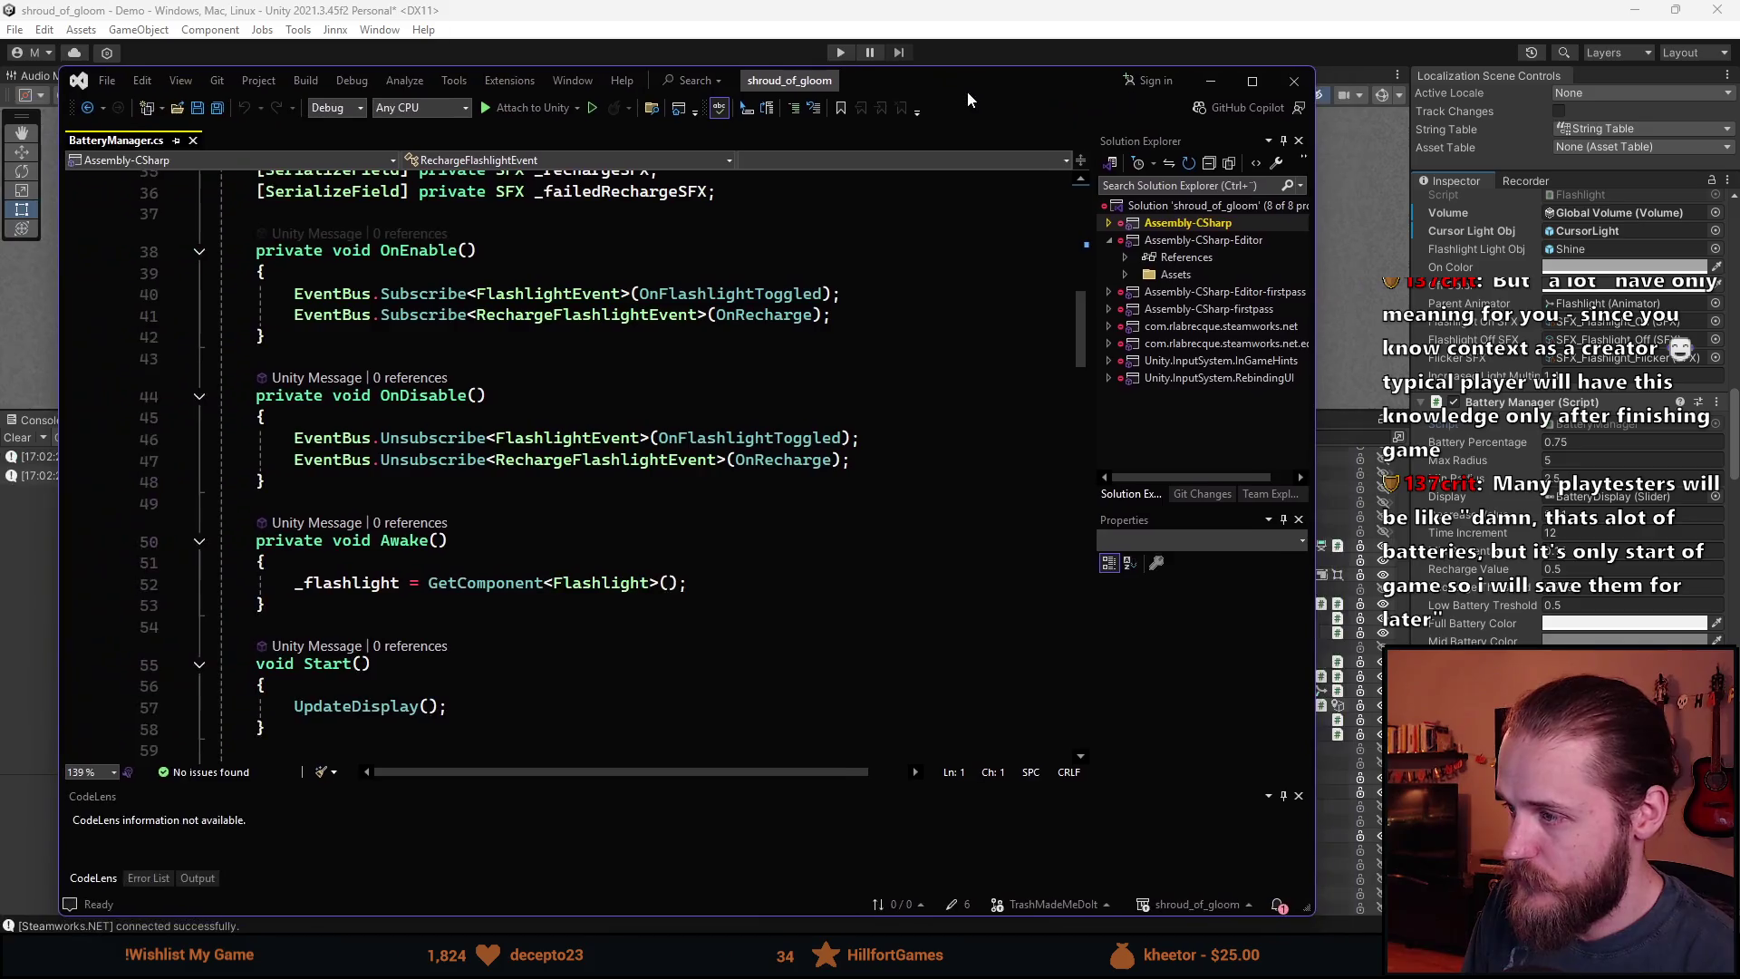
pyautogui.scroll(4, 1537, 357)
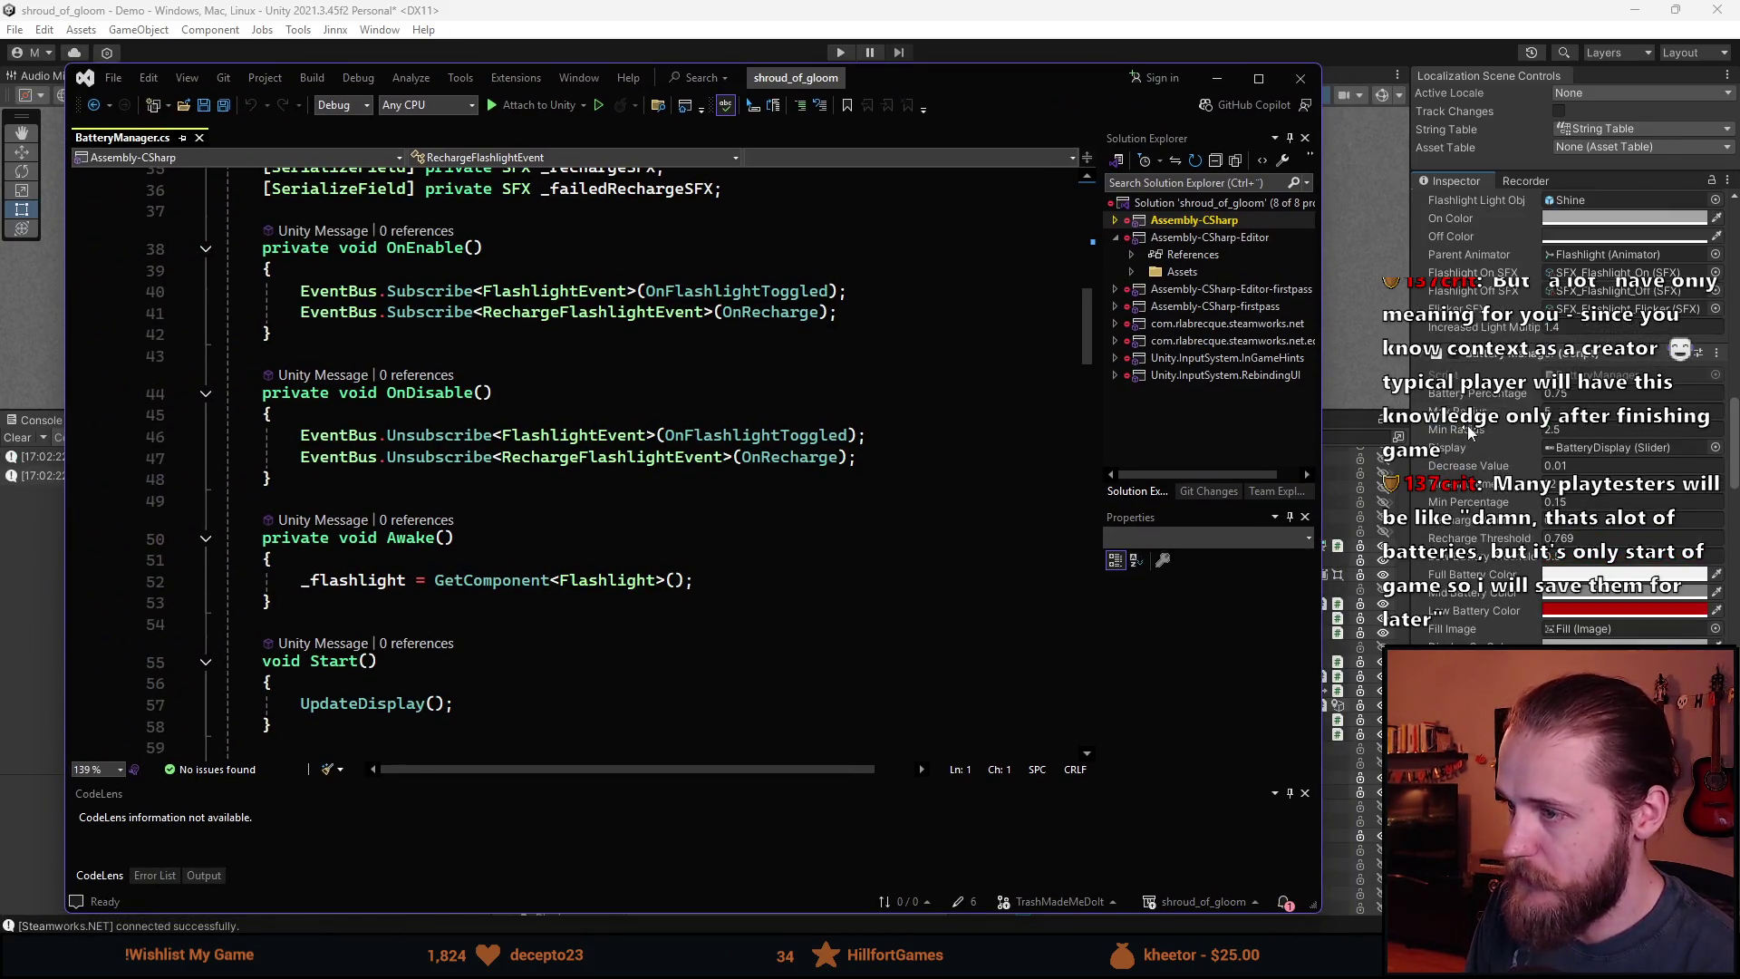
# Open Flashlight.cs and check where it gets its _batteryManager reference.
pyautogui.doubleClick(1577, 340)
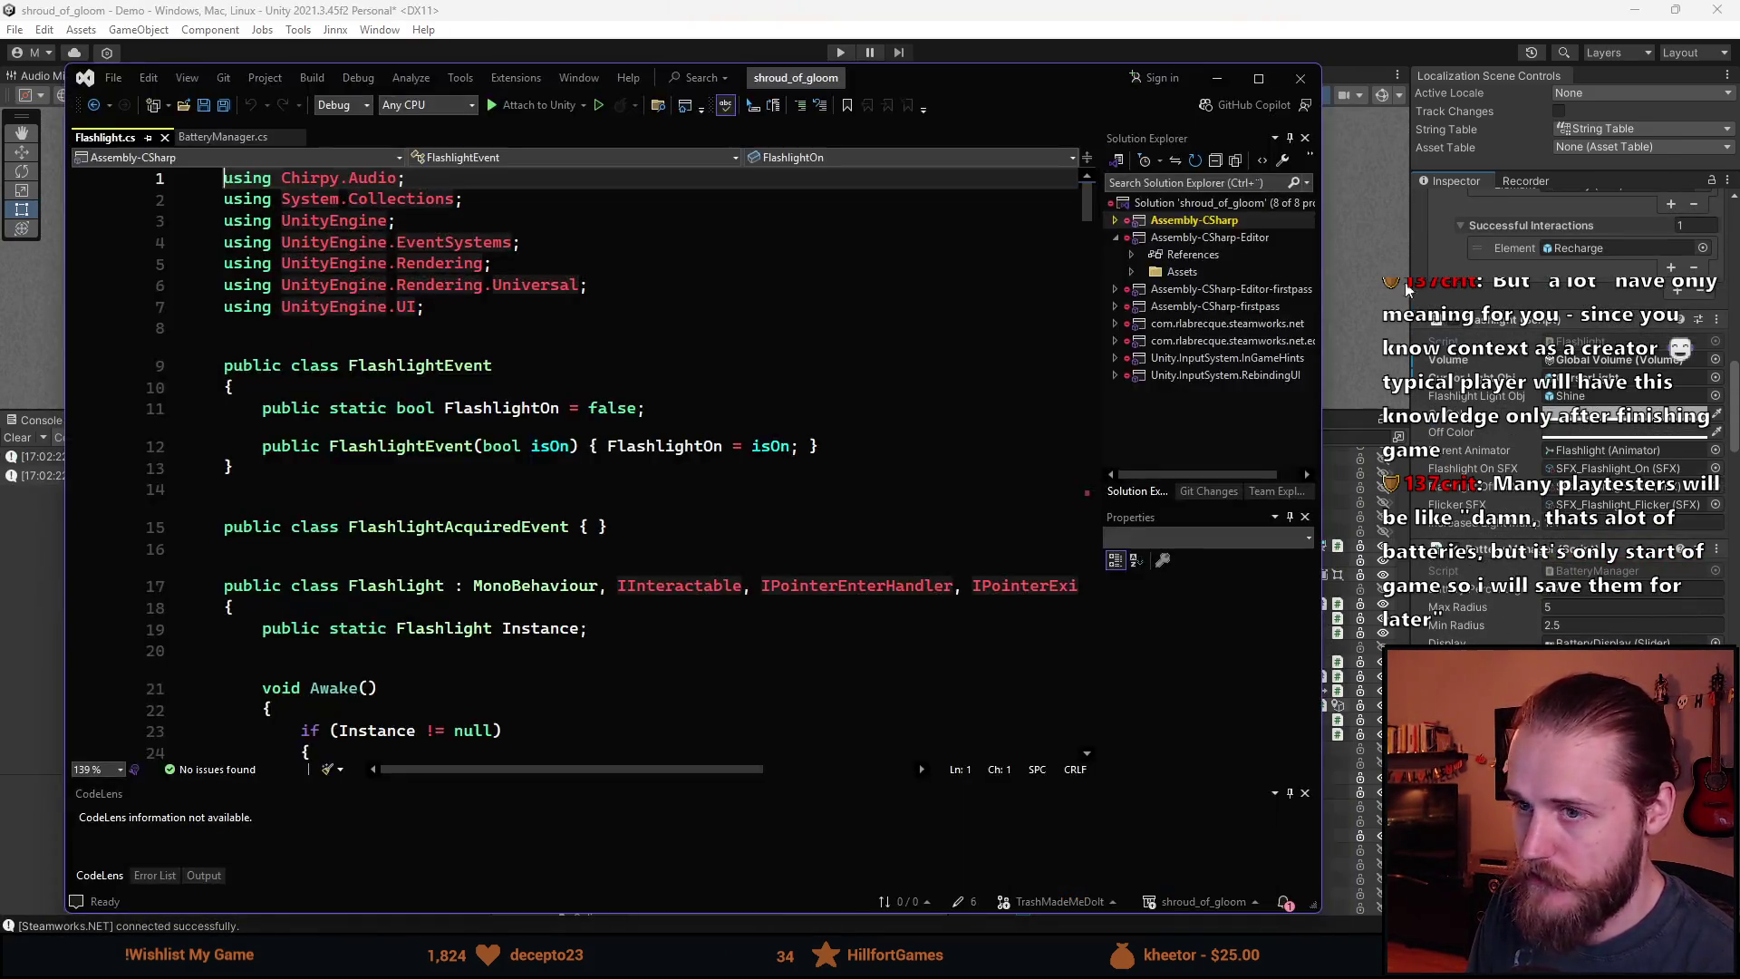
pyautogui.scroll(-7, 699, 559)
pyautogui.scroll(-2, 369, 591)
pyautogui.click(444, 409)
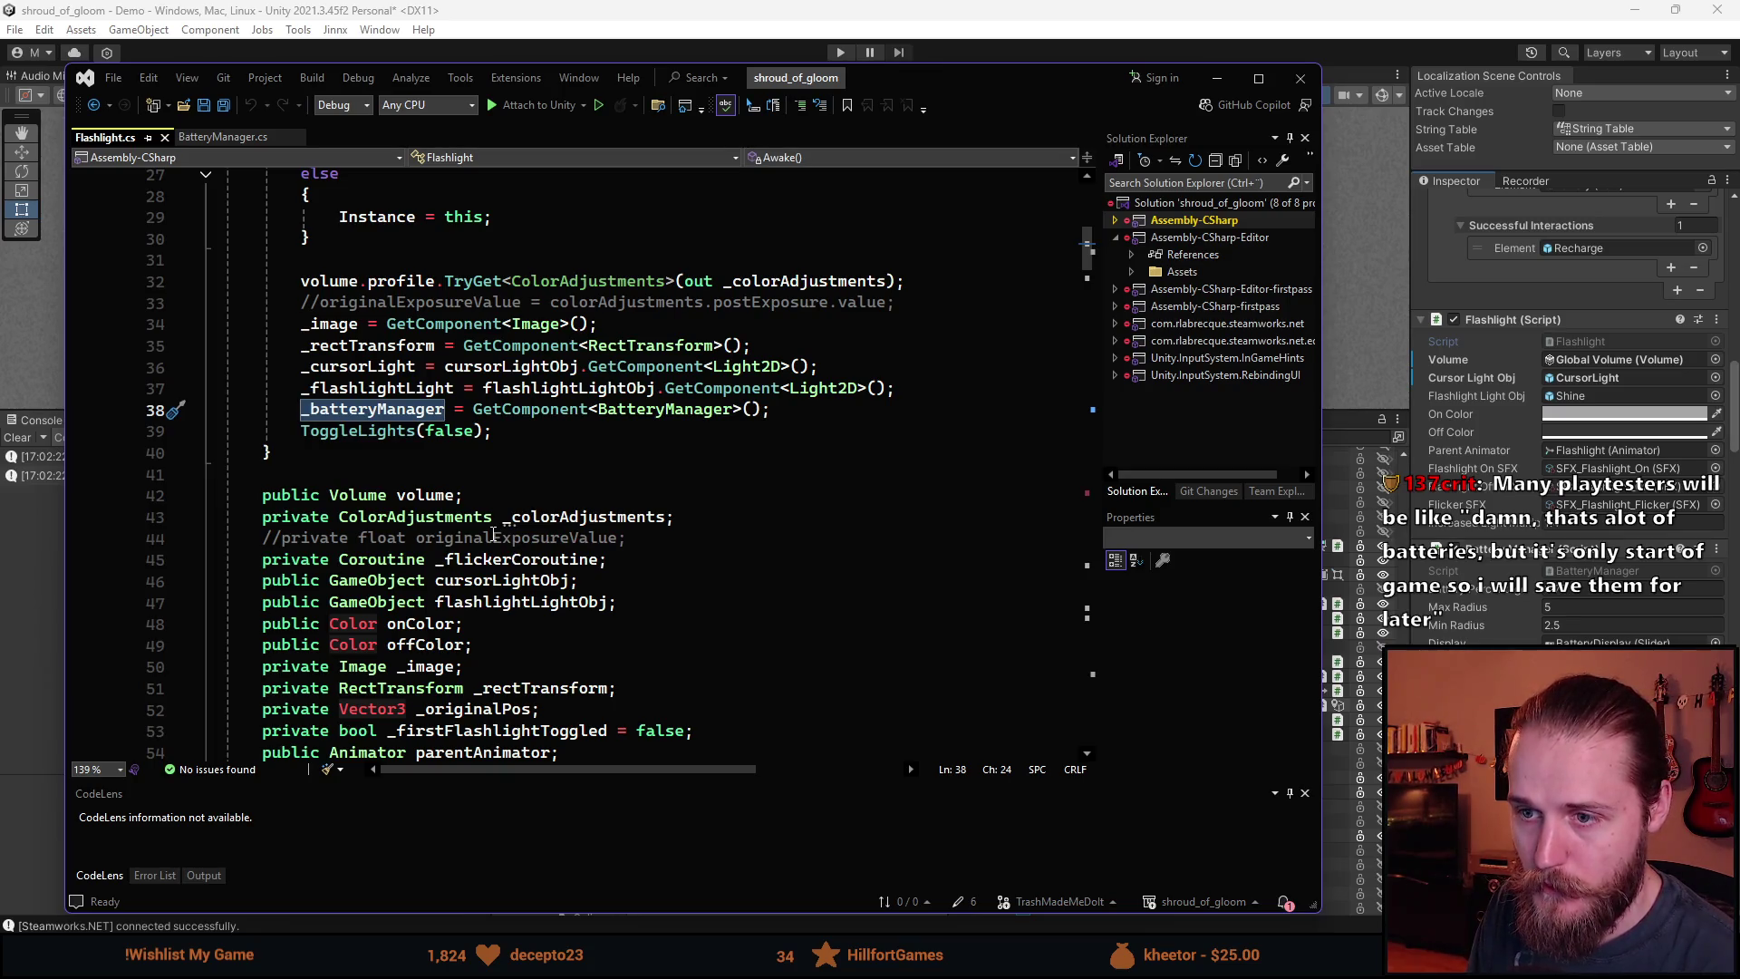
pyautogui.scroll(-1, 493, 535)
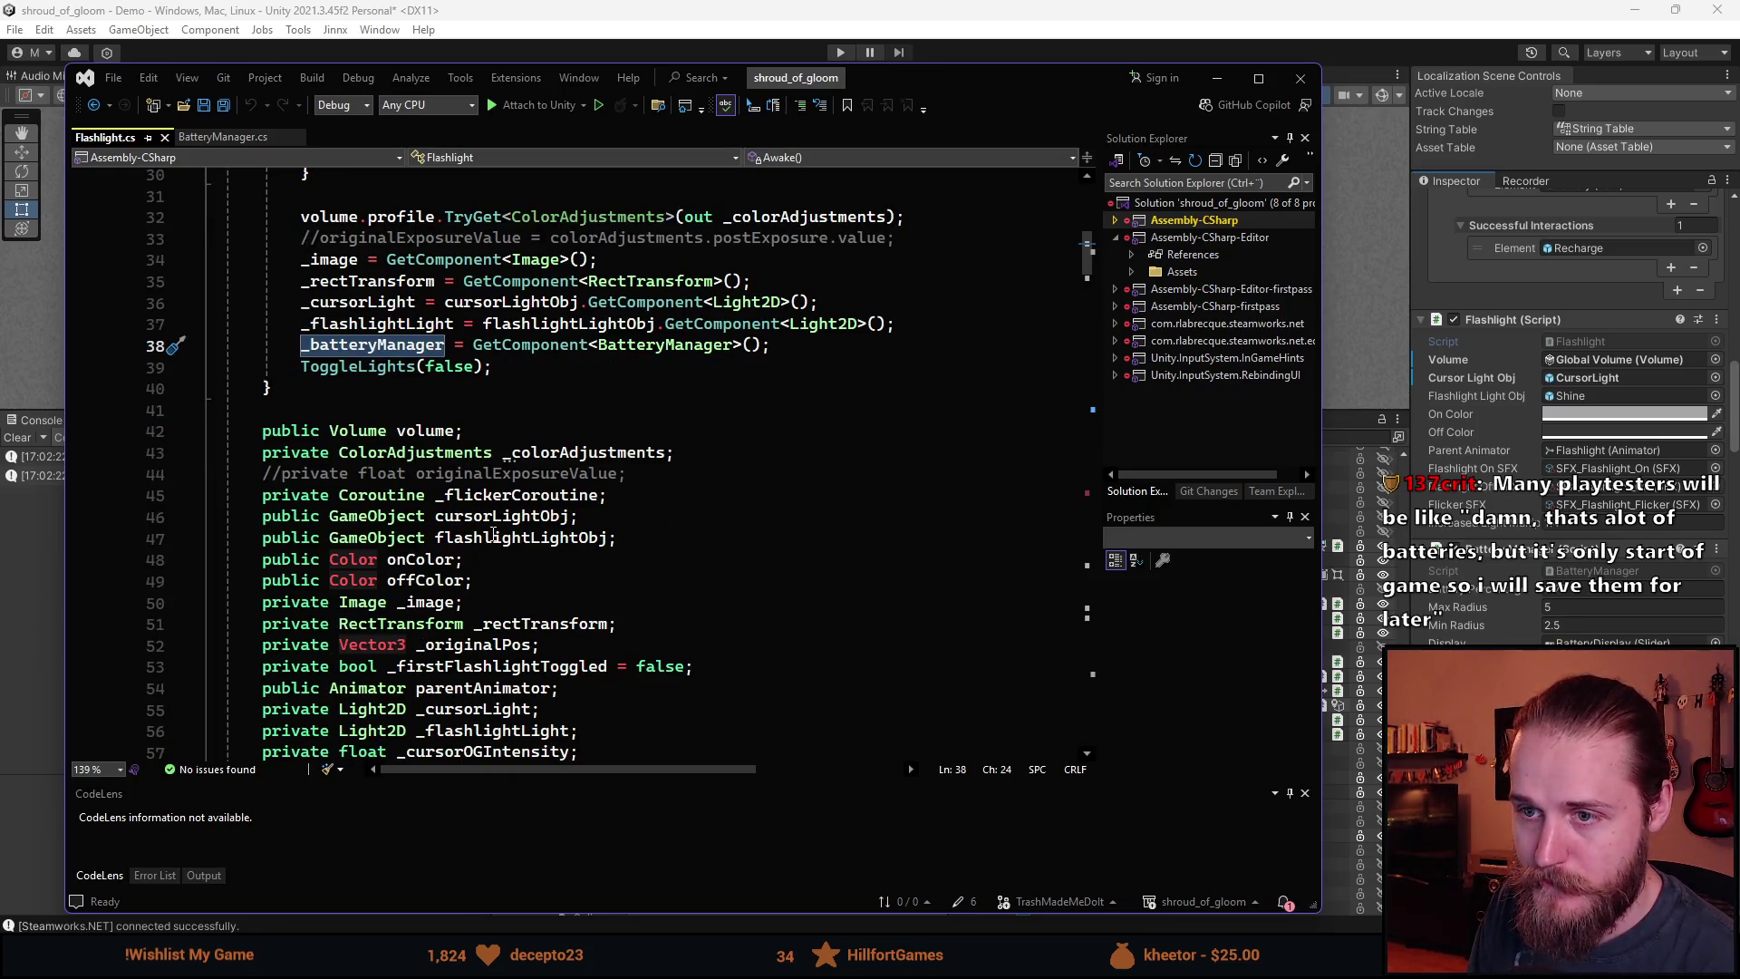
pyautogui.scroll(-12, 493, 535)
pyautogui.scroll(-2, 493, 534)
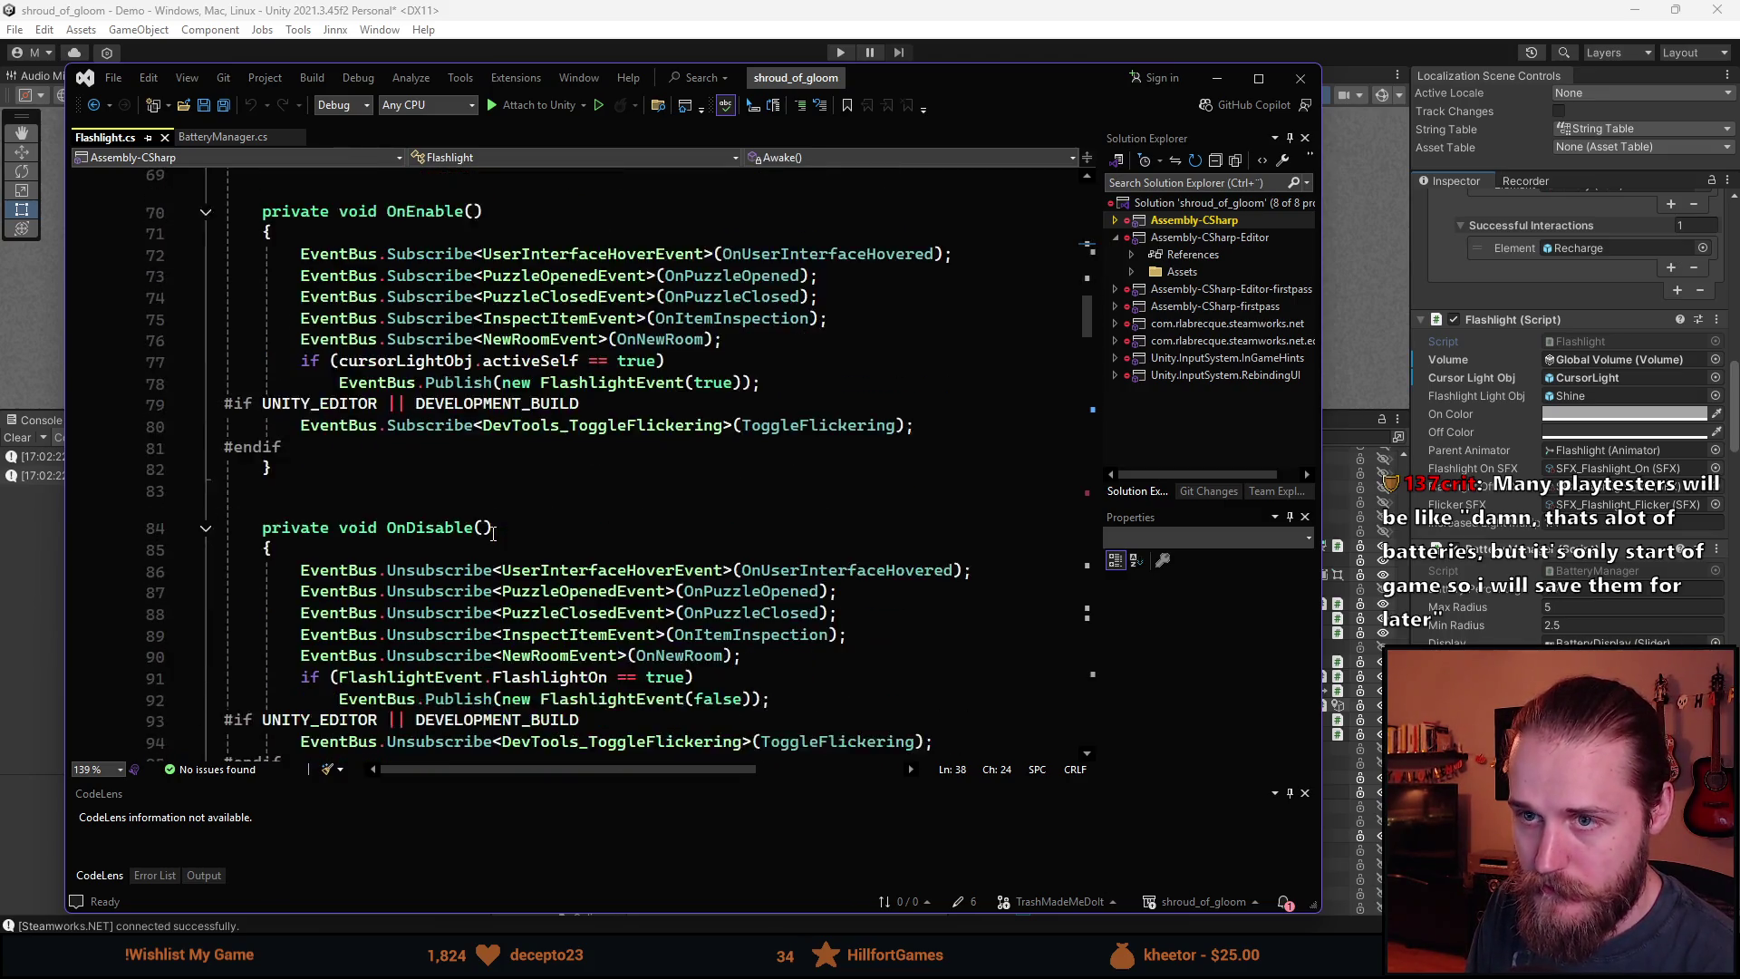
# Reread BatteryManager.cs, then minimize Visual Studio to return to Unity.
pyautogui.click(207, 139)
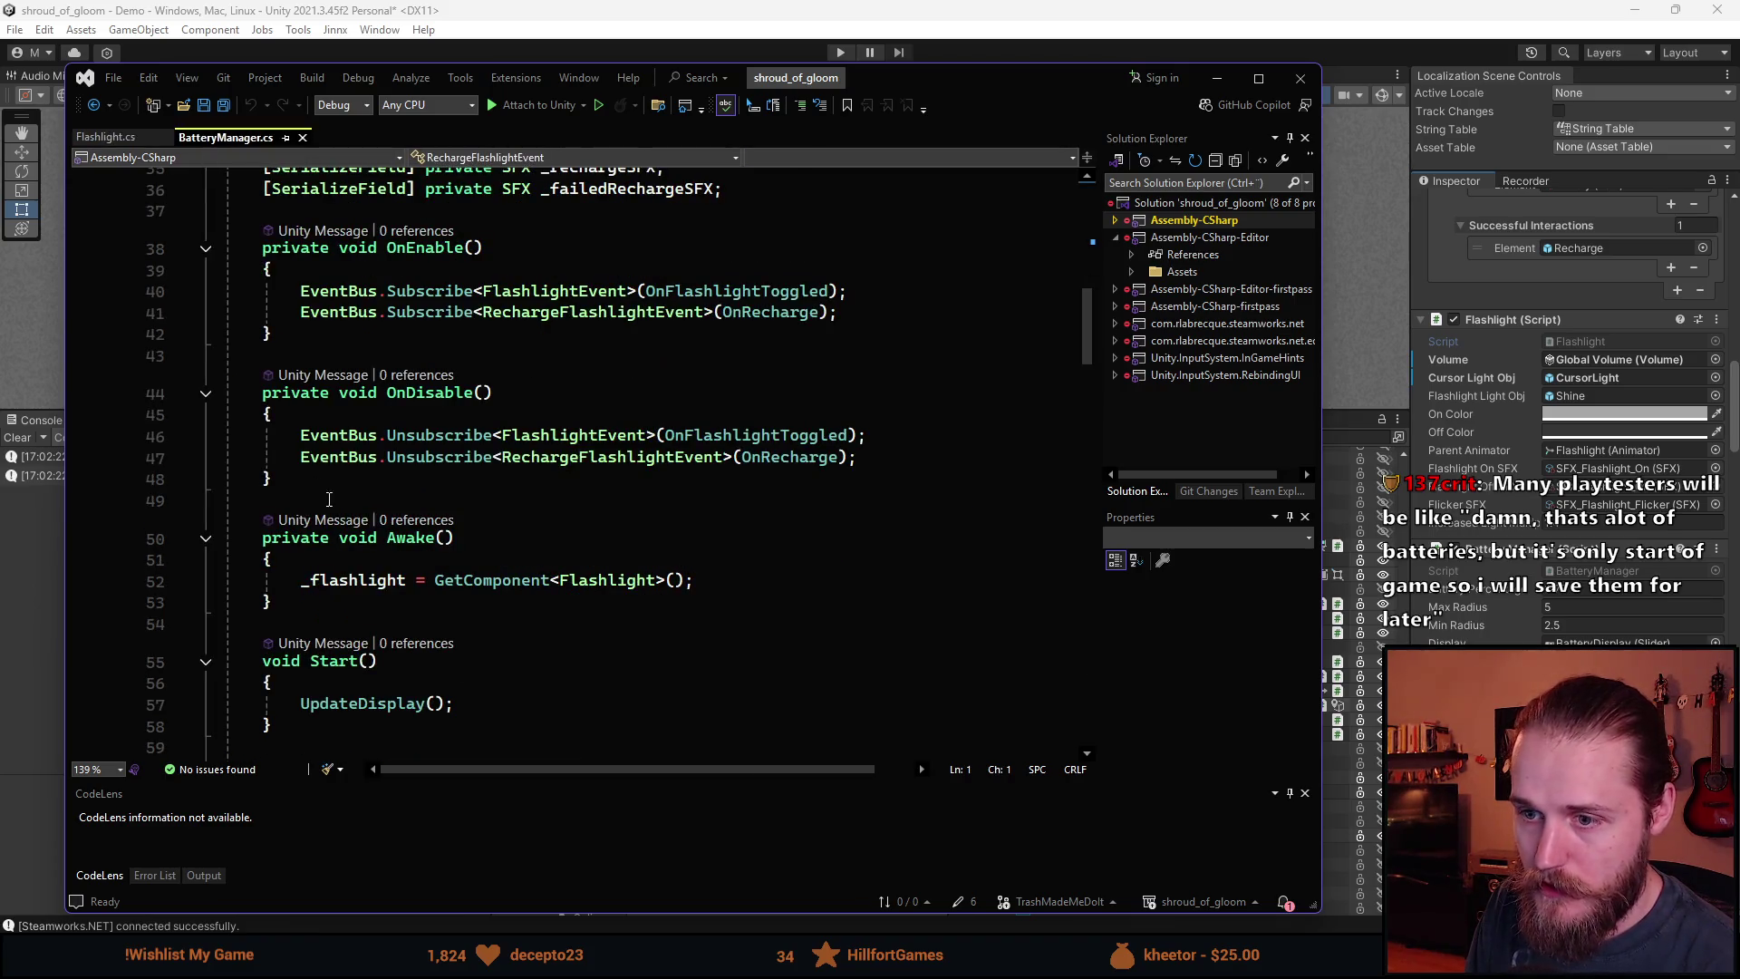
pyautogui.scroll(-6, 383, 532)
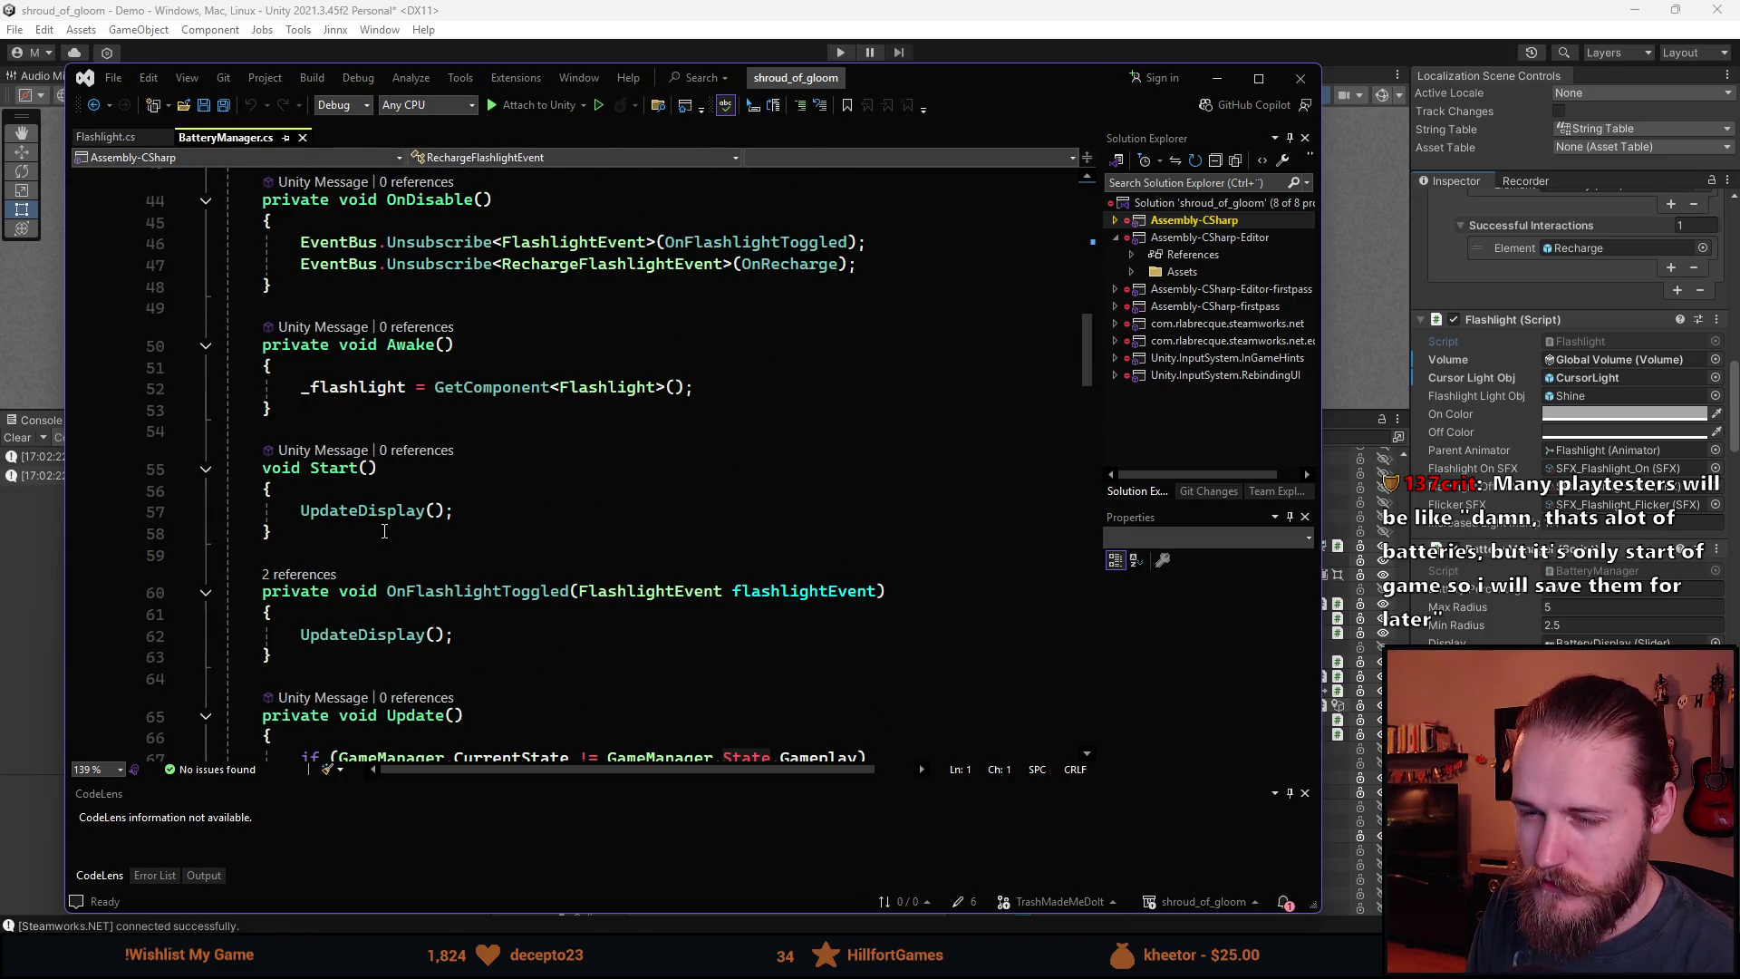
pyautogui.click(1217, 78)
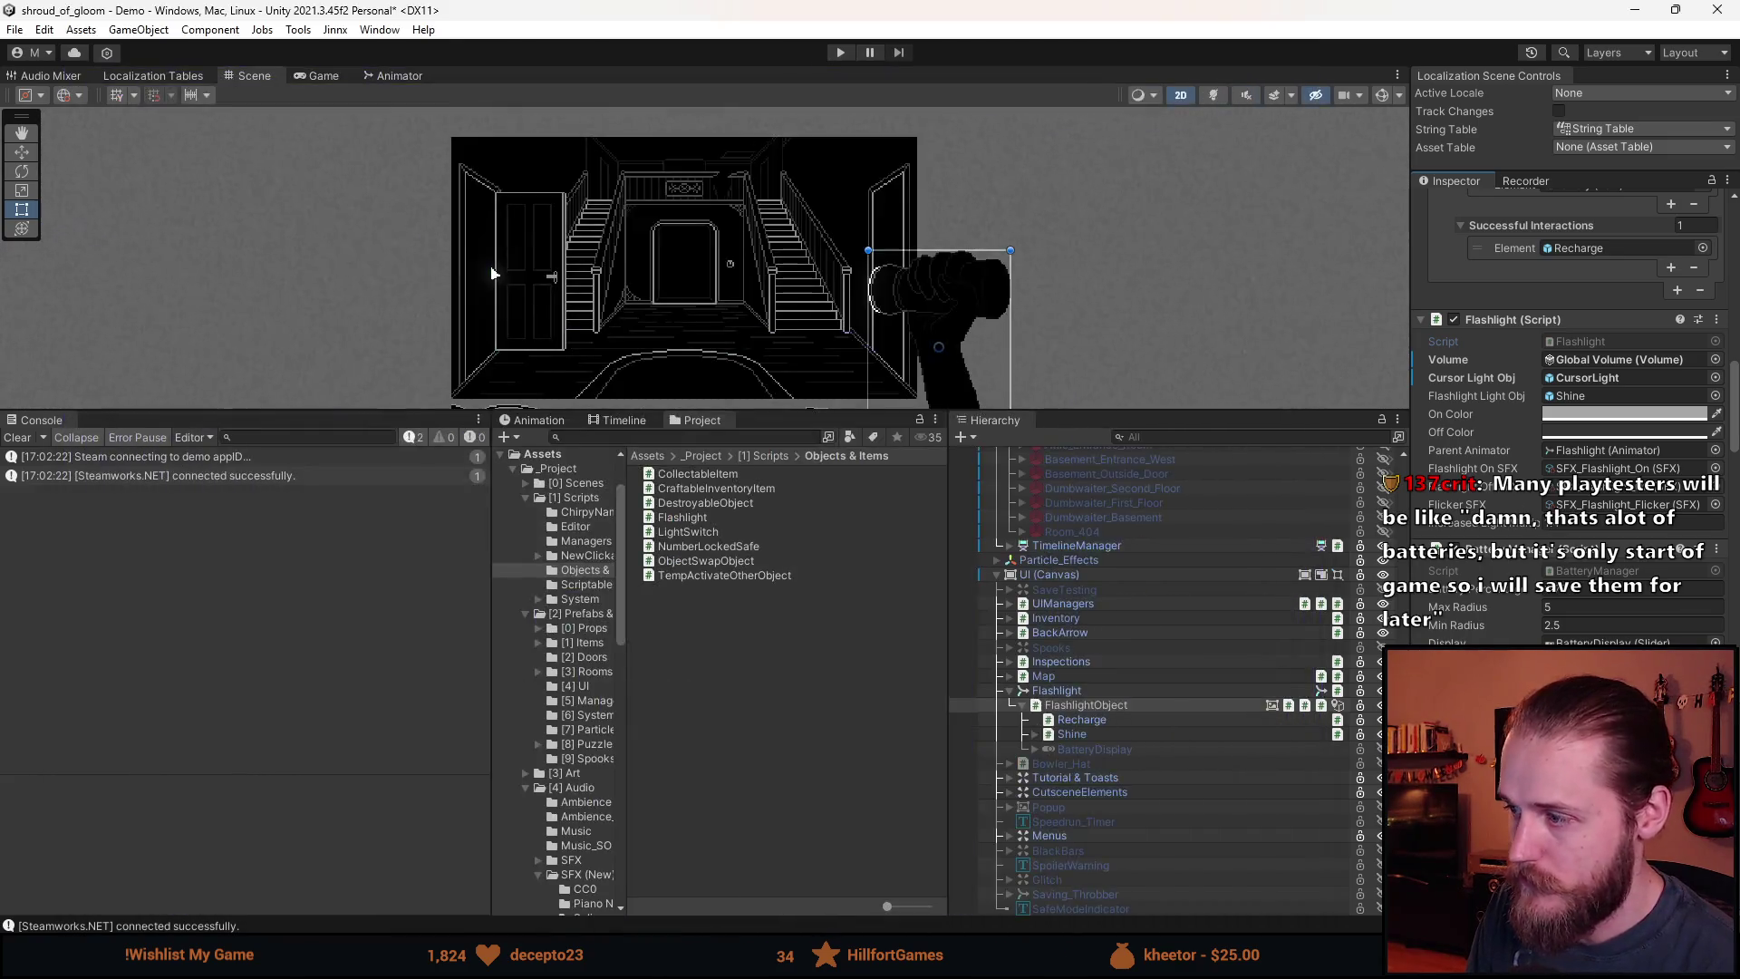
# Raise the Battery Manager's Battery Percentage to 0.95 in the Inspector.
pyautogui.scroll(-3, 1515, 610)
pyautogui.scroll(-2, 1601, 514)
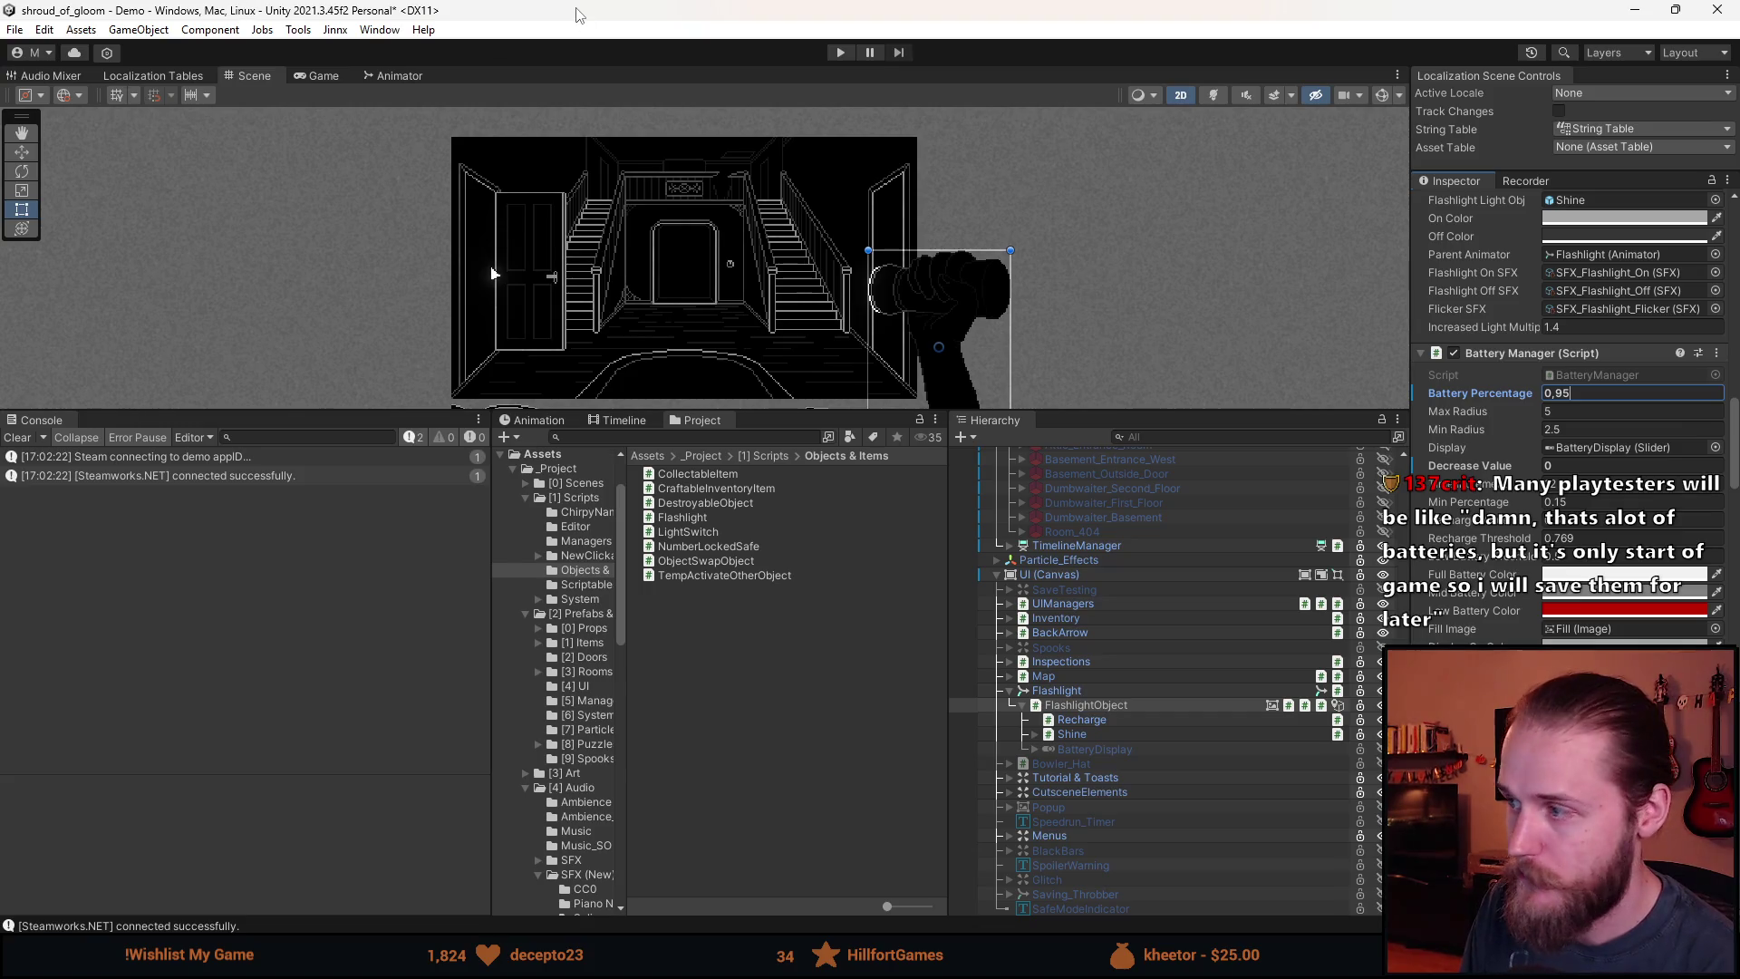
pyautogui.rightClick(1487, 393)
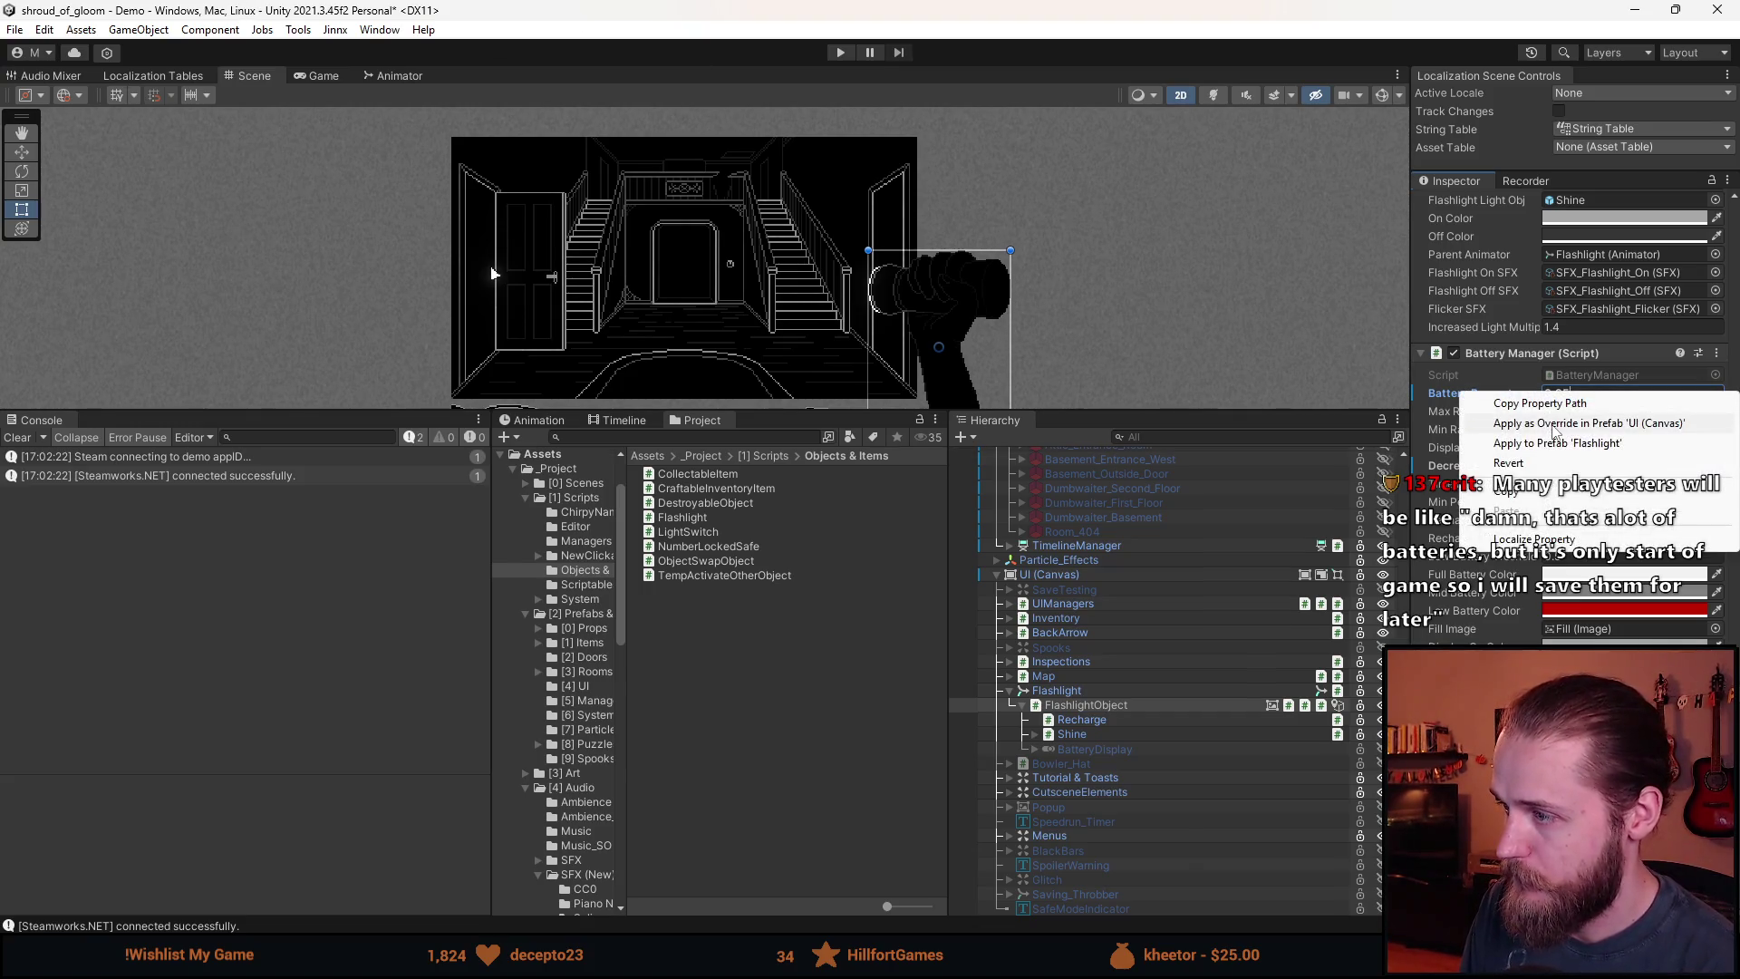
# Select BatteryDisplay in the Hierarchy and enter Play mode to test the change.
pyautogui.click(1099, 722)
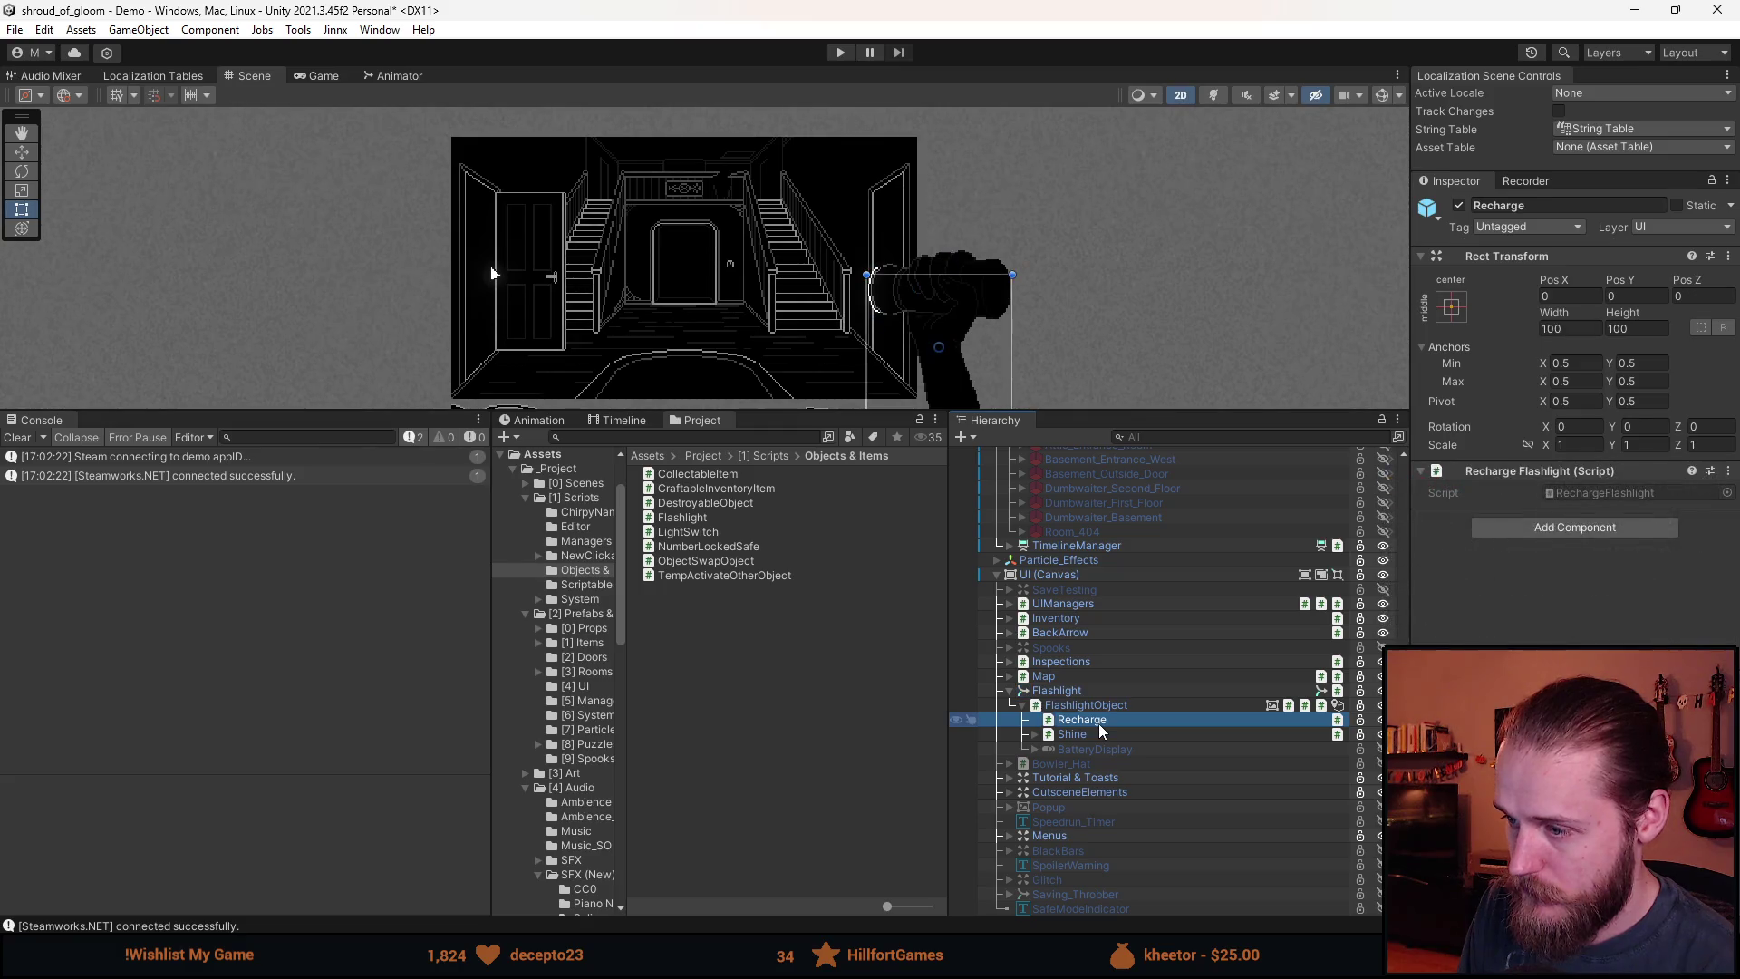
pyautogui.click(1082, 746)
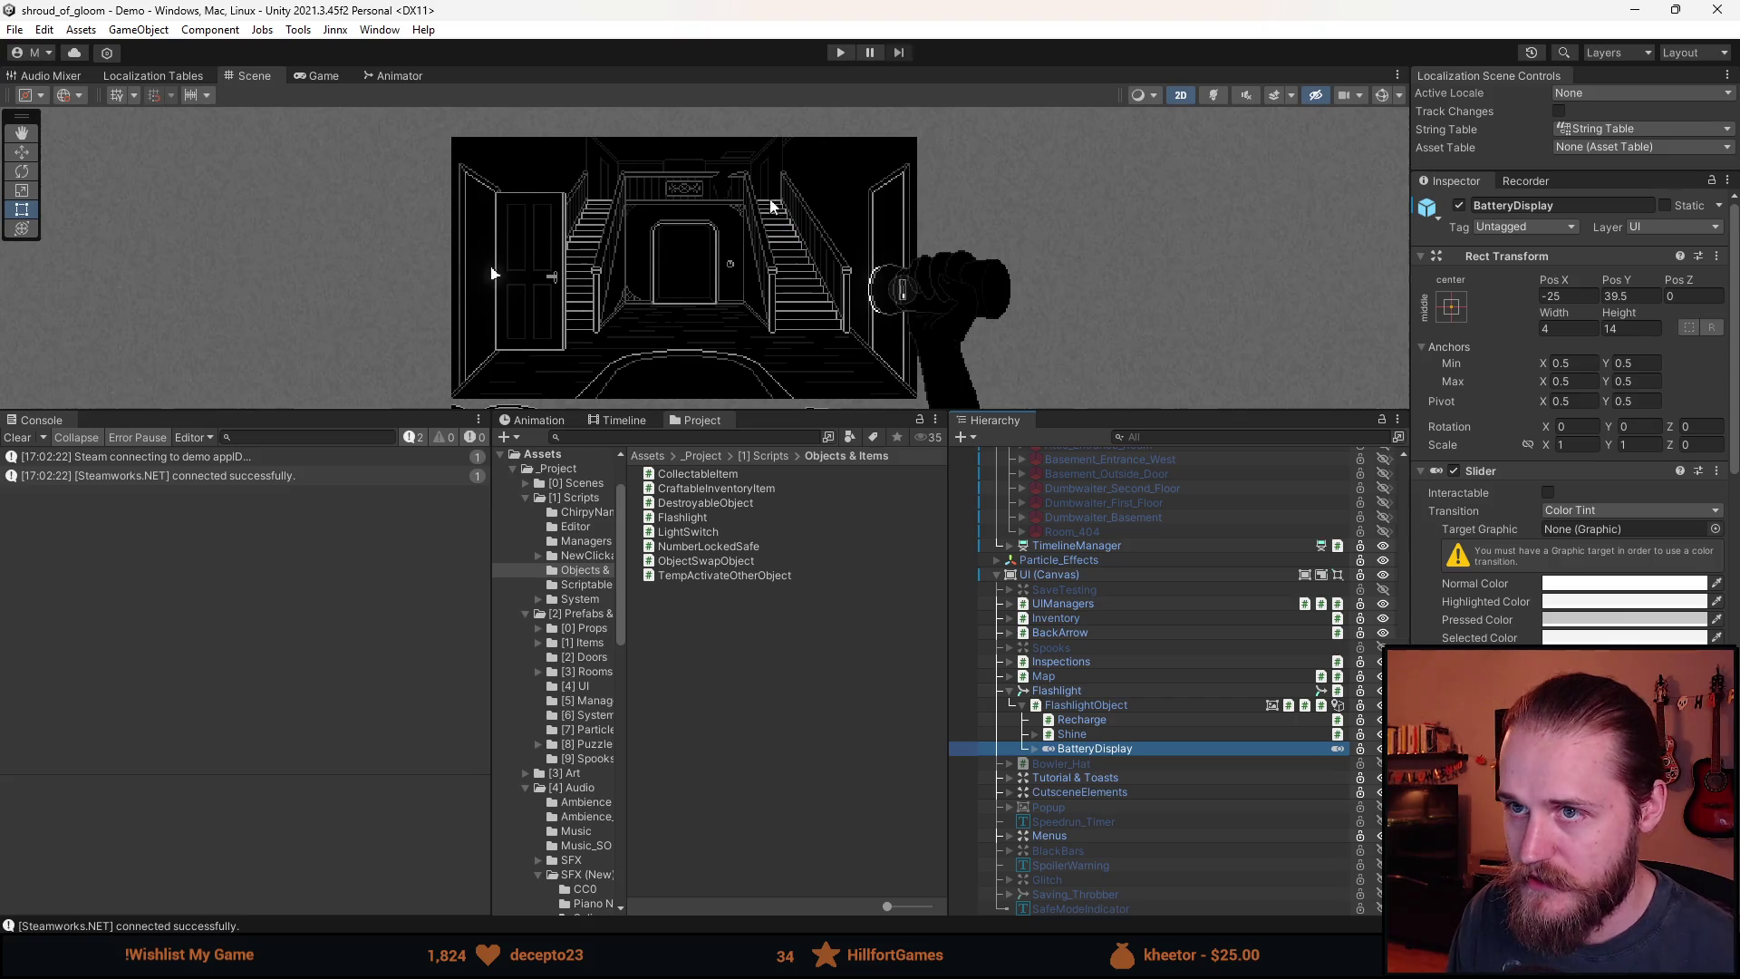
pyautogui.click(839, 52)
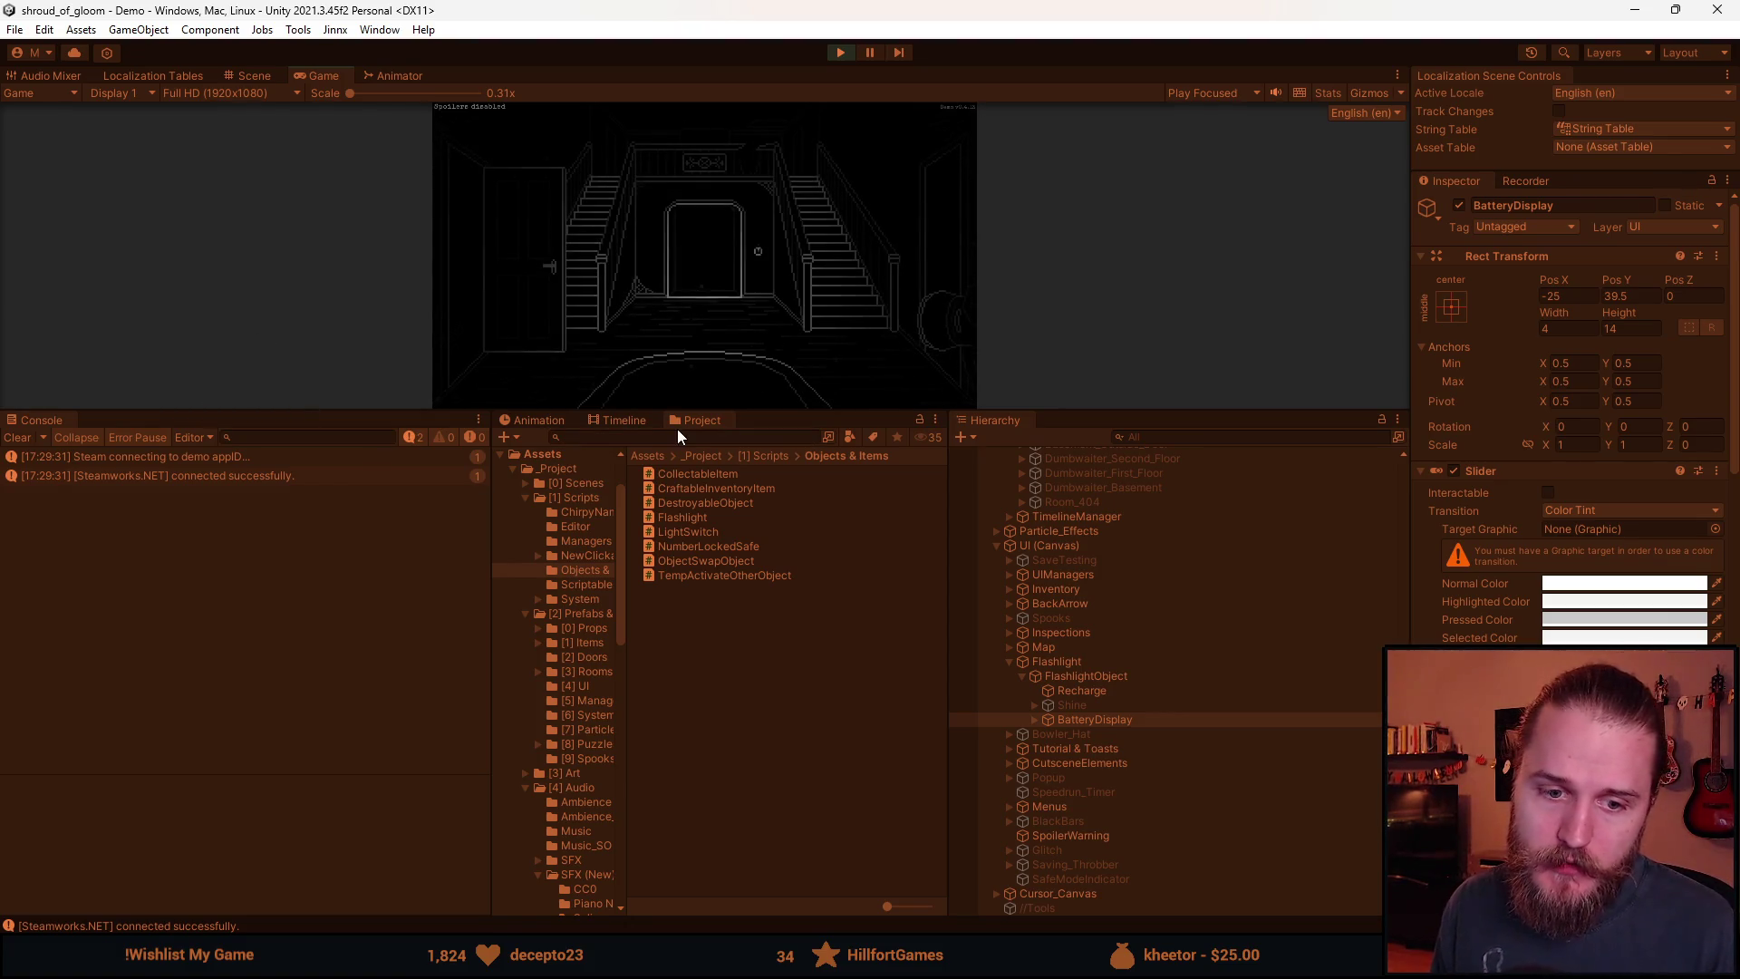
# Enlarge the Game view and walk through the staircase hallway door into the next room.
pyautogui.moveTo(751, 413); pyautogui.dragTo(716, 783)
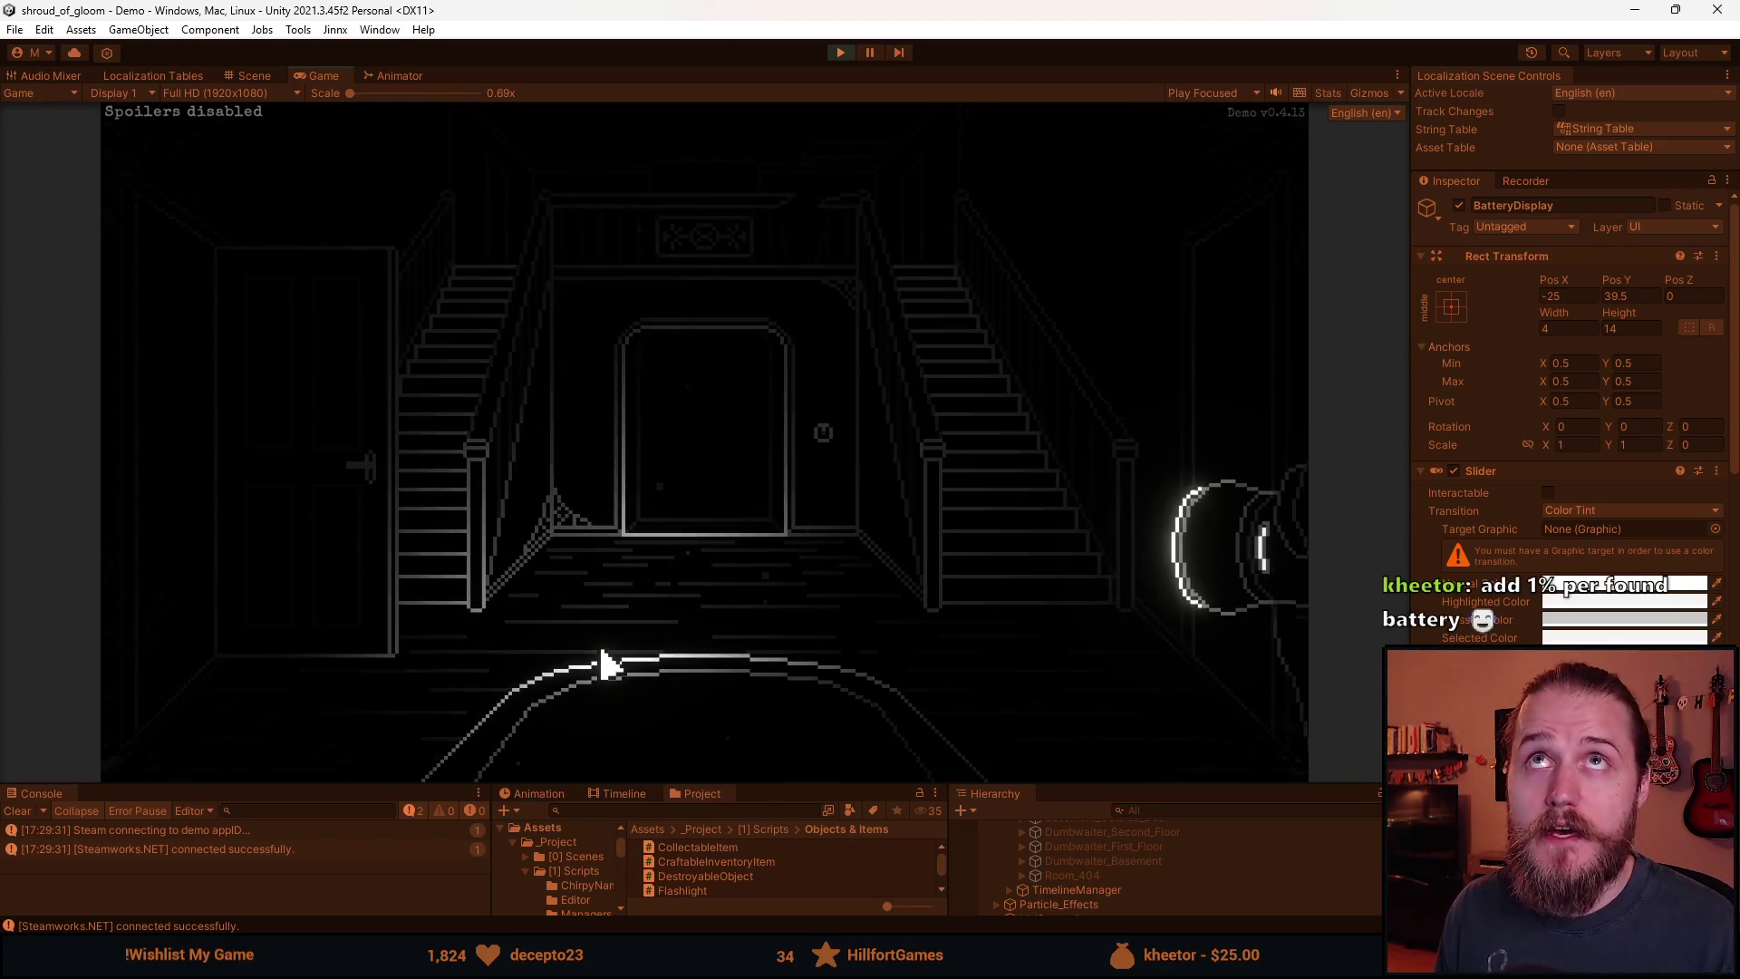
pyautogui.click(826, 444)
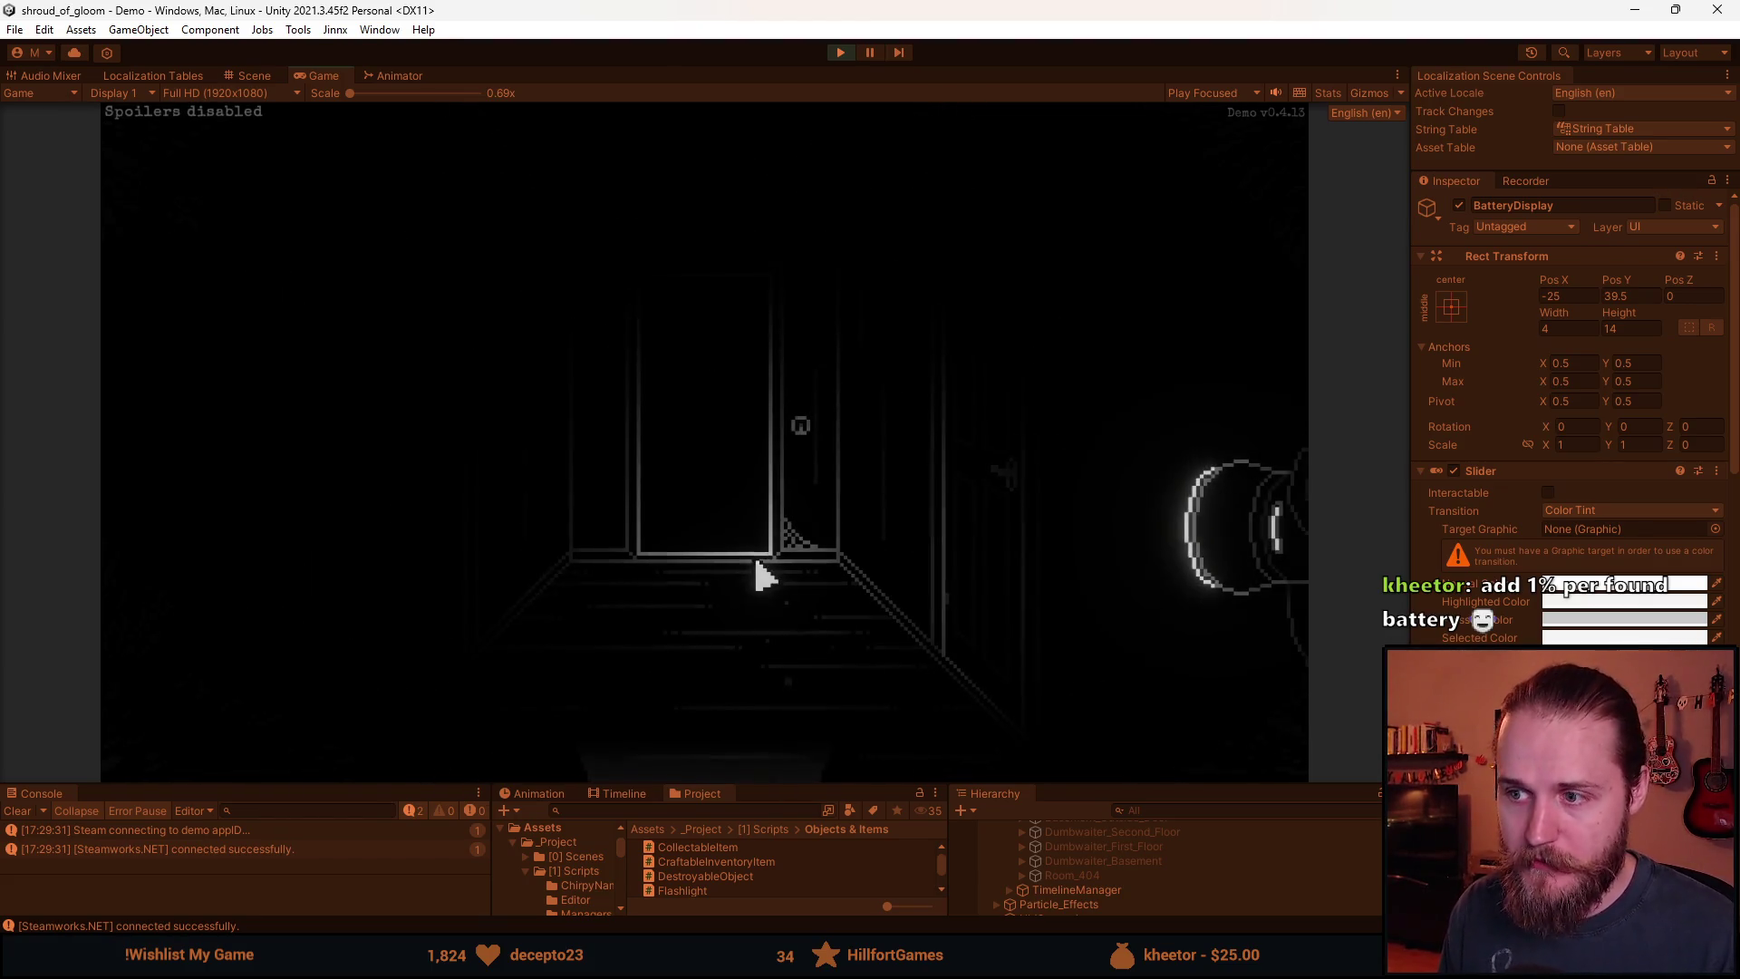
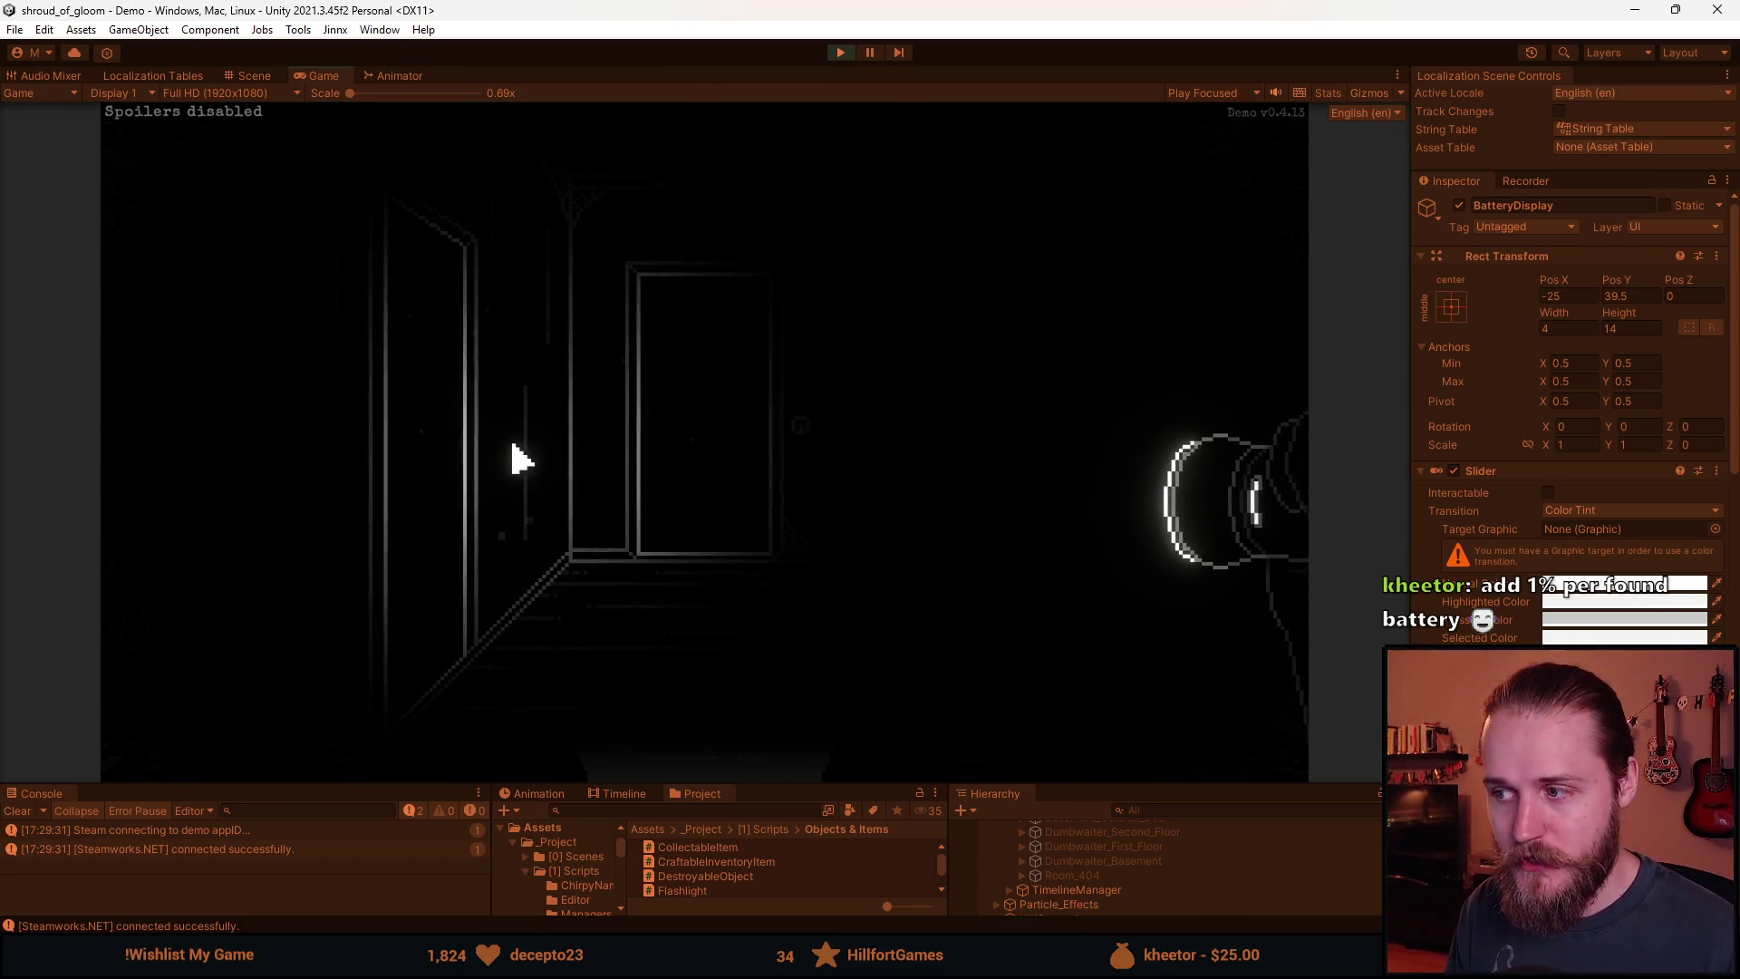
# Inspect FlashlightObject's Battery Manager (battery percentage 0.95), then restore the Game view and resume play.
pyautogui.hotkey('alt', 'Tab')
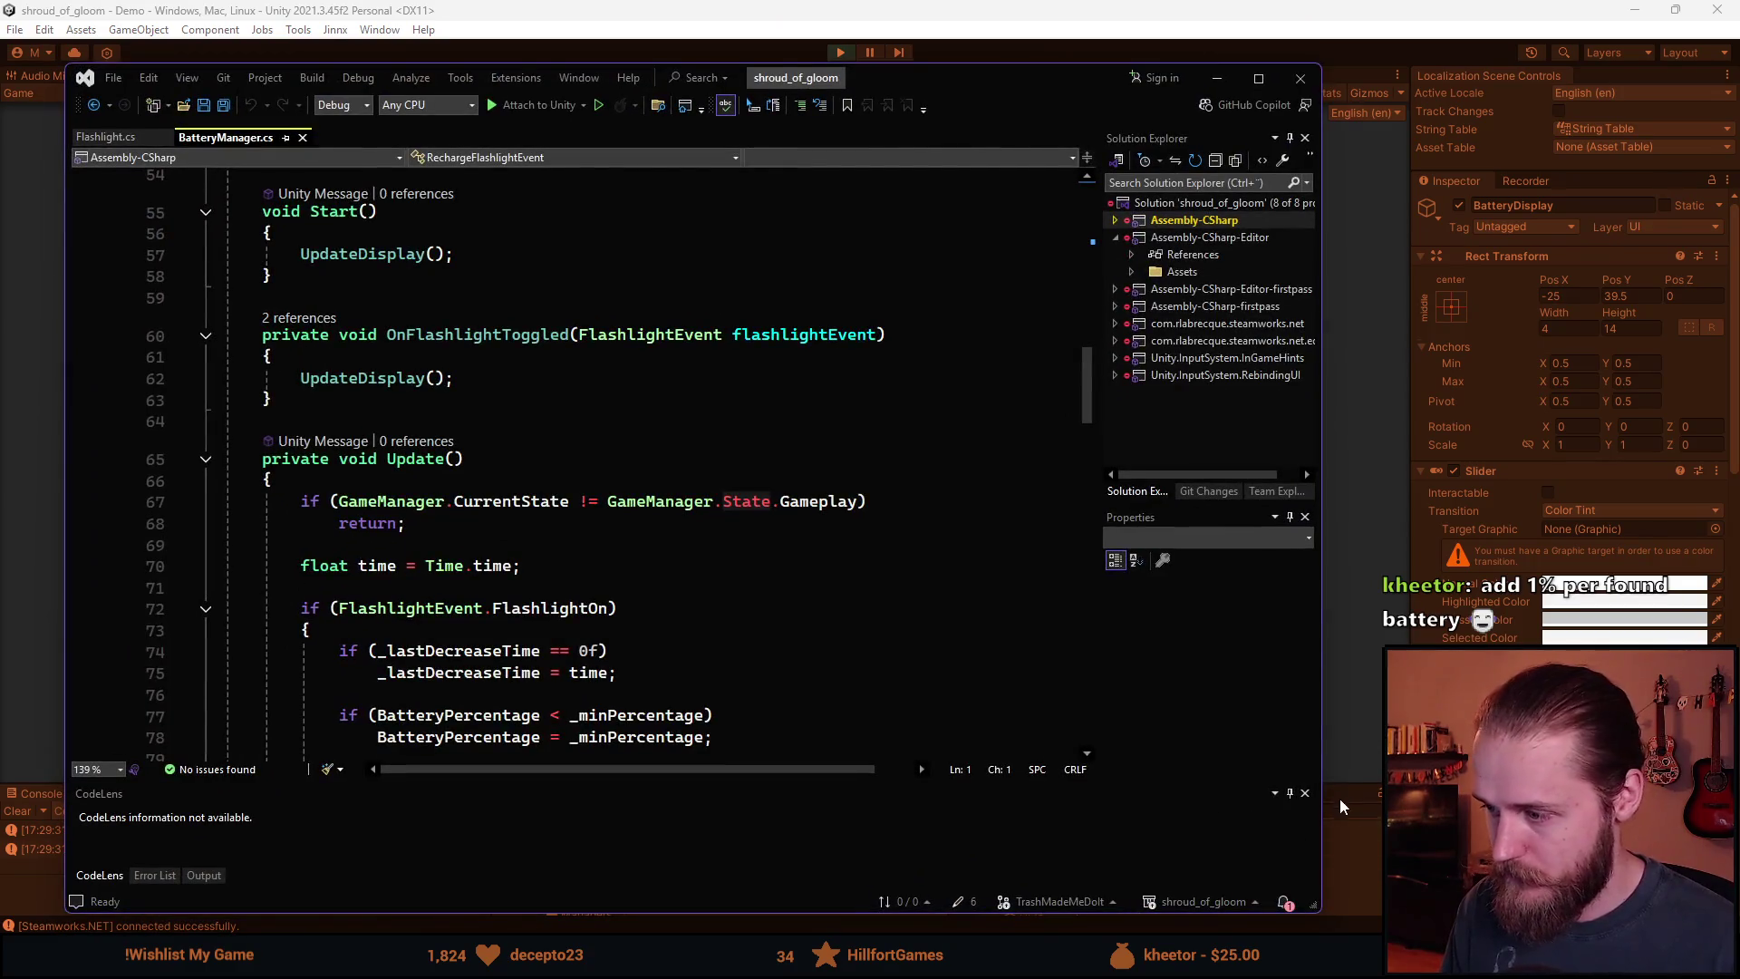
pyautogui.click(1358, 786)
pyautogui.moveTo(1359, 786); pyautogui.dragTo(1325, 560)
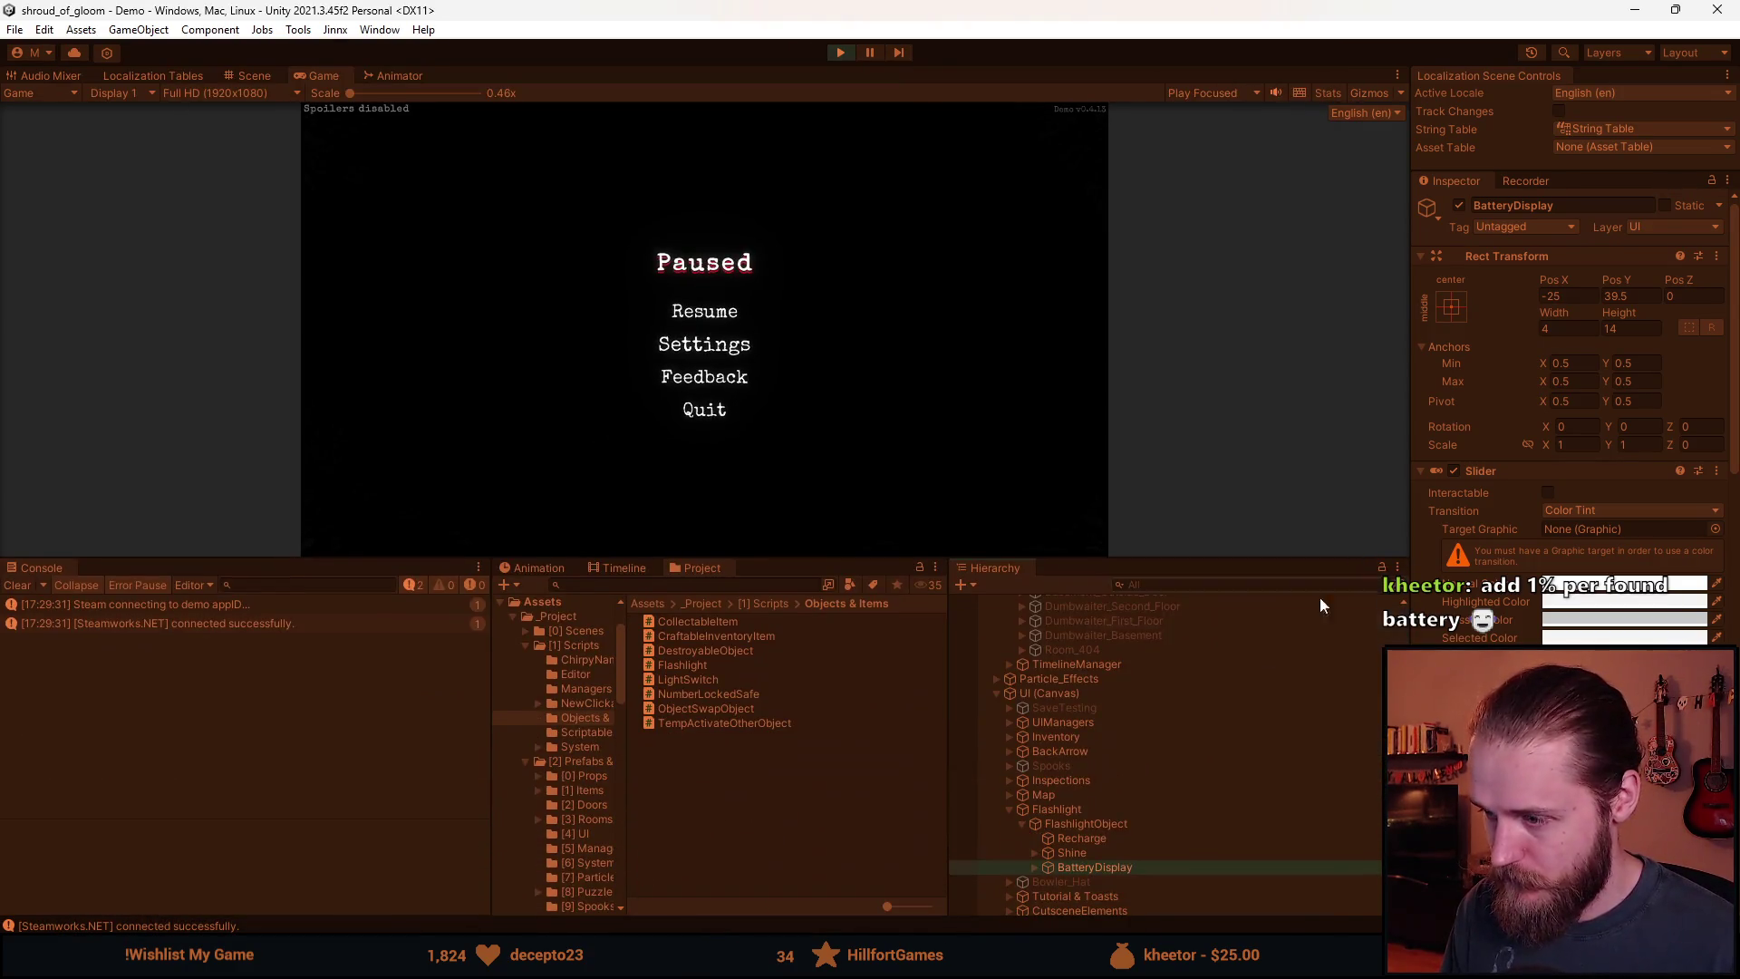
pyautogui.click(1088, 824)
pyautogui.scroll(-5, 1497, 598)
pyautogui.scroll(-10, 1497, 599)
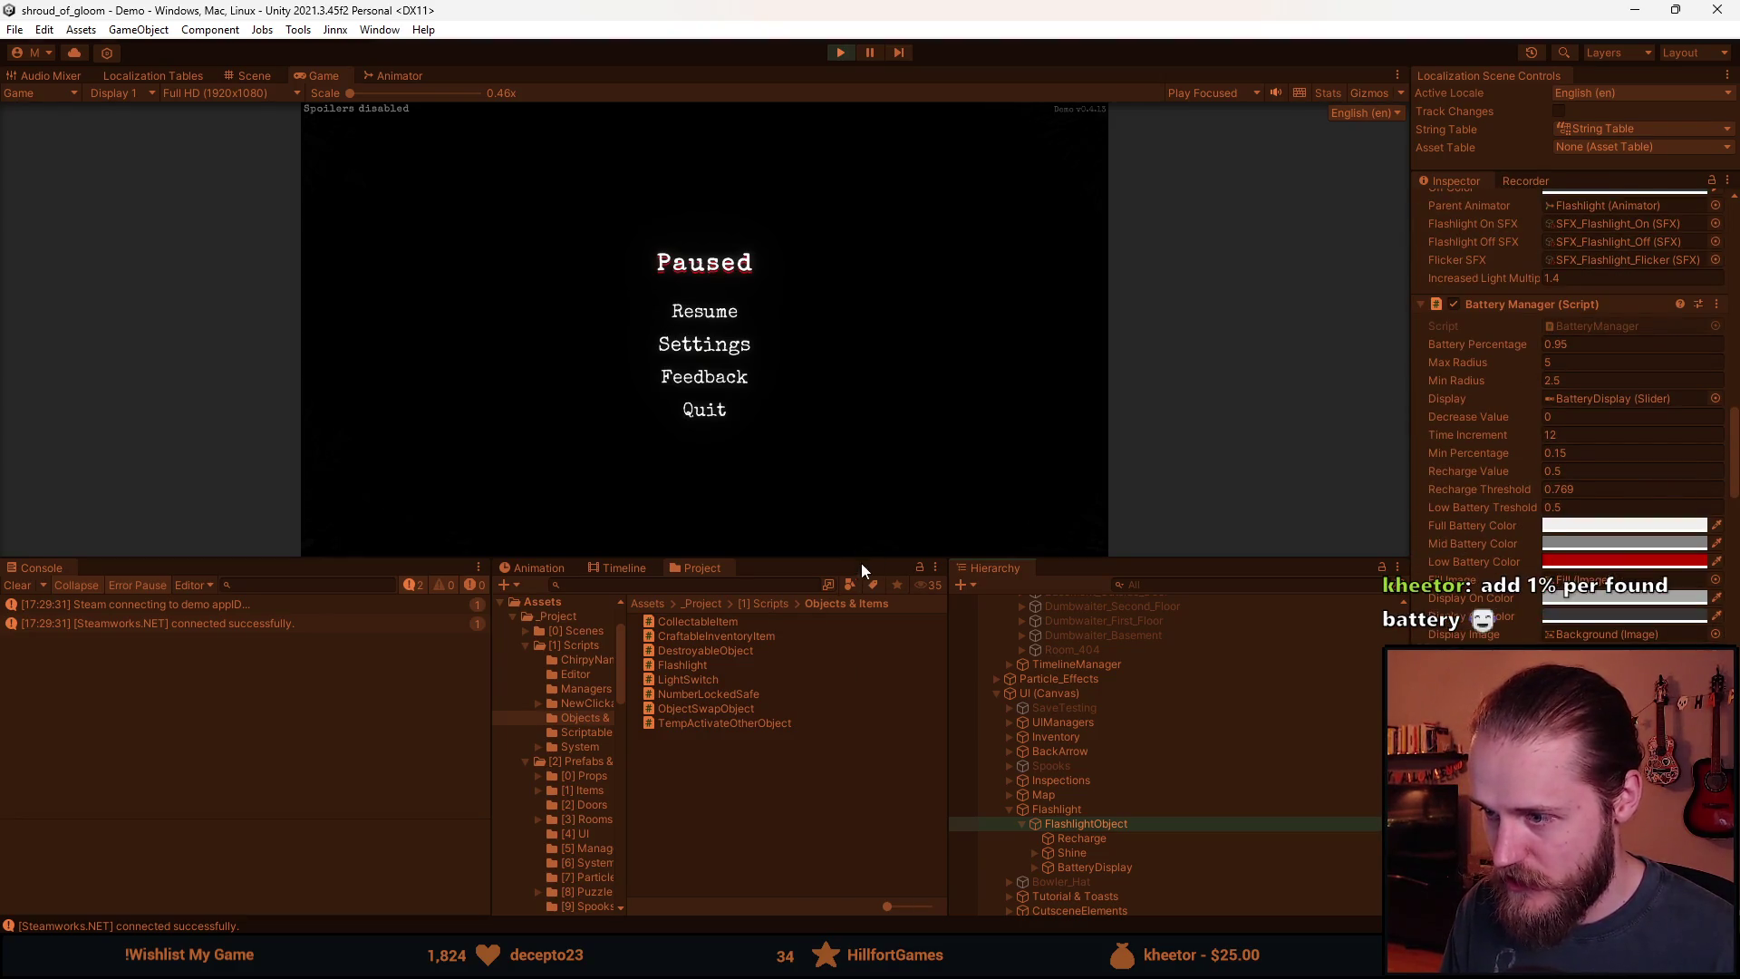
pyautogui.moveTo(865, 562); pyautogui.dragTo(865, 827)
pyautogui.press('Escape')
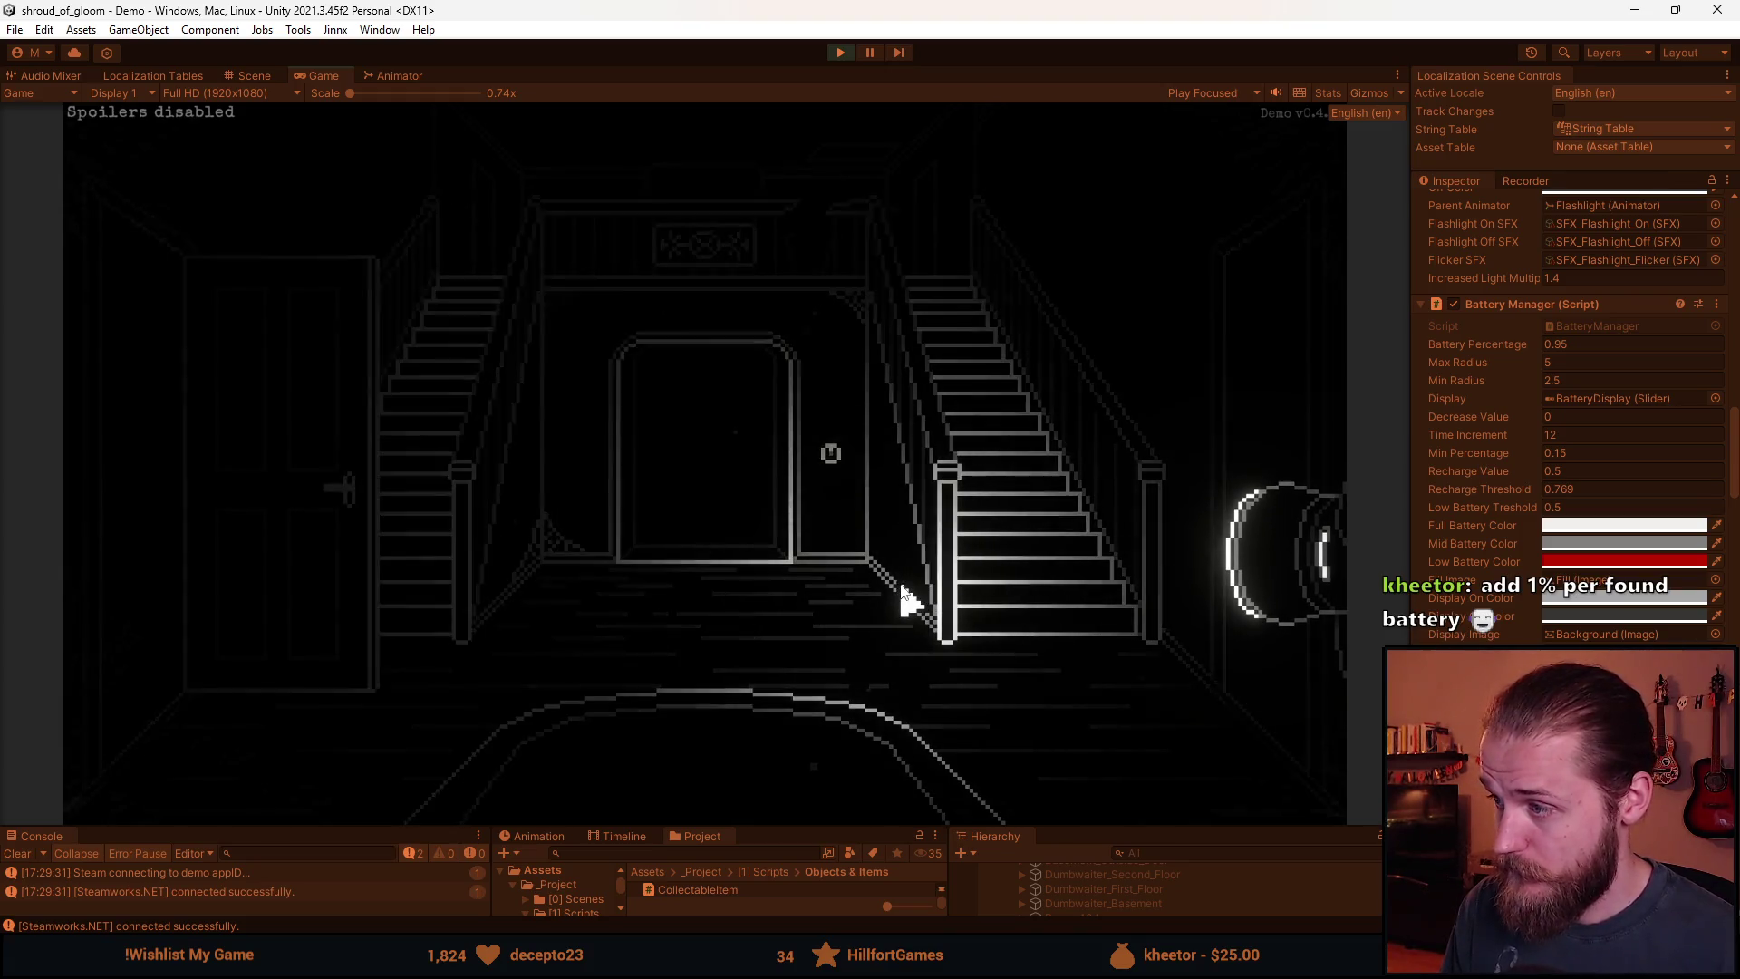
# Explore rooms off the staircase hallway, opening a cabinet and box and searching a drawer for the light bulb.
pyautogui.click(1241, 373)
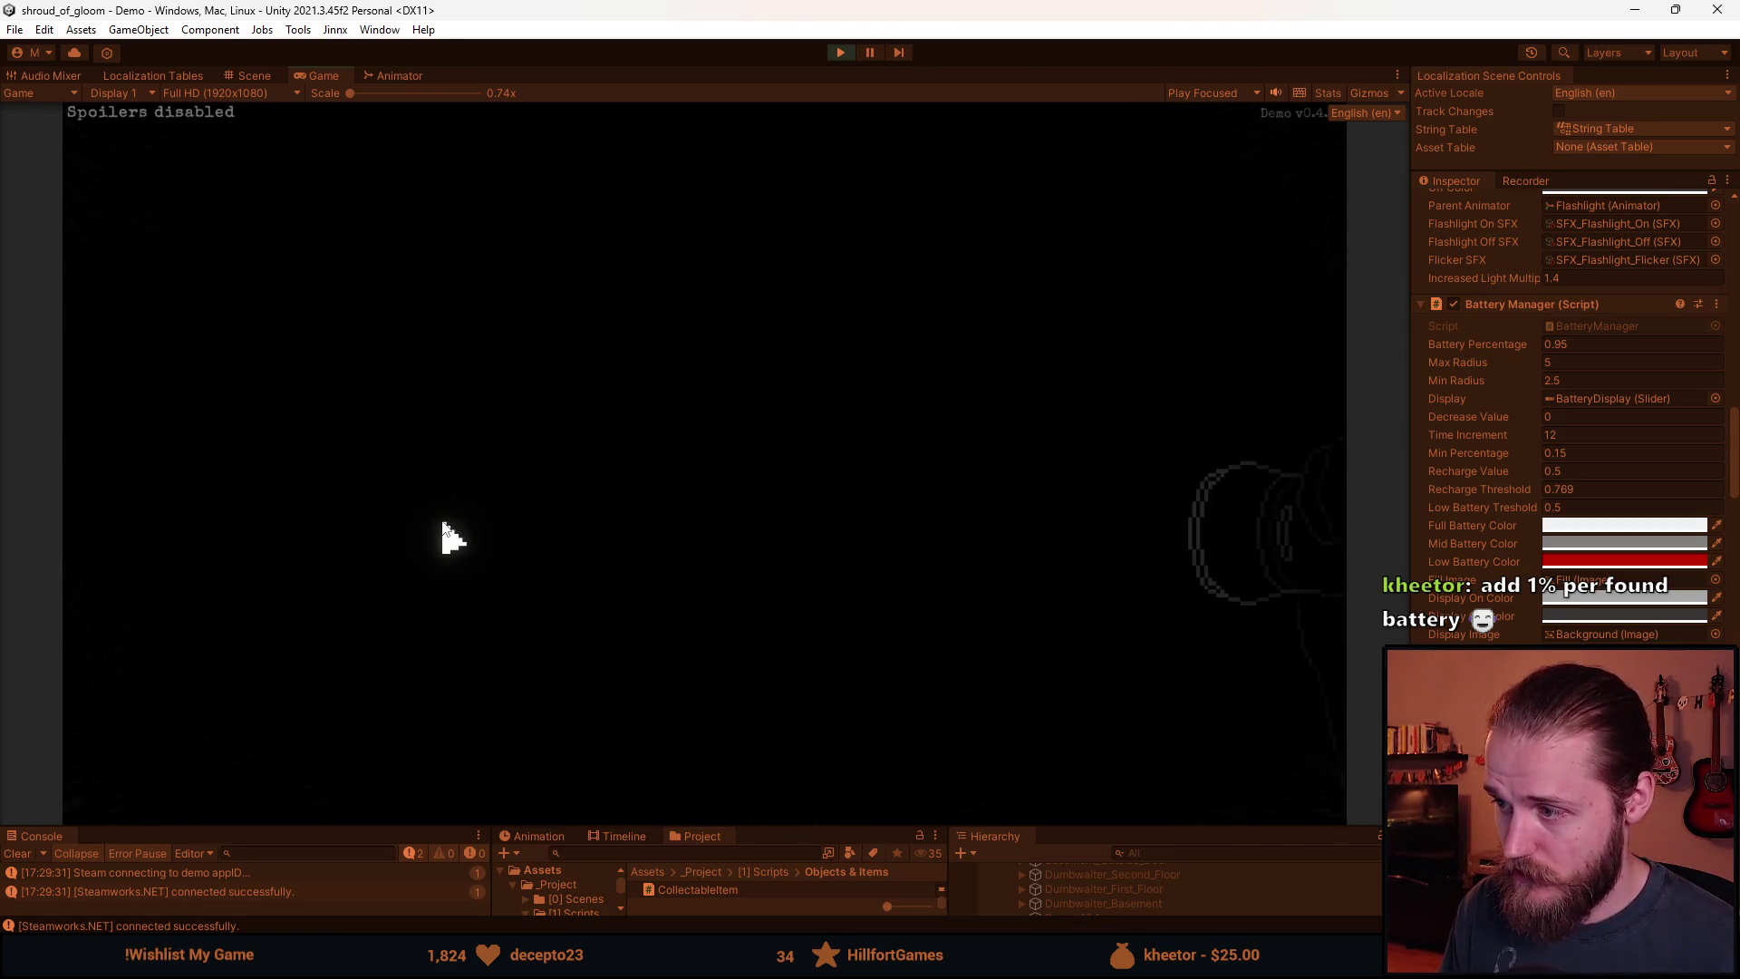
pyautogui.click(291, 510)
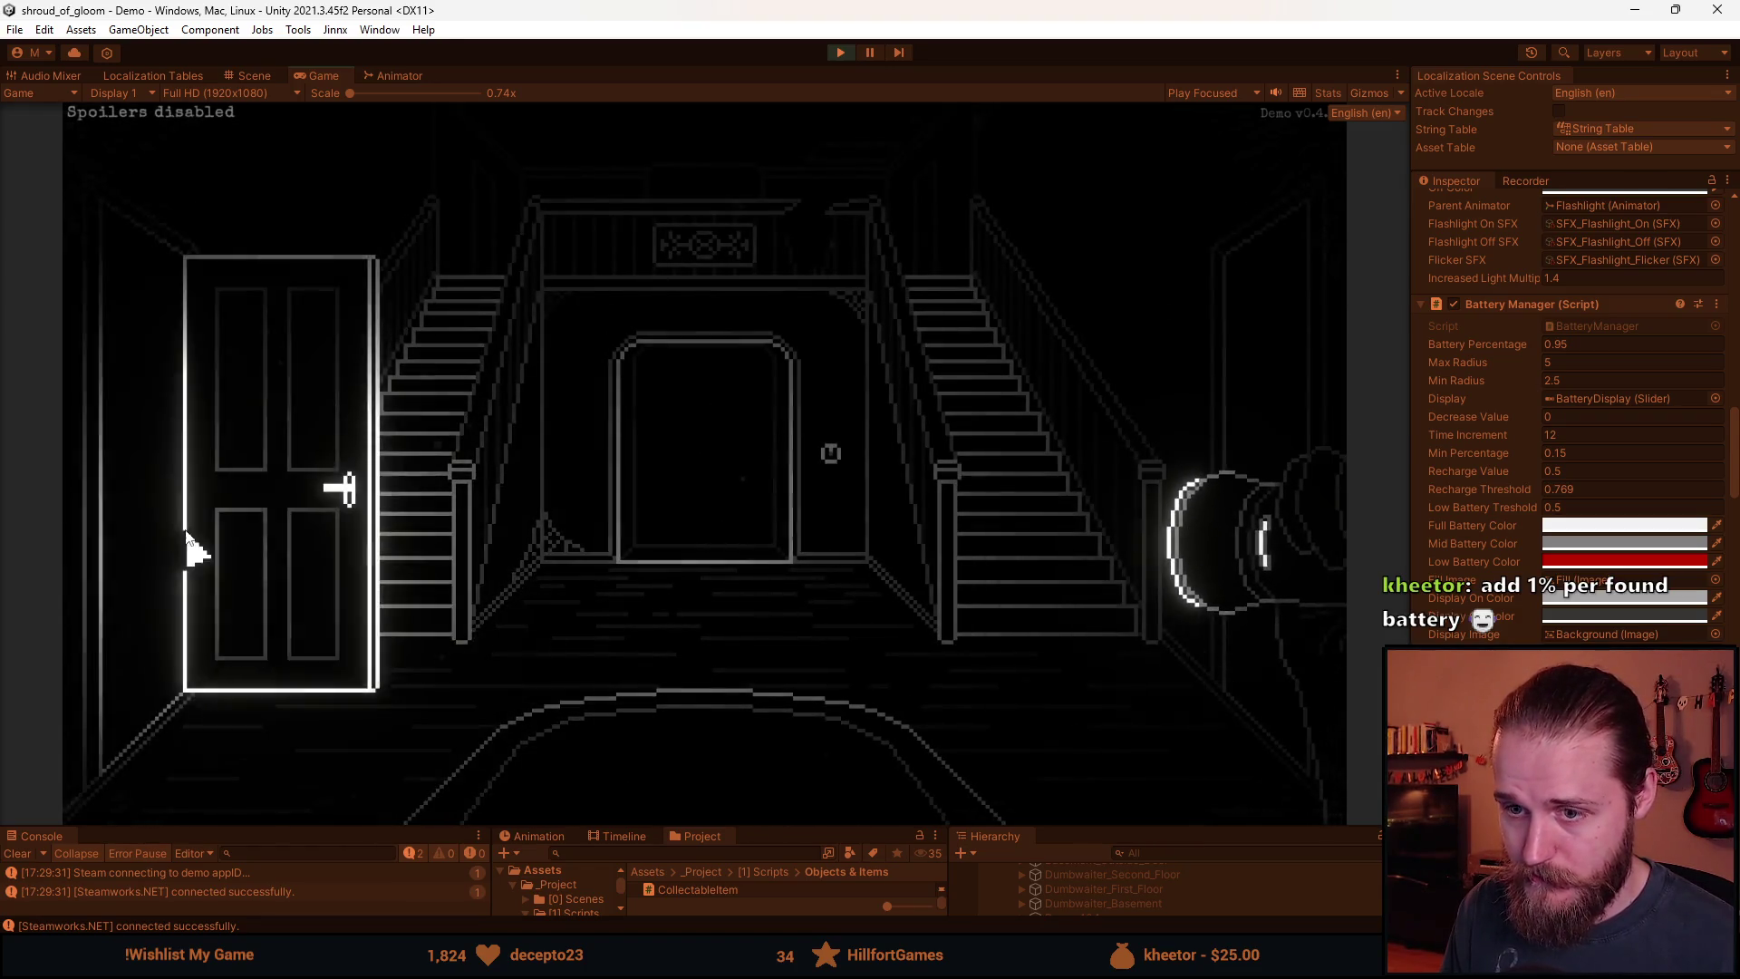
pyautogui.click(190, 554)
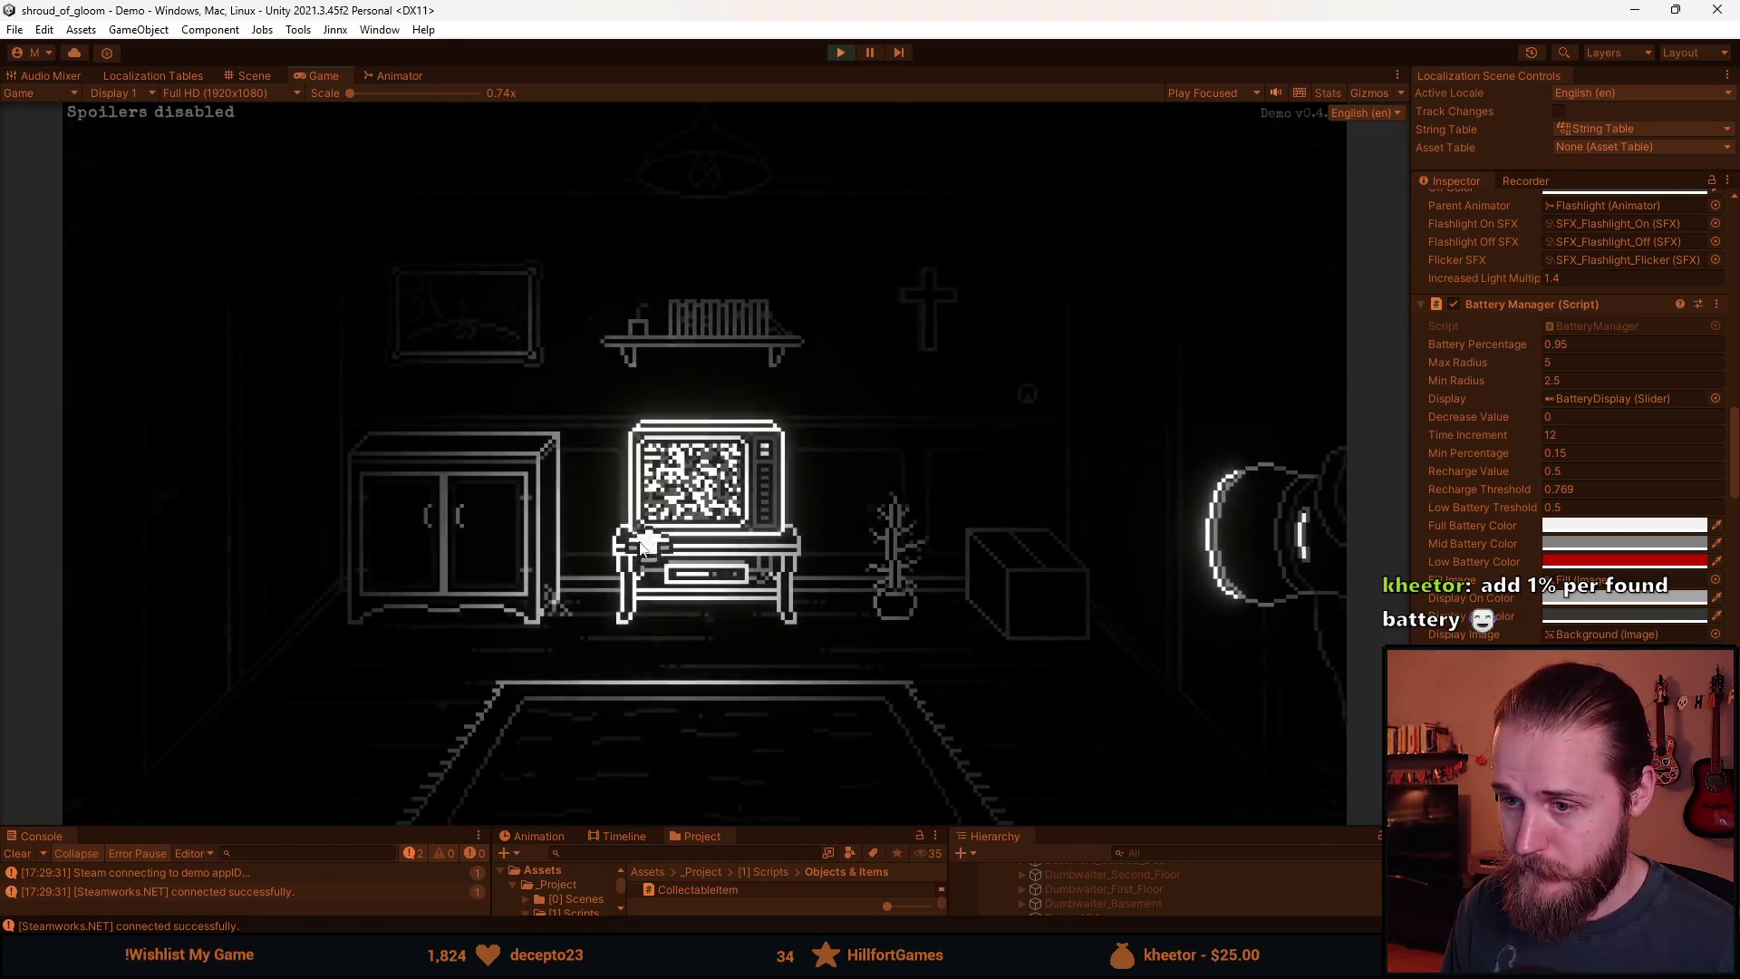
pyautogui.click(403, 594)
pyautogui.click(1037, 601)
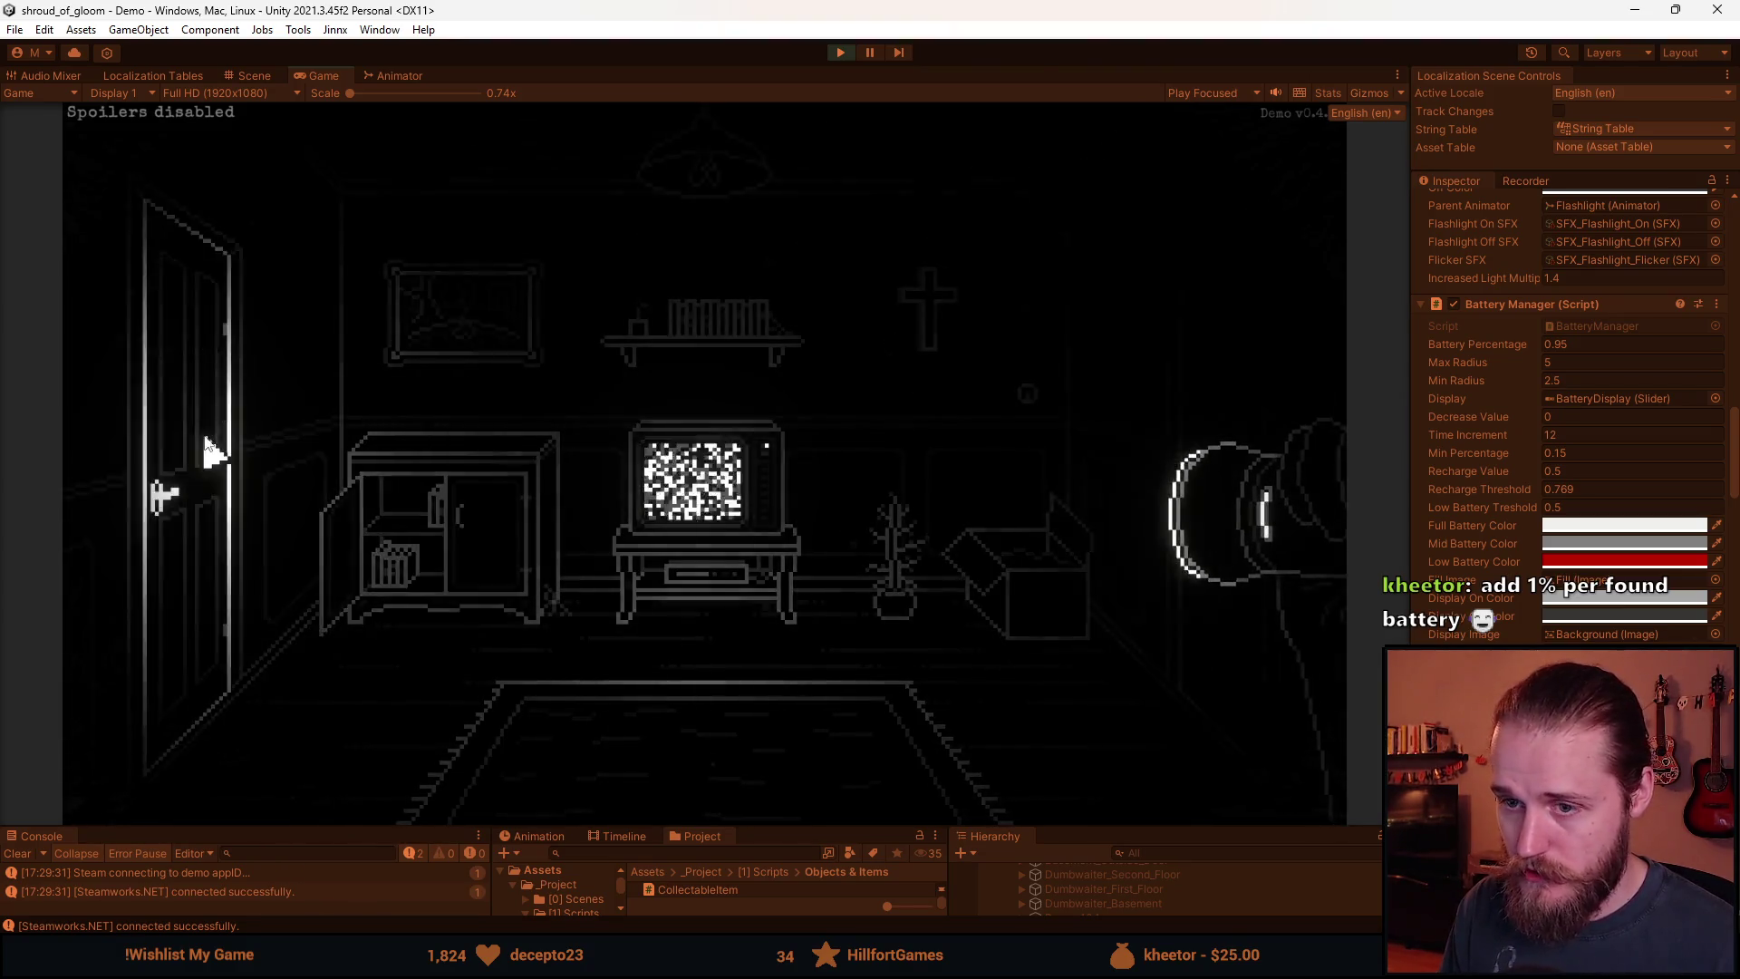
pyautogui.click(203, 527)
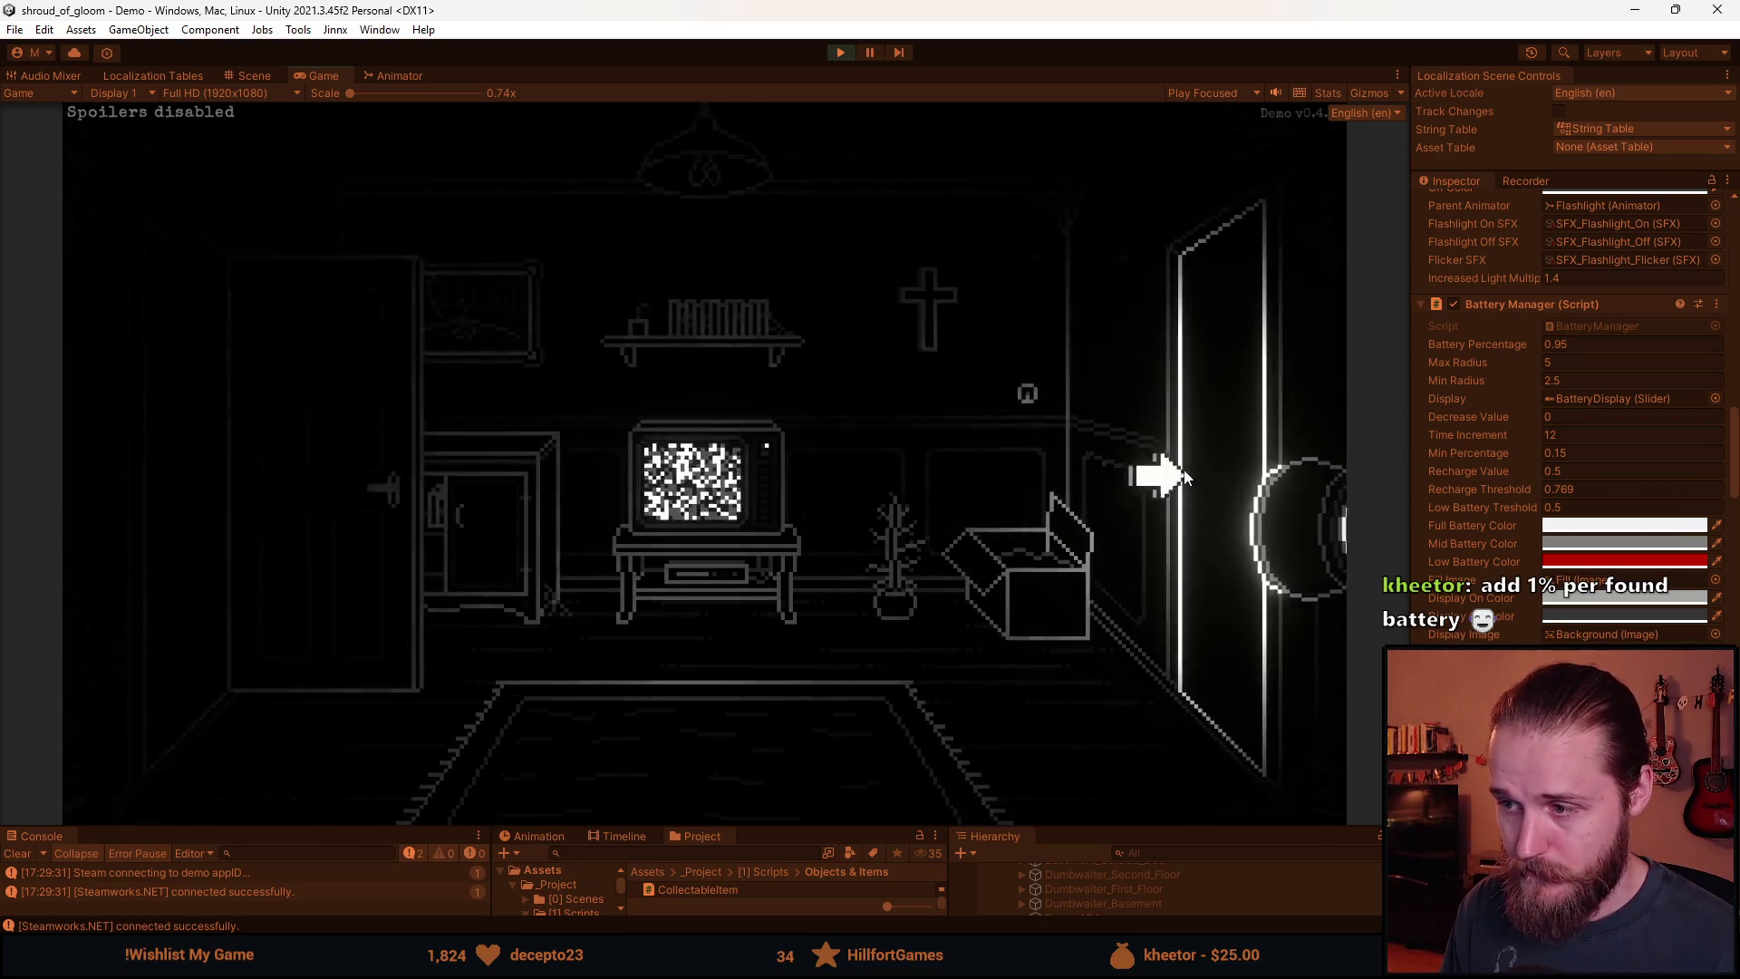
pyautogui.click(412, 399)
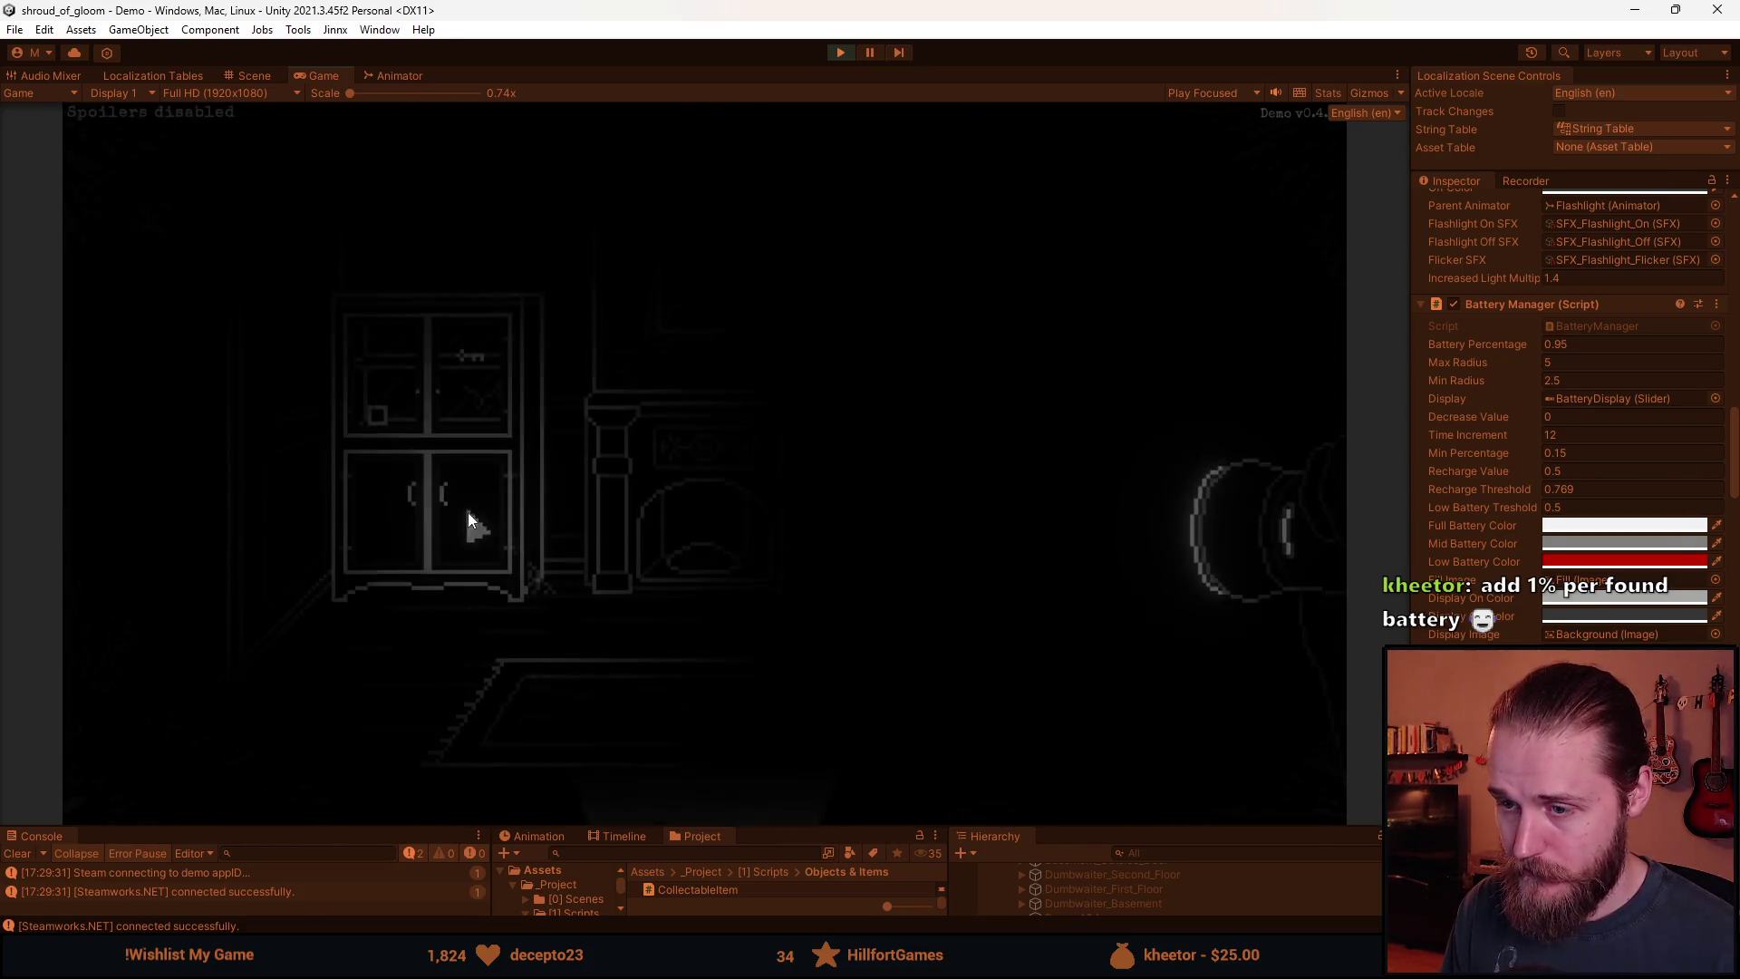
pyautogui.click(471, 570)
# Walk through the piano room and the table room, then head back to the staircase room.
pyautogui.click(187, 571)
pyautogui.click(979, 571)
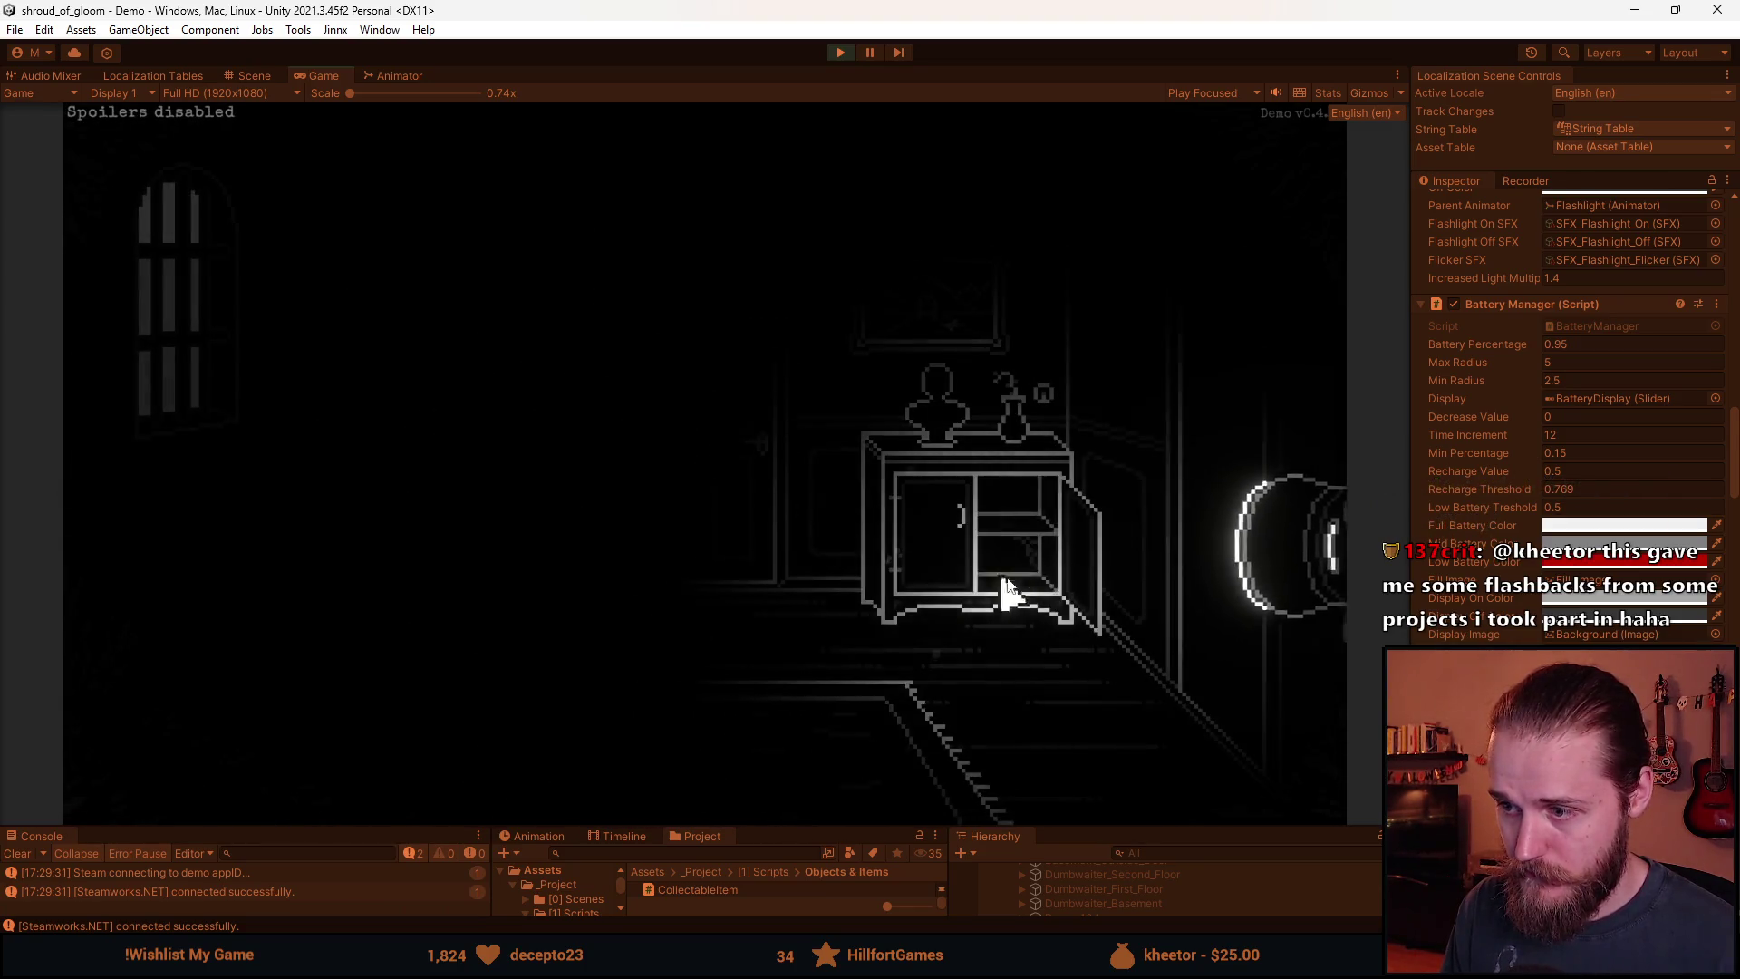
pyautogui.click(1073, 572)
pyautogui.click(739, 428)
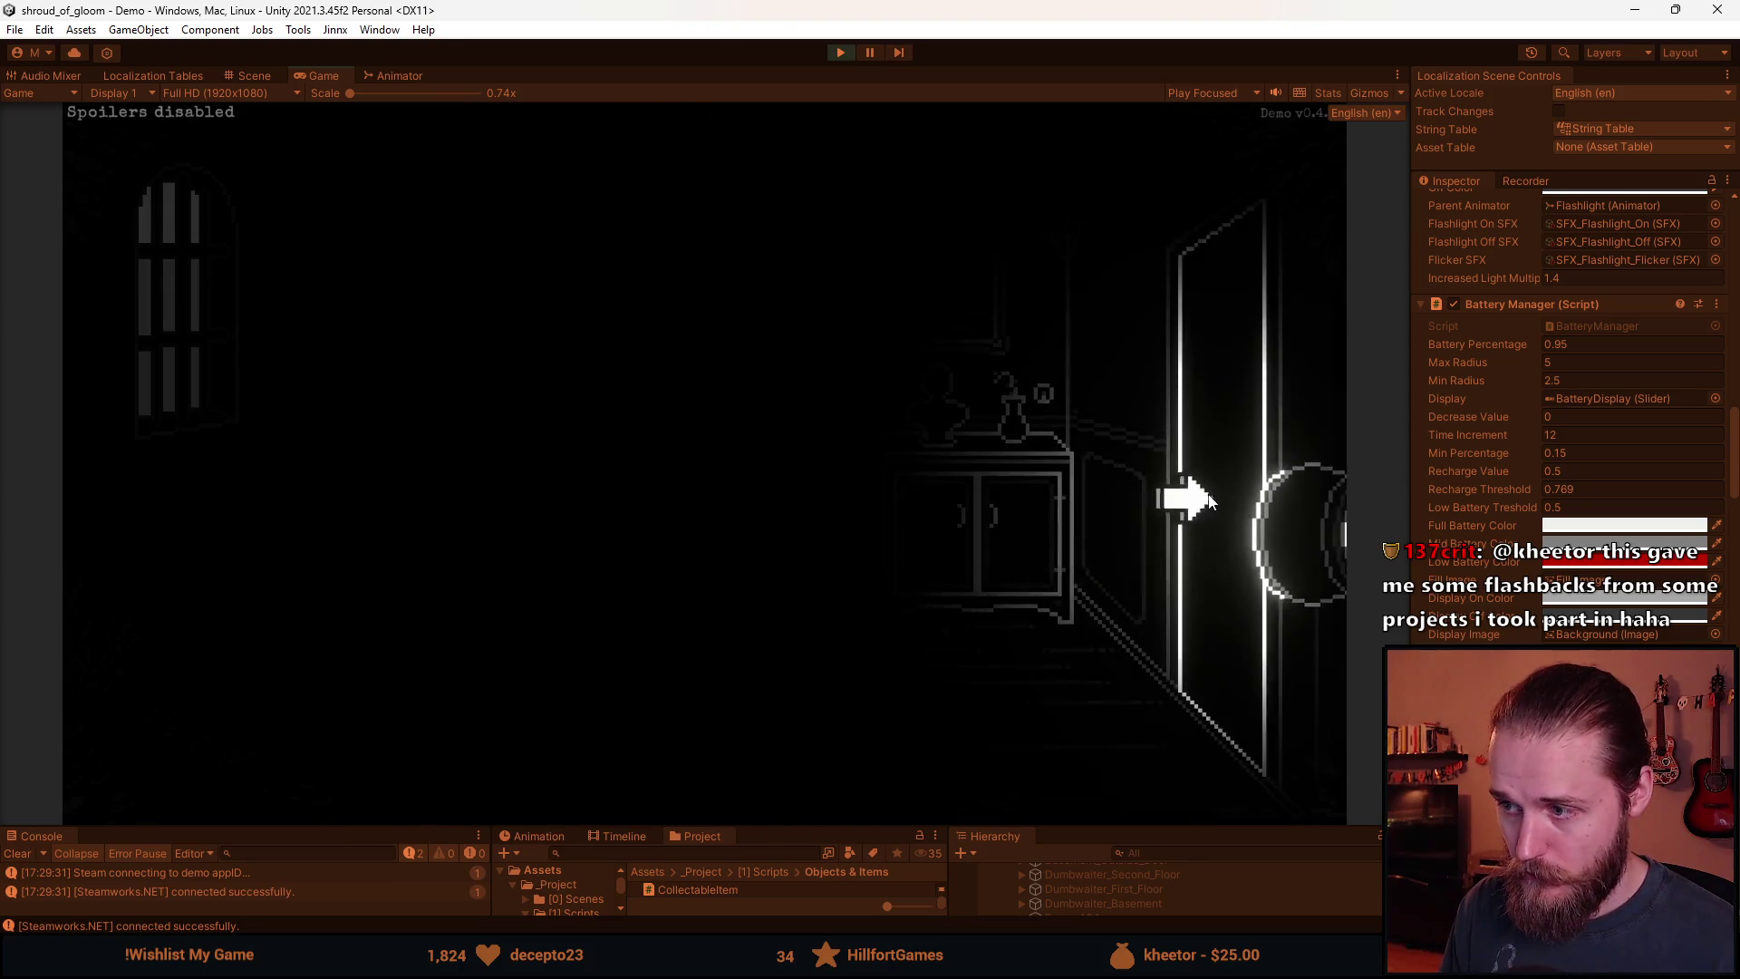
pyautogui.click(1184, 517)
pyautogui.click(723, 757)
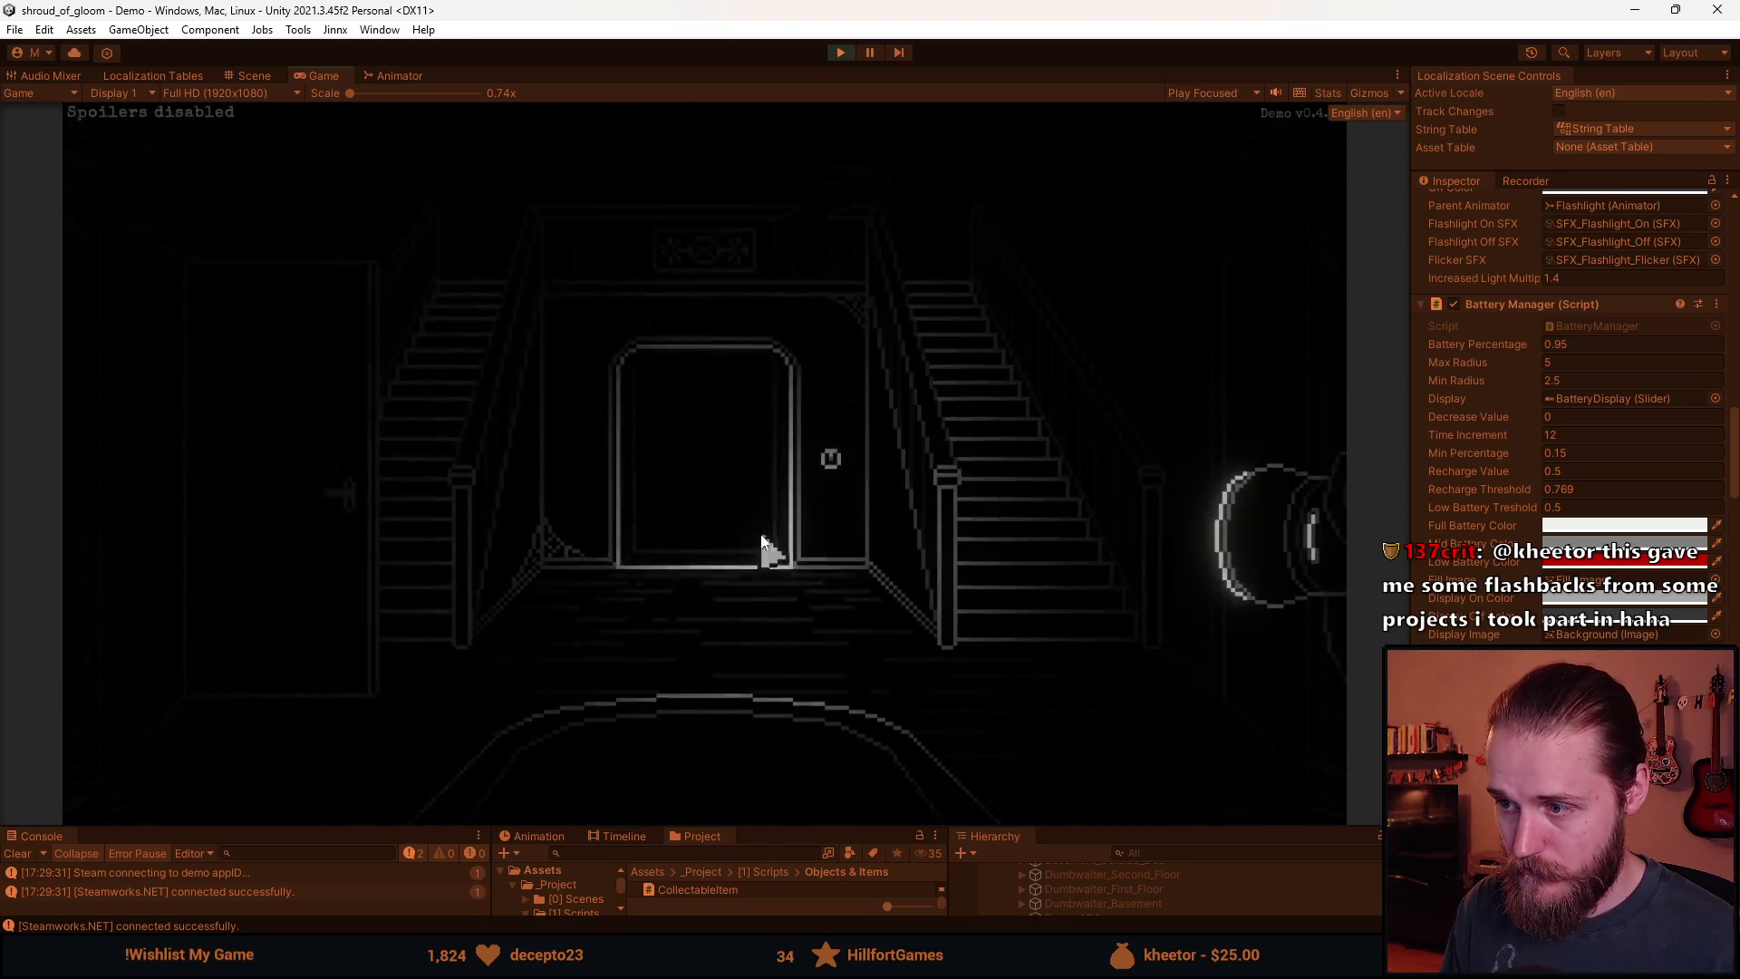
pyautogui.click(754, 441)
# Check the kitchen cabinet and floor hatch, then pause the game and stop play mode.
pyautogui.click(785, 501)
pyautogui.click(1130, 436)
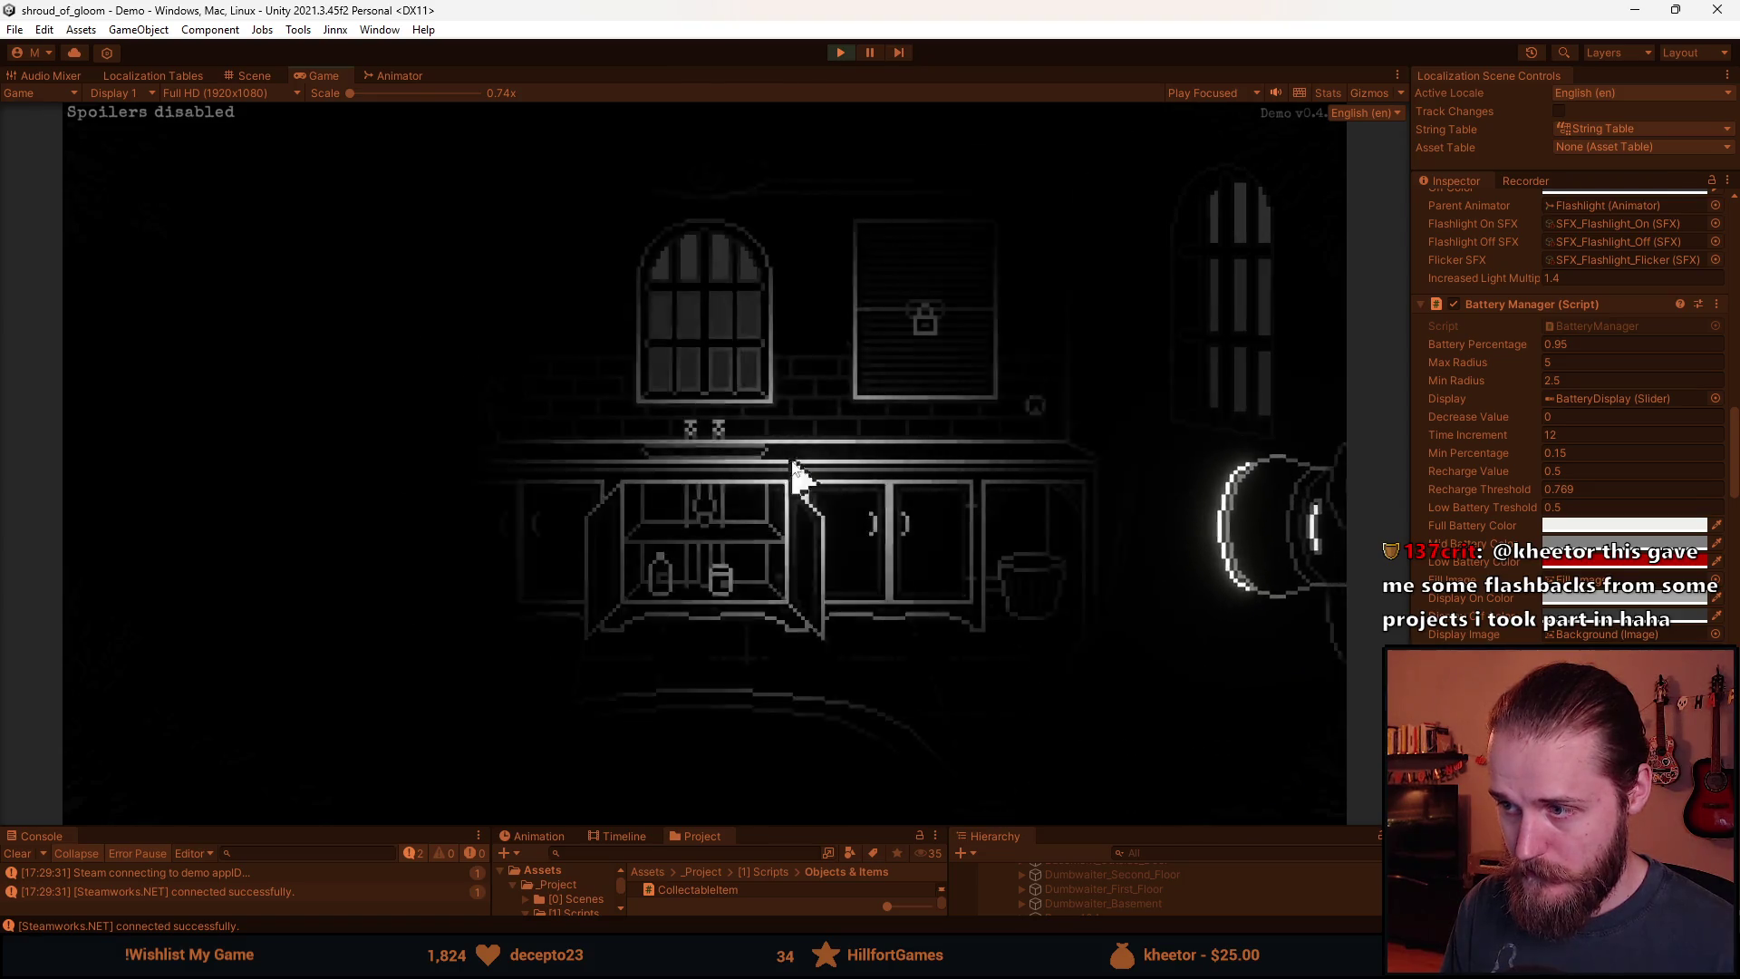
pyautogui.click(233, 536)
pyautogui.click(609, 481)
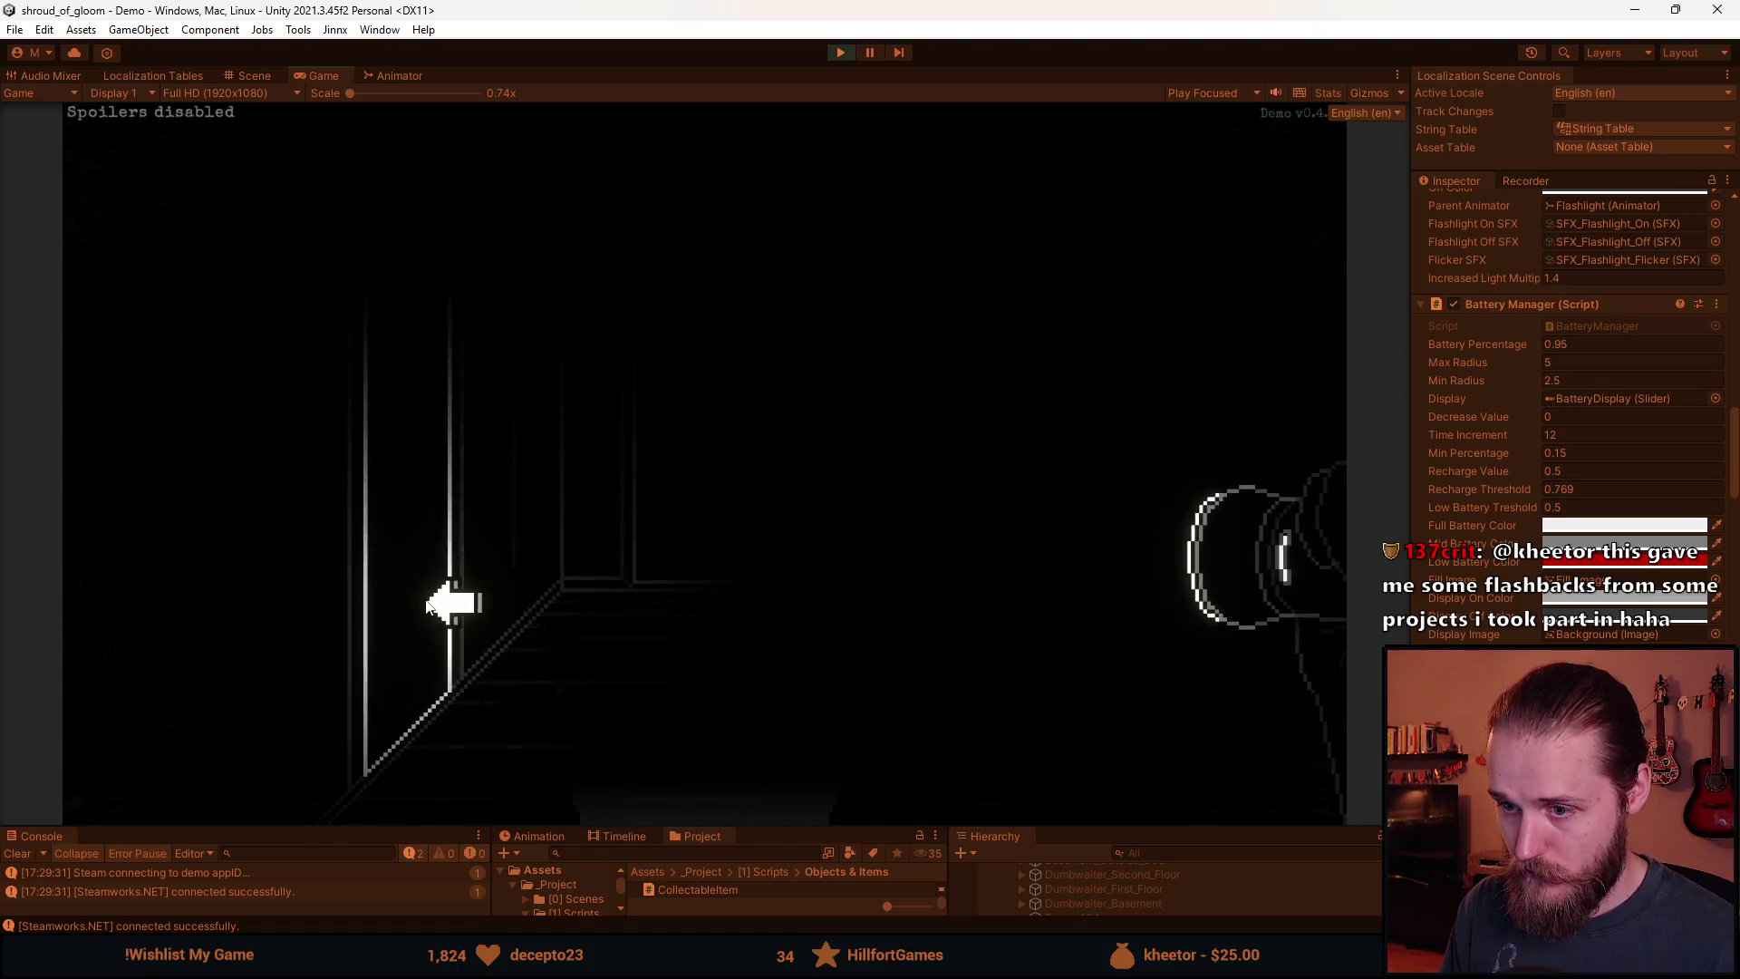
pyautogui.click(408, 625)
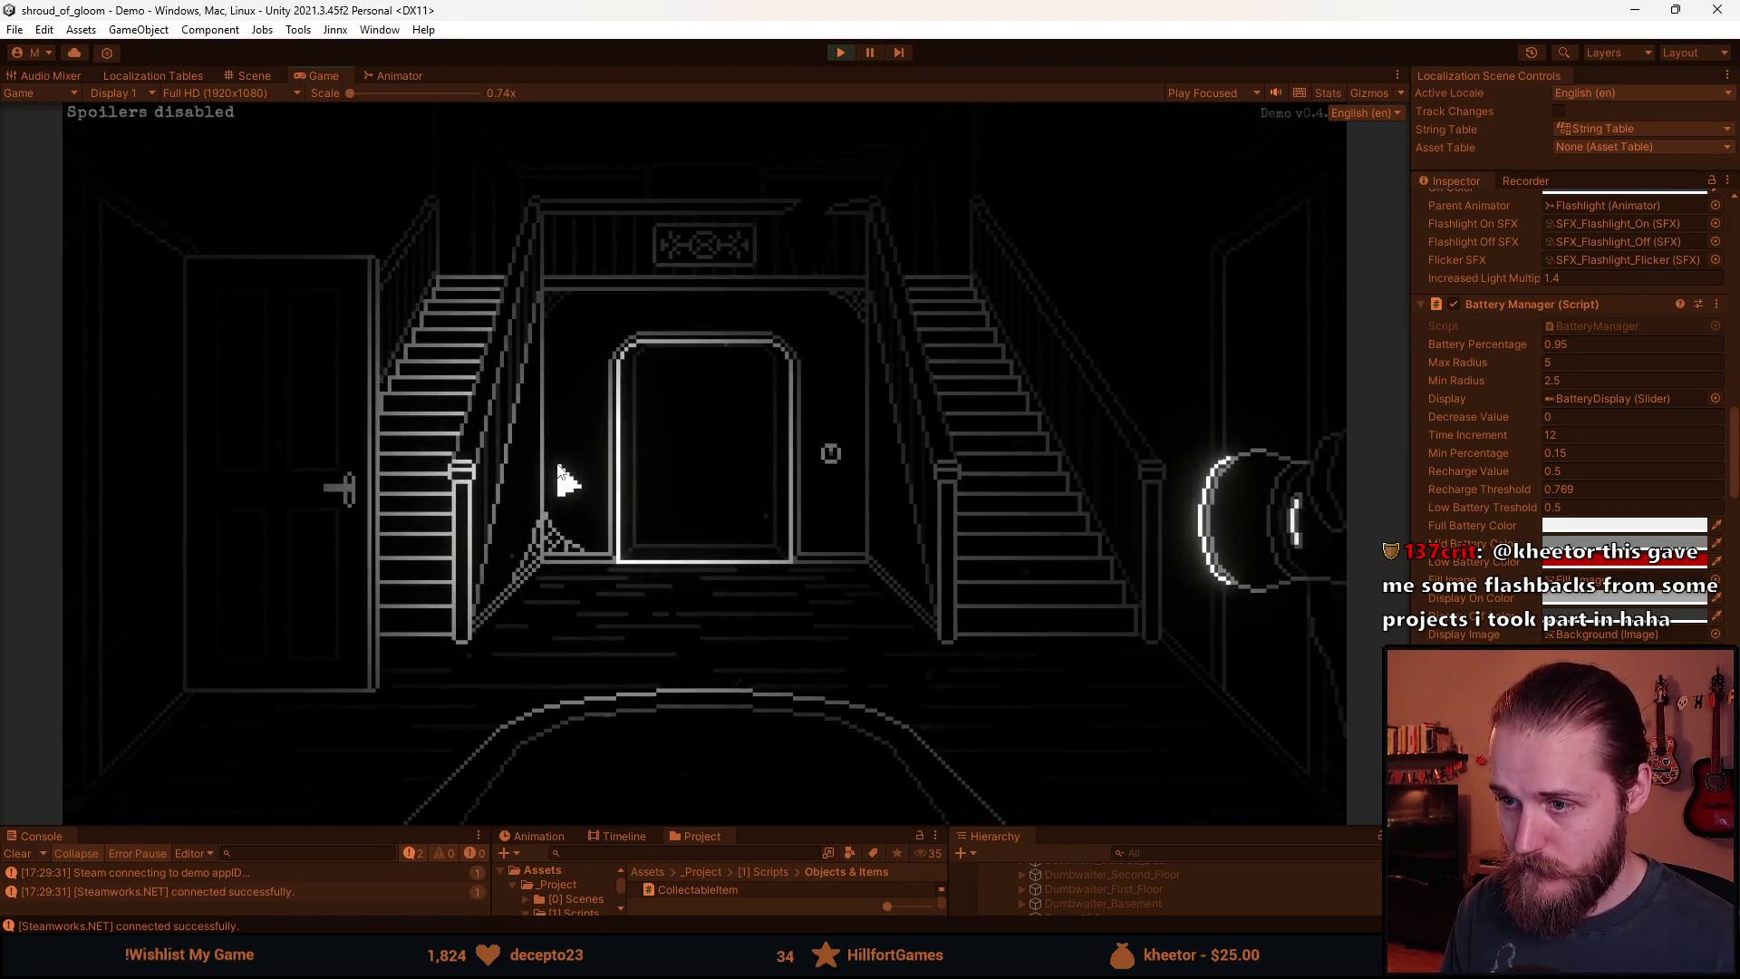
pyautogui.press('Escape')
pyautogui.click(831, 52)
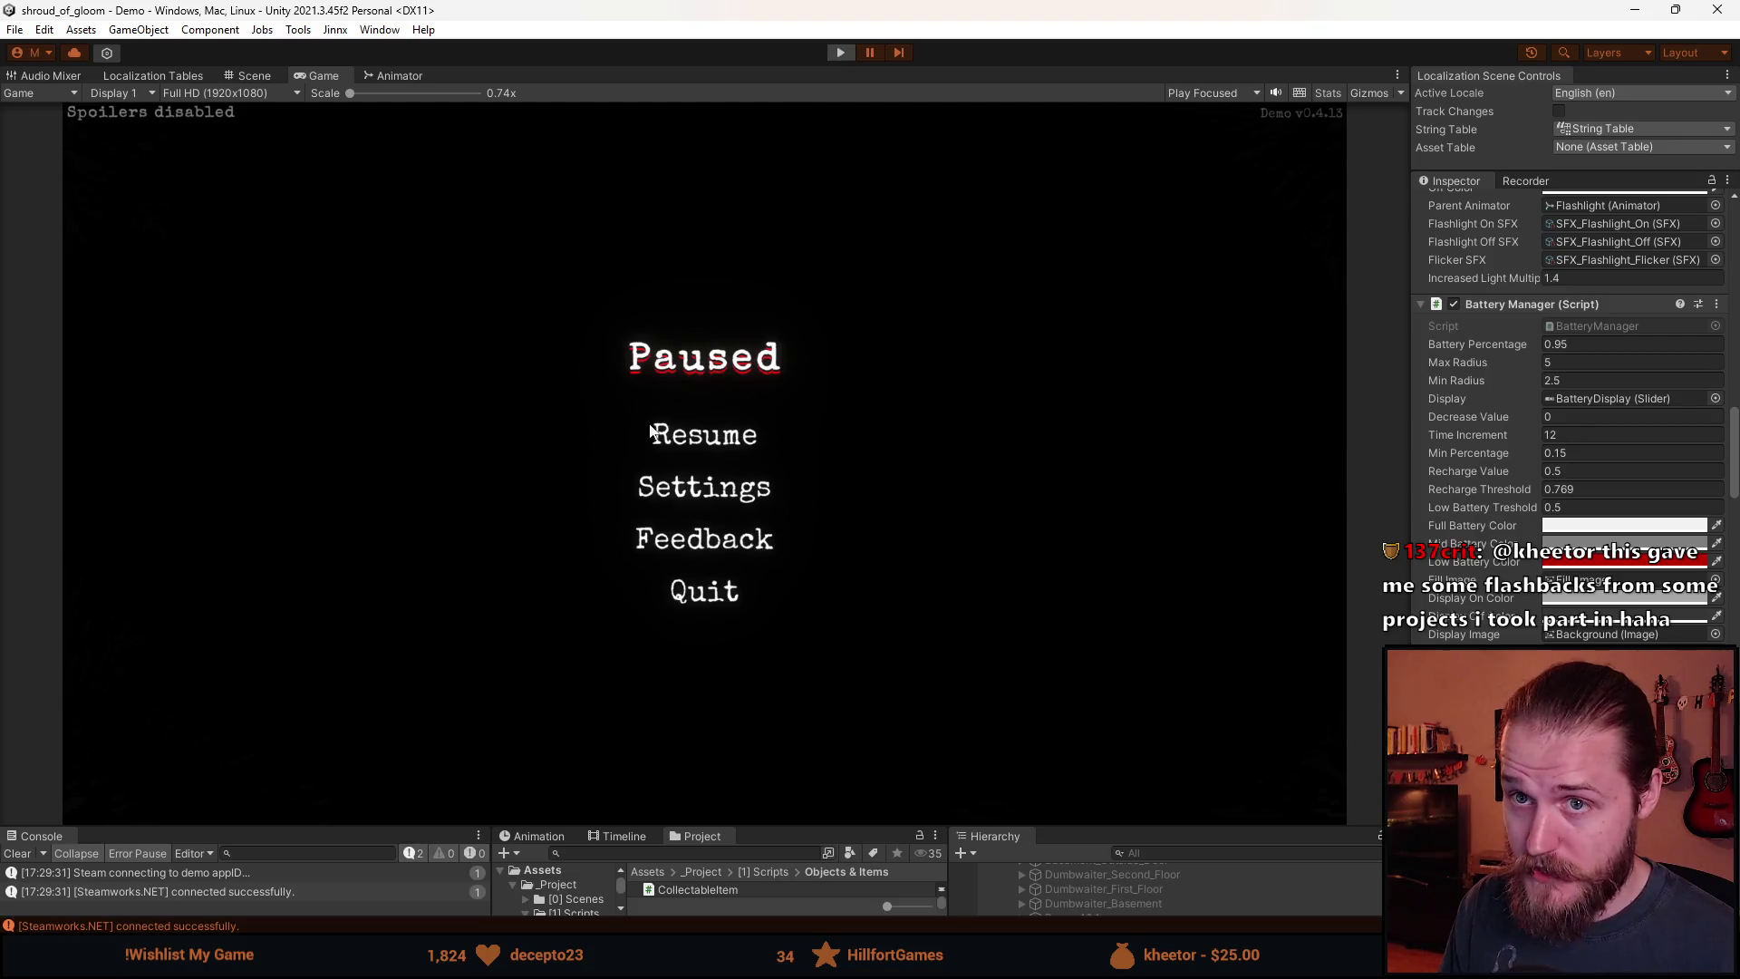
# Inspect the BatteryDisplay slider settings, then restart play mode with the Game view enlarged.
pyautogui.moveTo(754, 823); pyautogui.dragTo(754, 531)
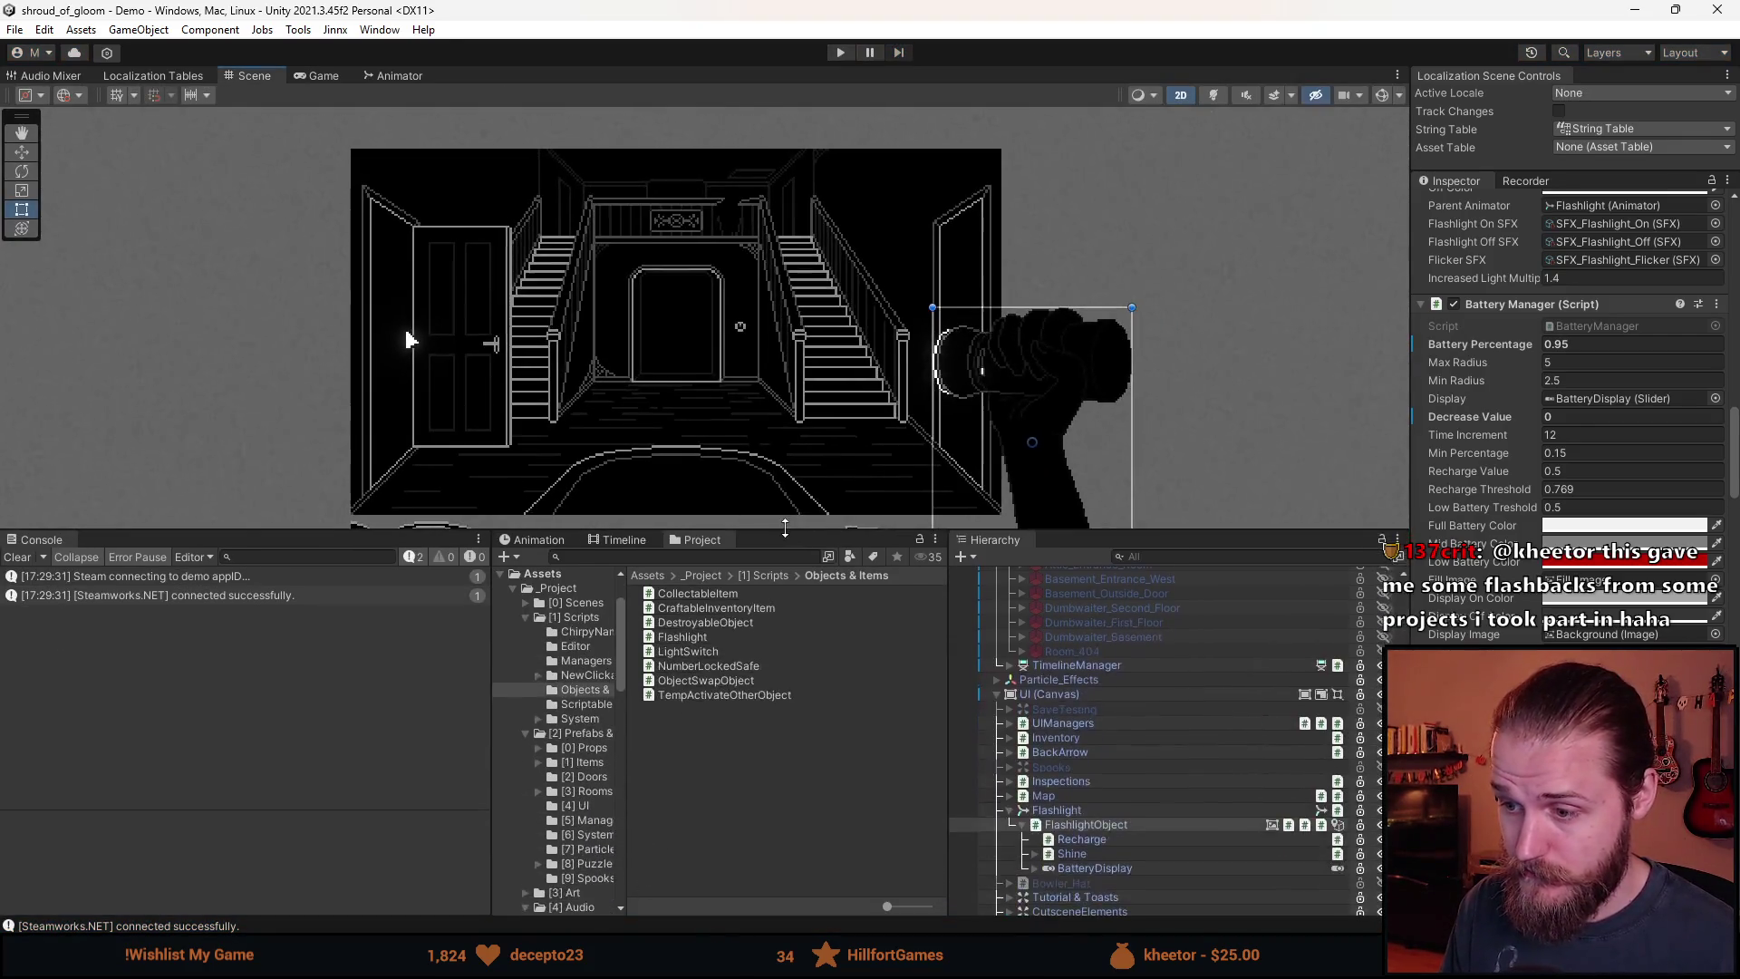
pyautogui.click(1113, 868)
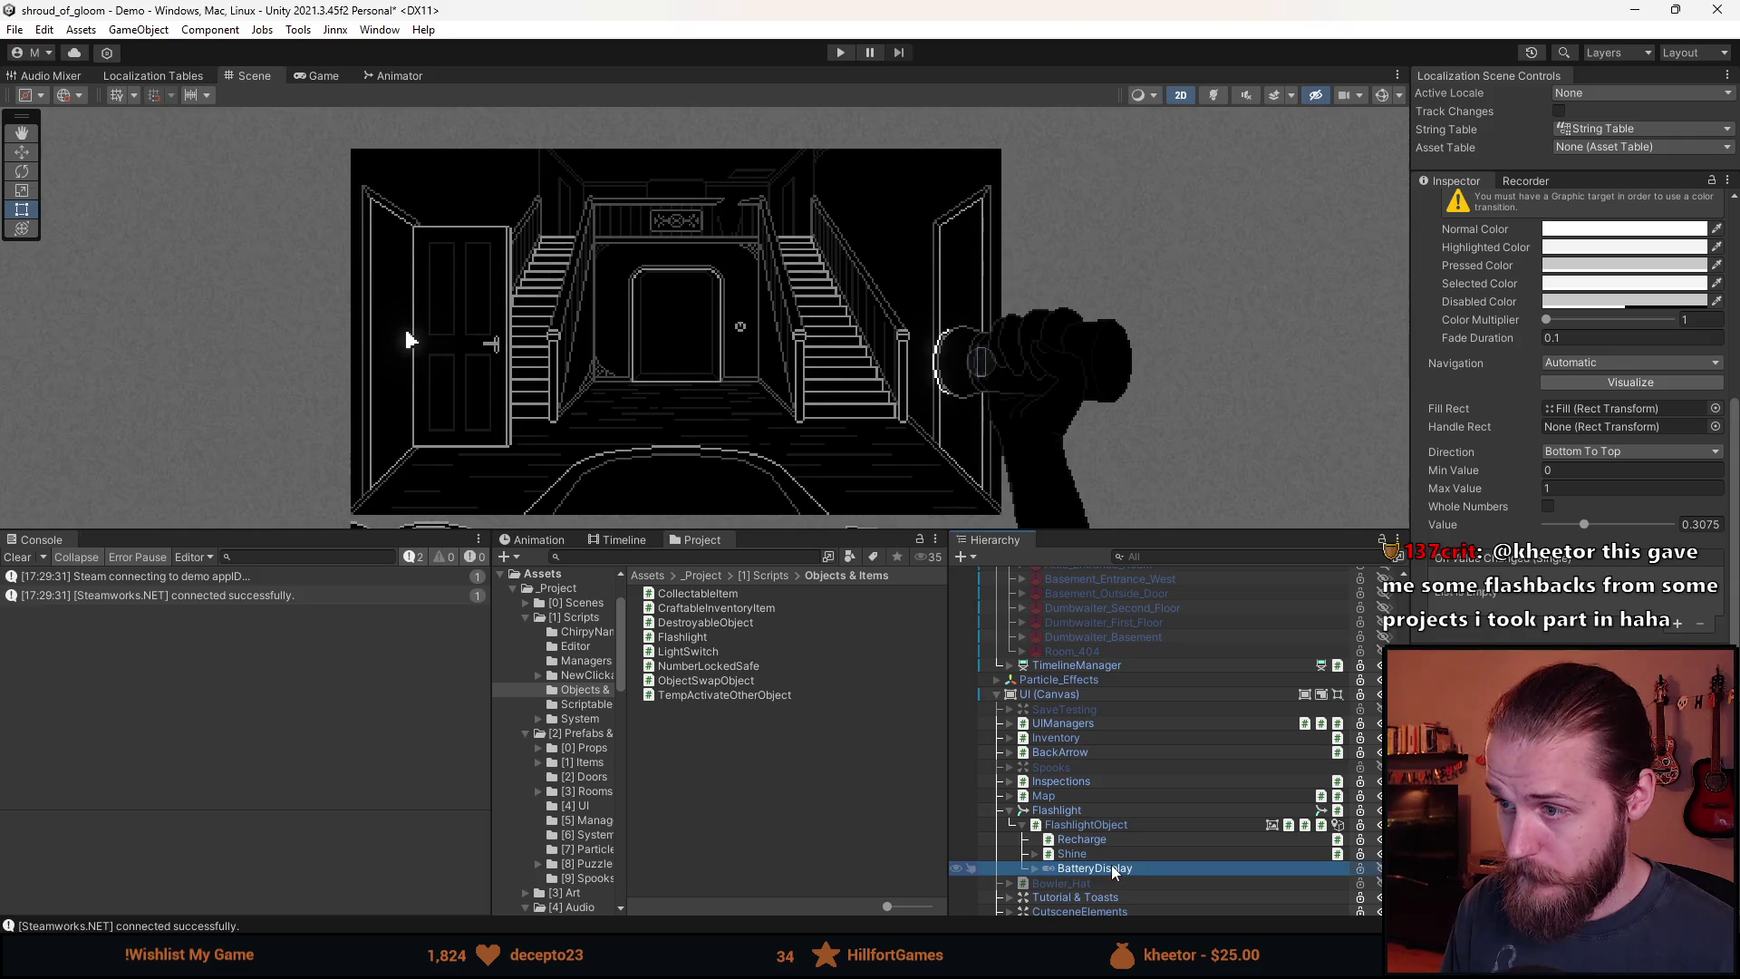
pyautogui.click(842, 53)
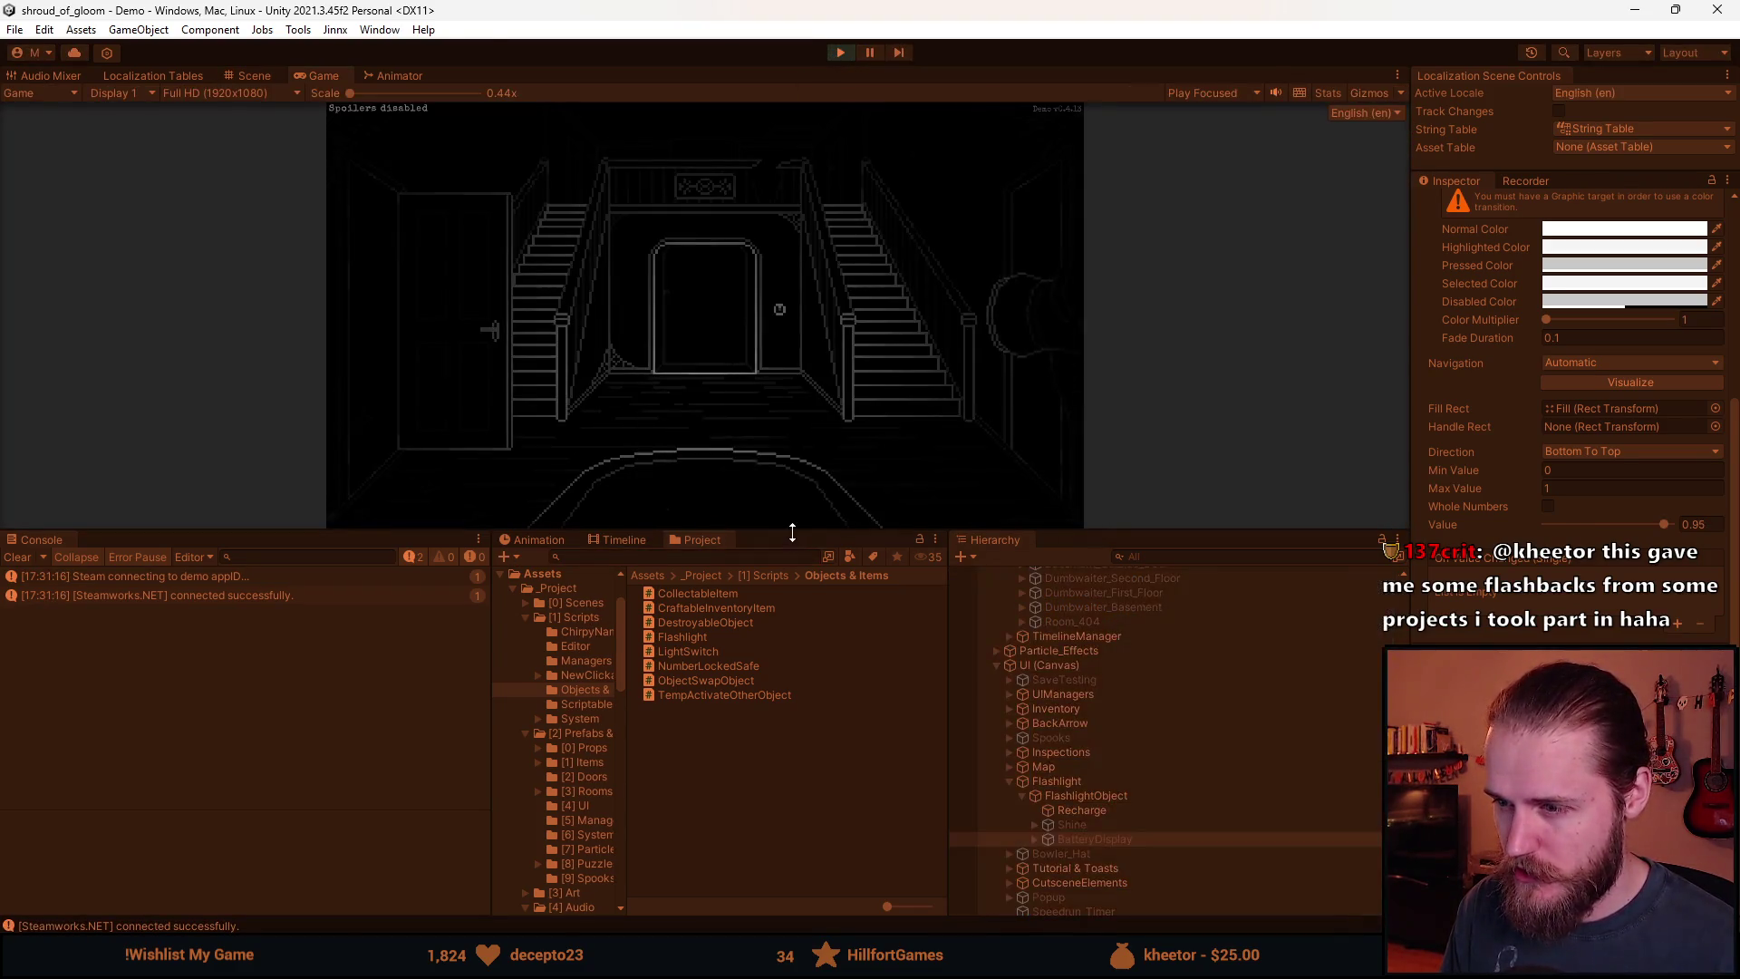
pyautogui.moveTo(793, 530); pyautogui.dragTo(759, 829)
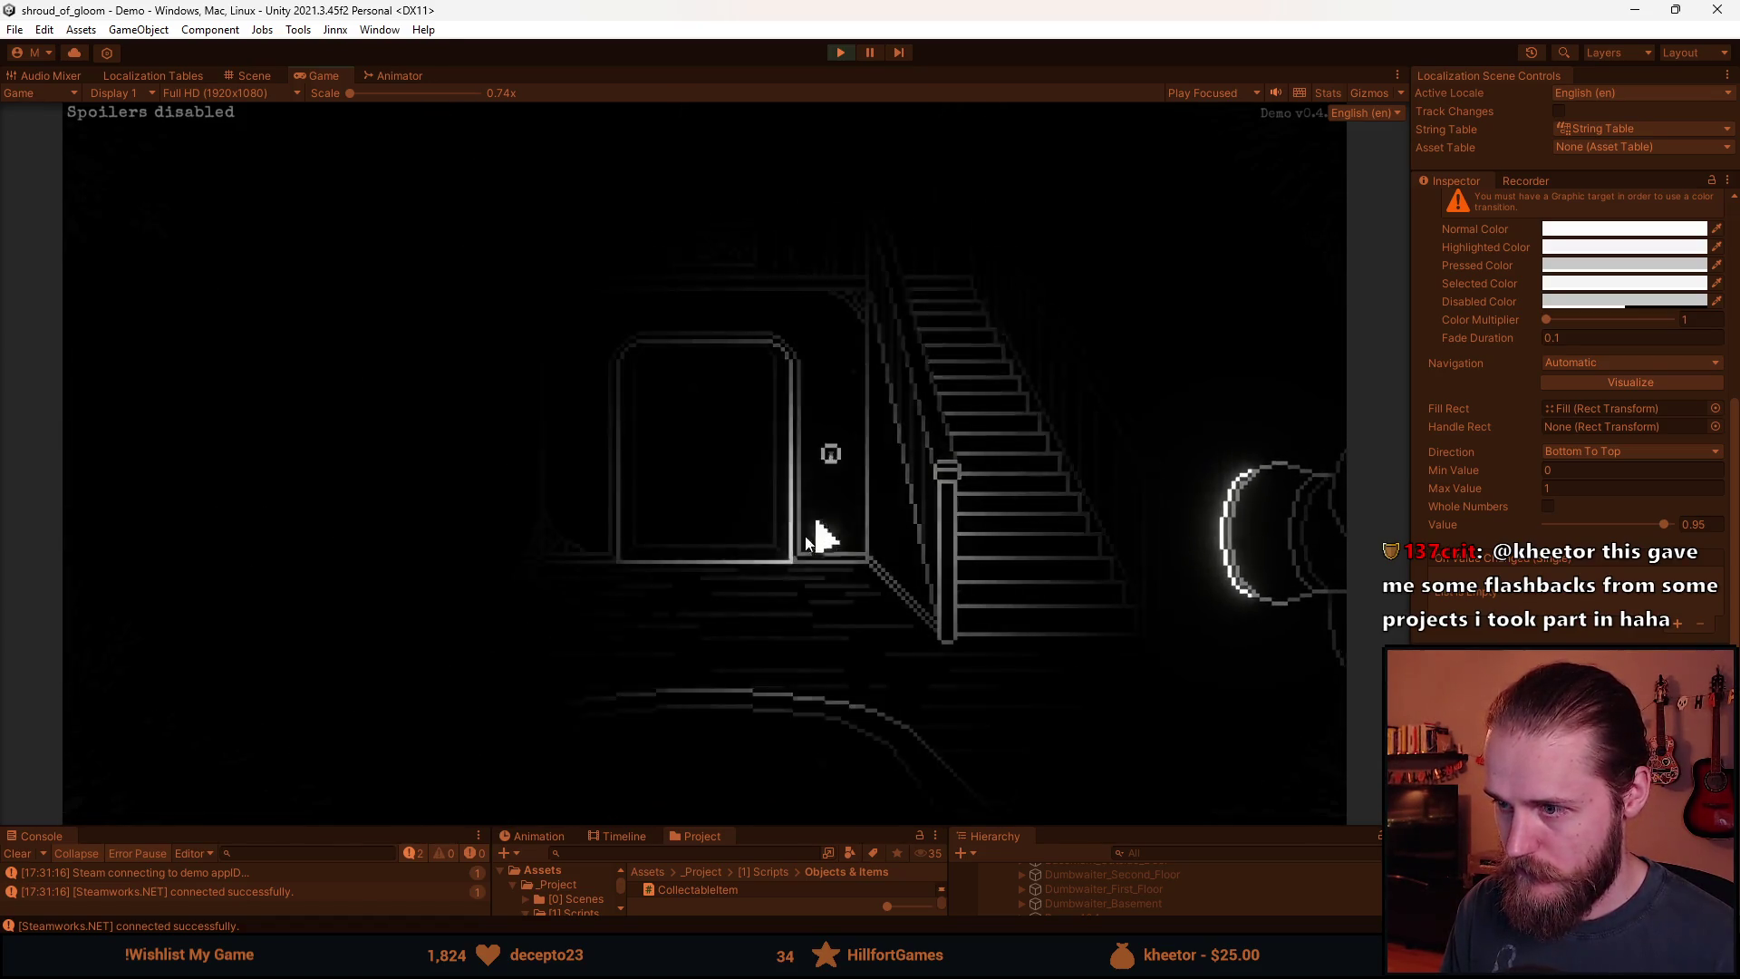
# Teleport to the Outside Entrance via the F1 developer tools, then check the journal and Main Floor map.
pyautogui.press('F1')
pyautogui.write('Outside Entra')
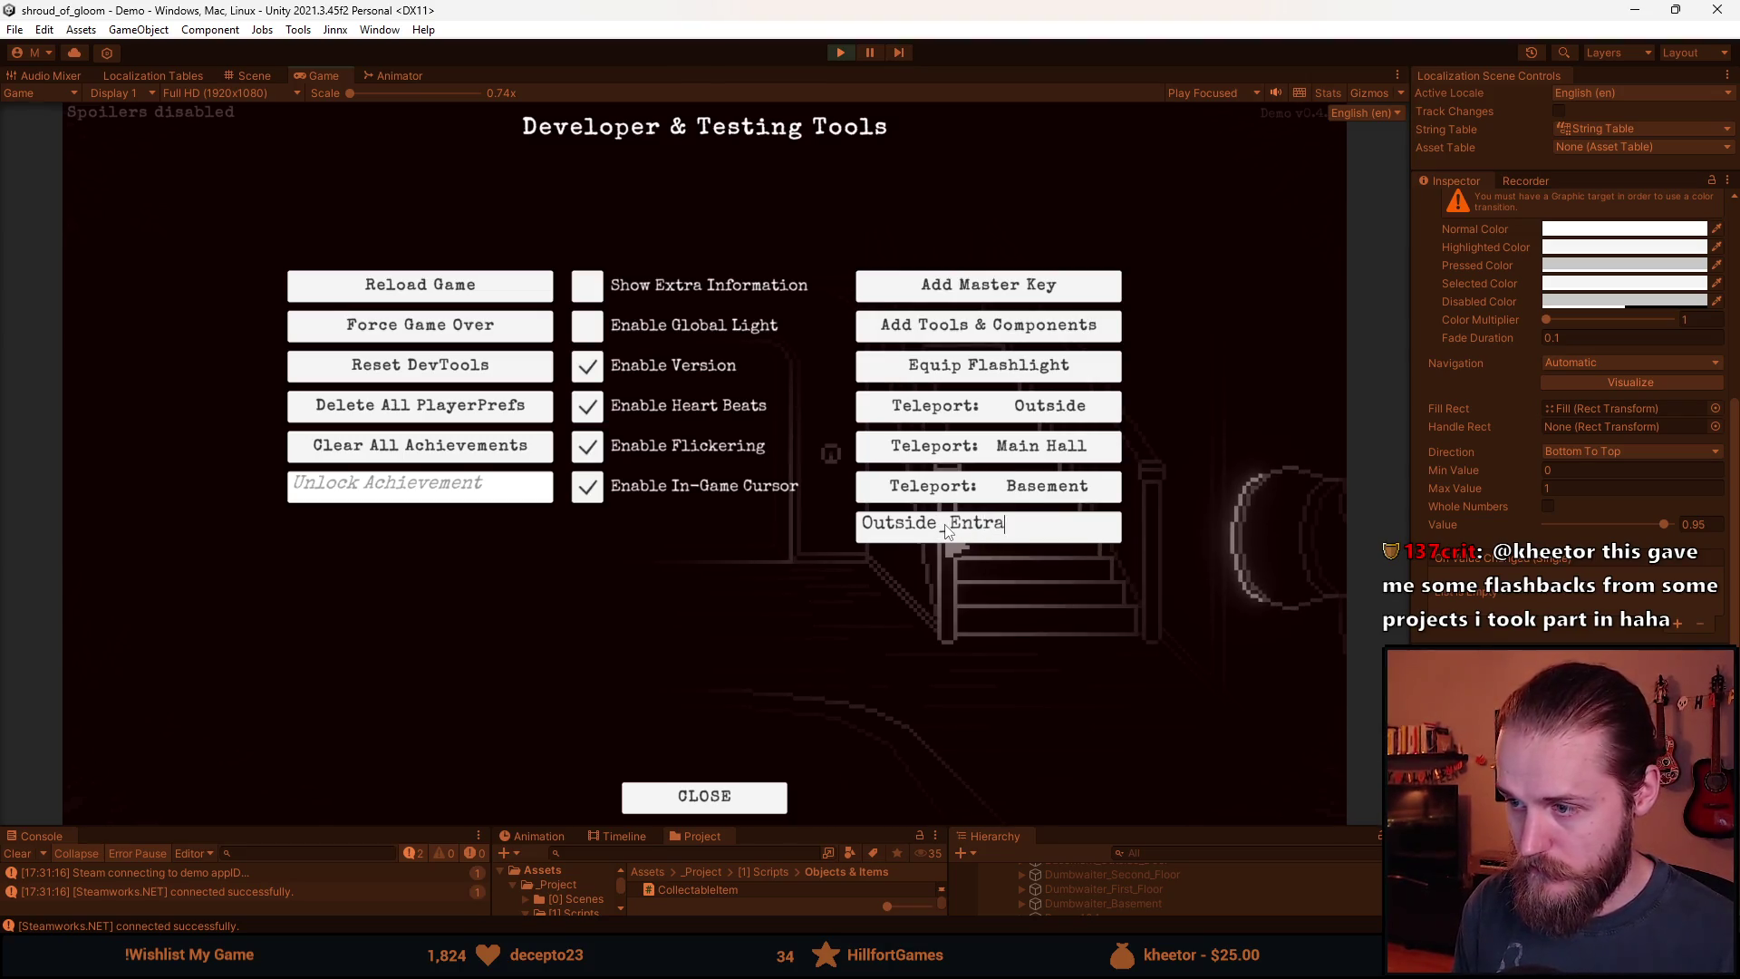
pyautogui.write('nce')
pyautogui.press('Return')
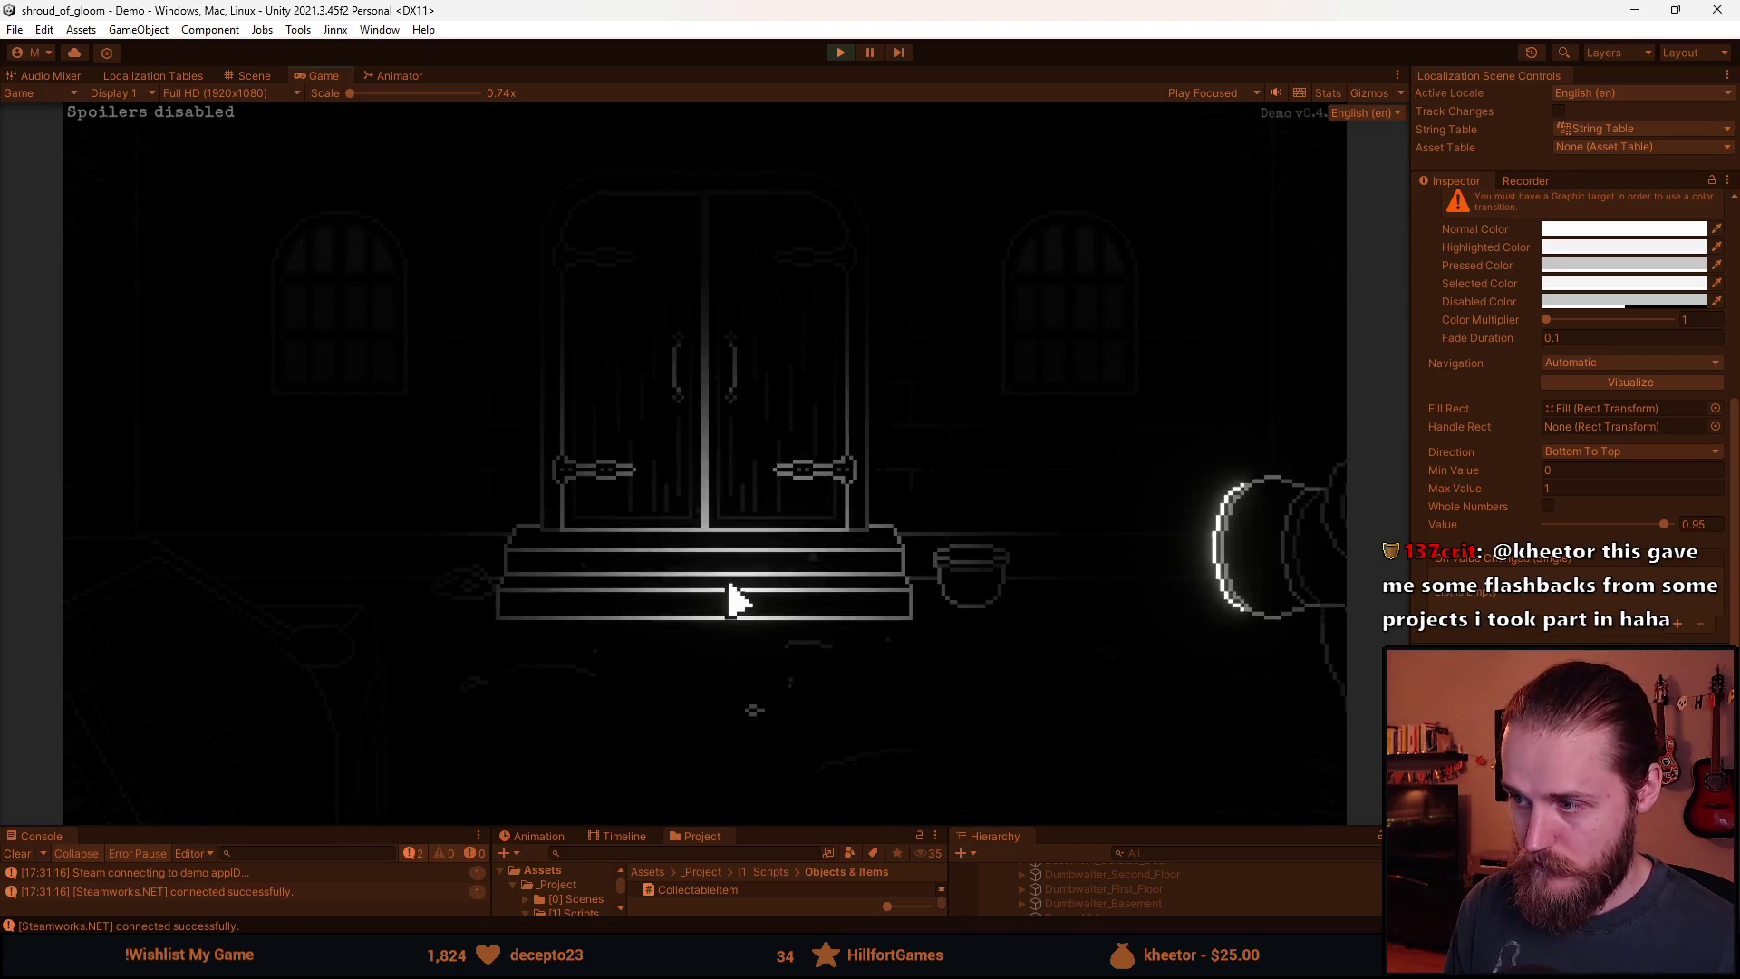
pyautogui.click(154, 544)
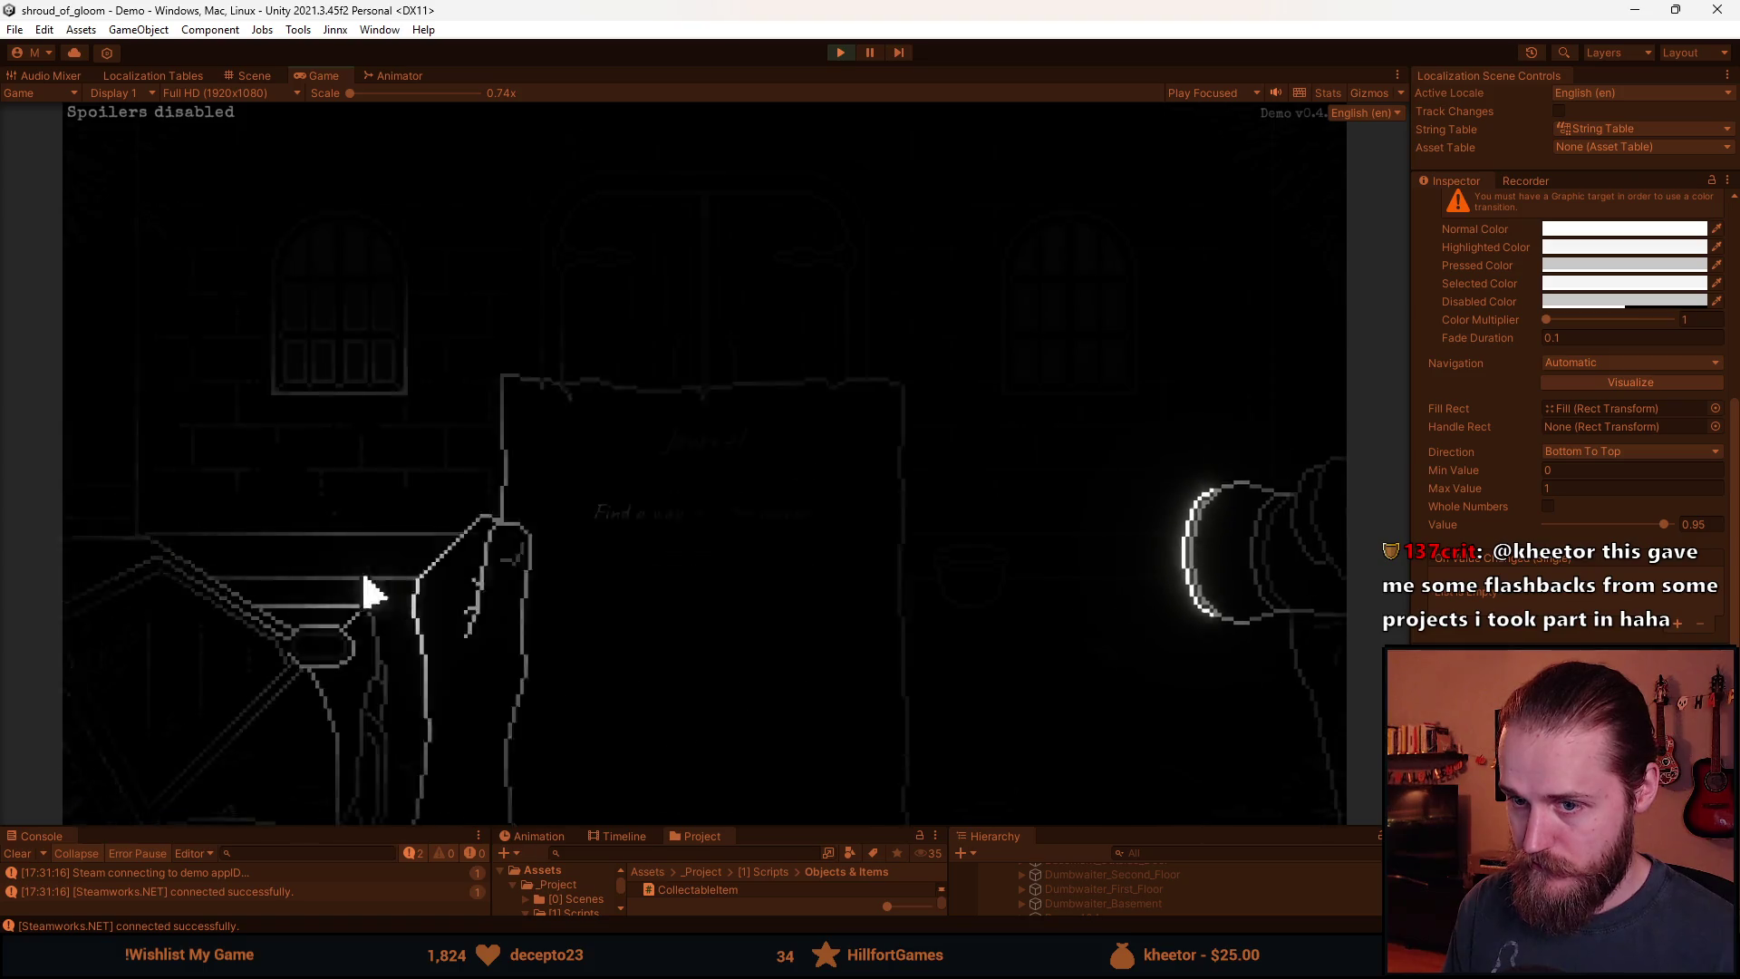
pyautogui.click(598, 563)
pyautogui.press('m')
pyautogui.click(710, 656)
# Explore the barrel room, wall mailbox, trash can and windowed rooms up to the bench room.
pyautogui.click(719, 451)
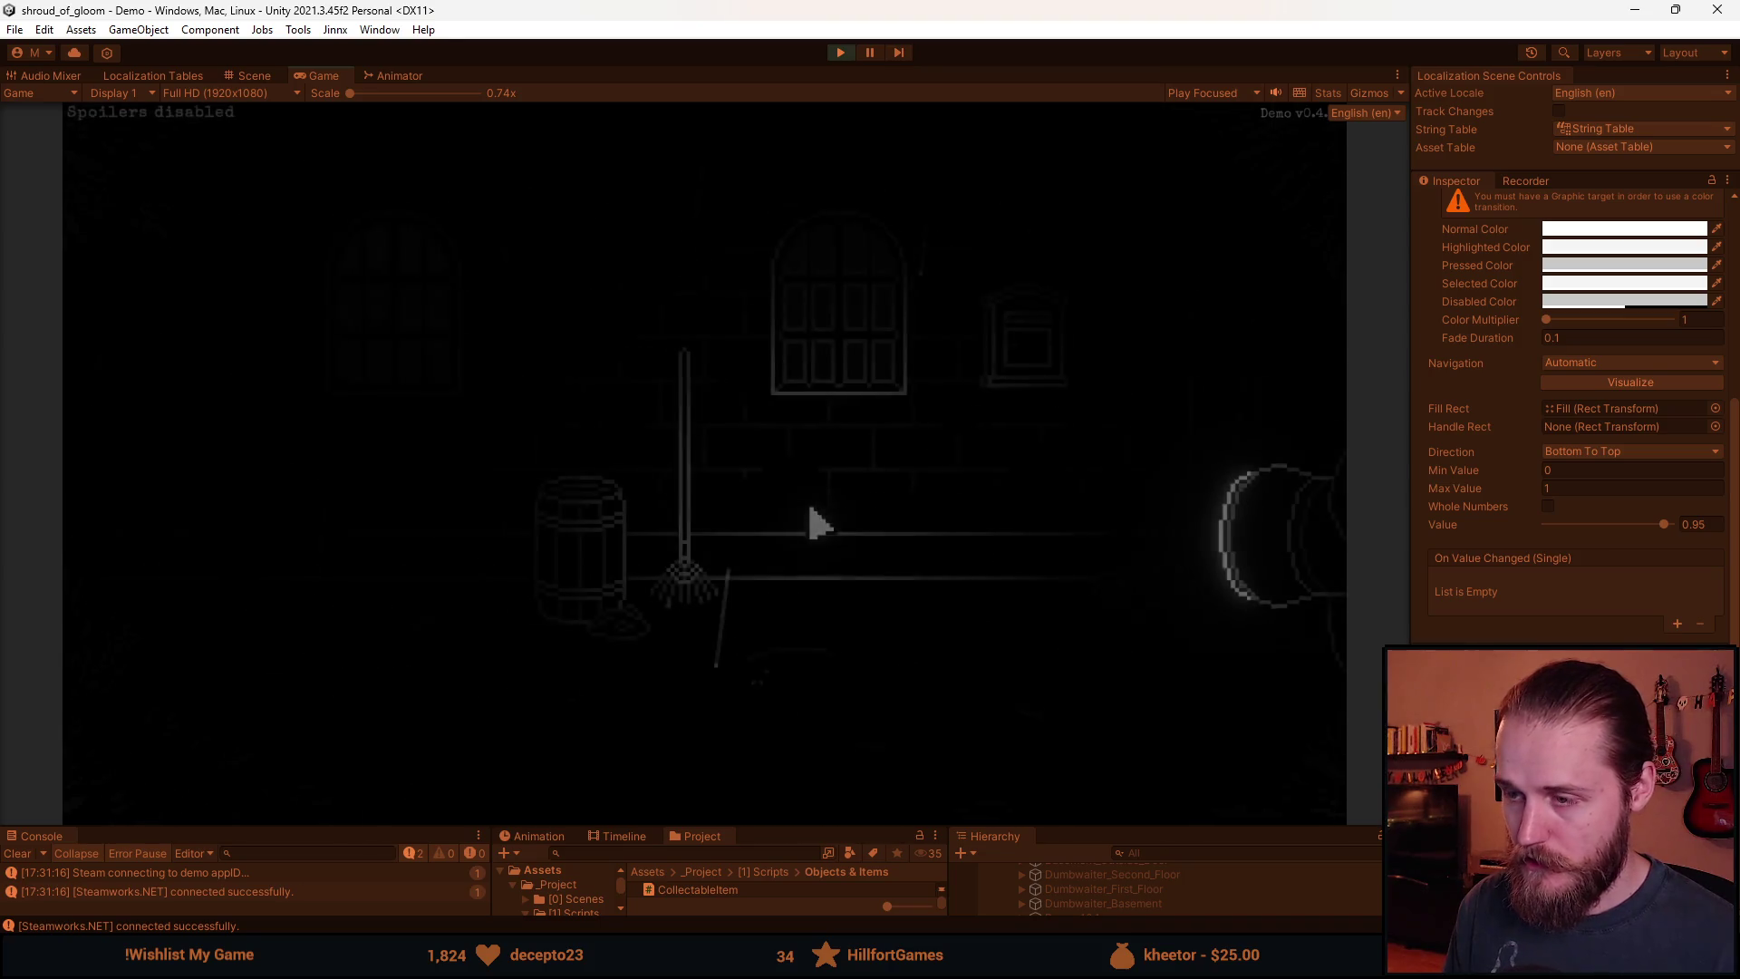
pyautogui.click(1045, 344)
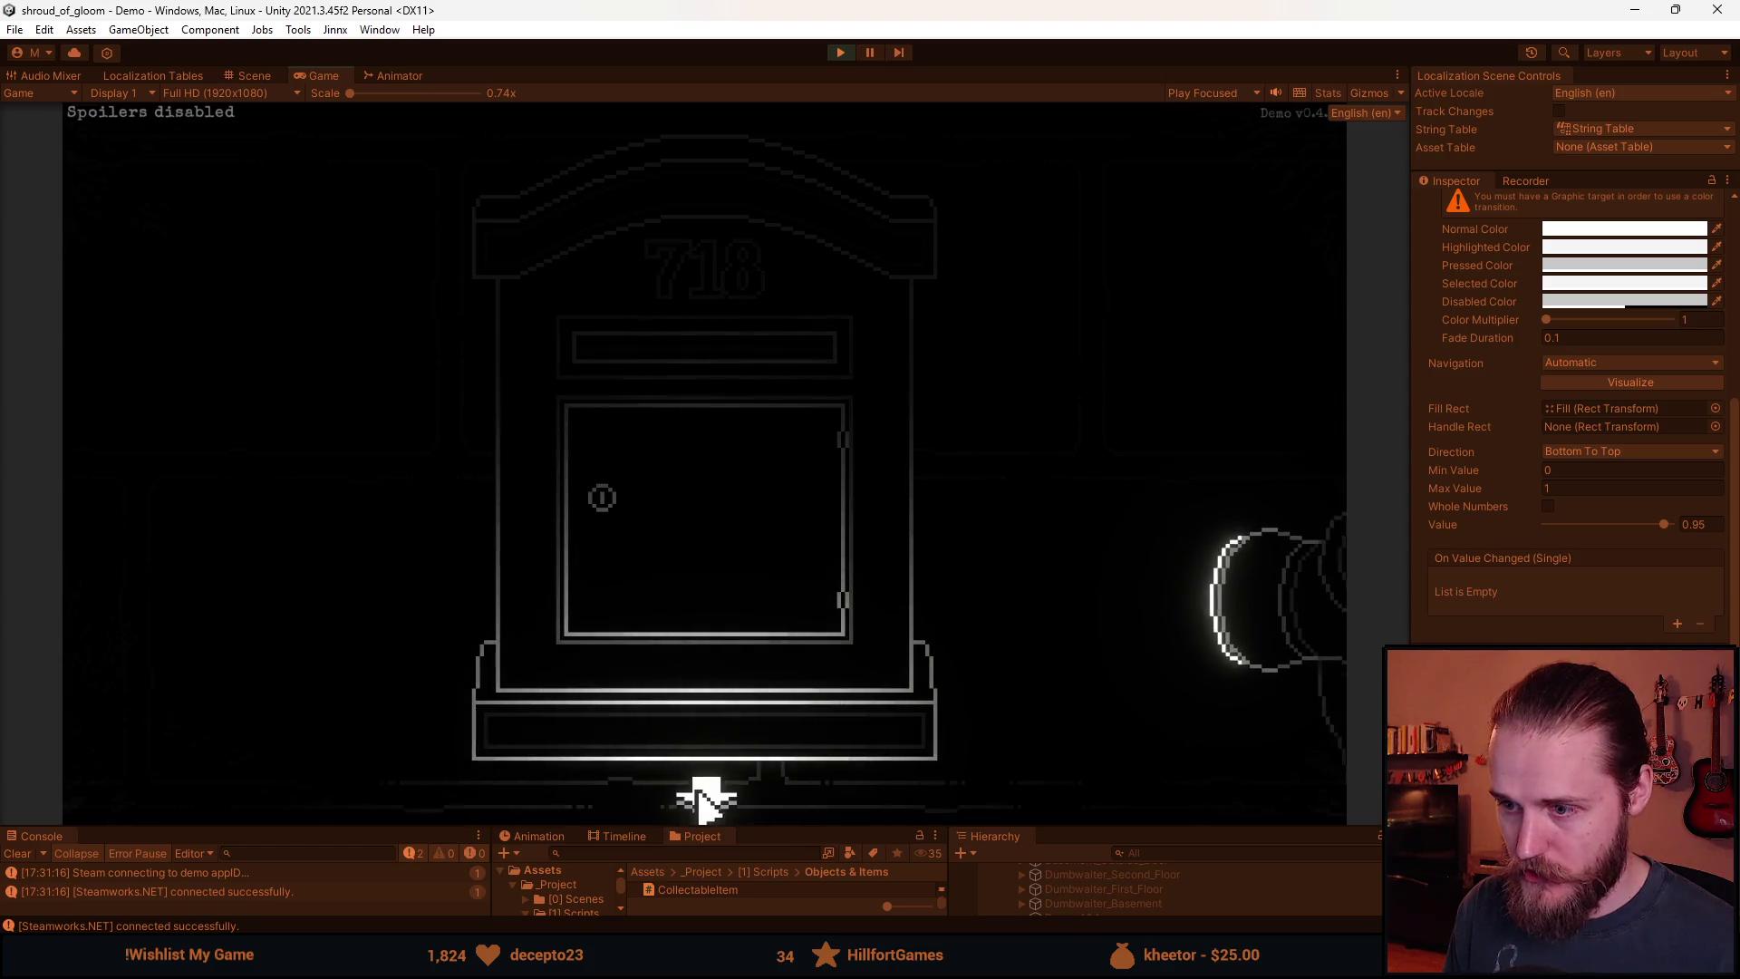
pyautogui.click(704, 796)
pyautogui.click(186, 468)
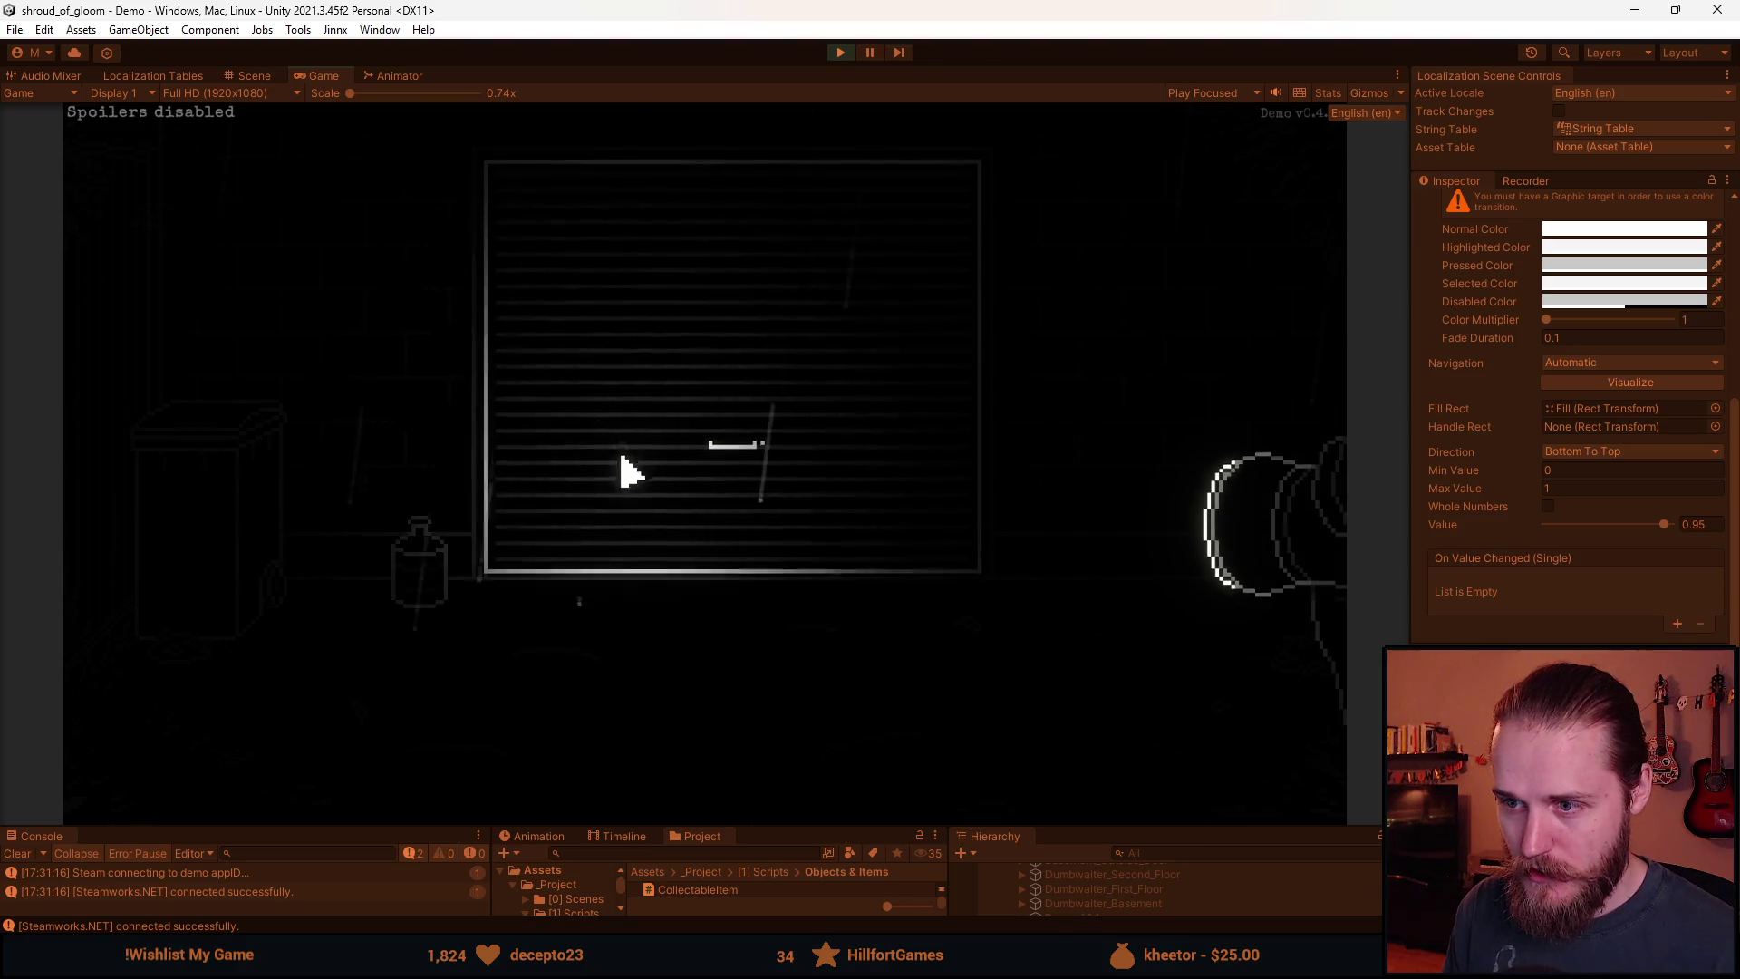
pyautogui.click(349, 512)
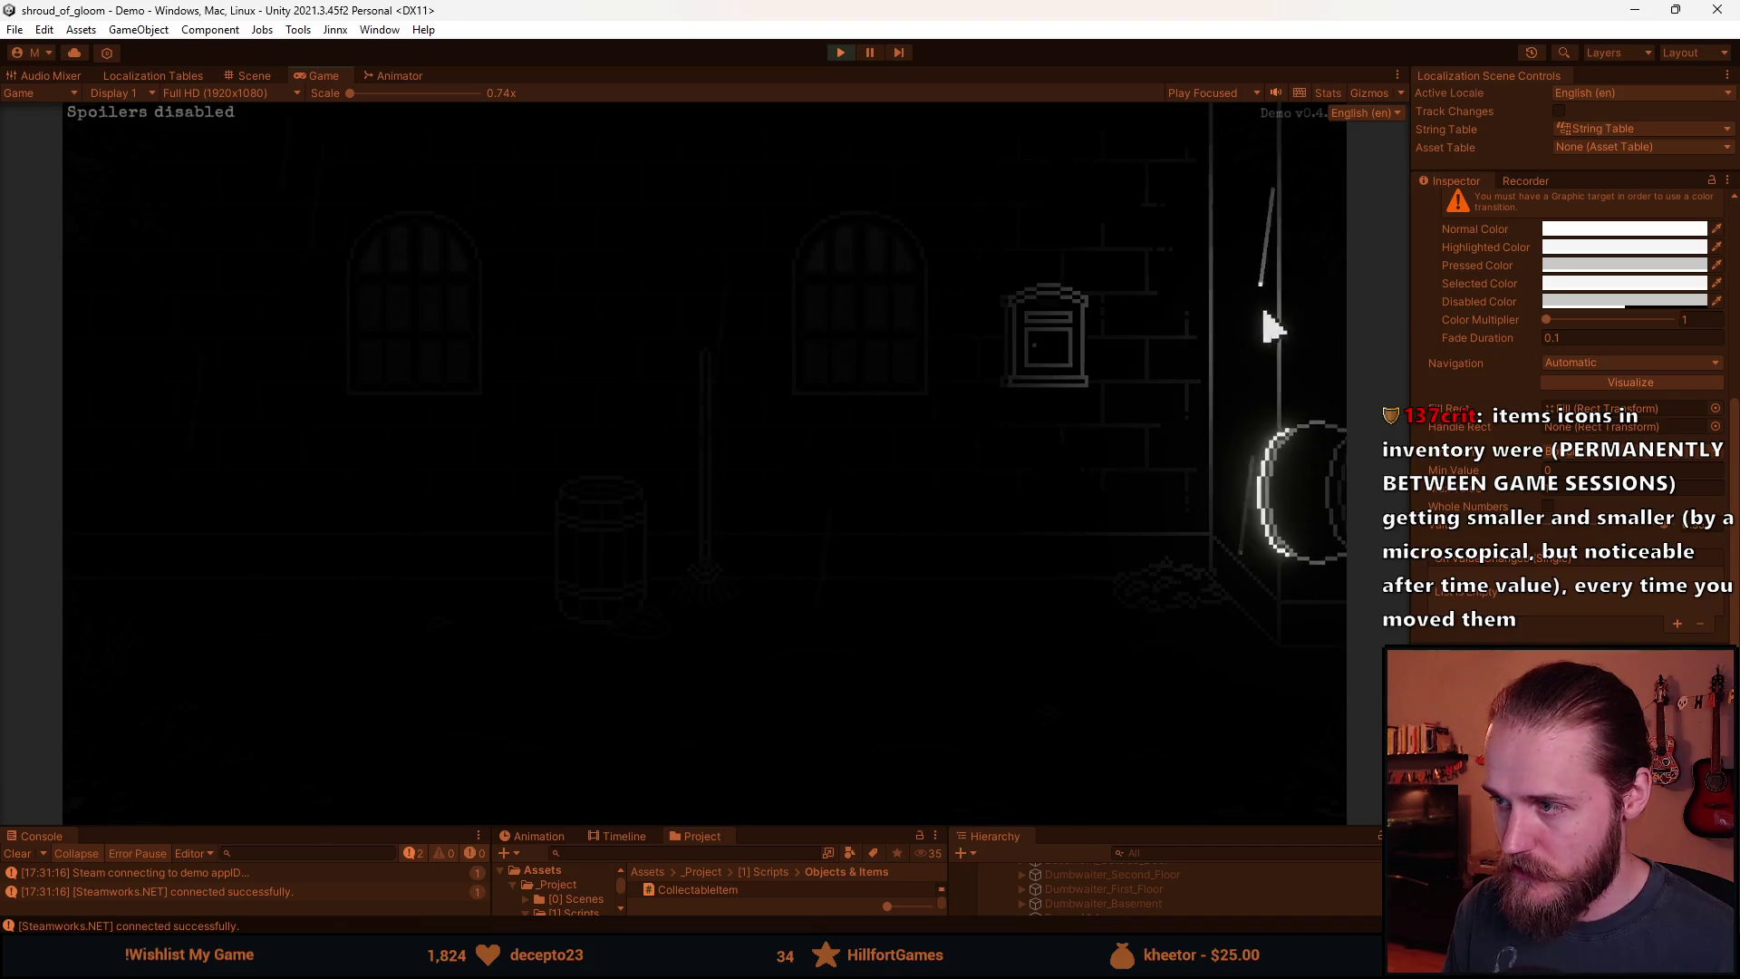
pyautogui.click(1269, 323)
pyautogui.click(759, 467)
pyautogui.click(1208, 329)
pyautogui.click(191, 544)
# Teleport the player to Main_Hall and enter the room with the bookcase and clock.
pyautogui.press('F1')
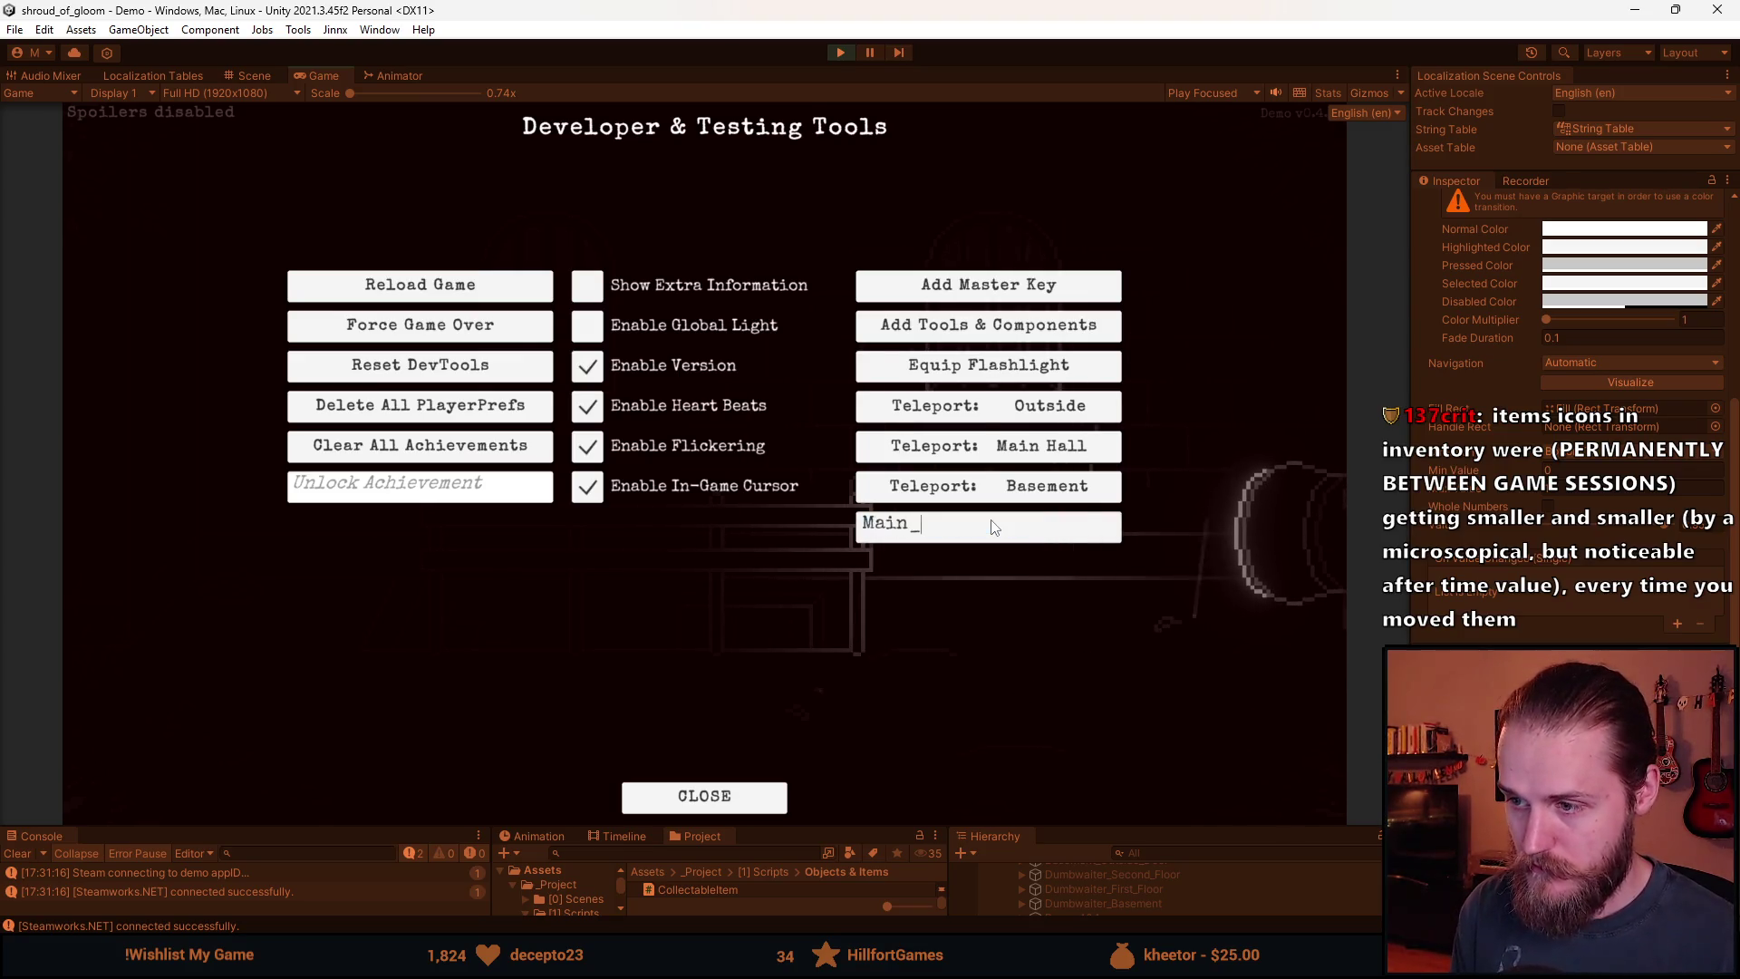
pyautogui.press('F1')
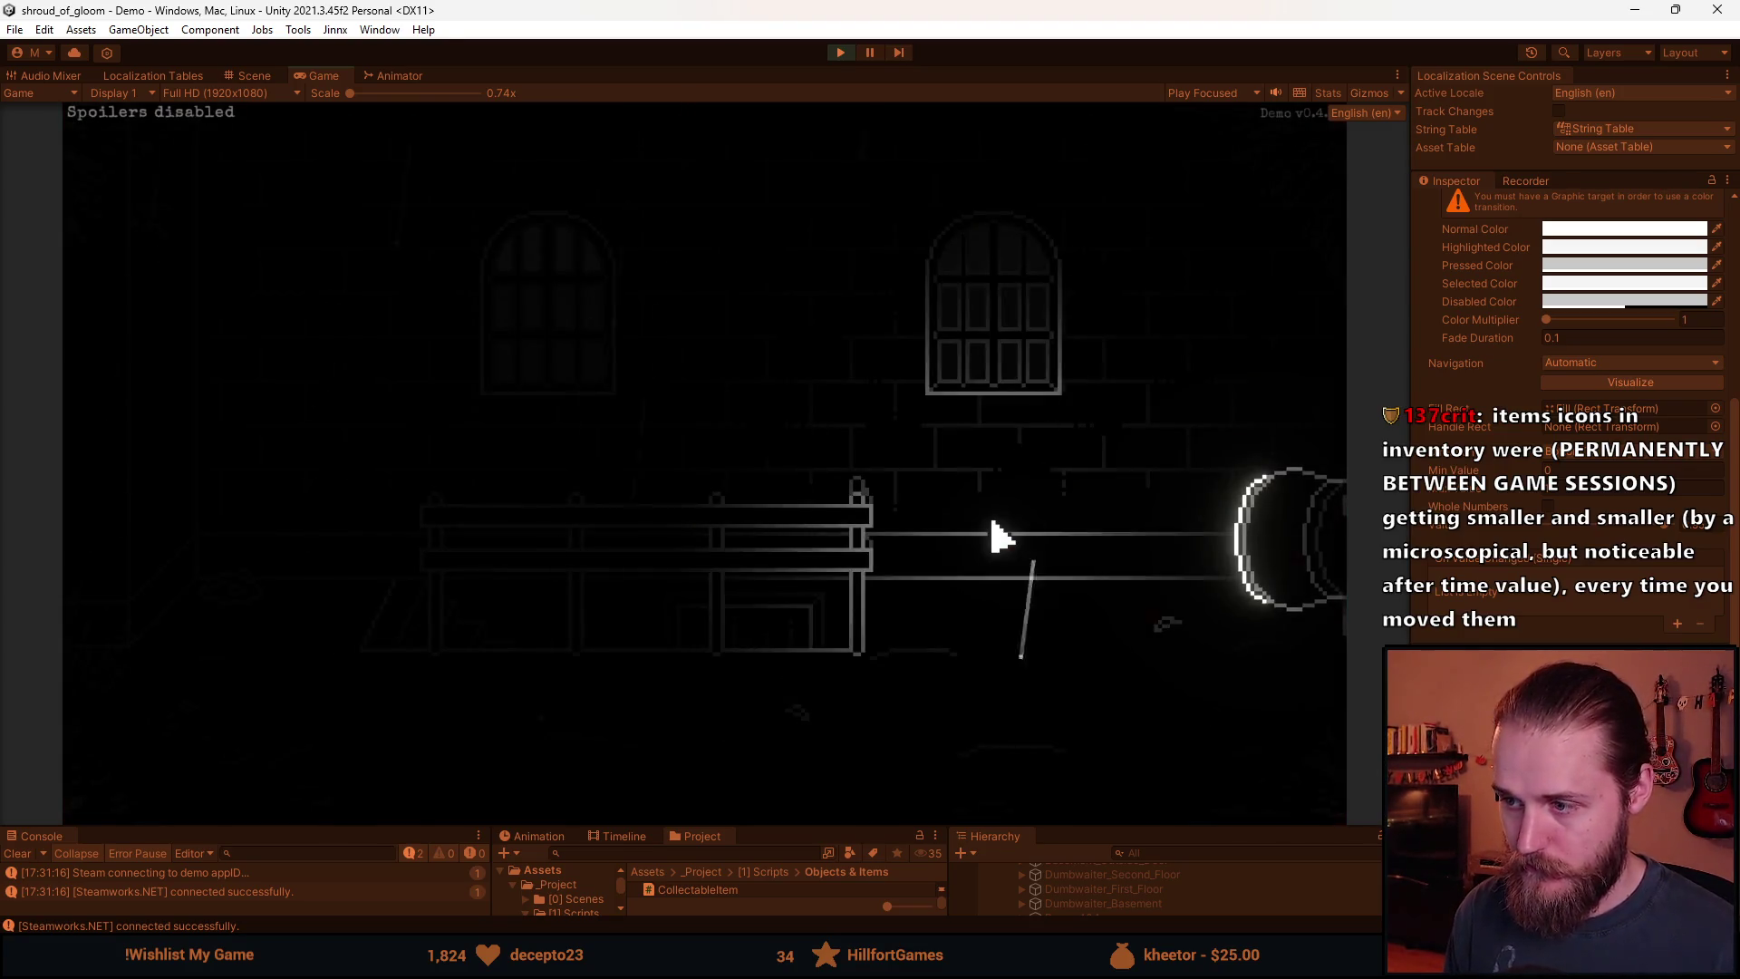
pyautogui.press('F1')
pyautogui.click(992, 526)
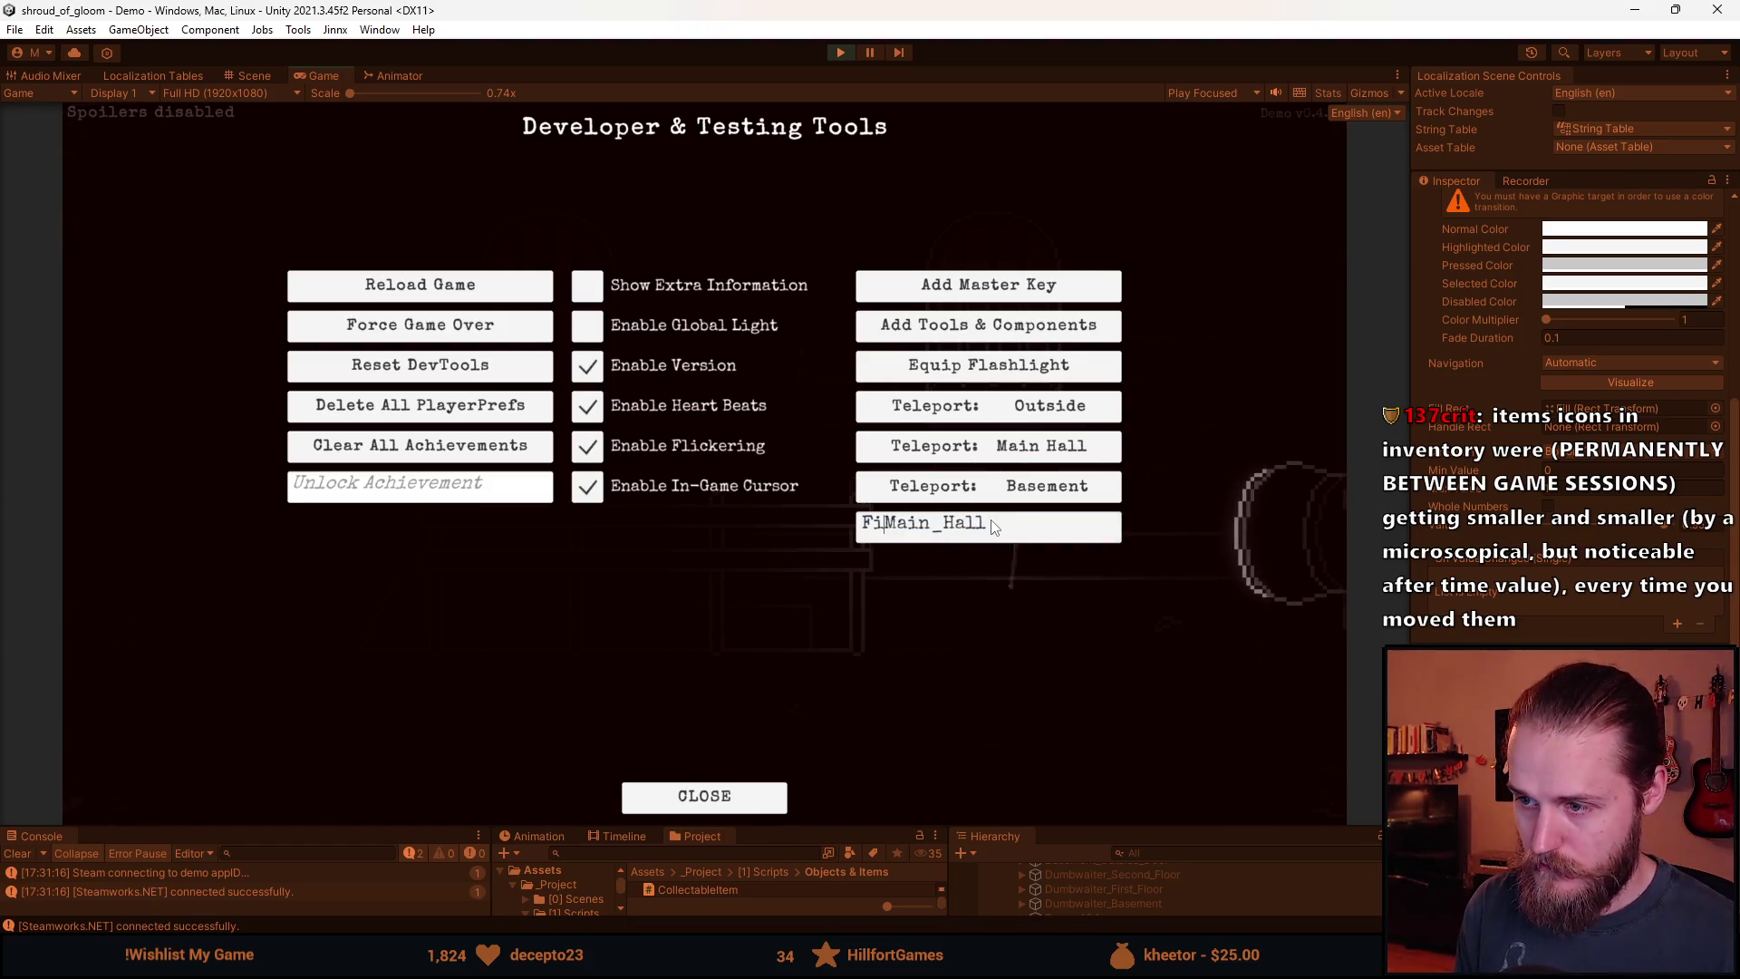
pyautogui.press('Return')
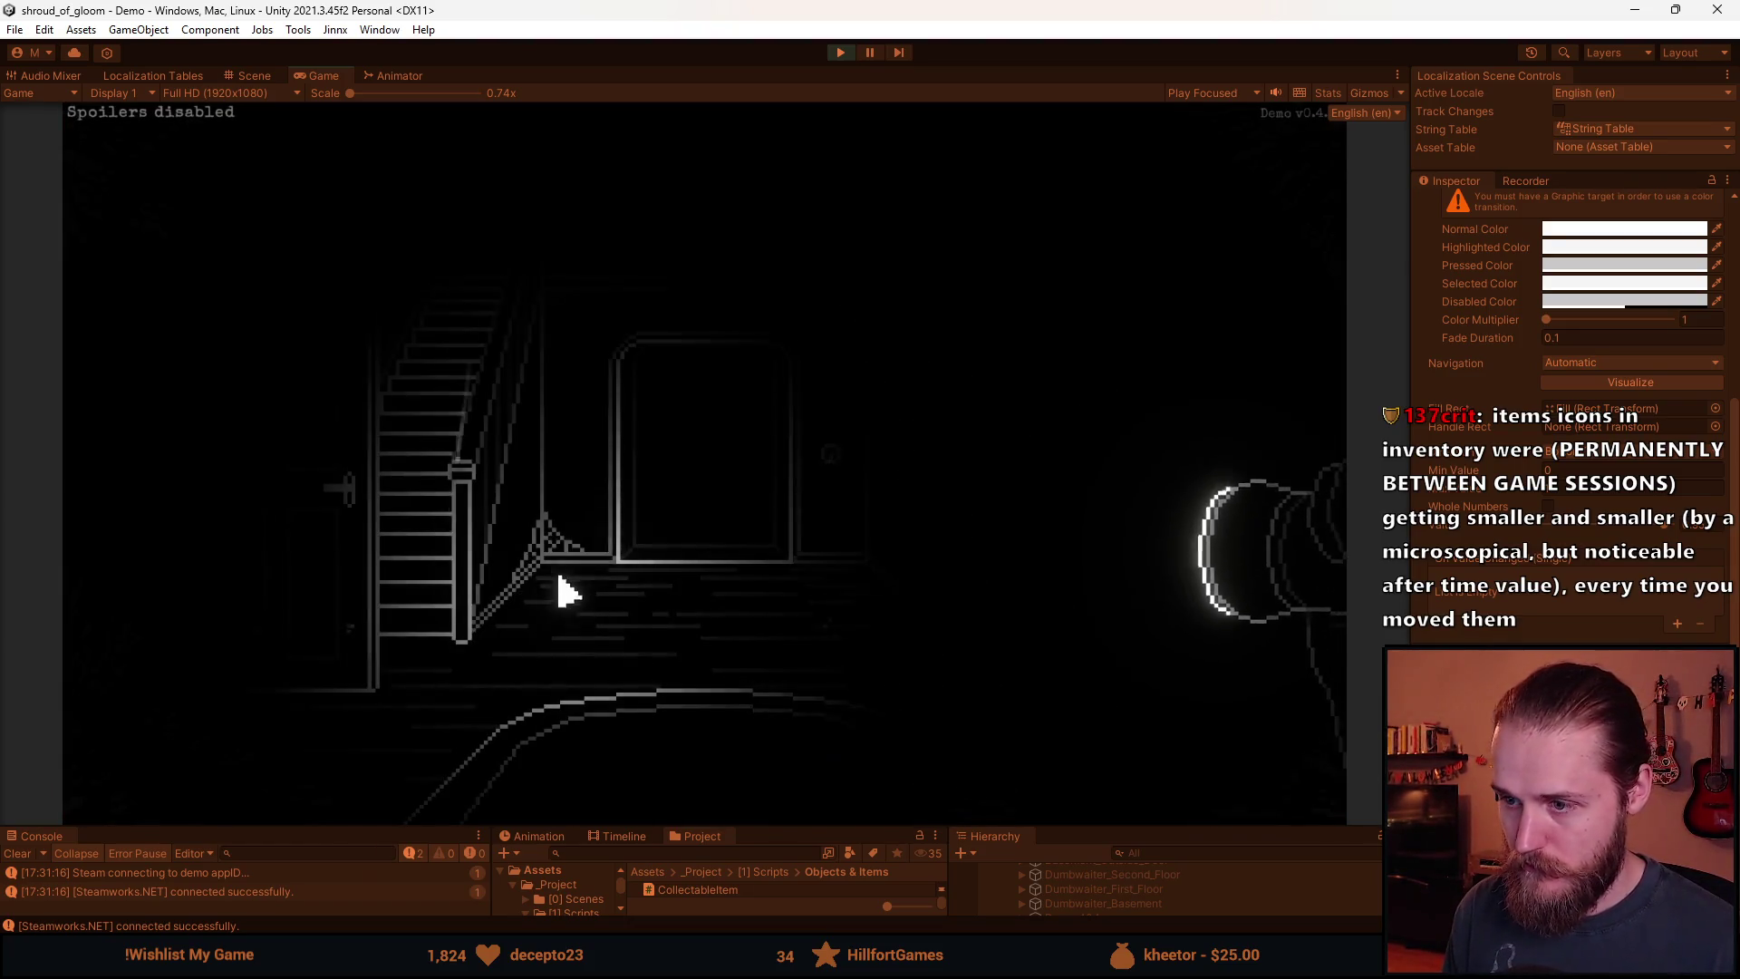
pyautogui.click(1264, 442)
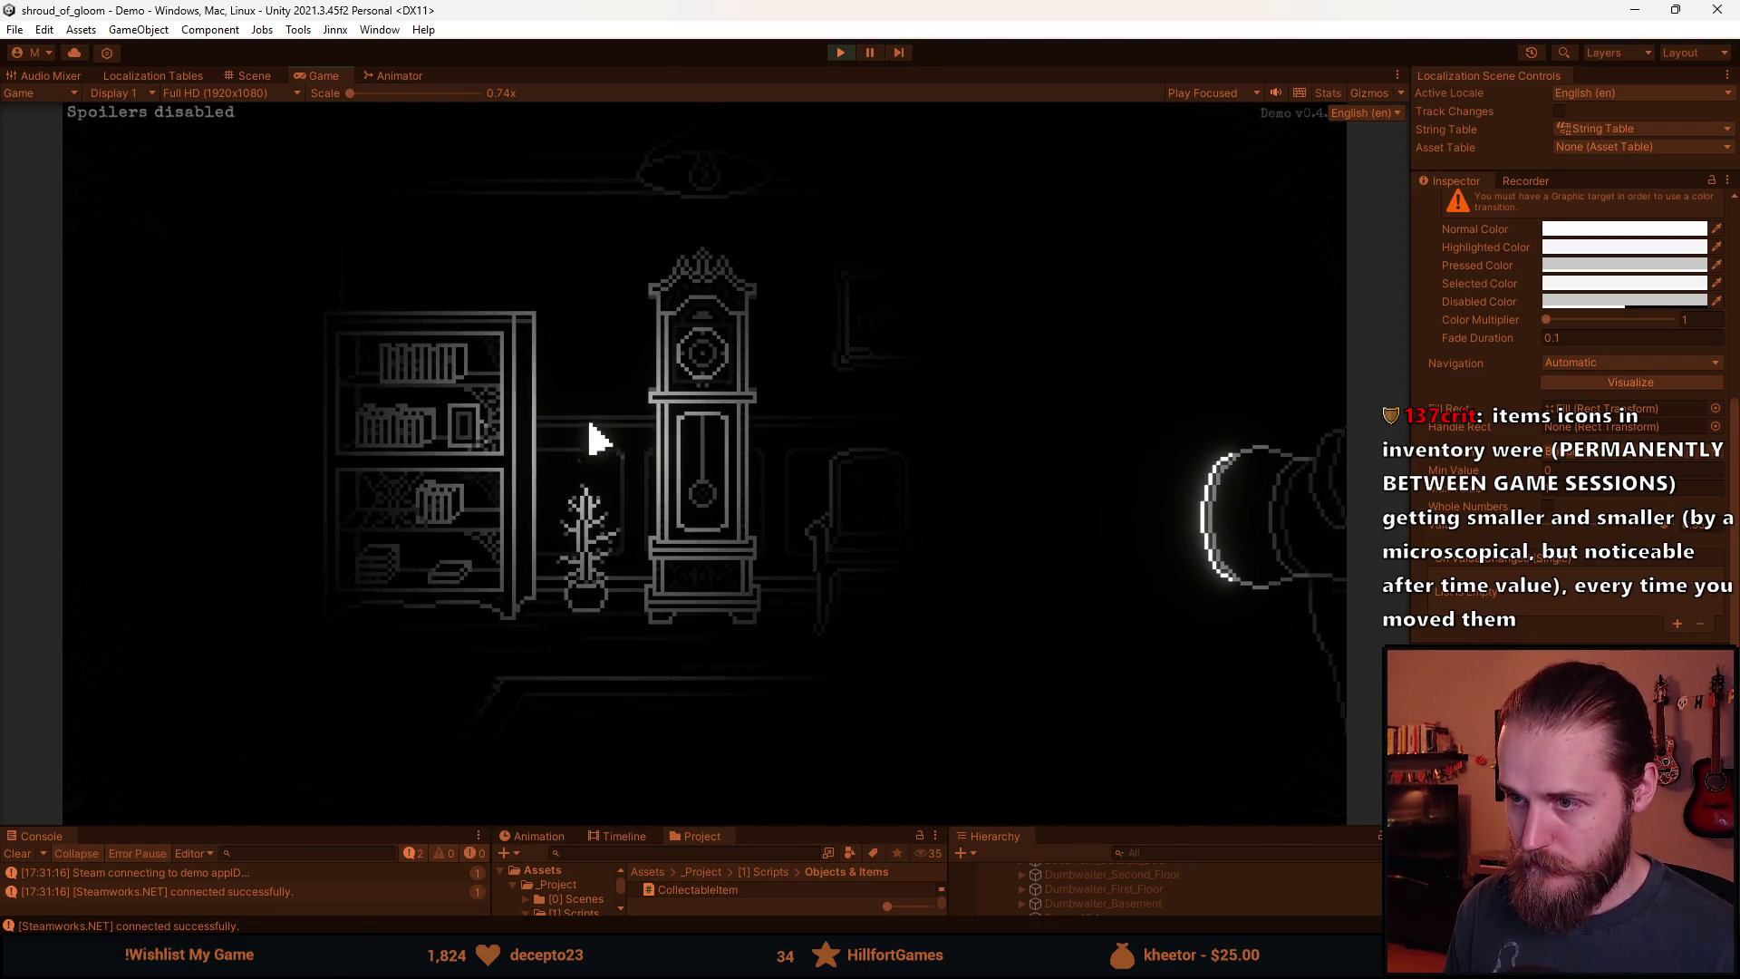
pyautogui.click(288, 567)
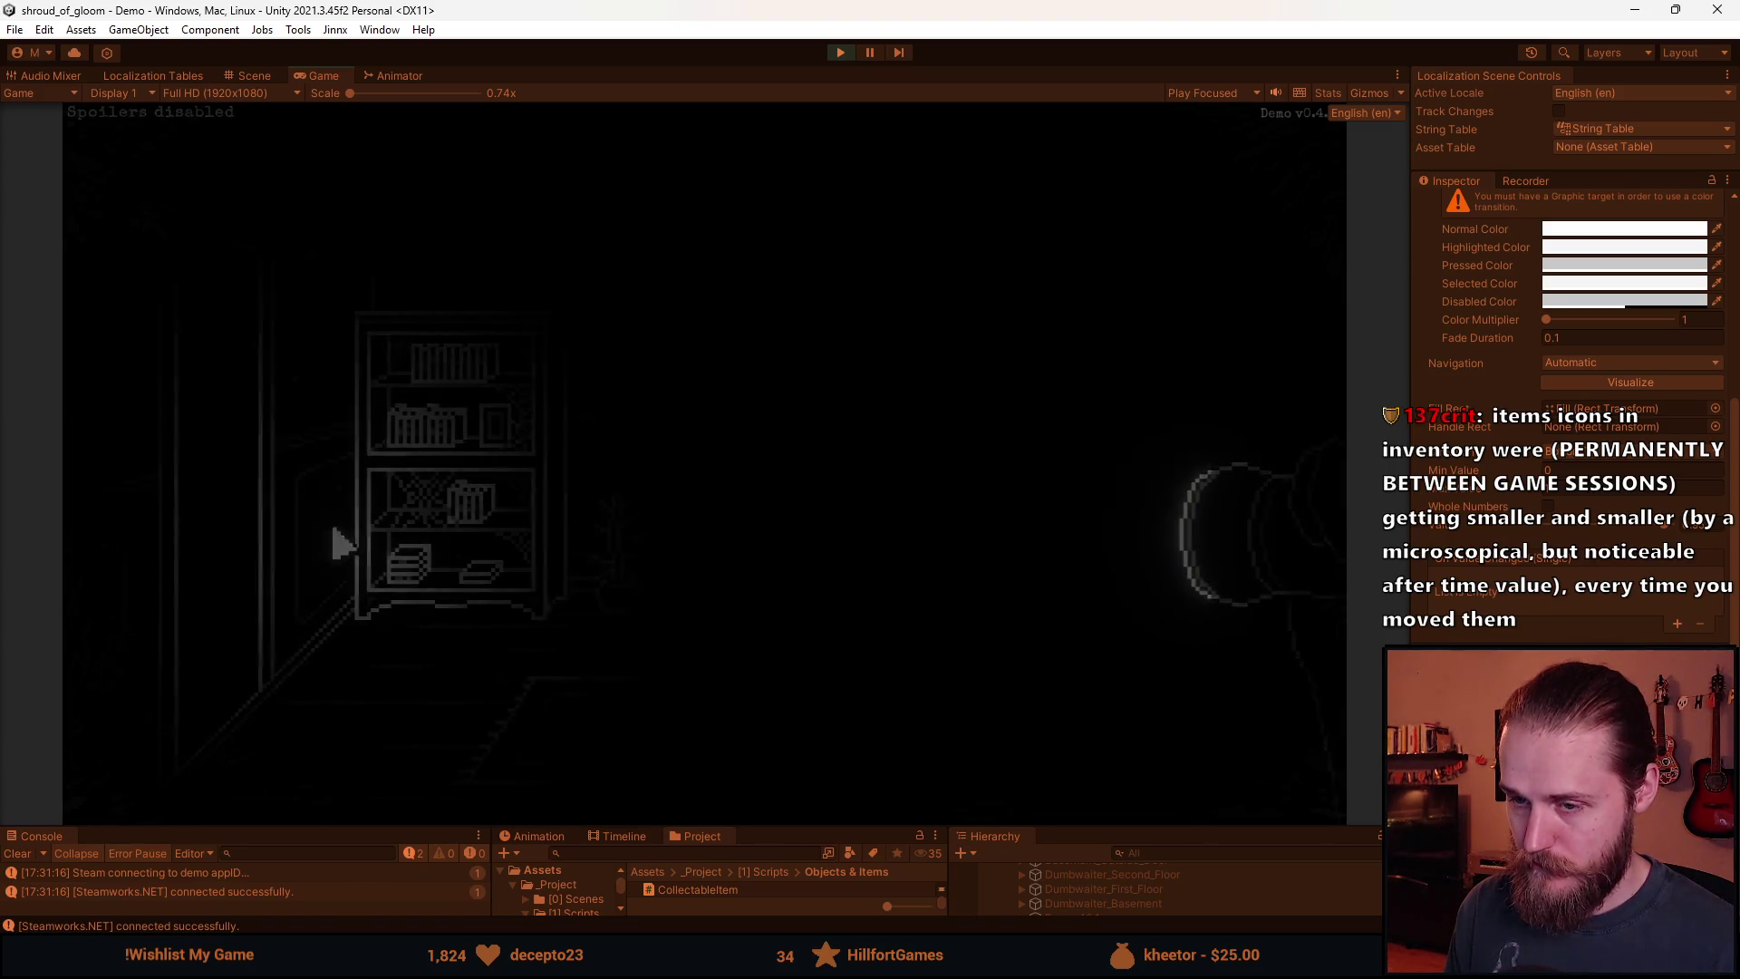
pyautogui.click(181, 494)
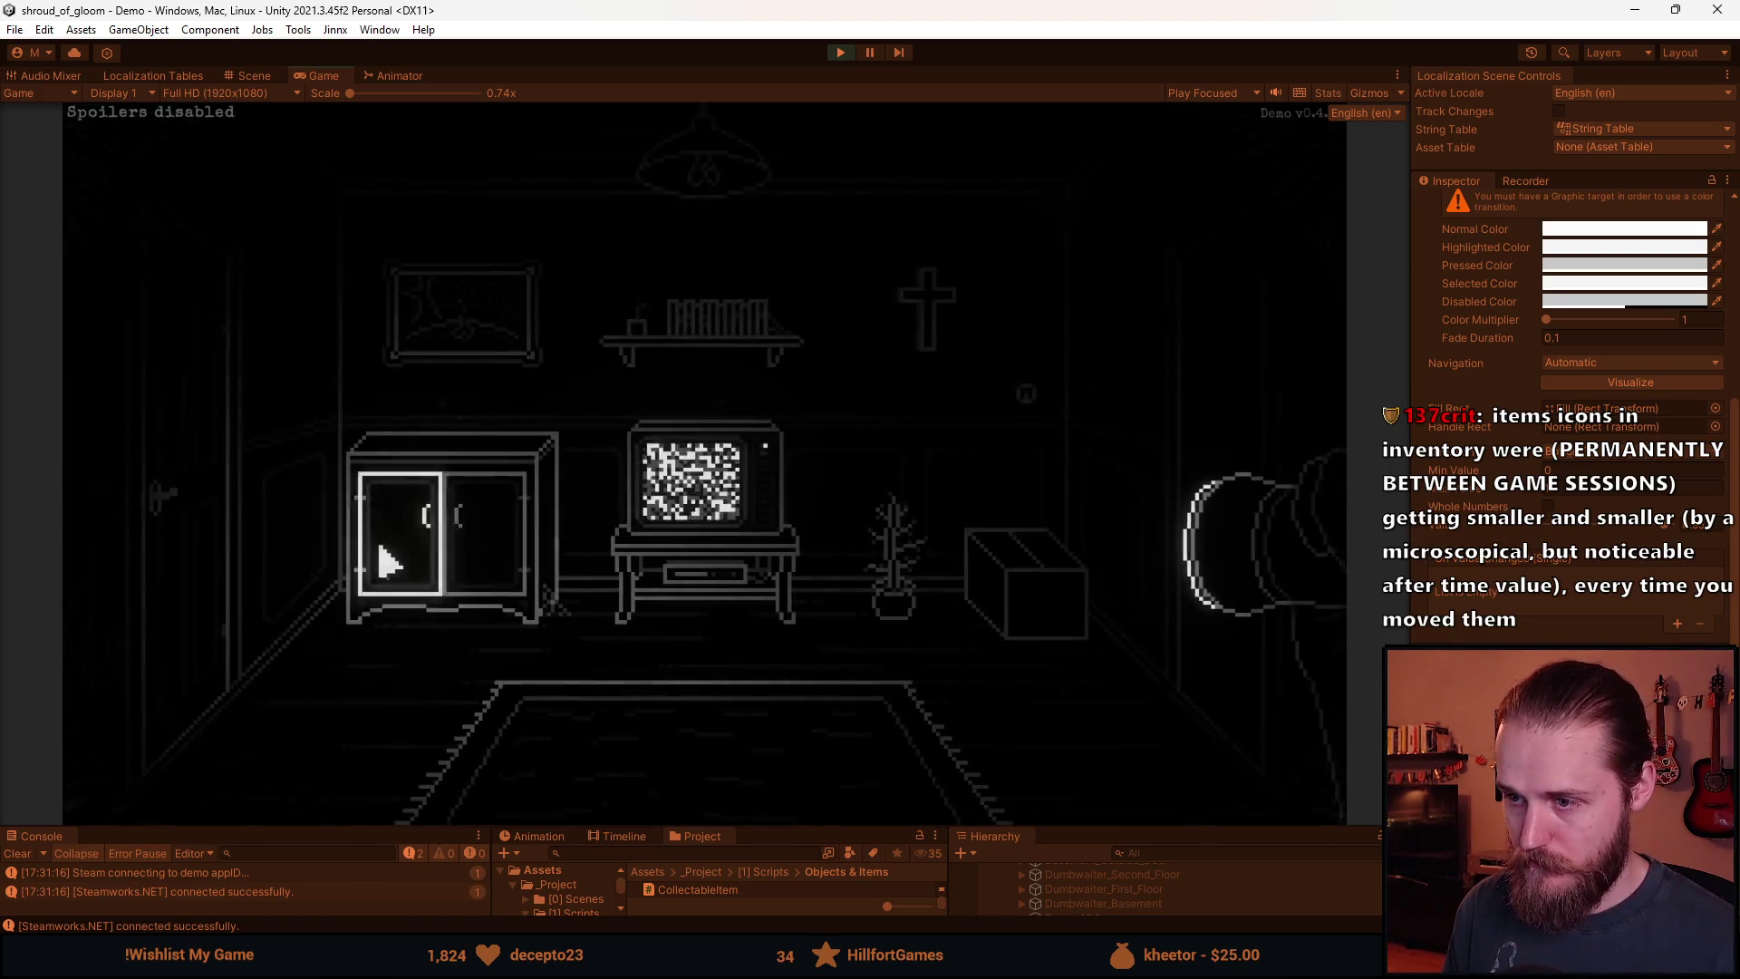
pyautogui.click(720, 490)
pyautogui.click(1042, 291)
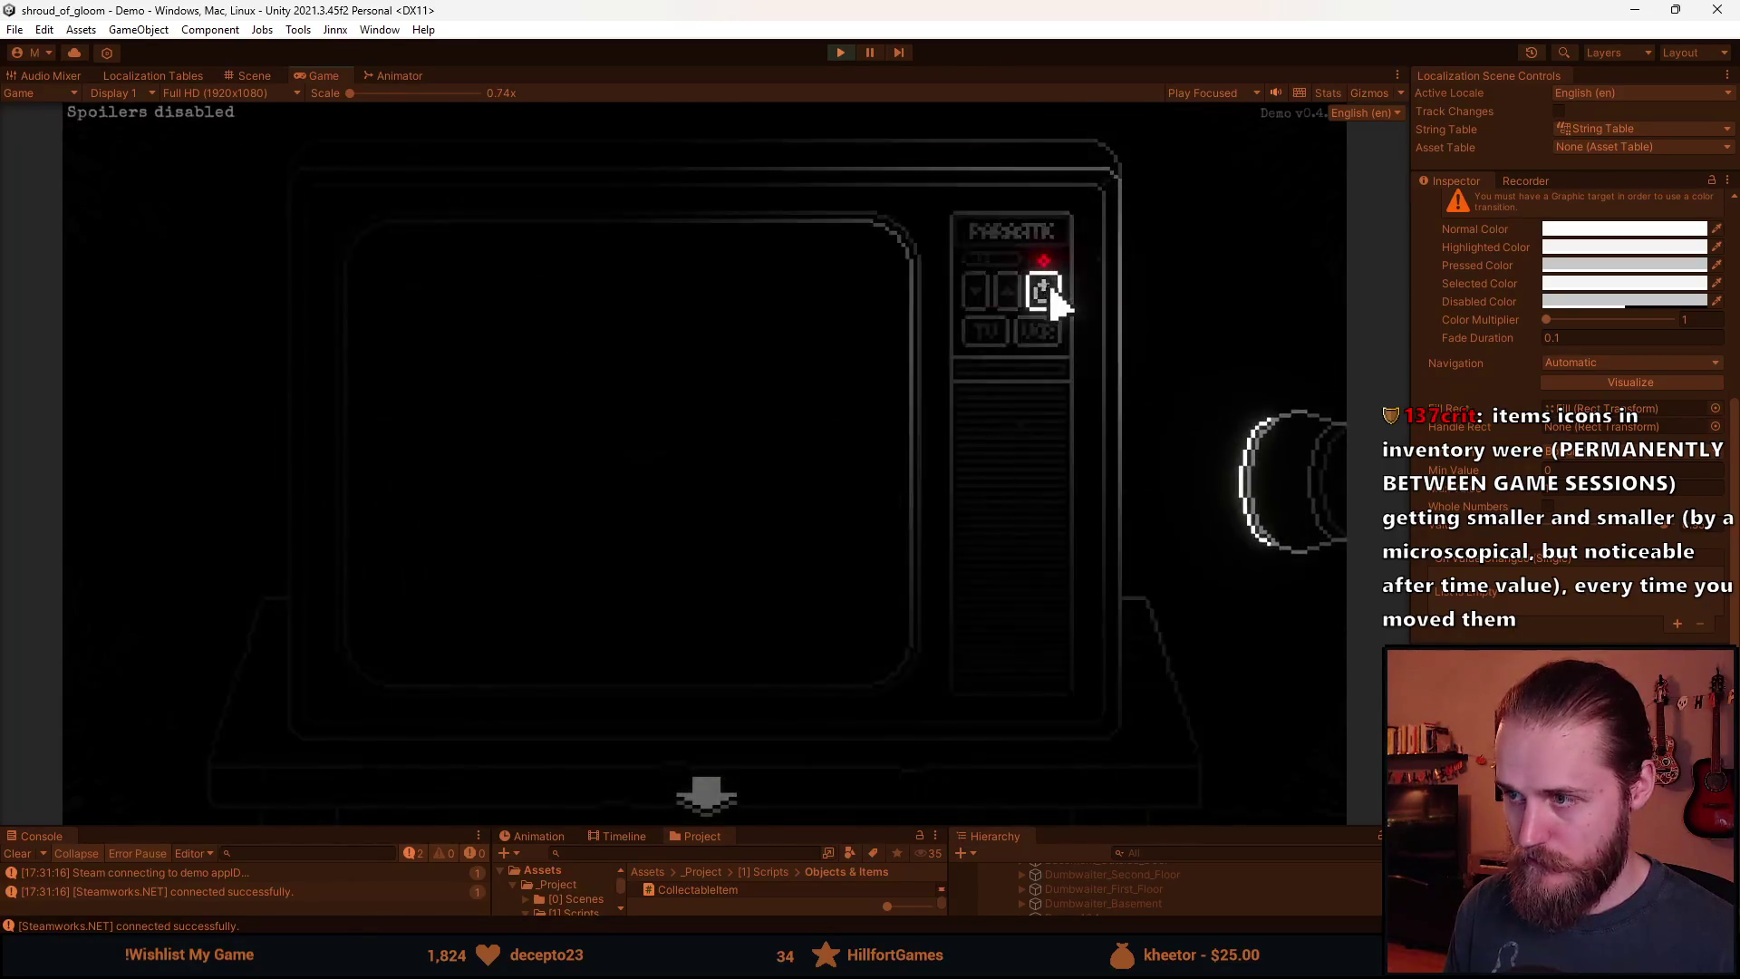
pyautogui.click(725, 802)
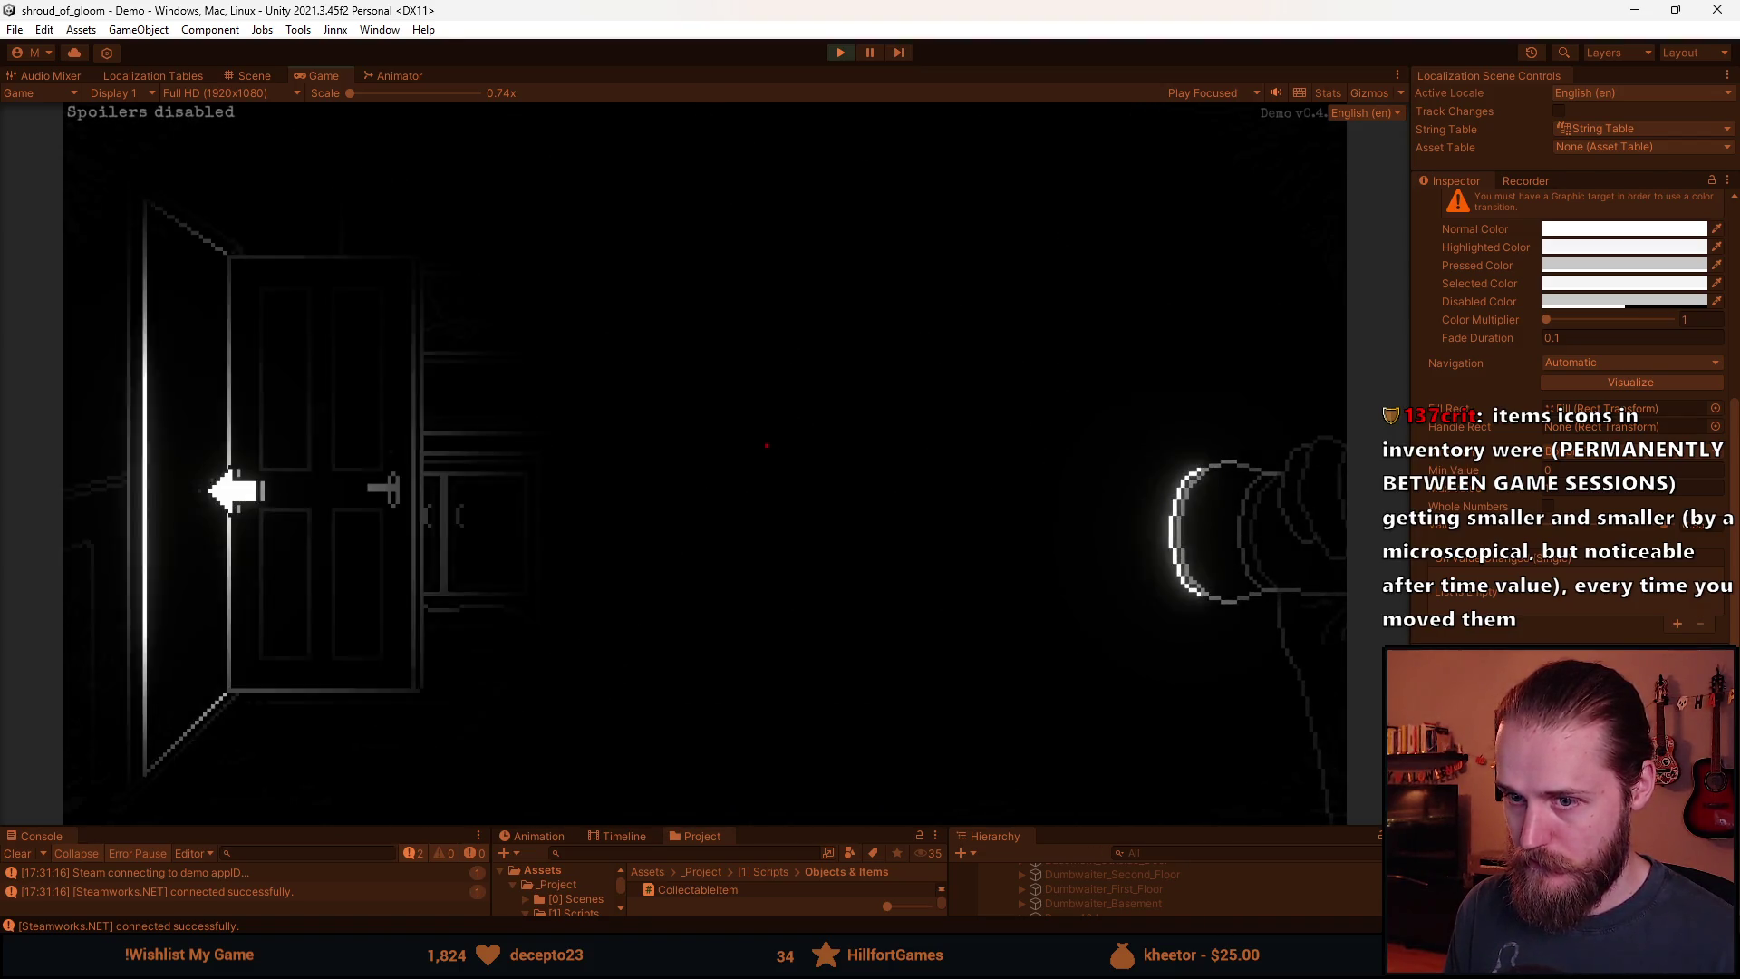
pyautogui.click(226, 490)
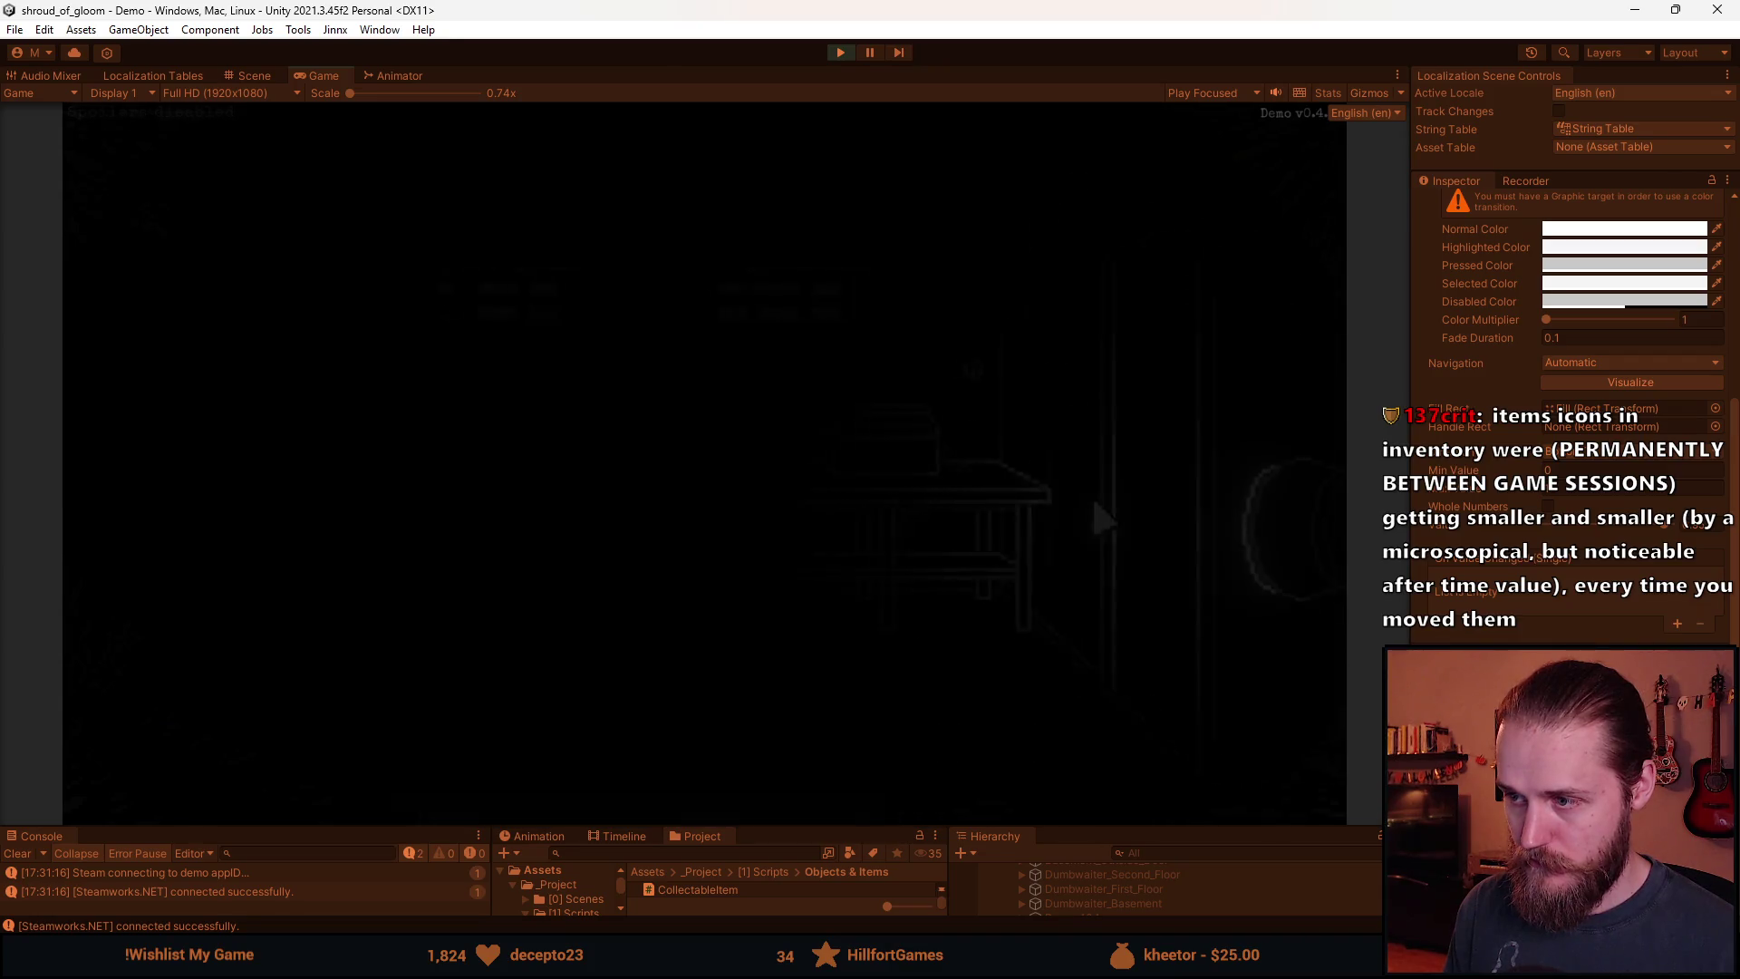
pyautogui.click(1158, 415)
pyautogui.click(404, 369)
pyautogui.click(1194, 398)
pyautogui.click(205, 486)
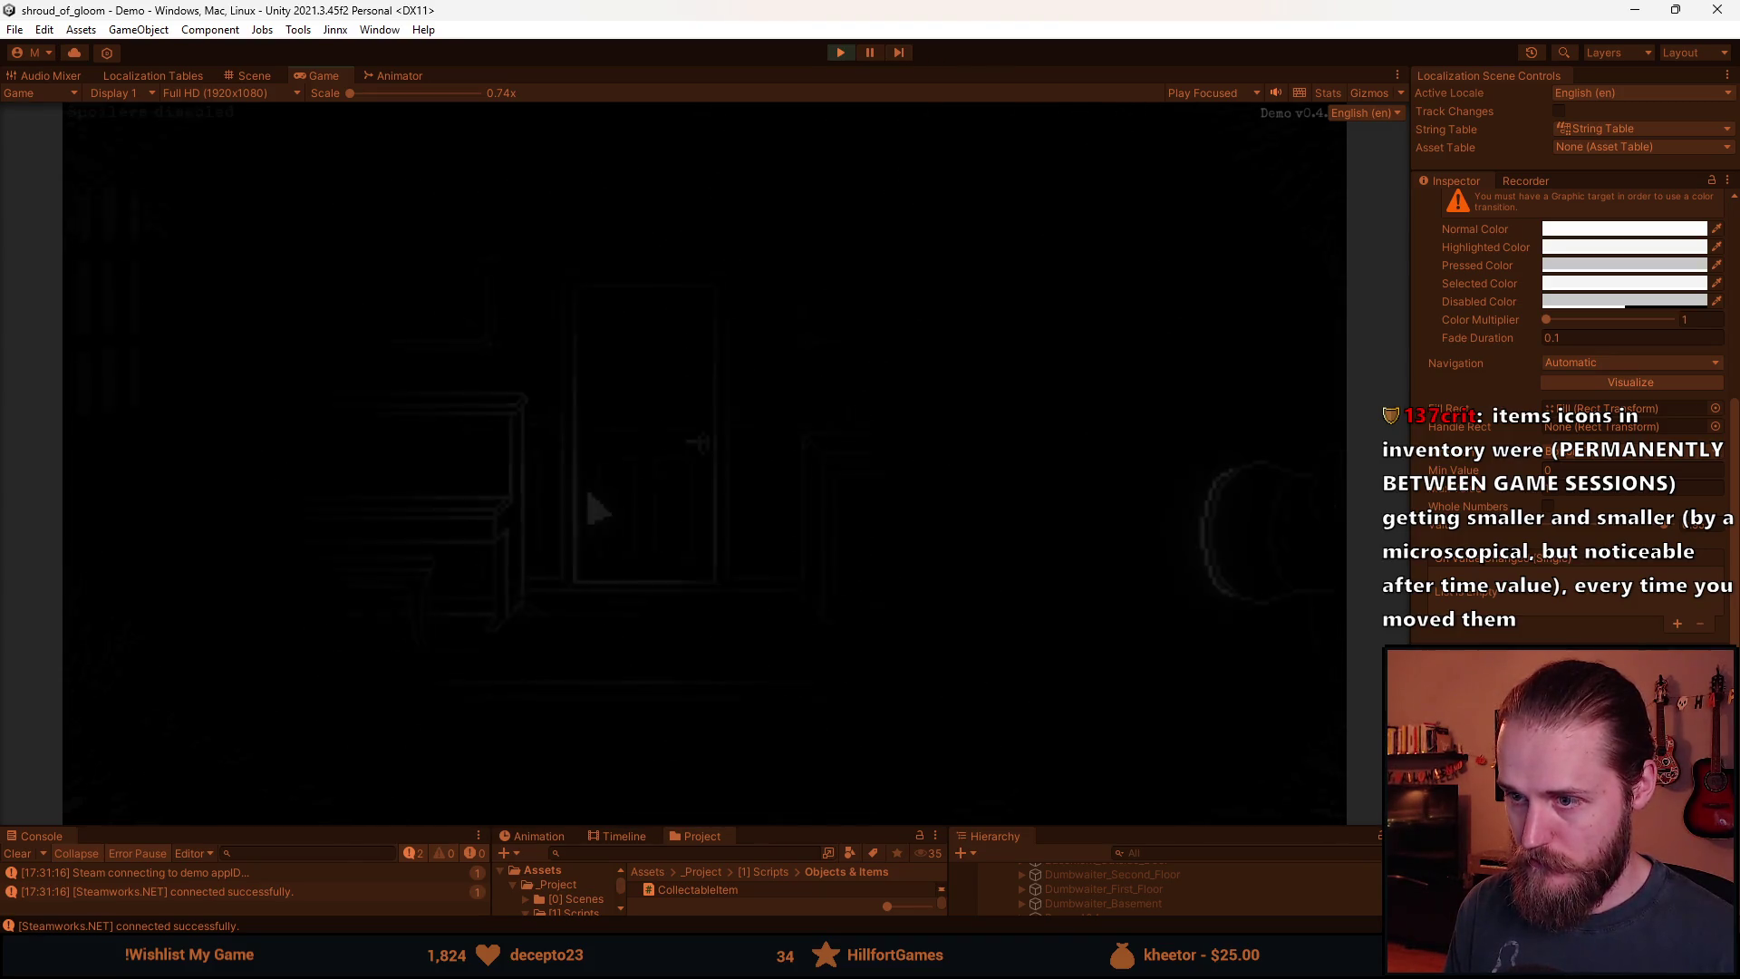
pyautogui.click(678, 522)
pyautogui.click(707, 797)
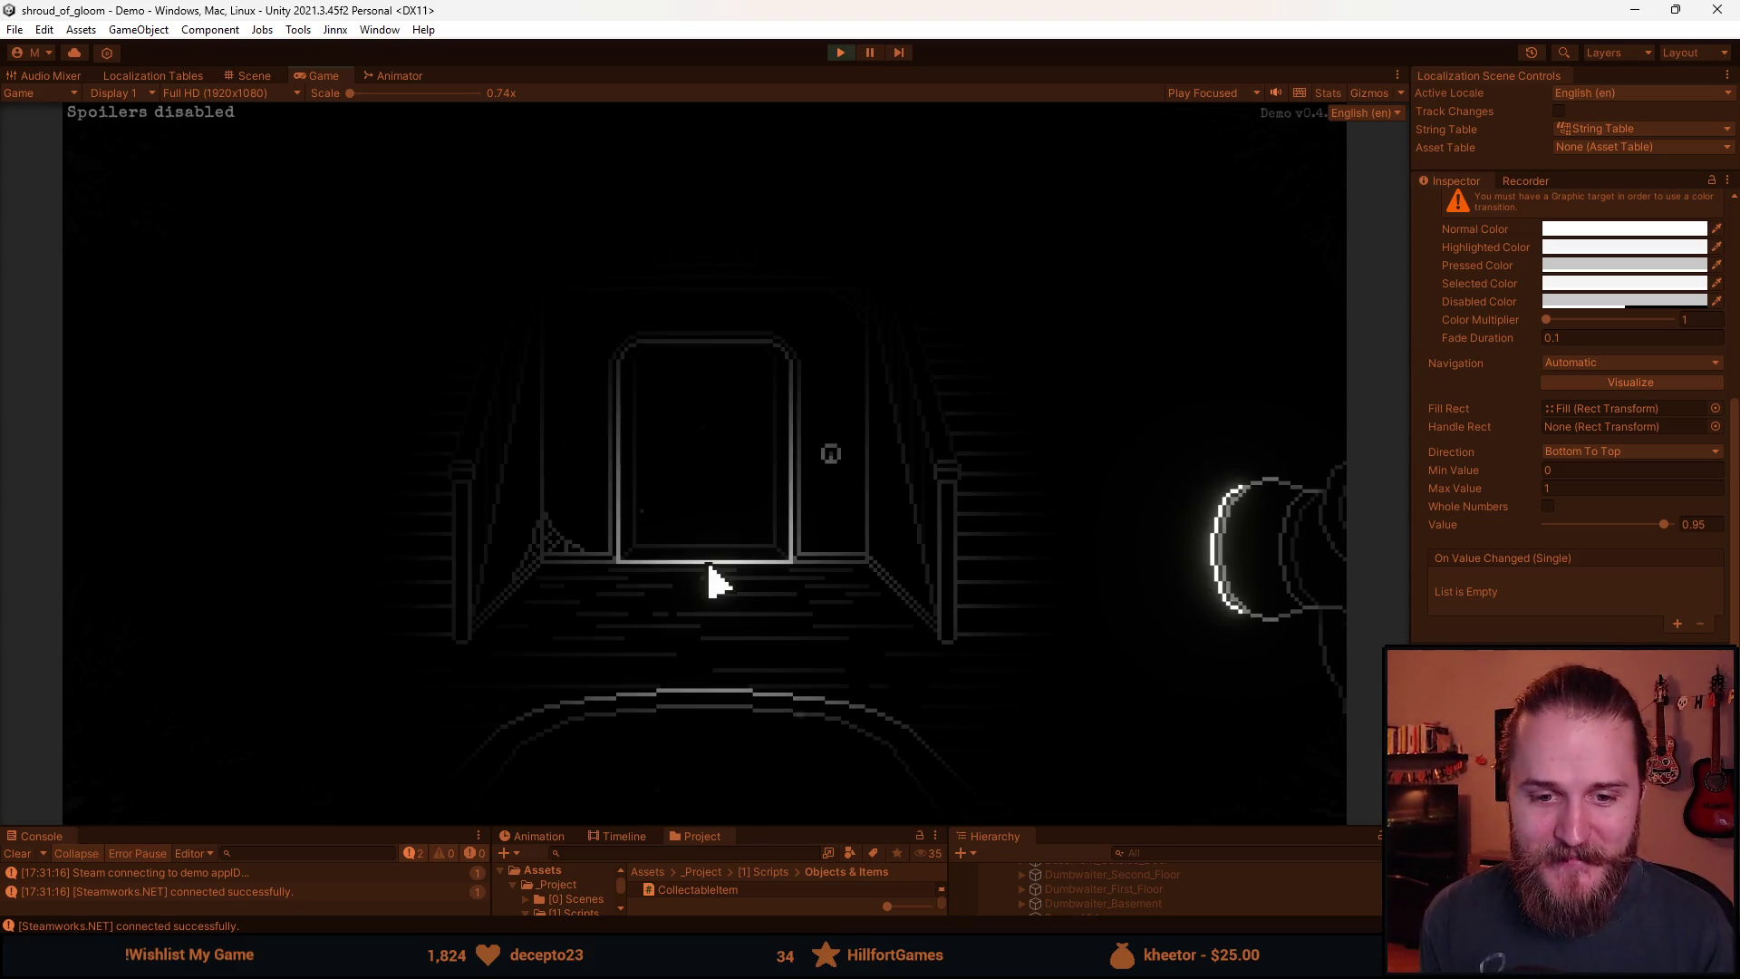
pyautogui.click(725, 446)
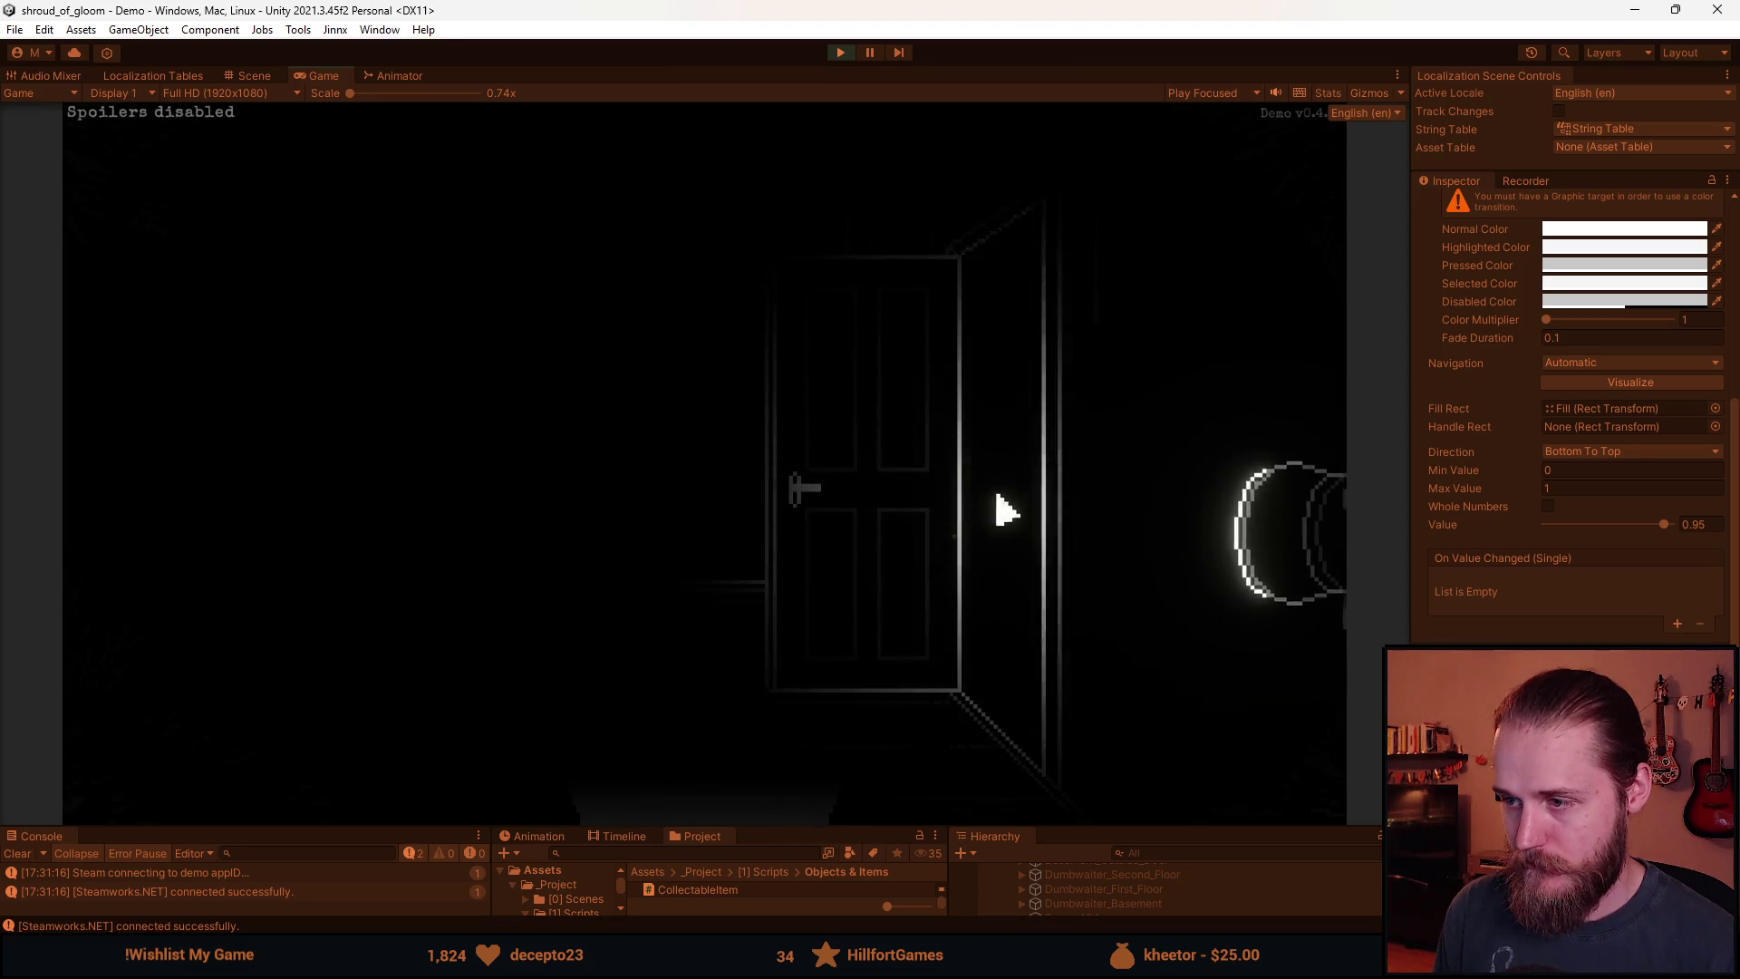
# Walk through the bathroom into the kitchen and open its upper and lower cabinet doors.
pyautogui.click(998, 504)
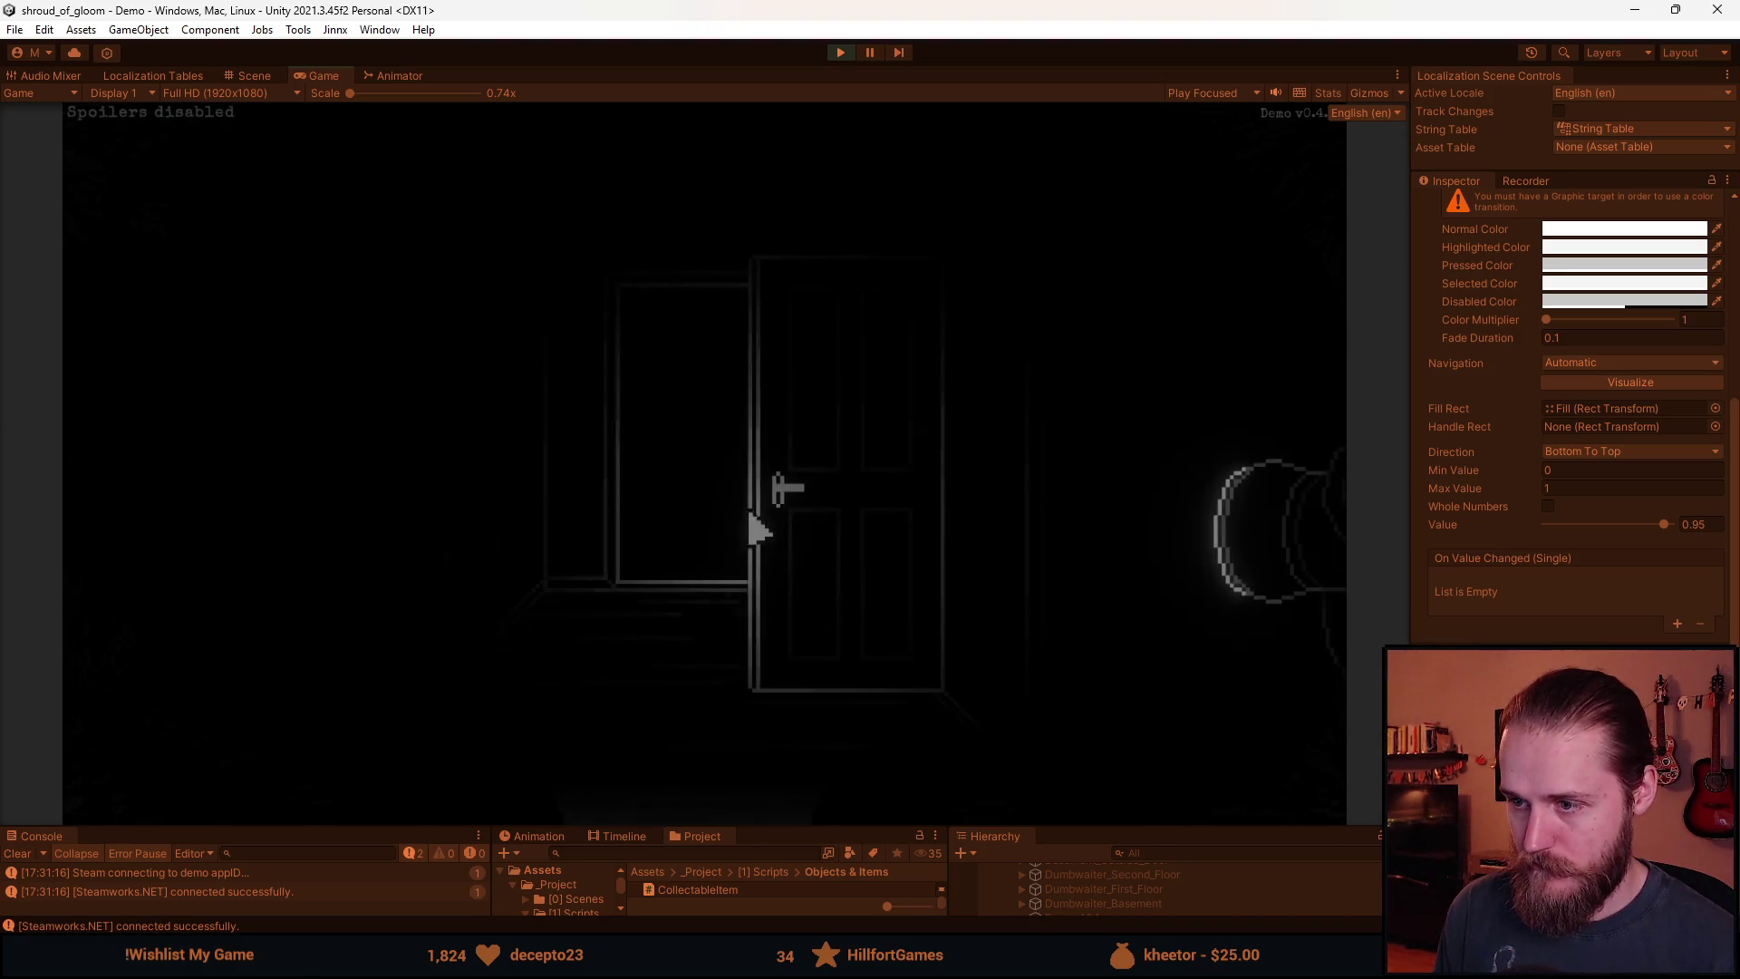
pyautogui.click(750, 525)
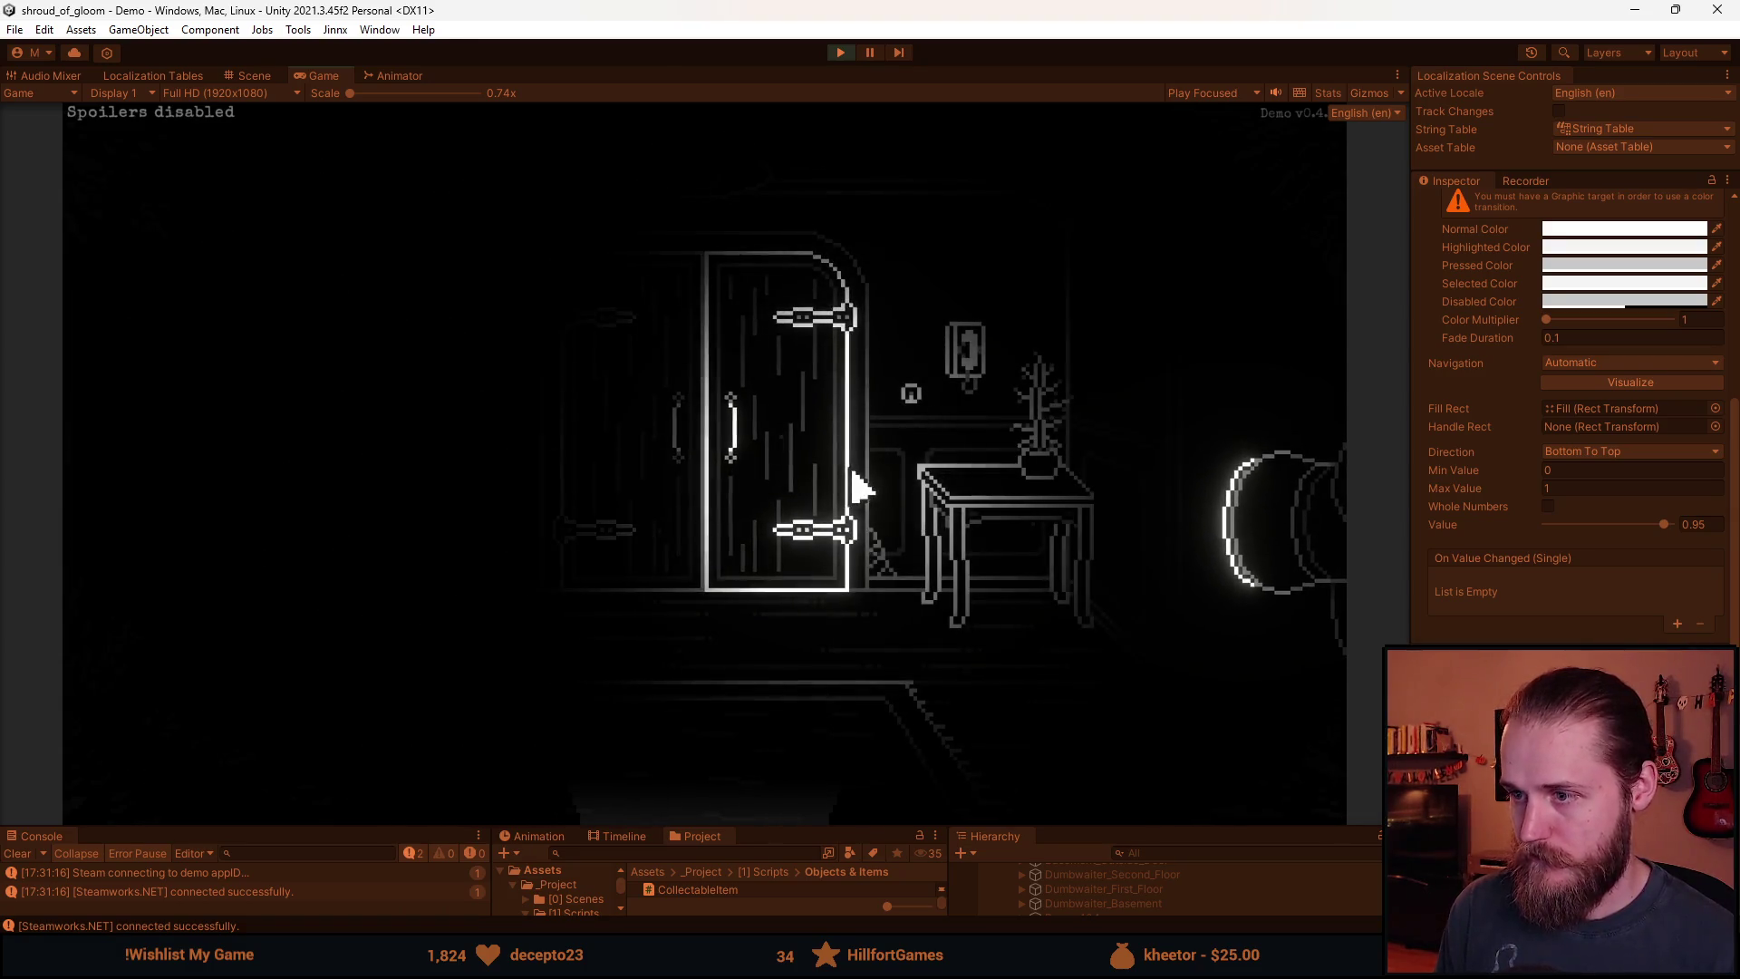
pyautogui.click(1162, 415)
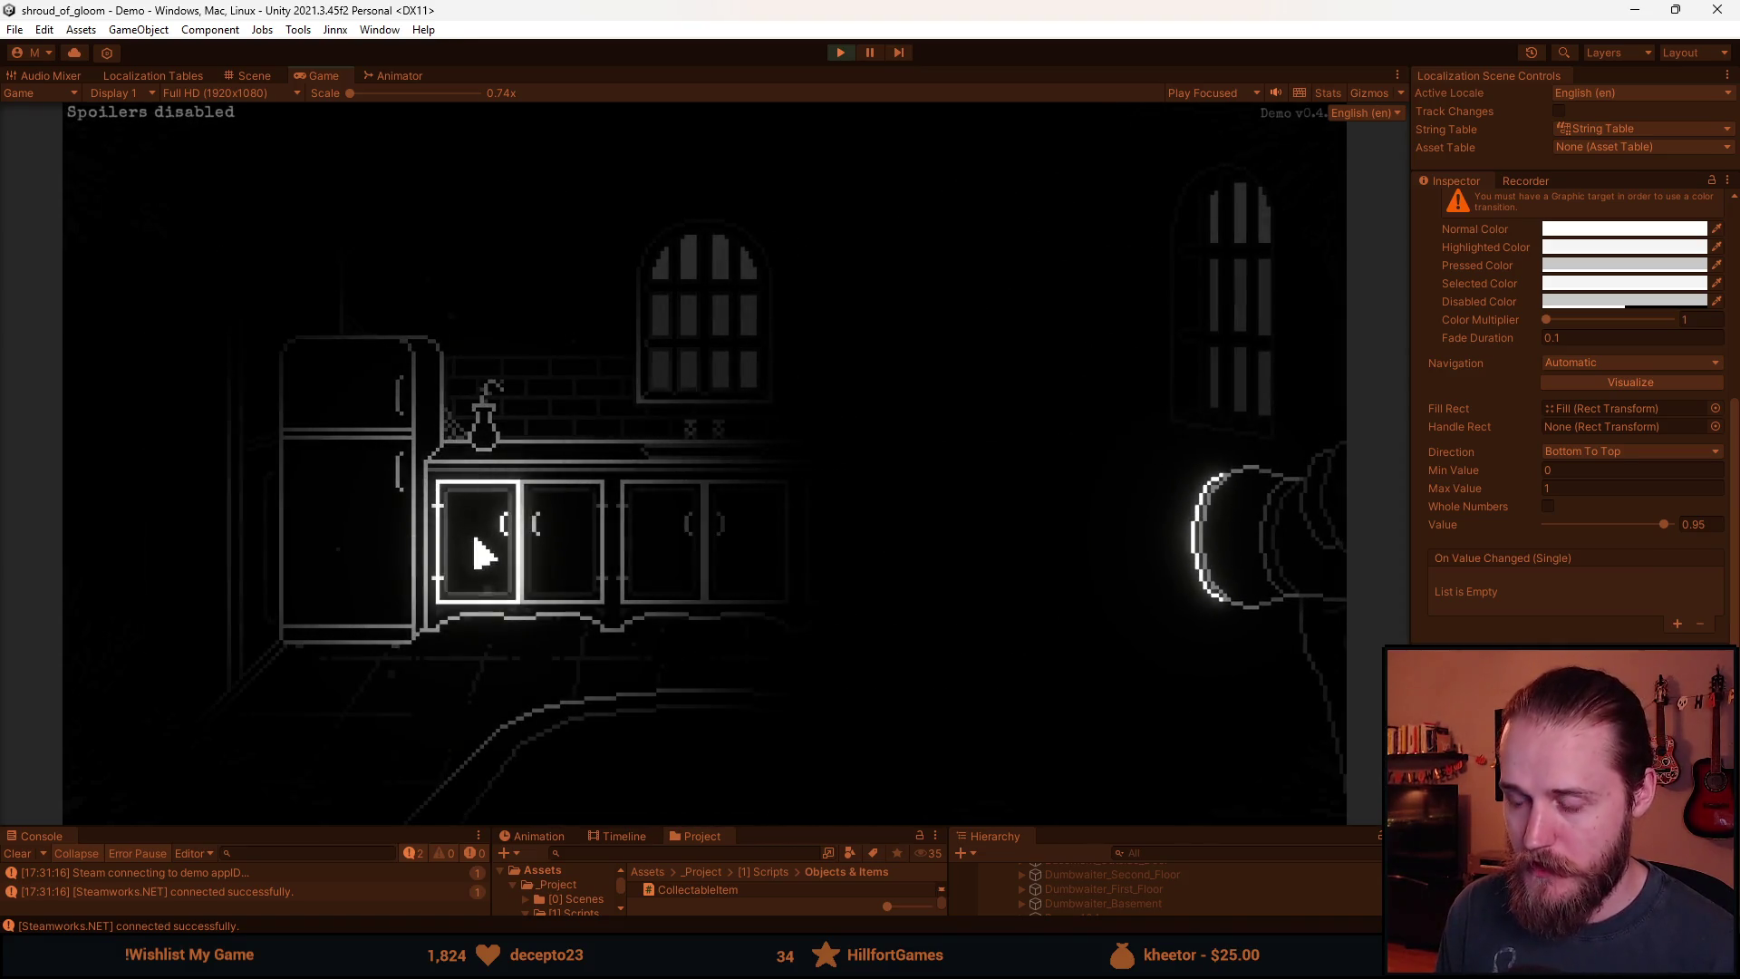
pyautogui.click(481, 552)
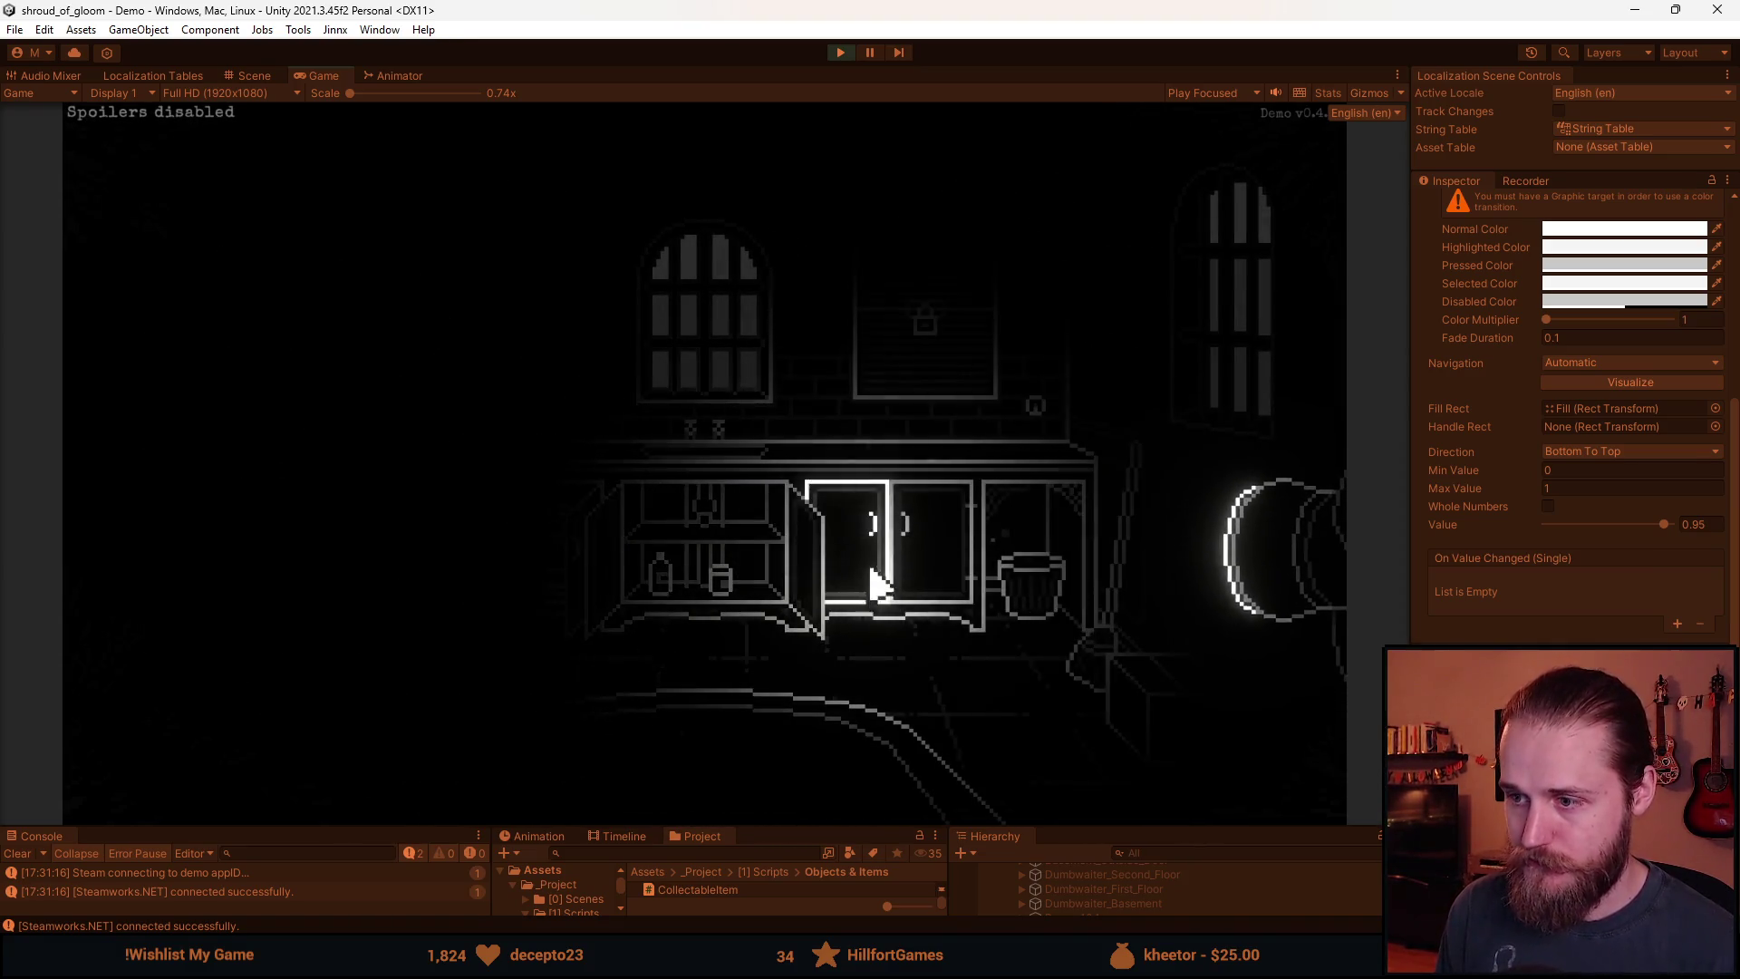
pyautogui.click(874, 585)
pyautogui.click(901, 602)
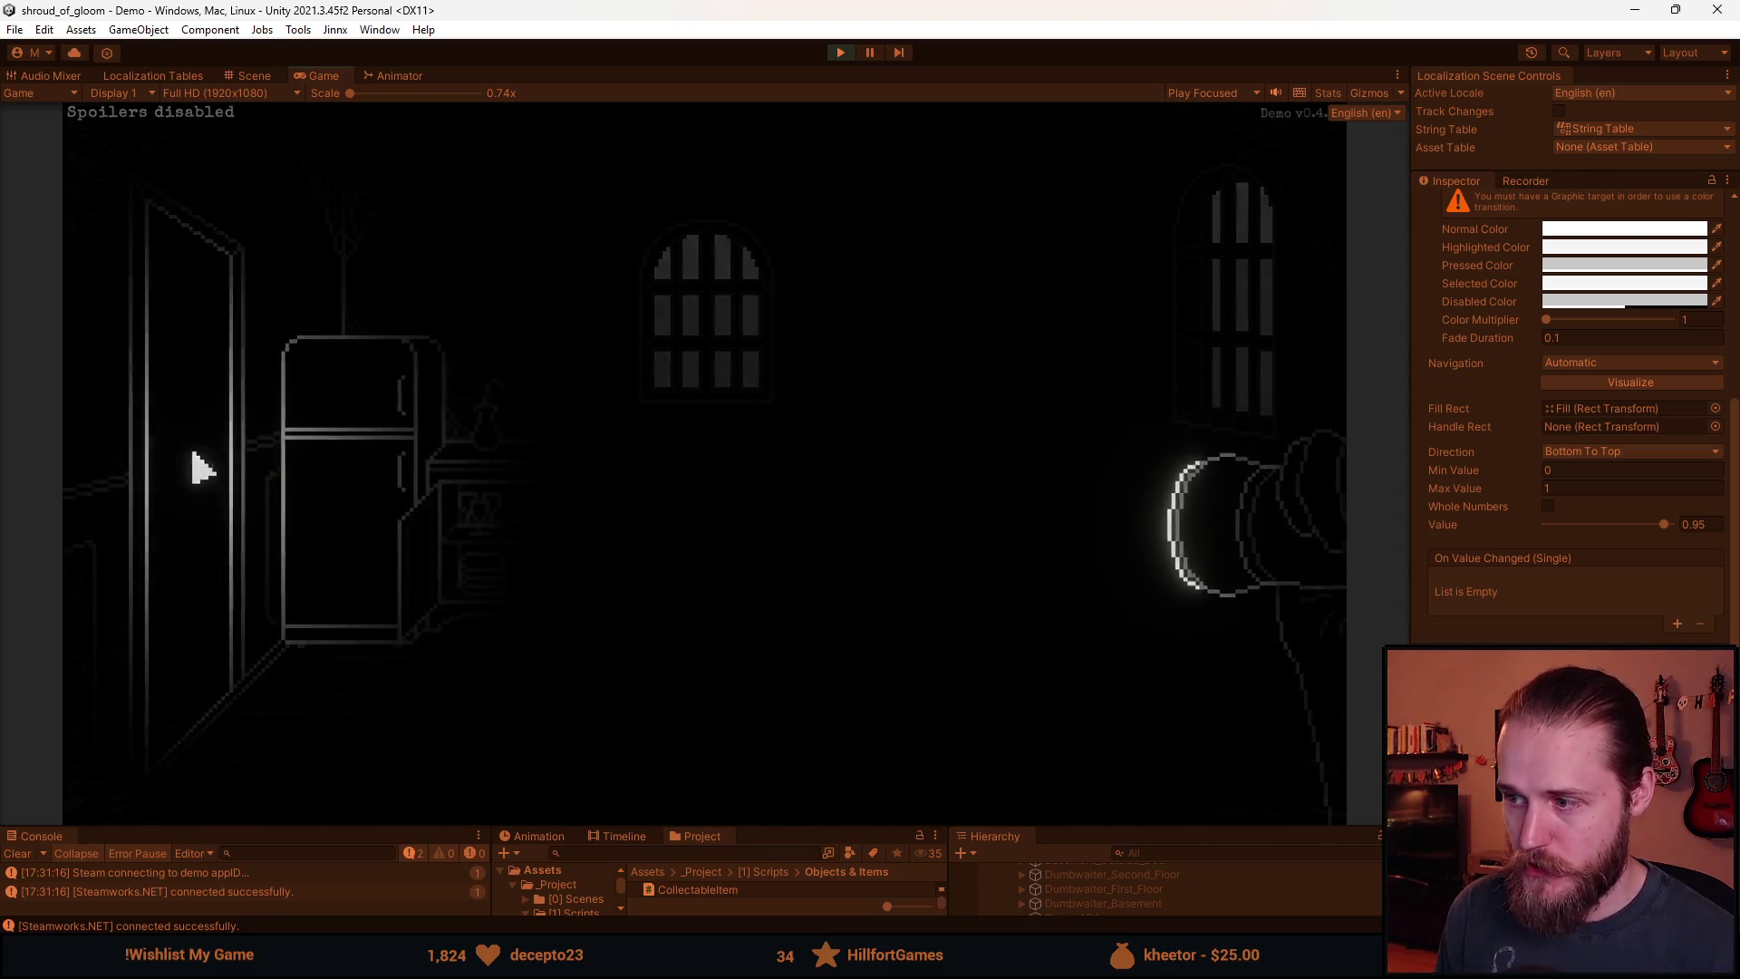
# Walk from the kitchen through the dim doorway room and TV room back to the staircase hallway.
pyautogui.click(201, 467)
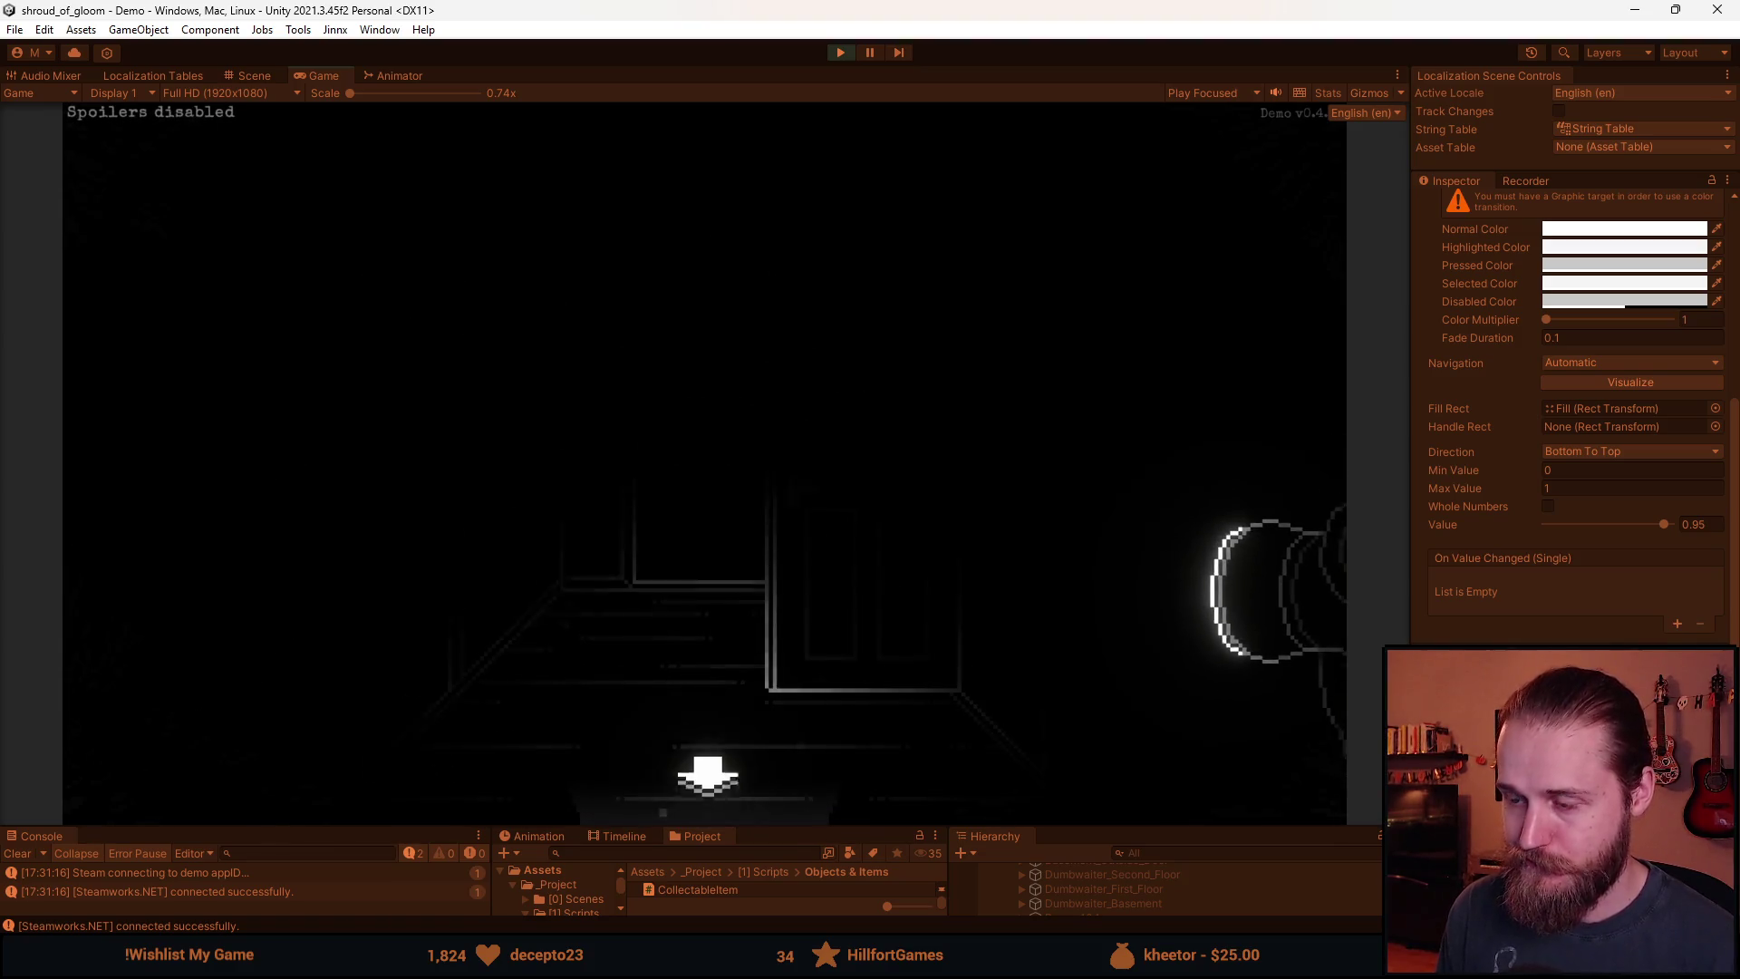
pyautogui.click(607, 591)
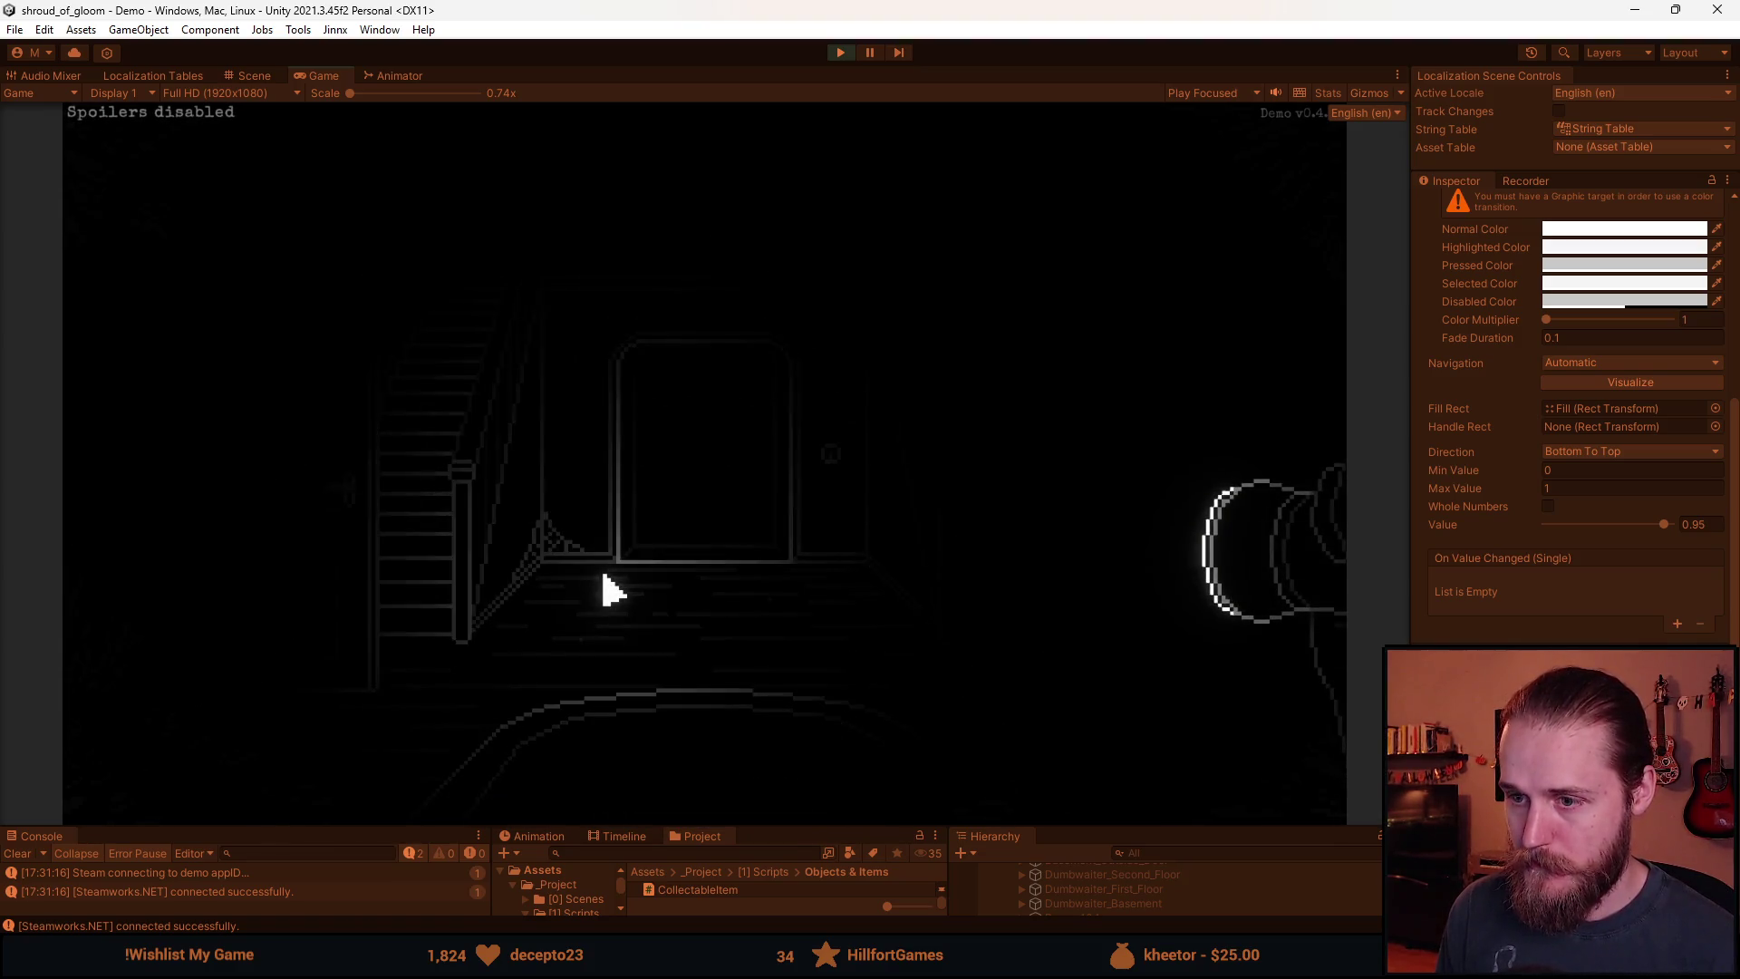
pyautogui.click(179, 618)
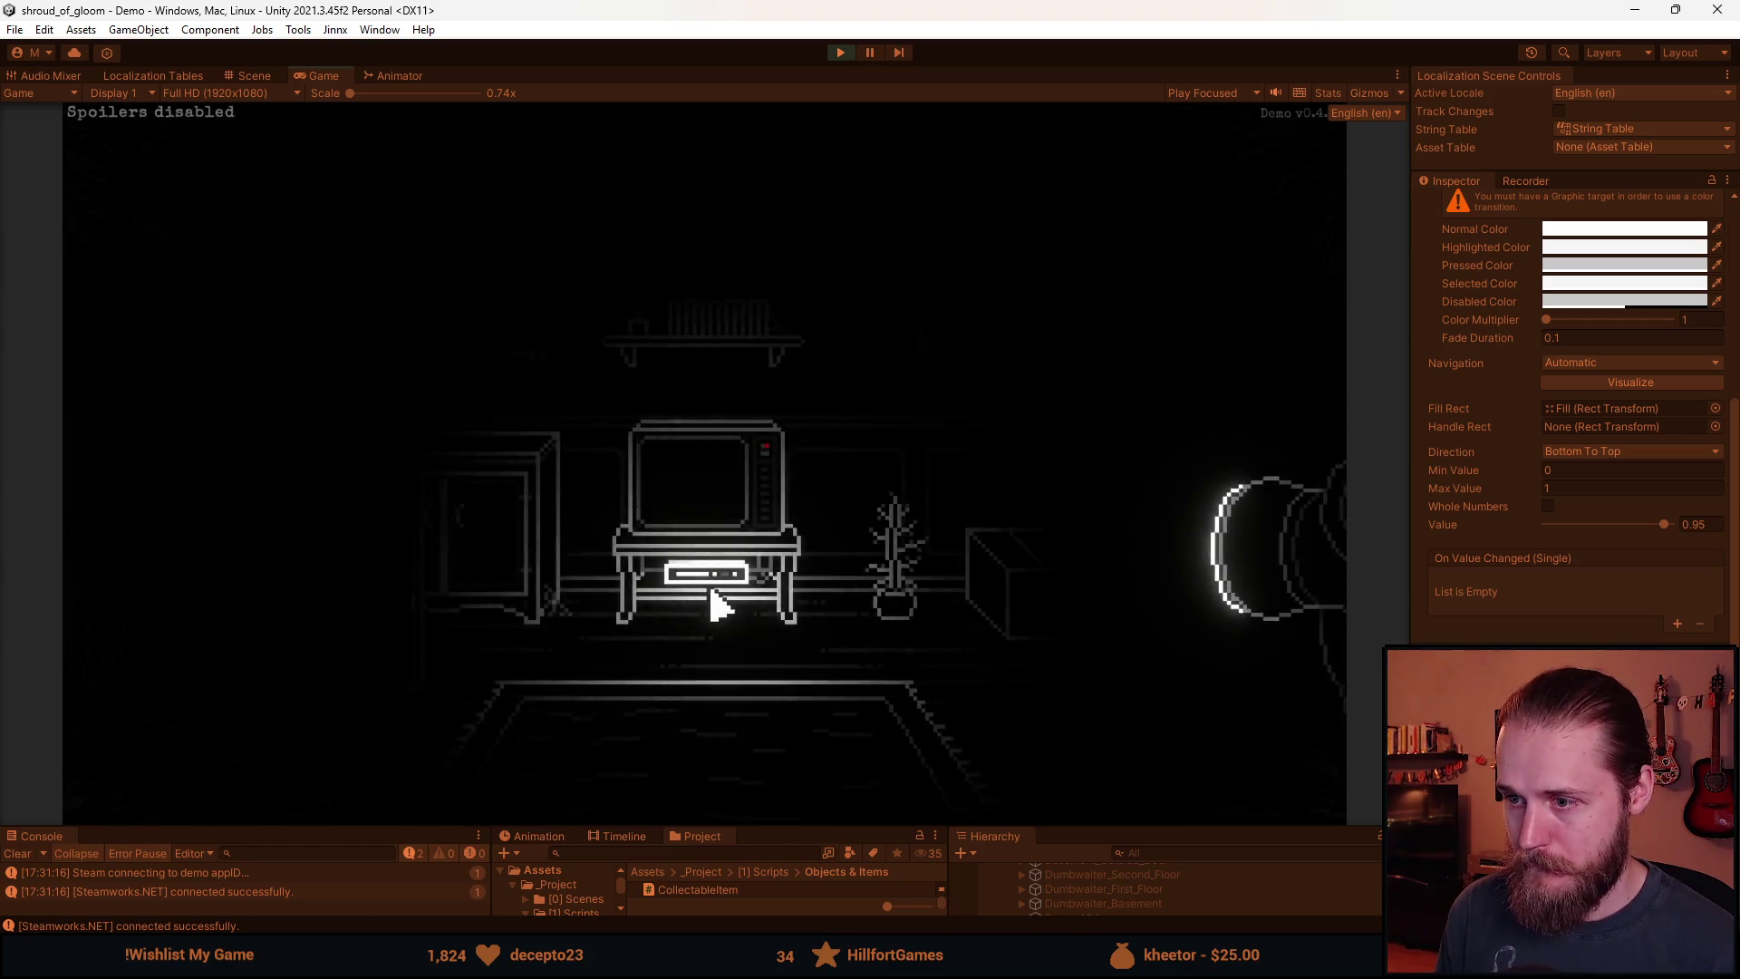
pyautogui.click(726, 606)
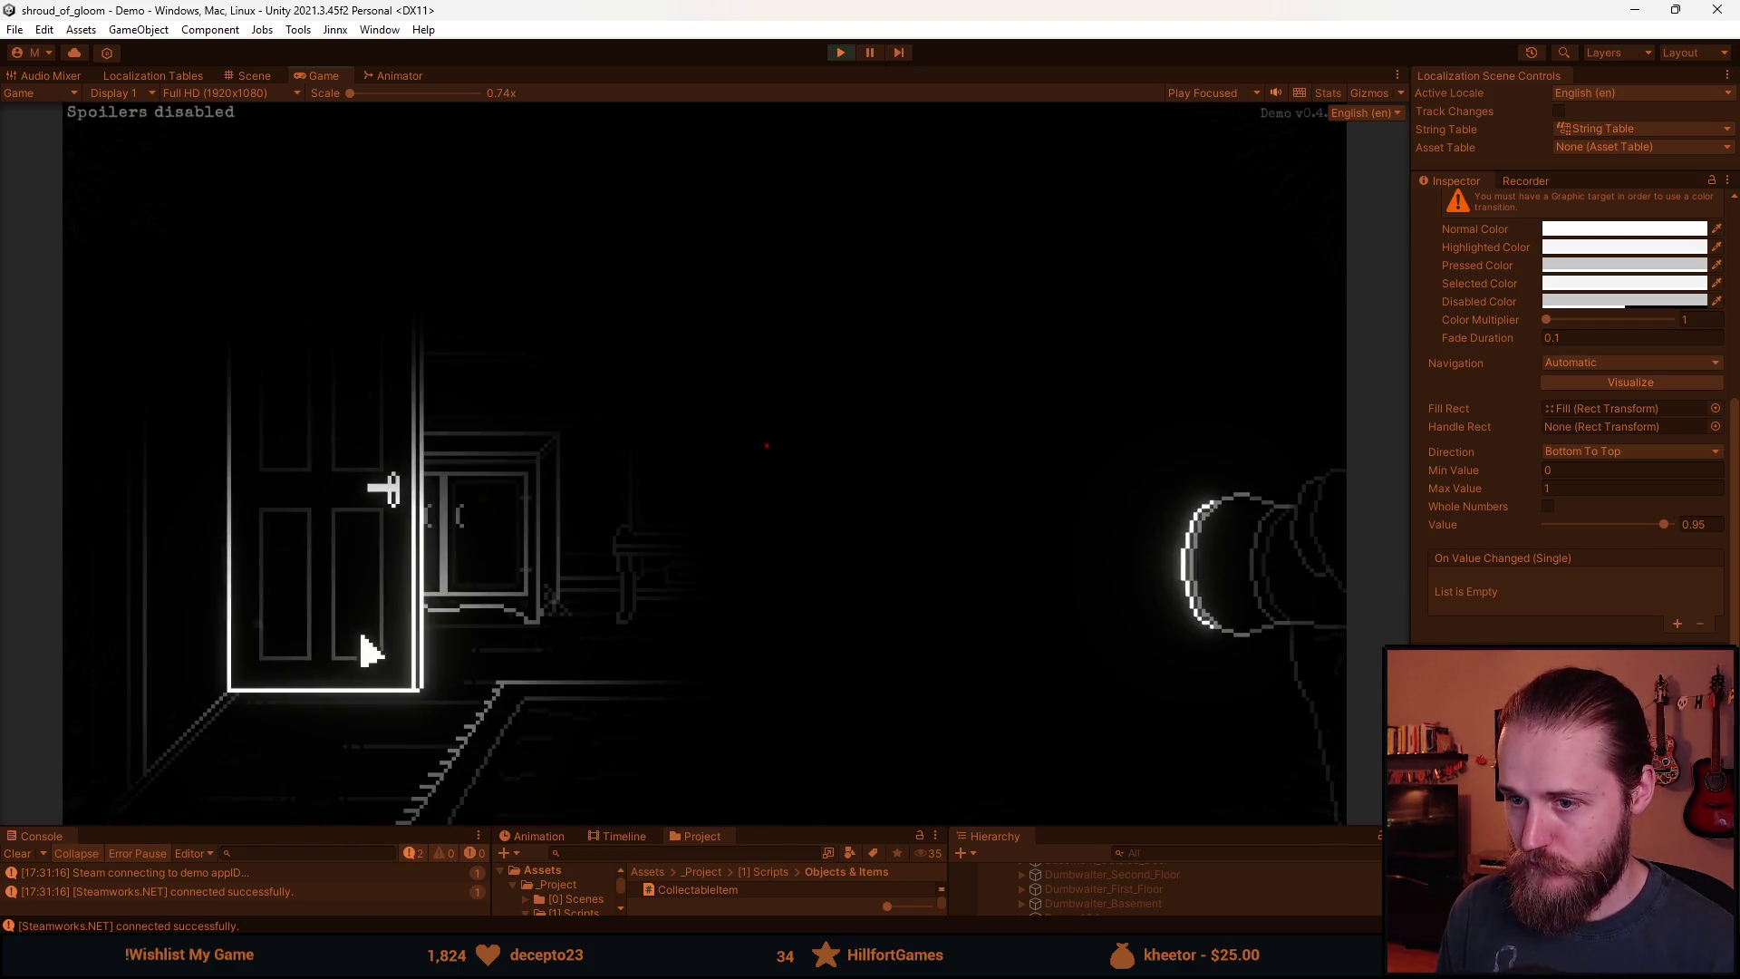
pyautogui.click(362, 649)
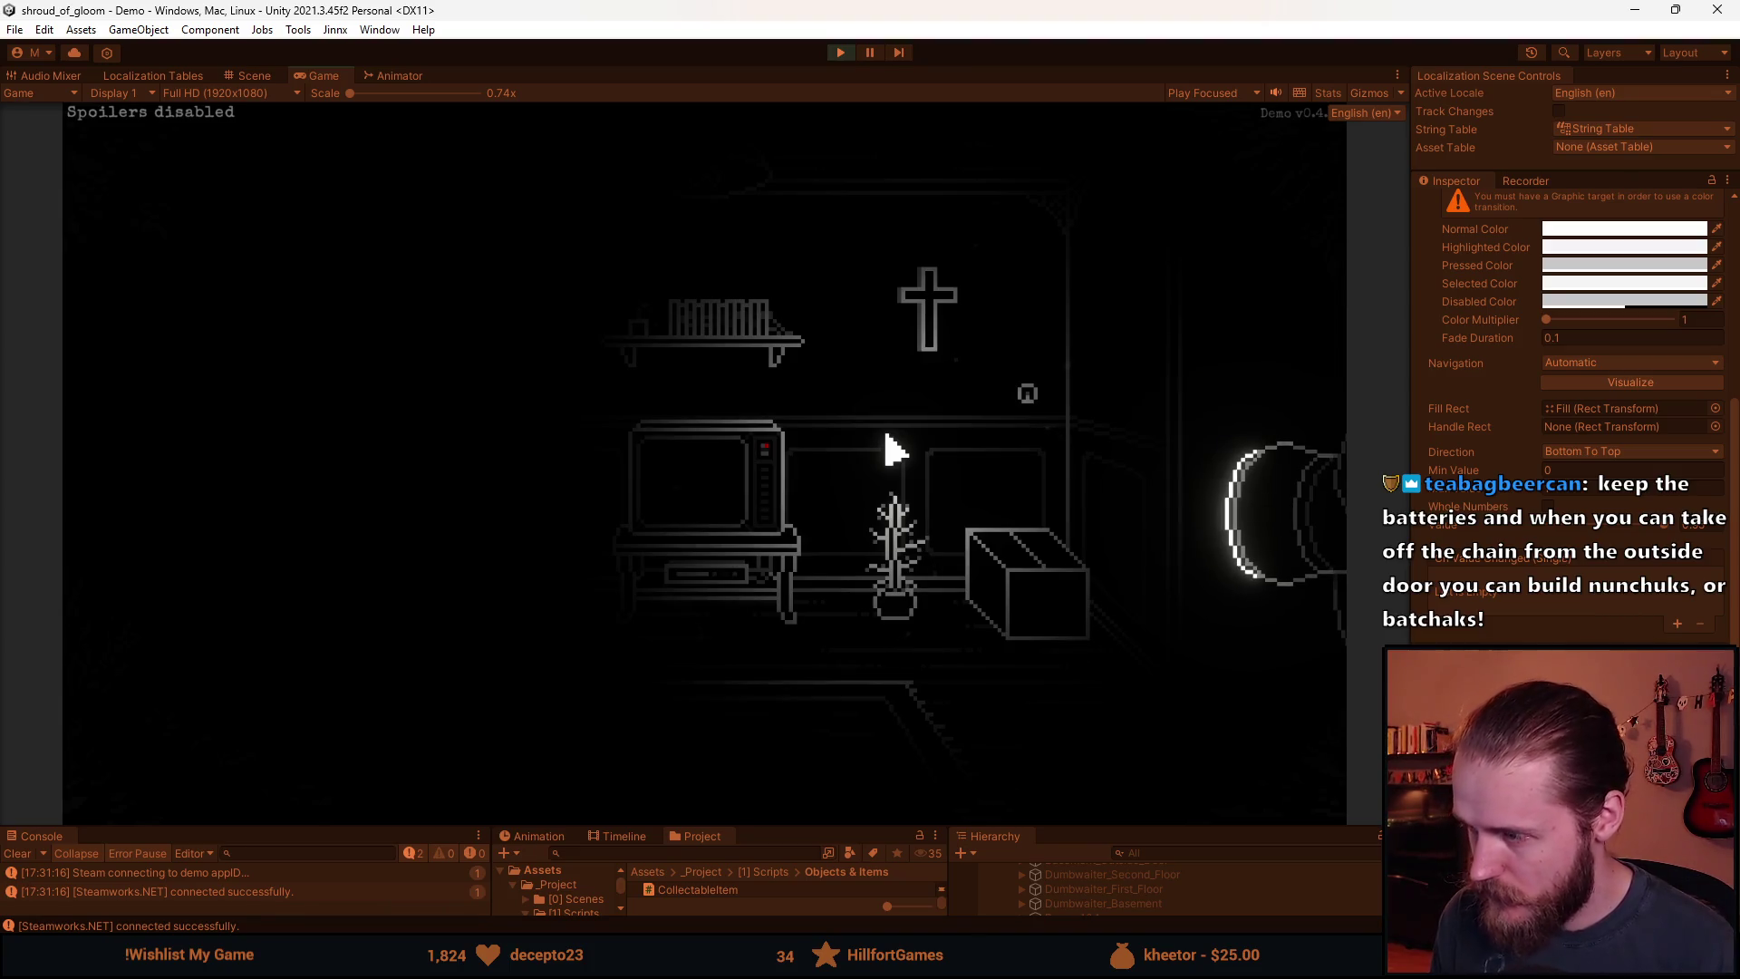
pyautogui.click(1204, 361)
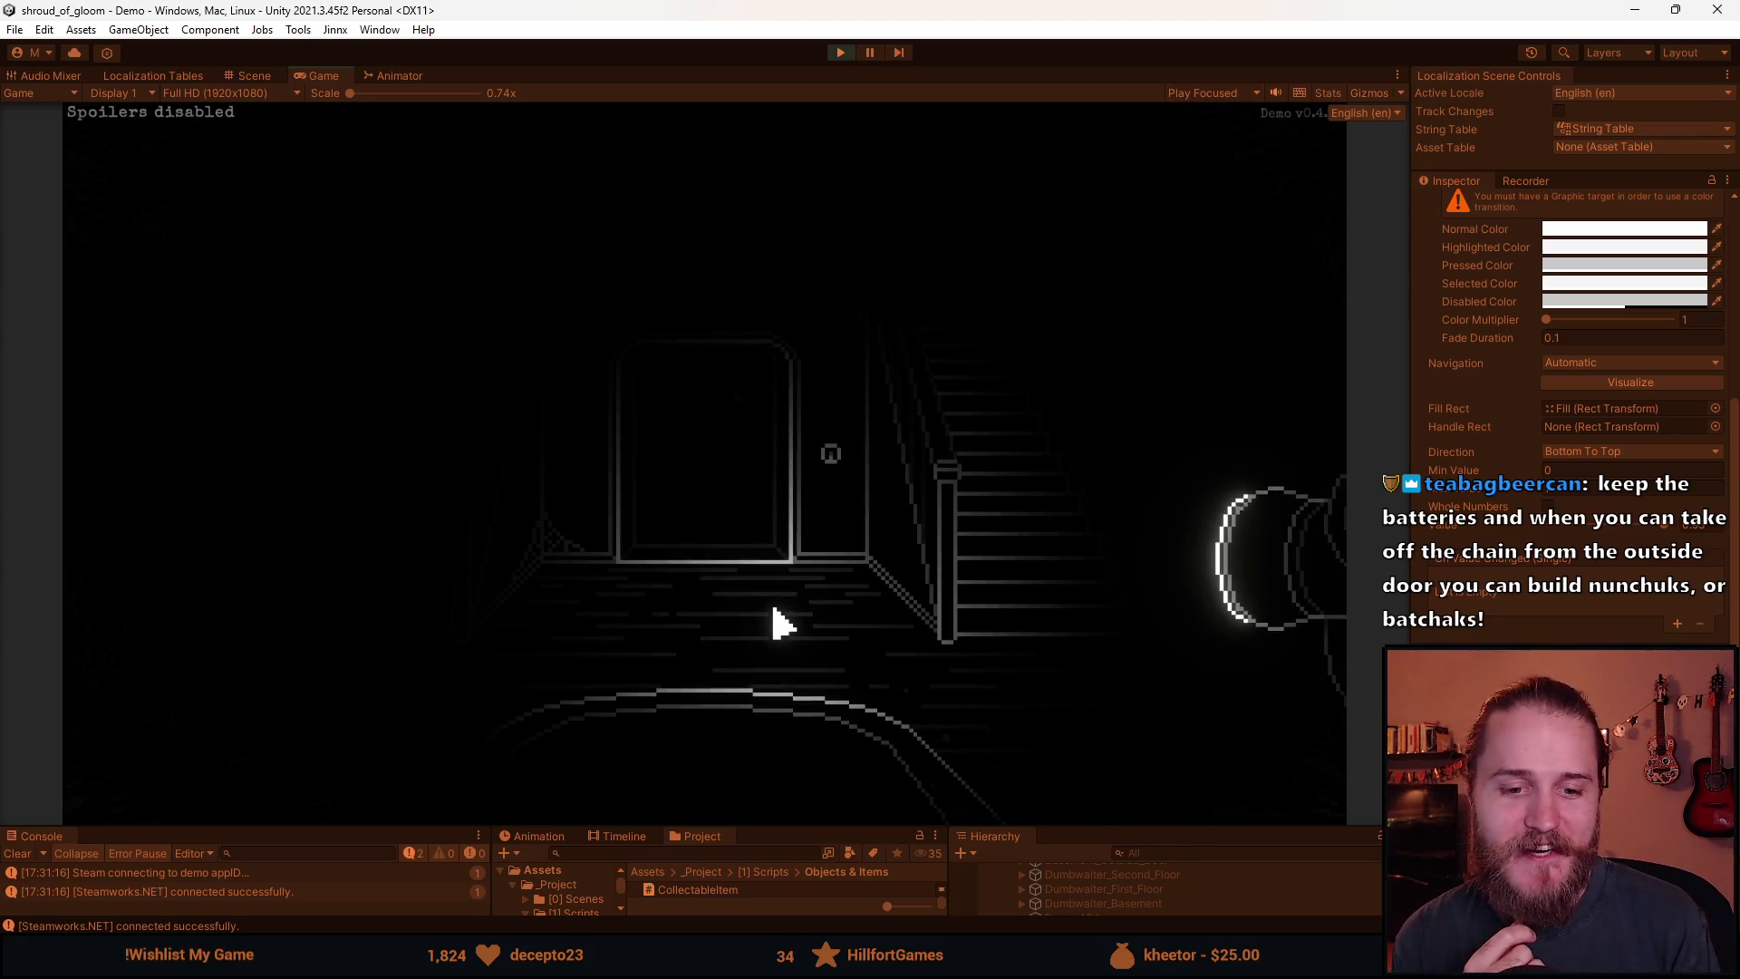
# Walk toward the clock room, return to the stair room and climb to the upstairs hallway.
pyautogui.click(773, 609)
pyautogui.click(1002, 544)
pyautogui.click(1227, 358)
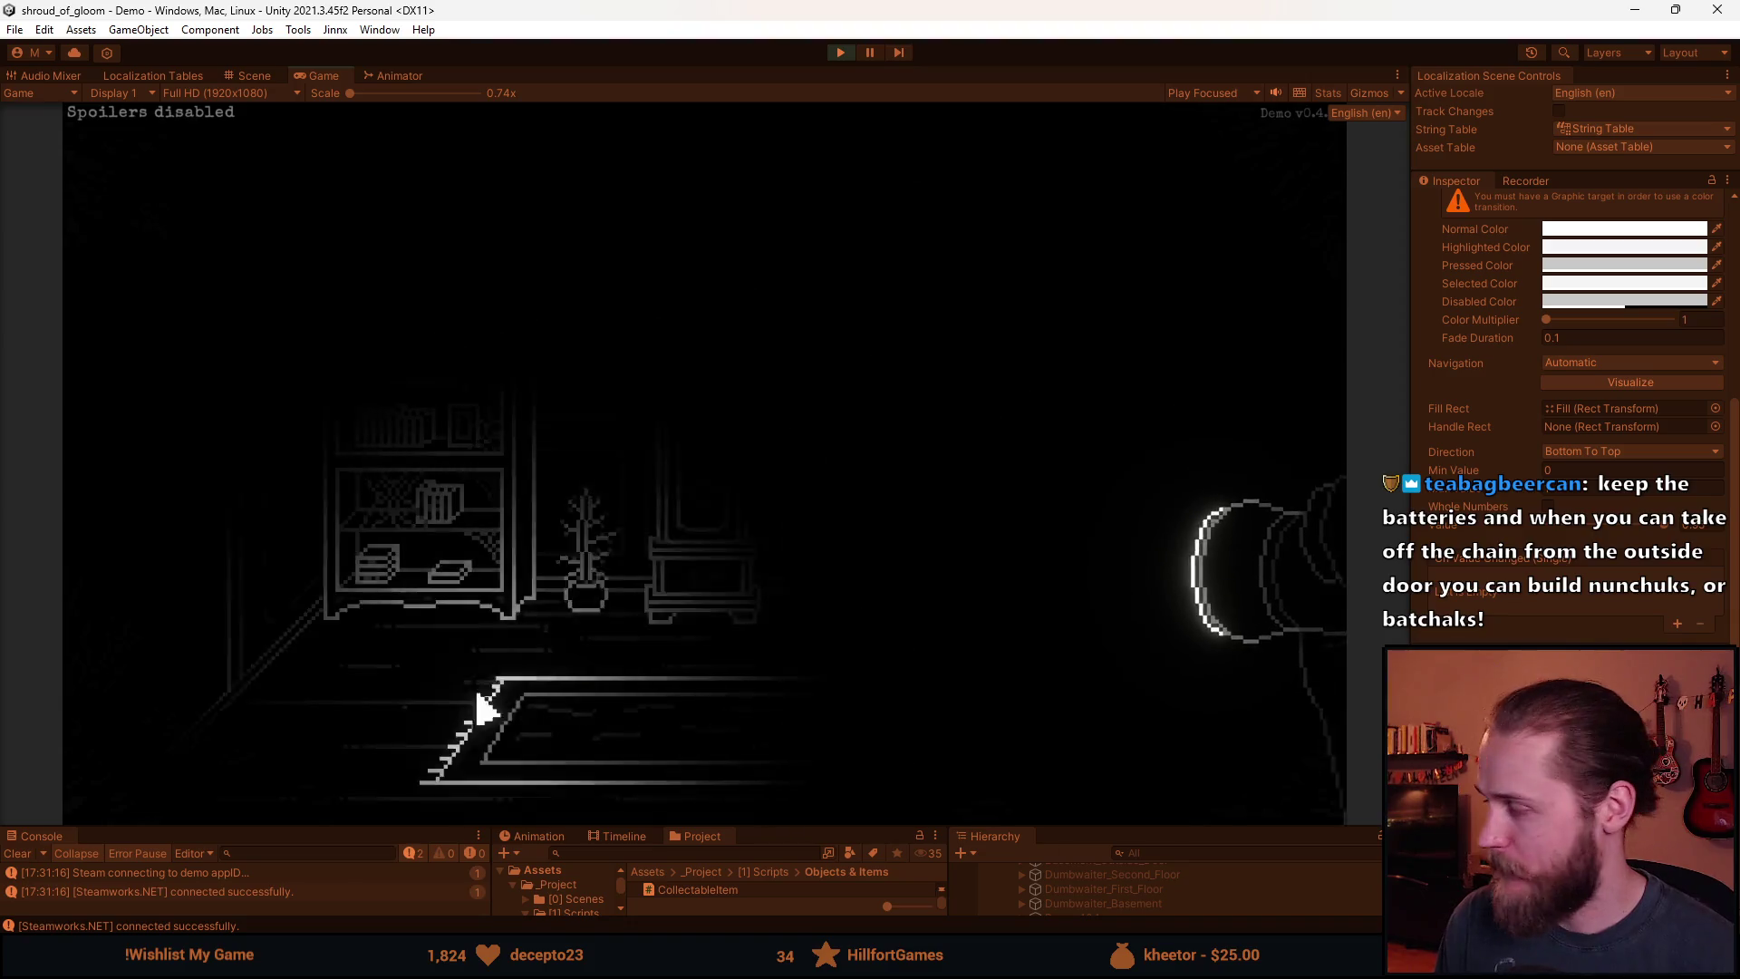
pyautogui.click(211, 419)
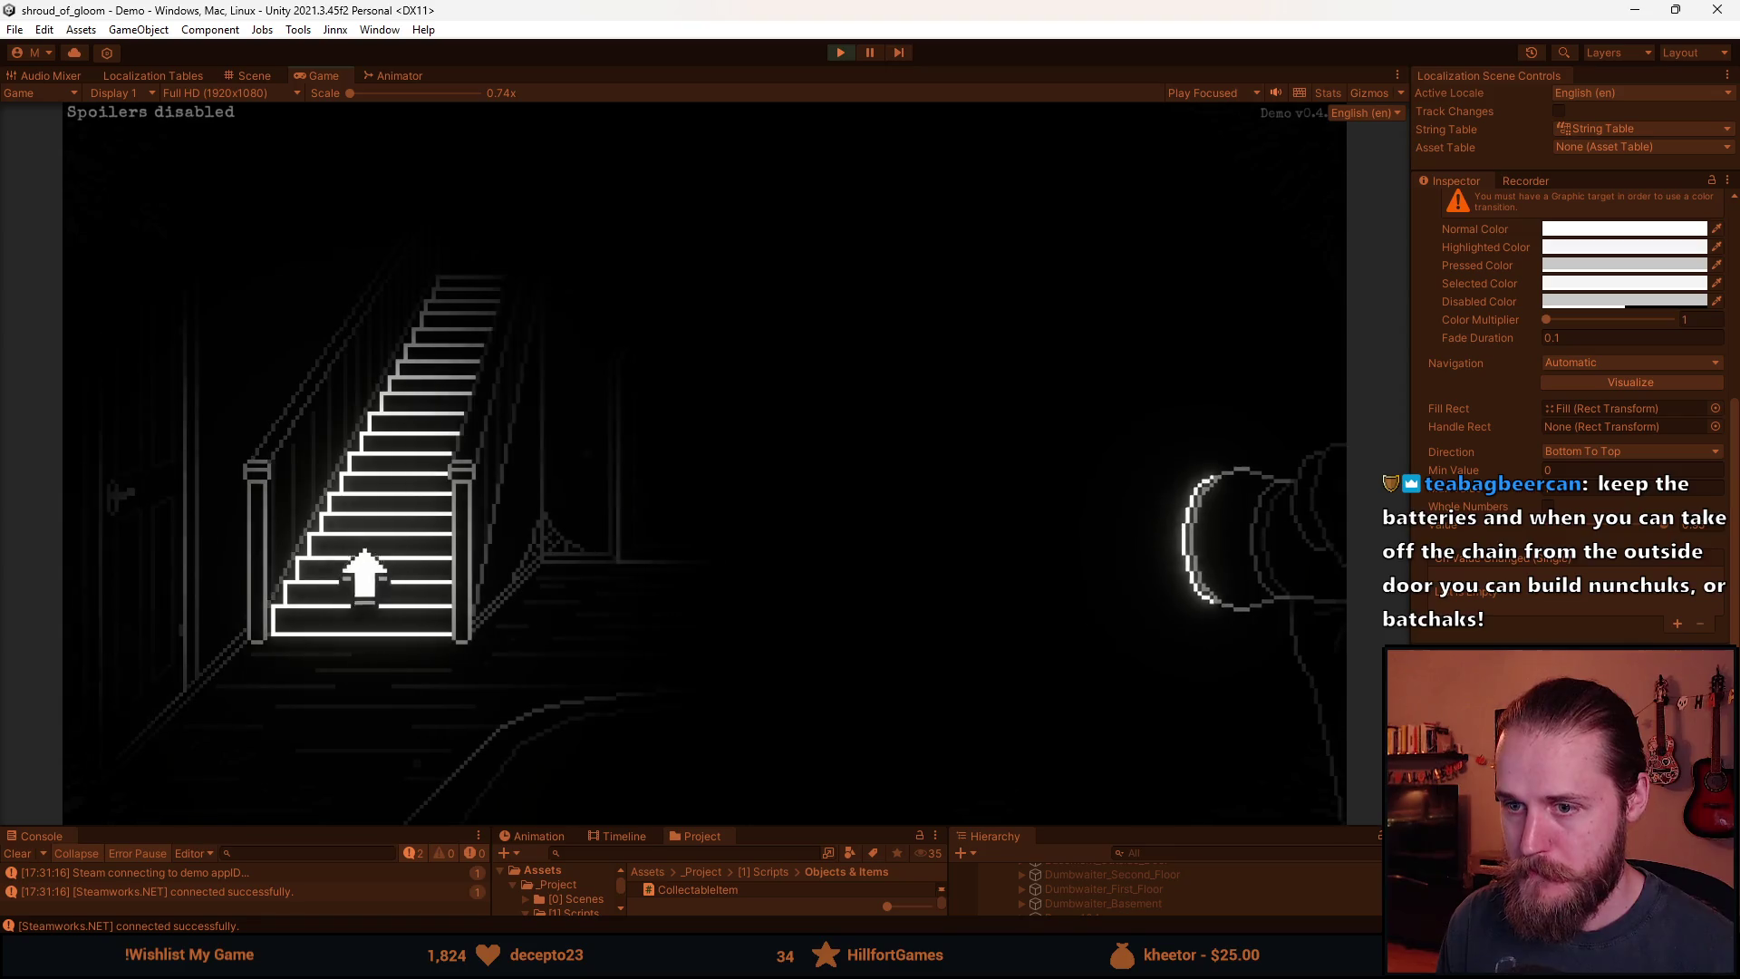
pyautogui.click(415, 563)
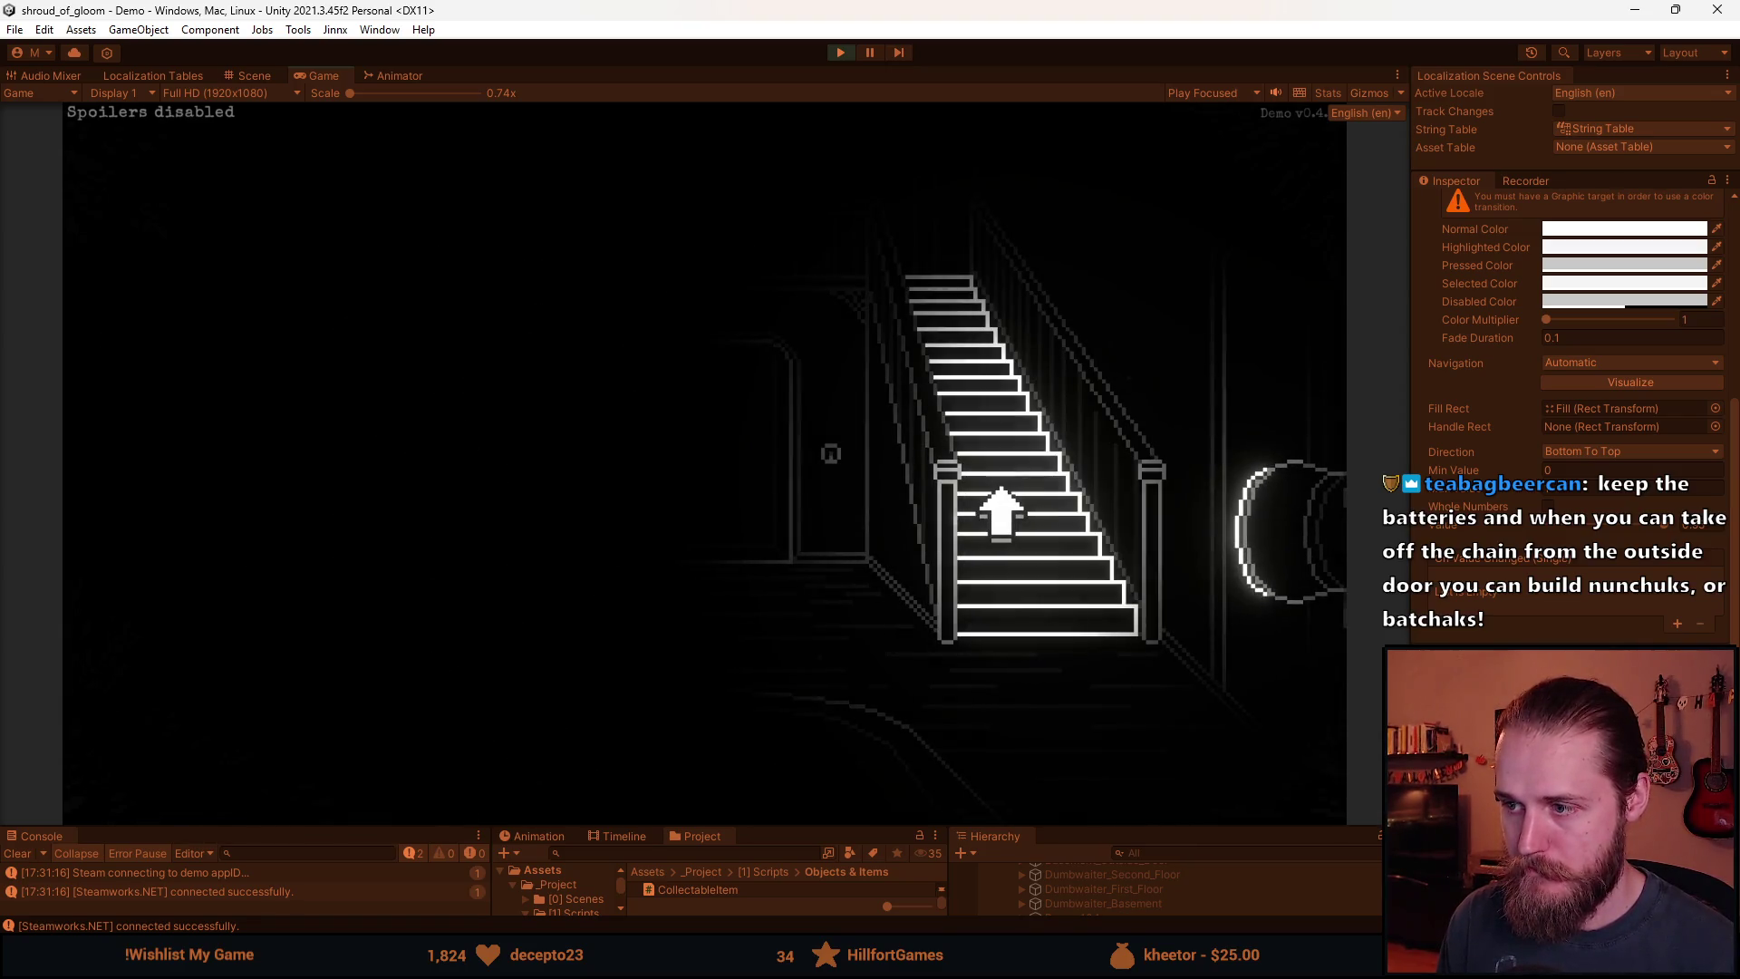
pyautogui.click(996, 507)
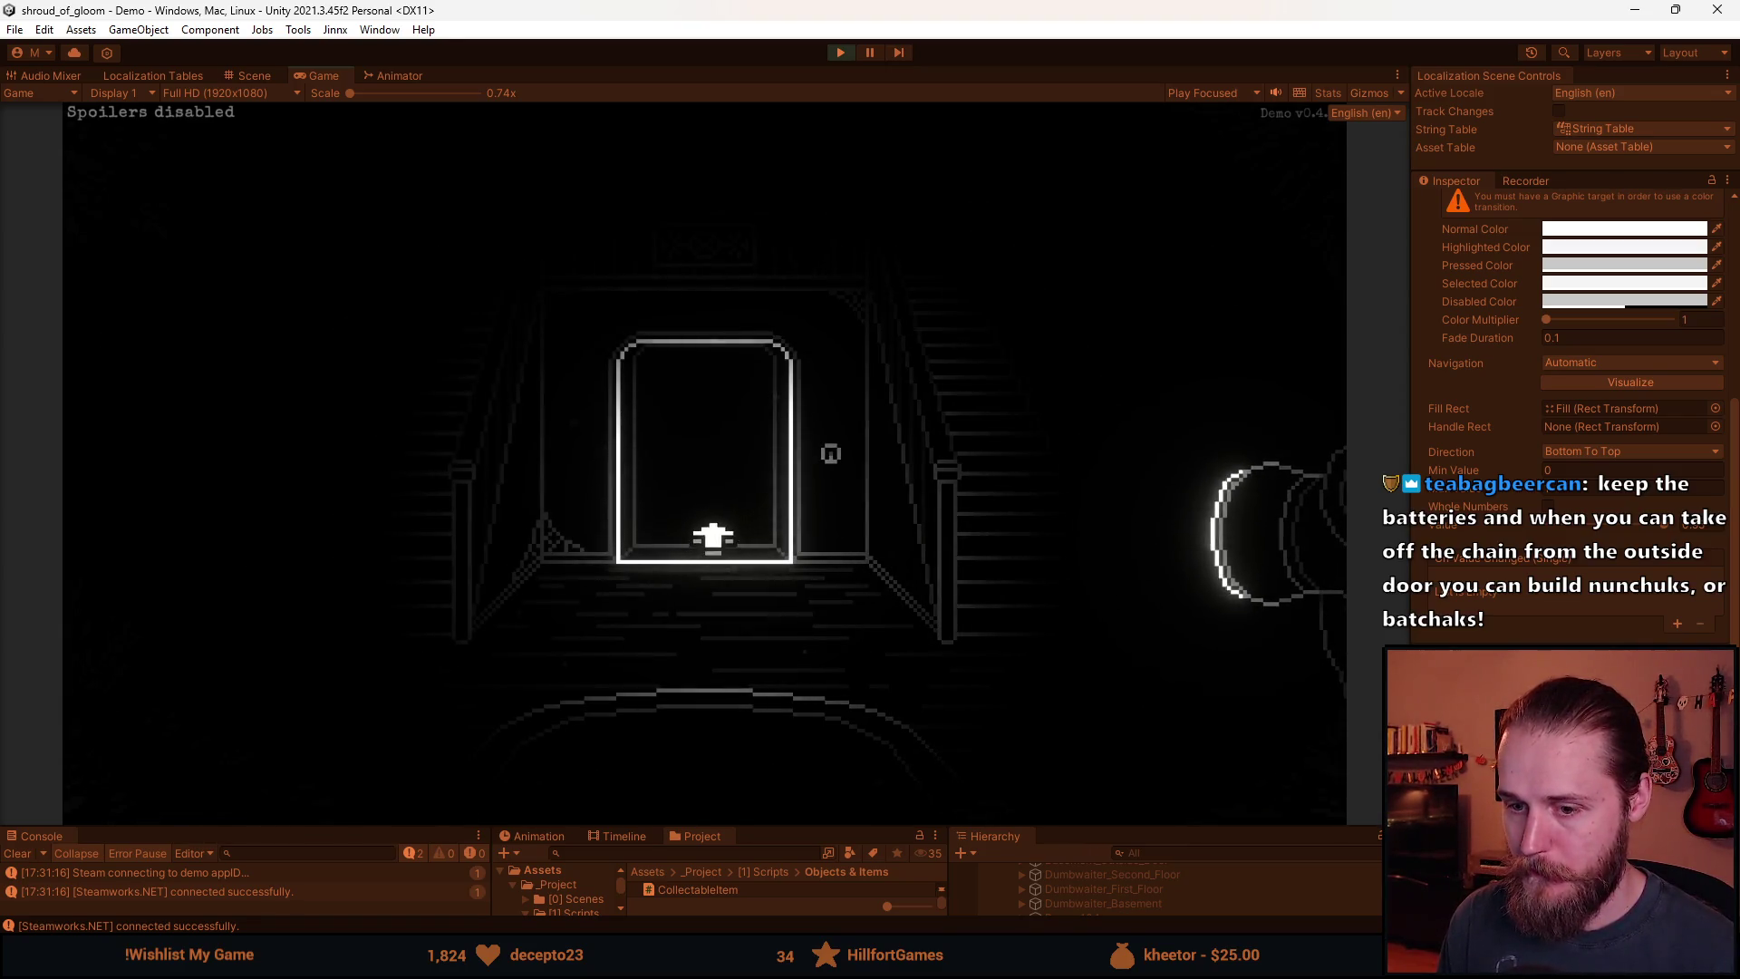
# Enter the fireplace room, open the lower cabinet and pick up the key.
pyautogui.click(389, 404)
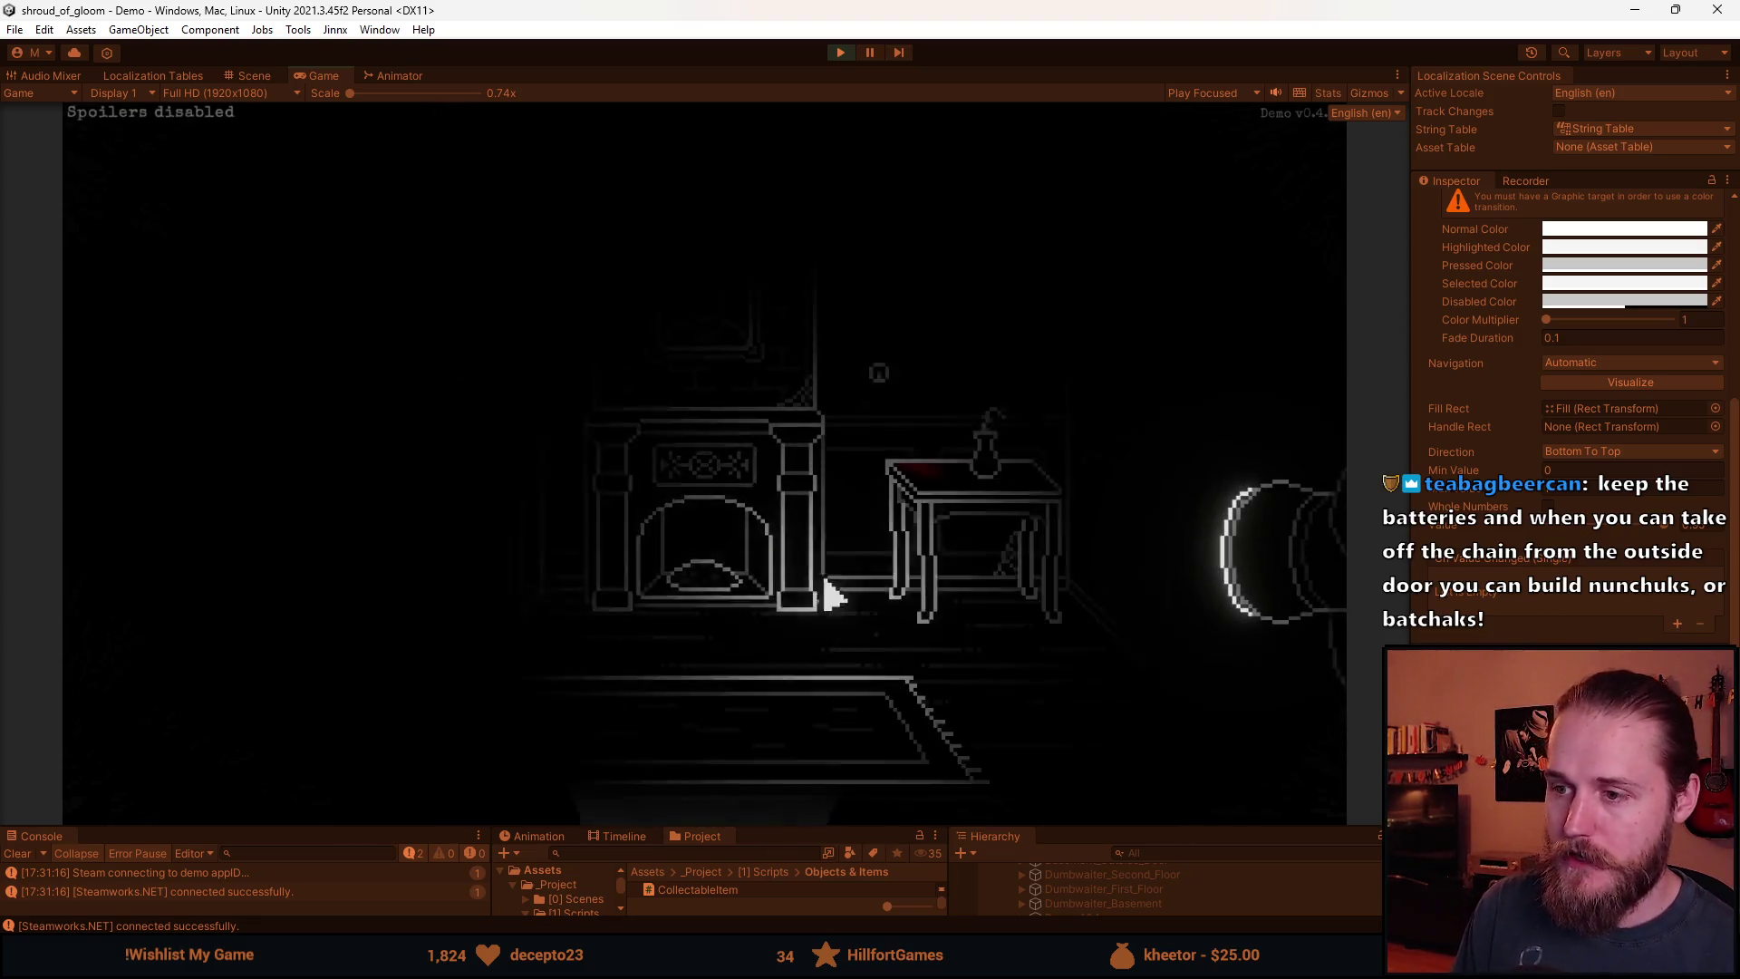
pyautogui.click(1208, 435)
pyautogui.click(442, 606)
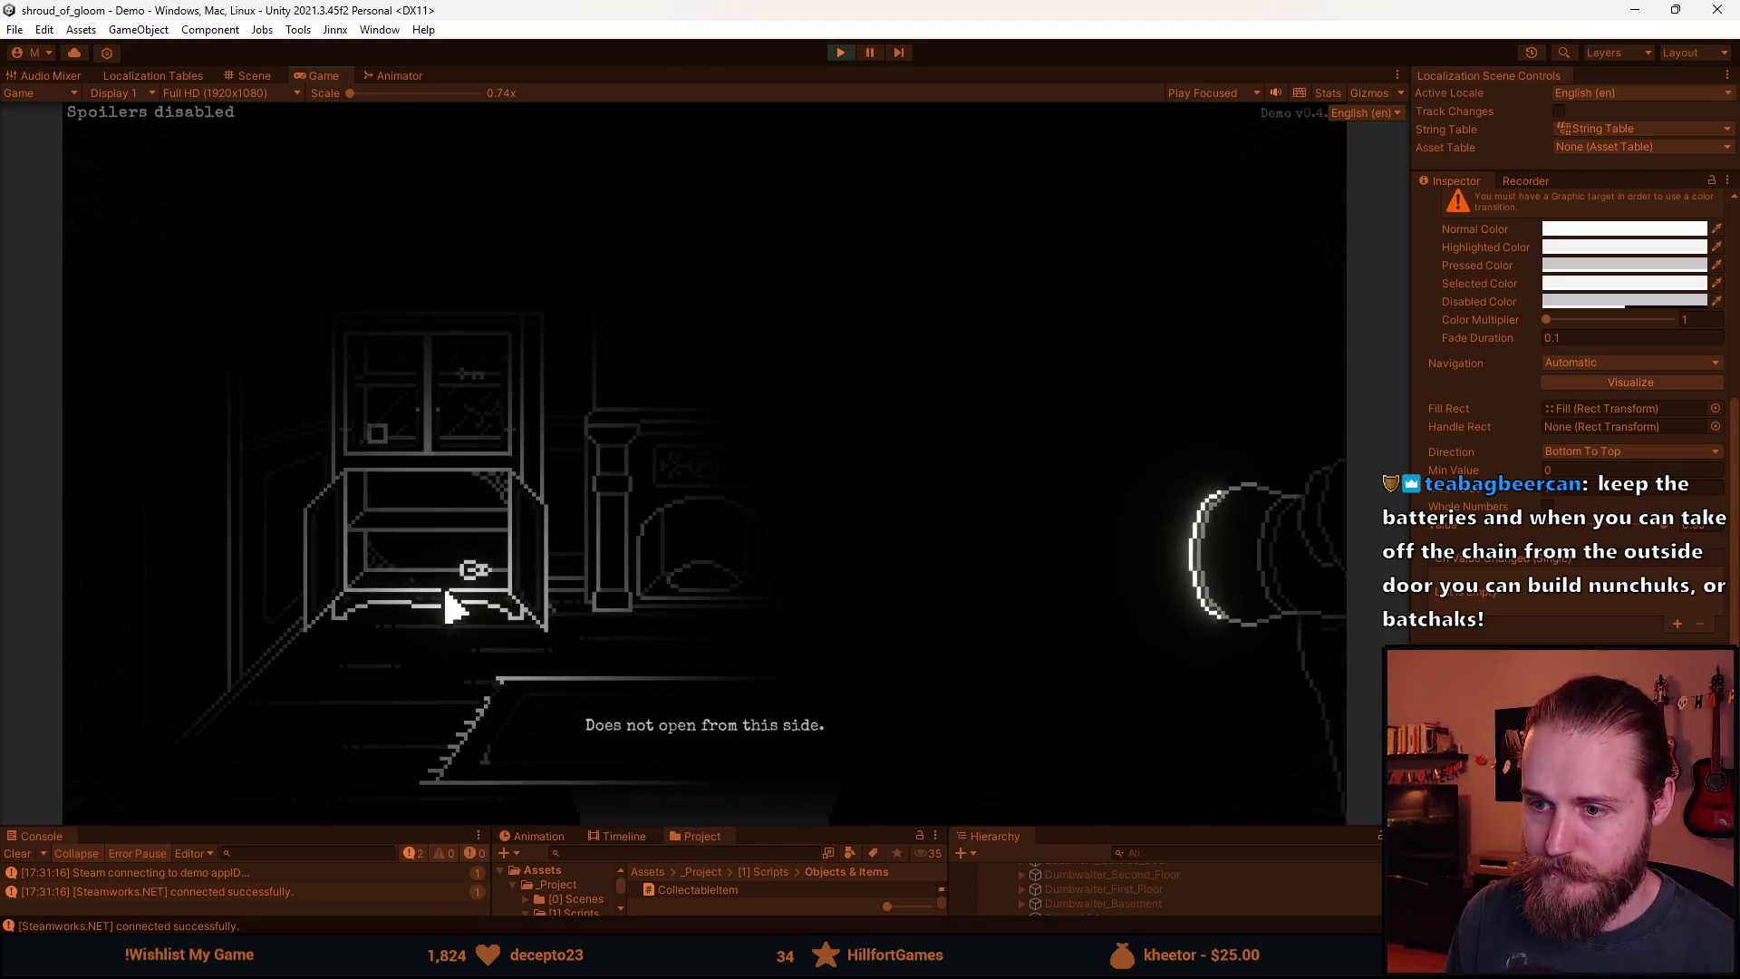
pyautogui.click(472, 575)
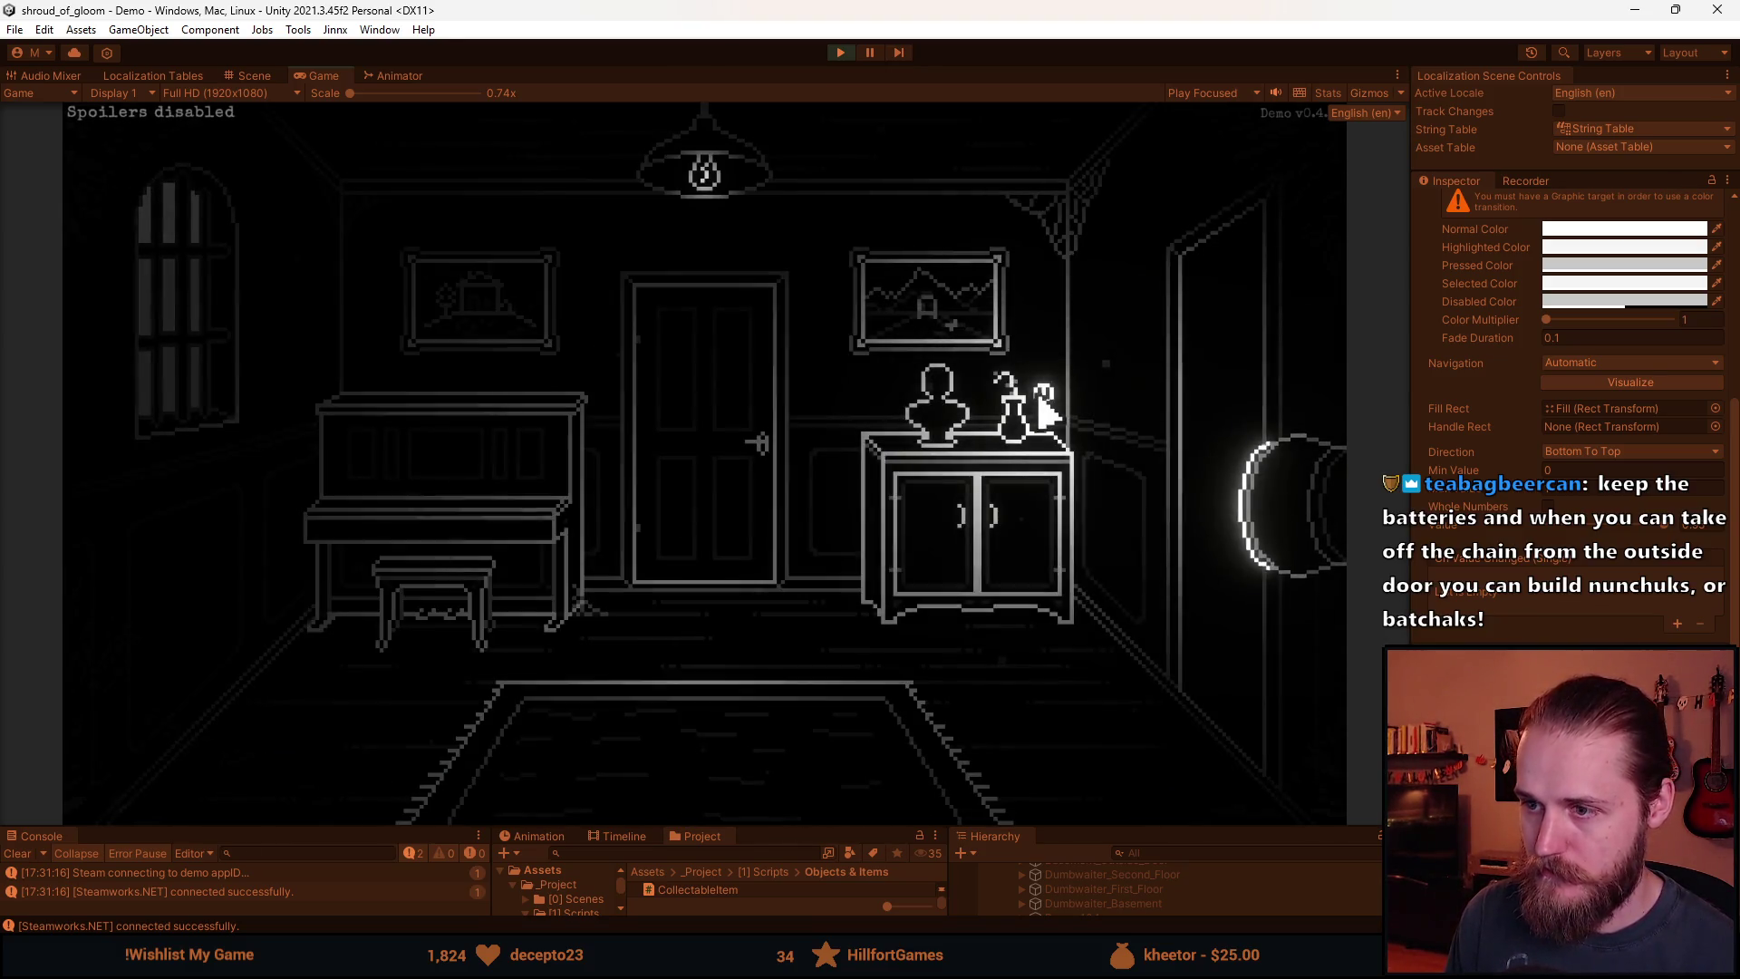
# Walk back through the staircase hallway, then pause, stop play mode and bring up the Notion to-do list.
pyautogui.click(1223, 435)
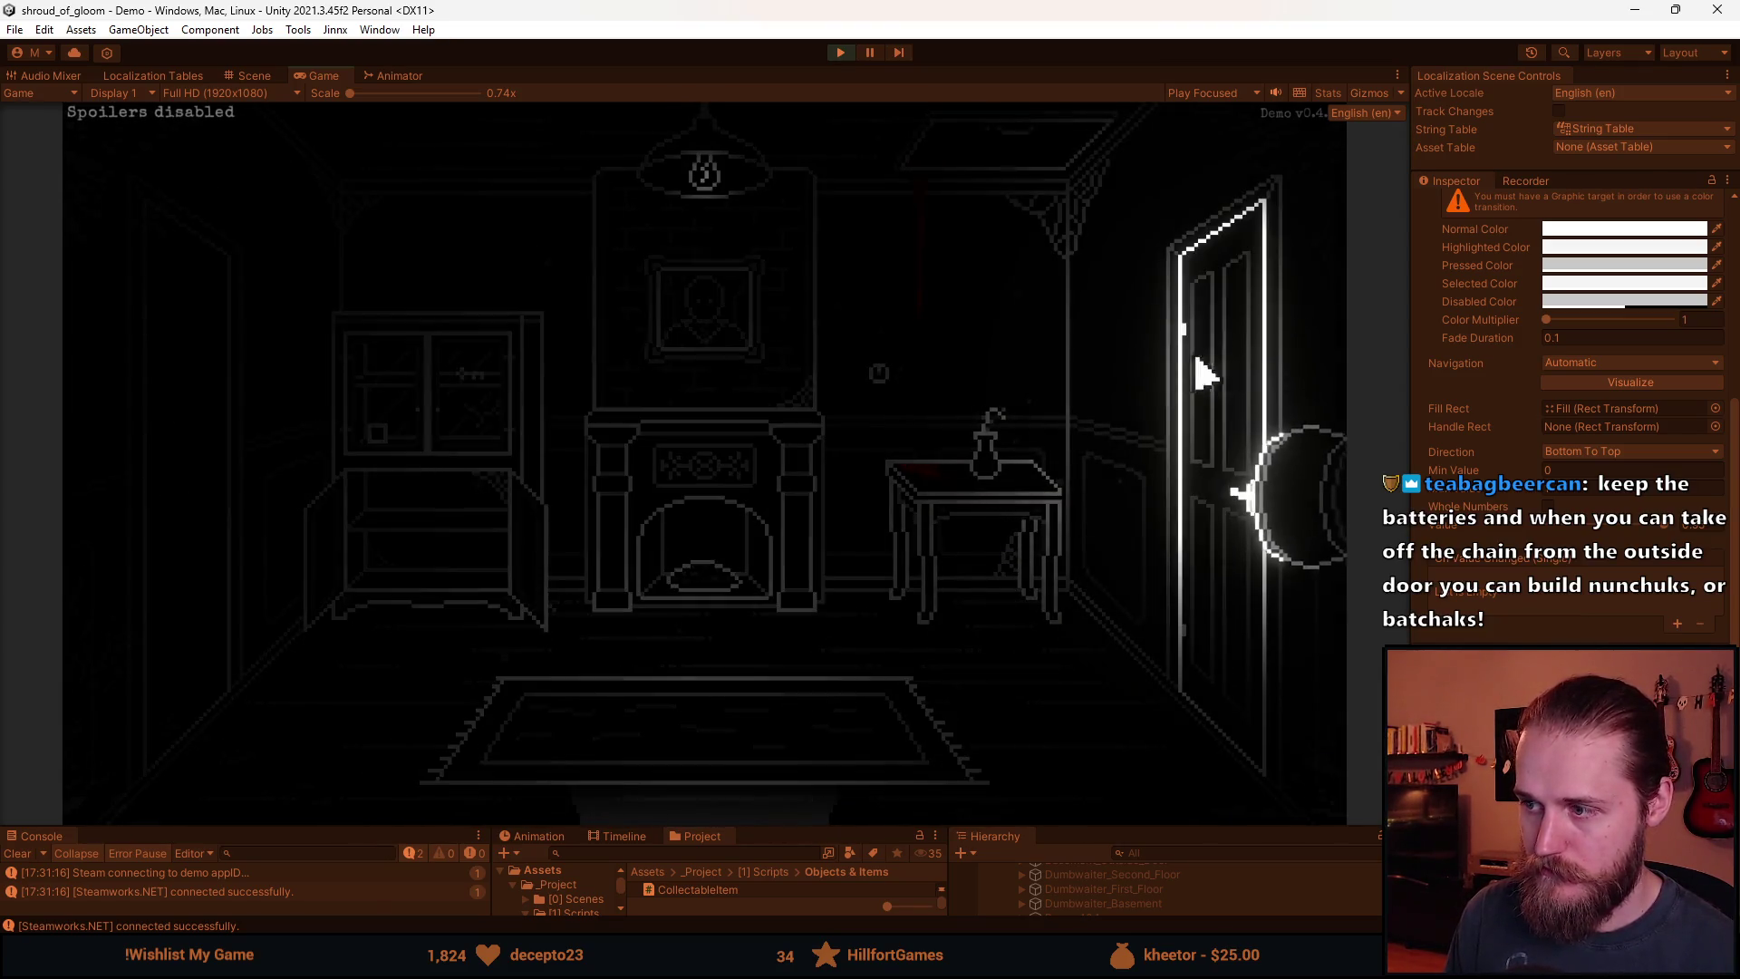
pyautogui.click(749, 786)
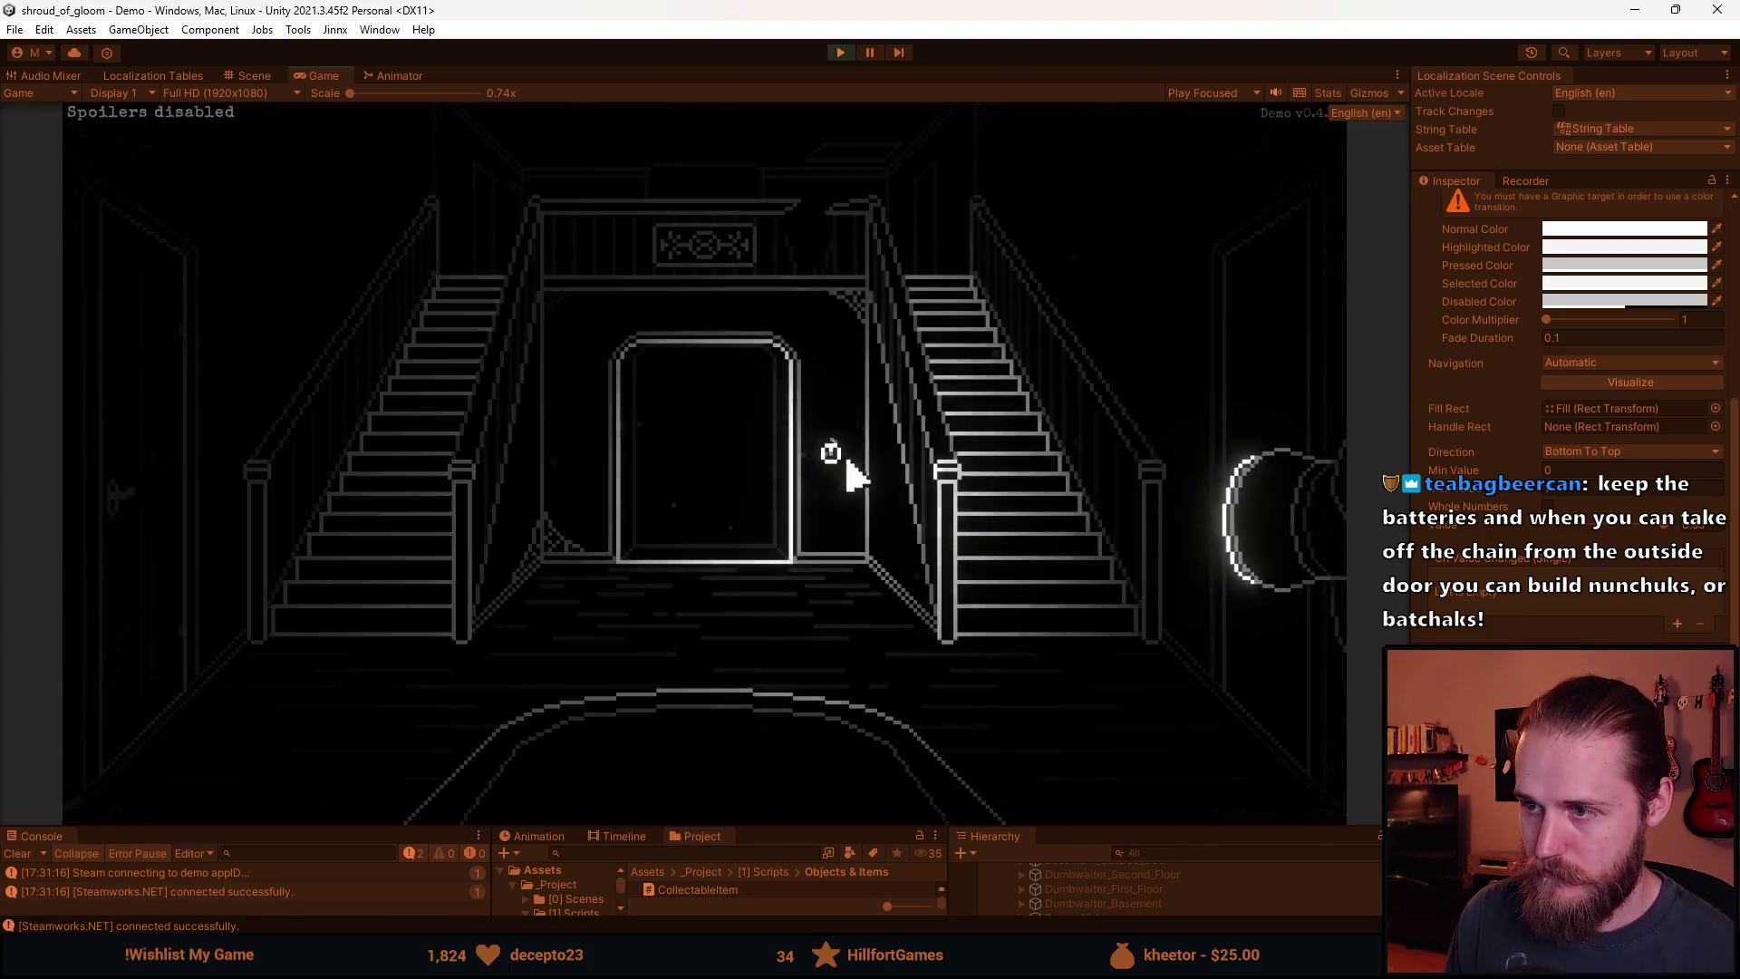
pyautogui.click(1208, 439)
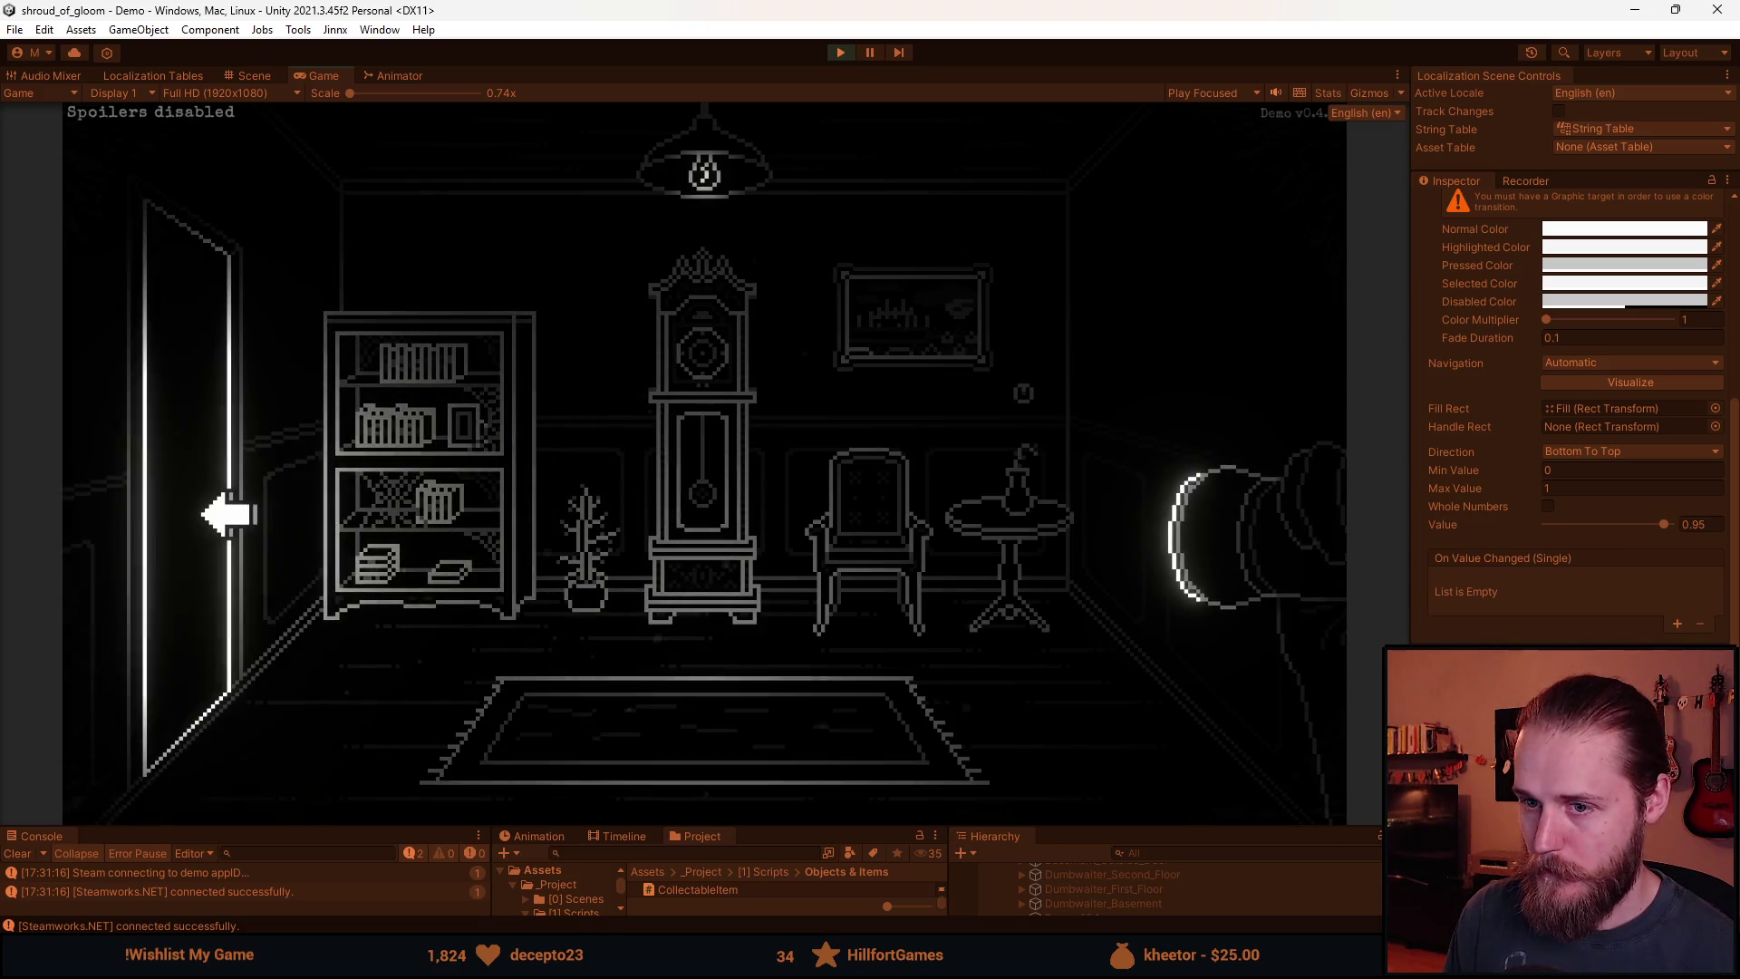
pyautogui.press('Escape')
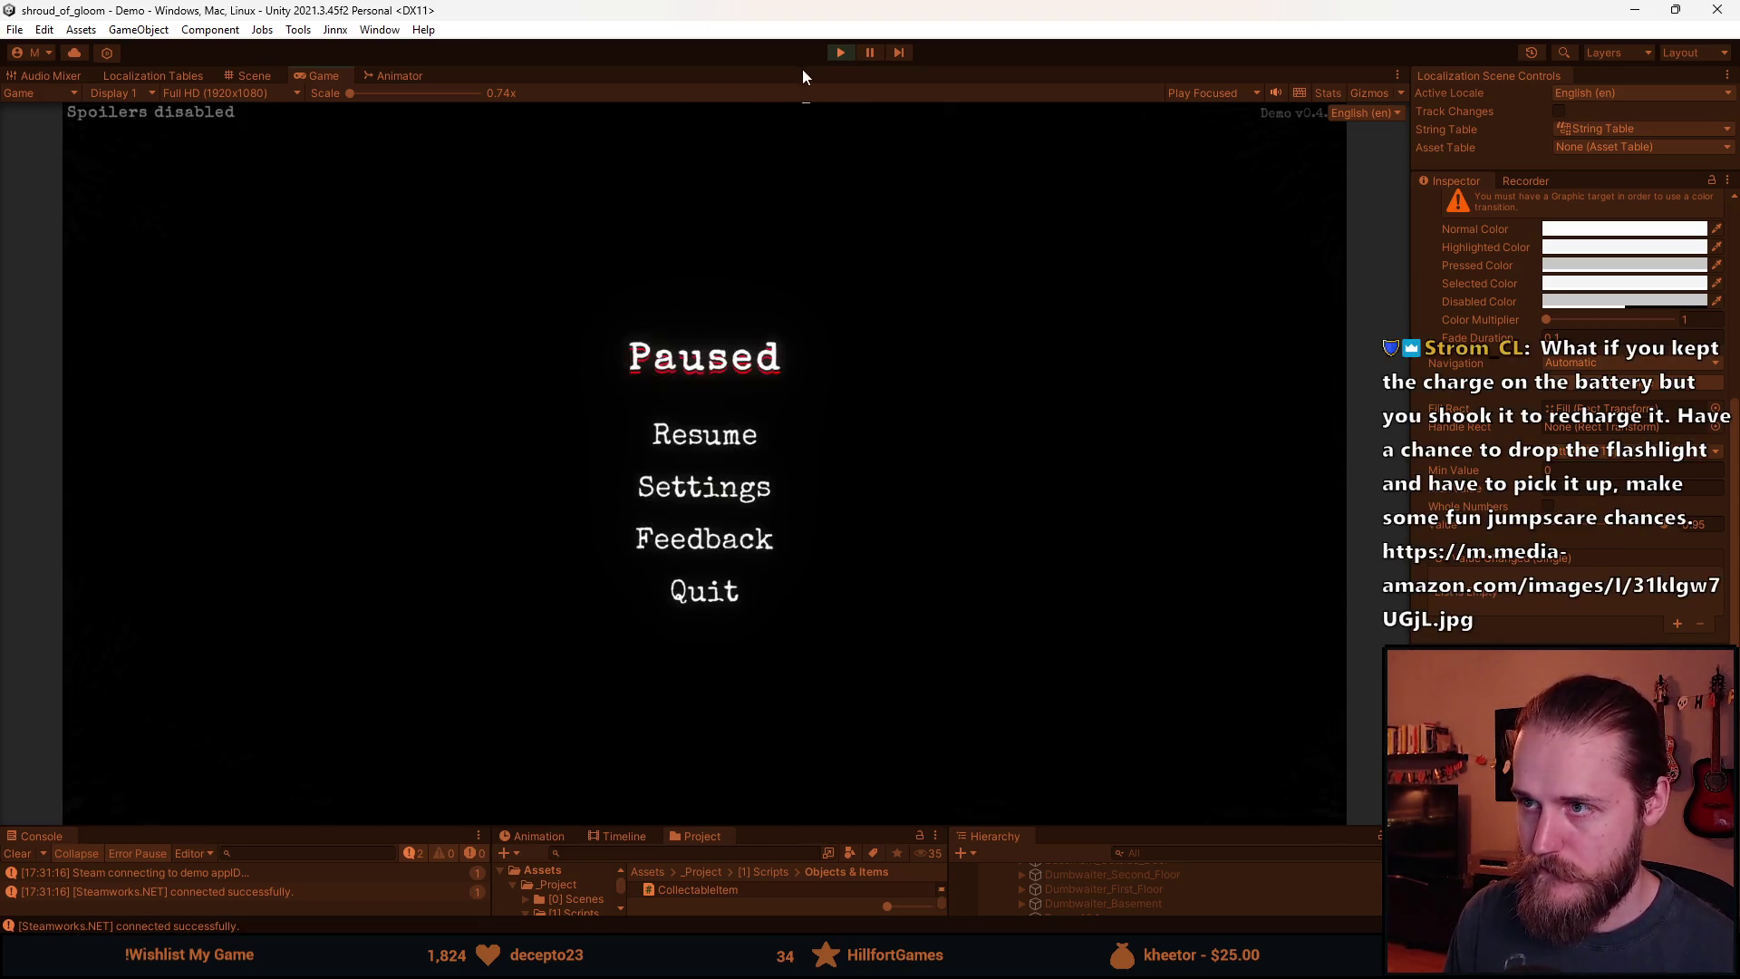
pyautogui.hotkey('ctrl', 'p')
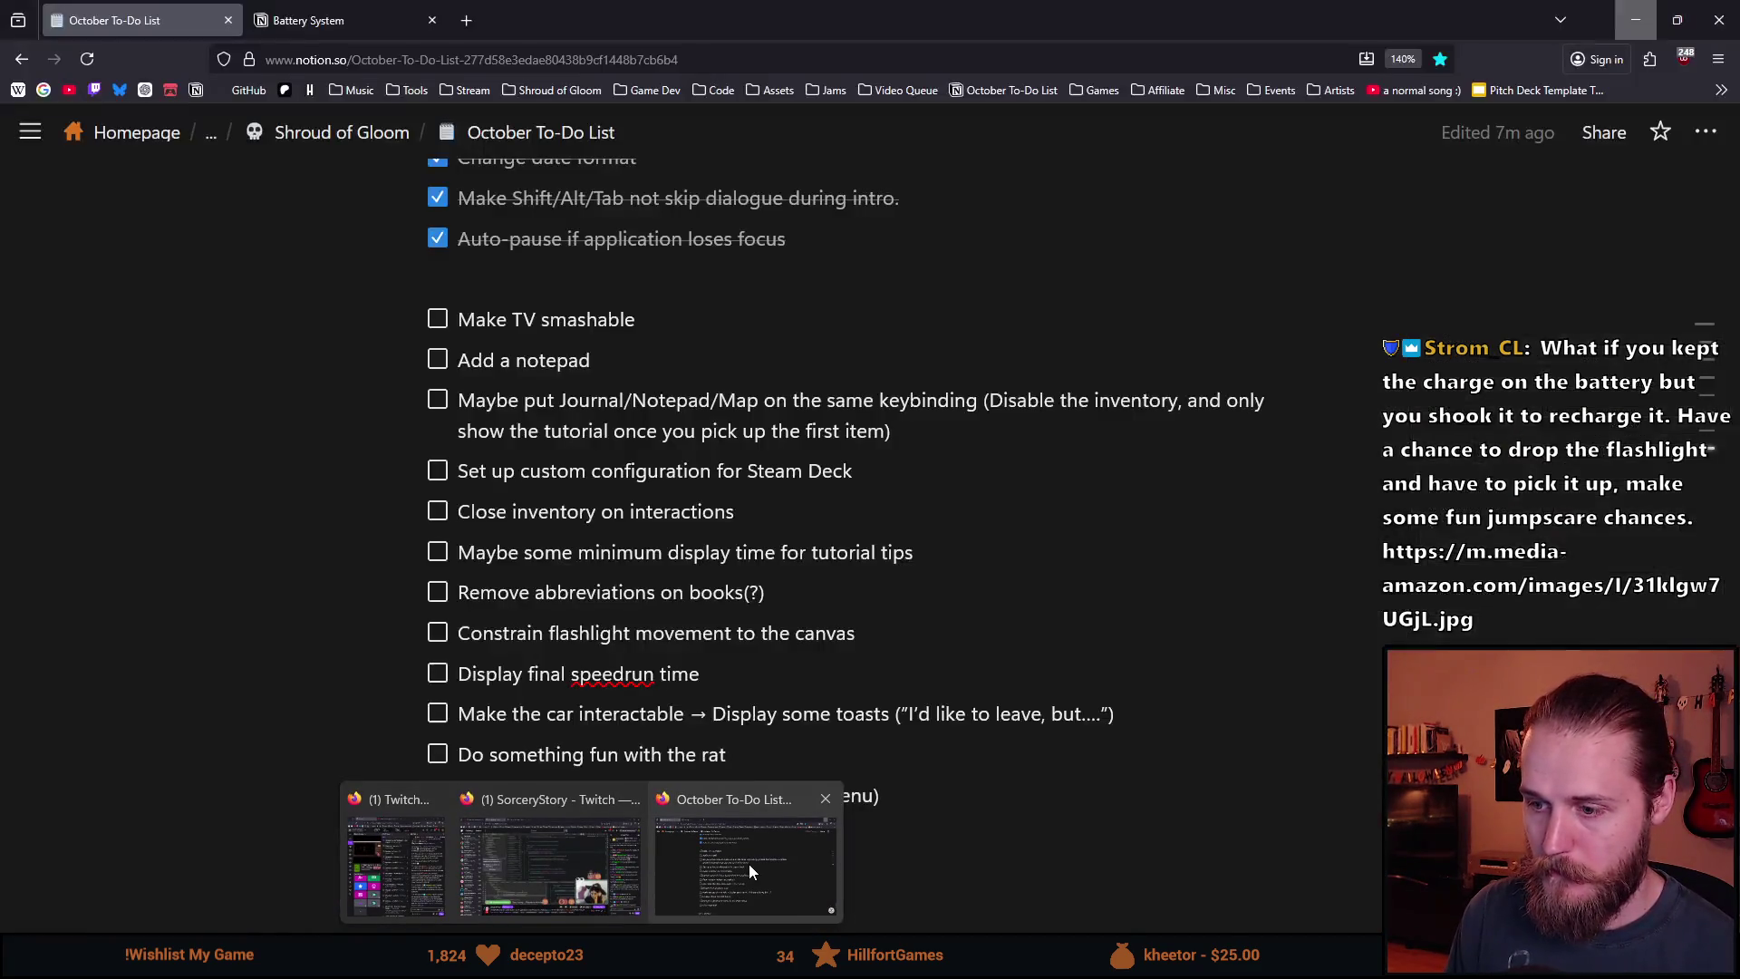
pyautogui.click(750, 862)
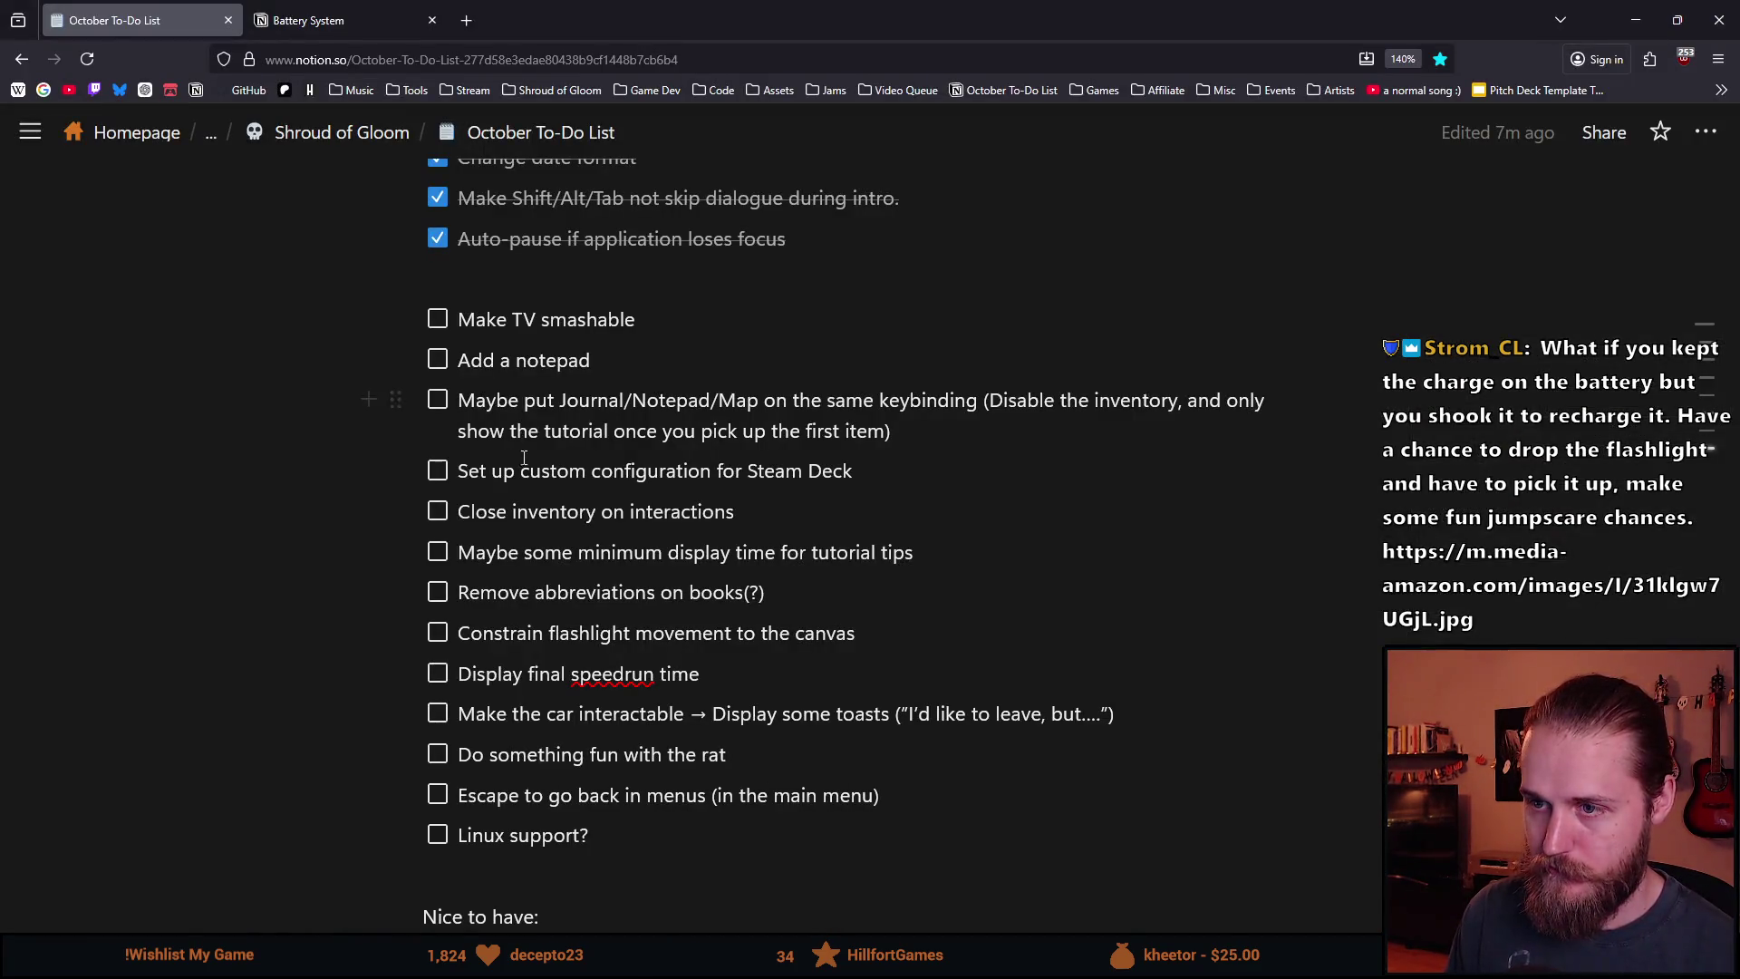
# Add a 'Remove Battery System' to-do, move it above 'Make TV smashable' and check it off.
pyautogui.scroll(2, 669, 489)
pyautogui.press('Return')
pyautogui.press('Return')
pyautogui.press('Return')
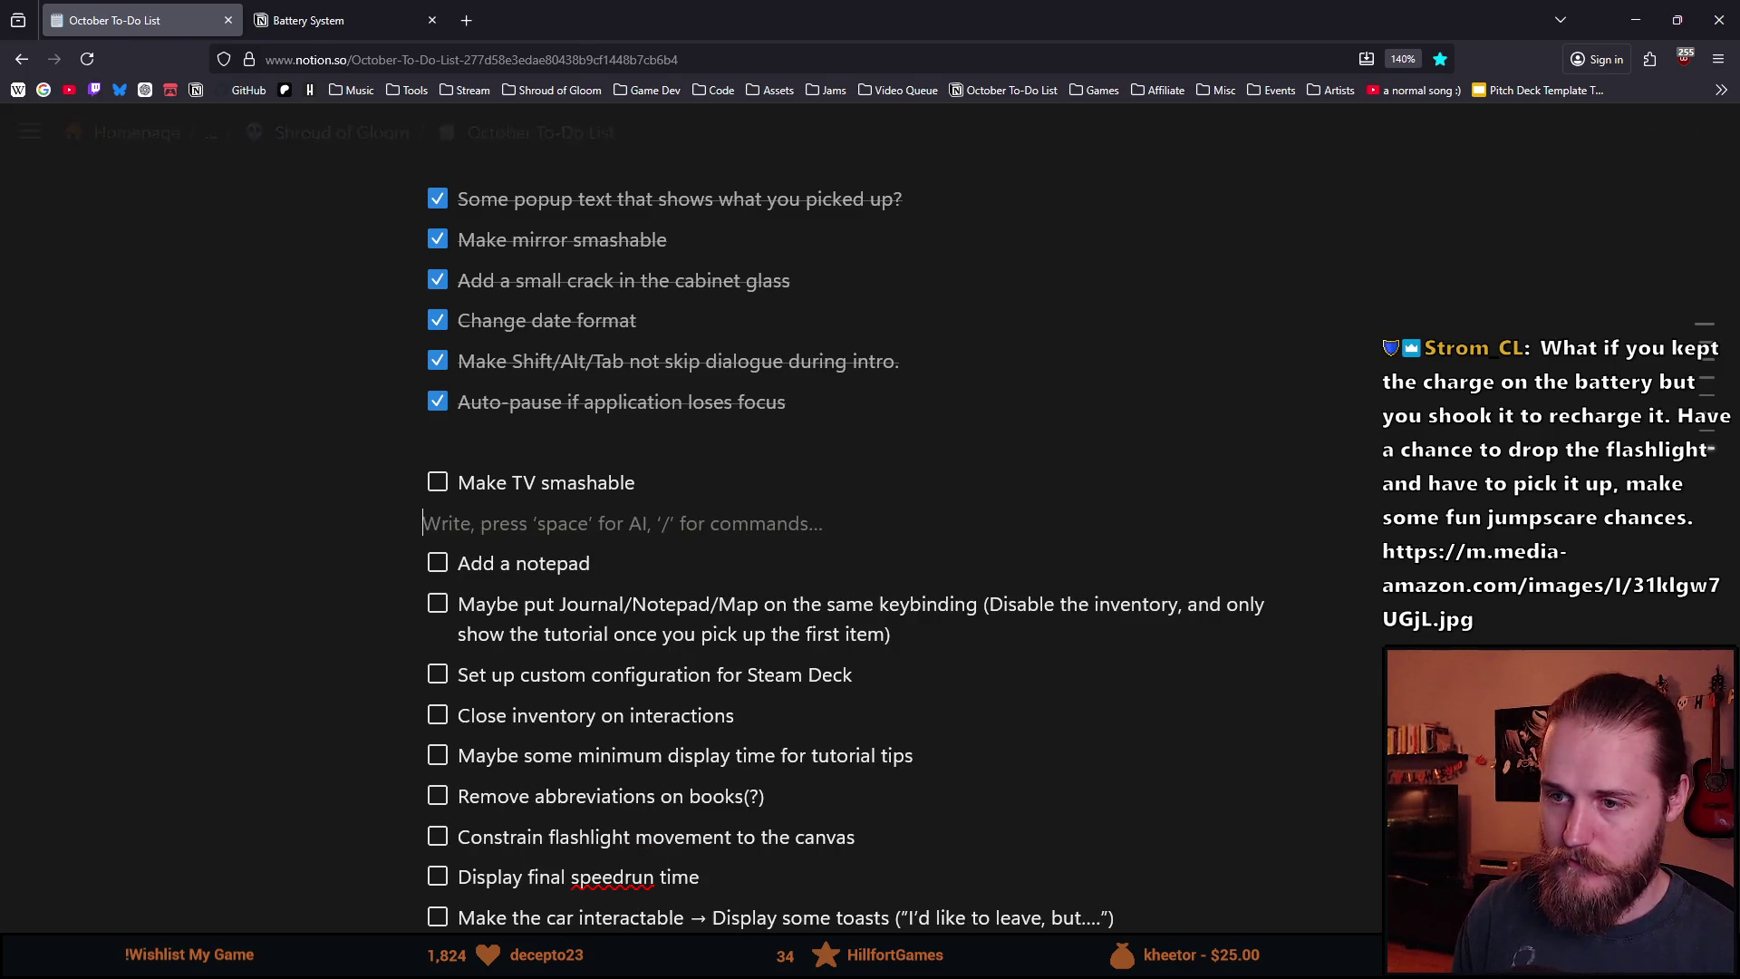
pyautogui.press('Return')
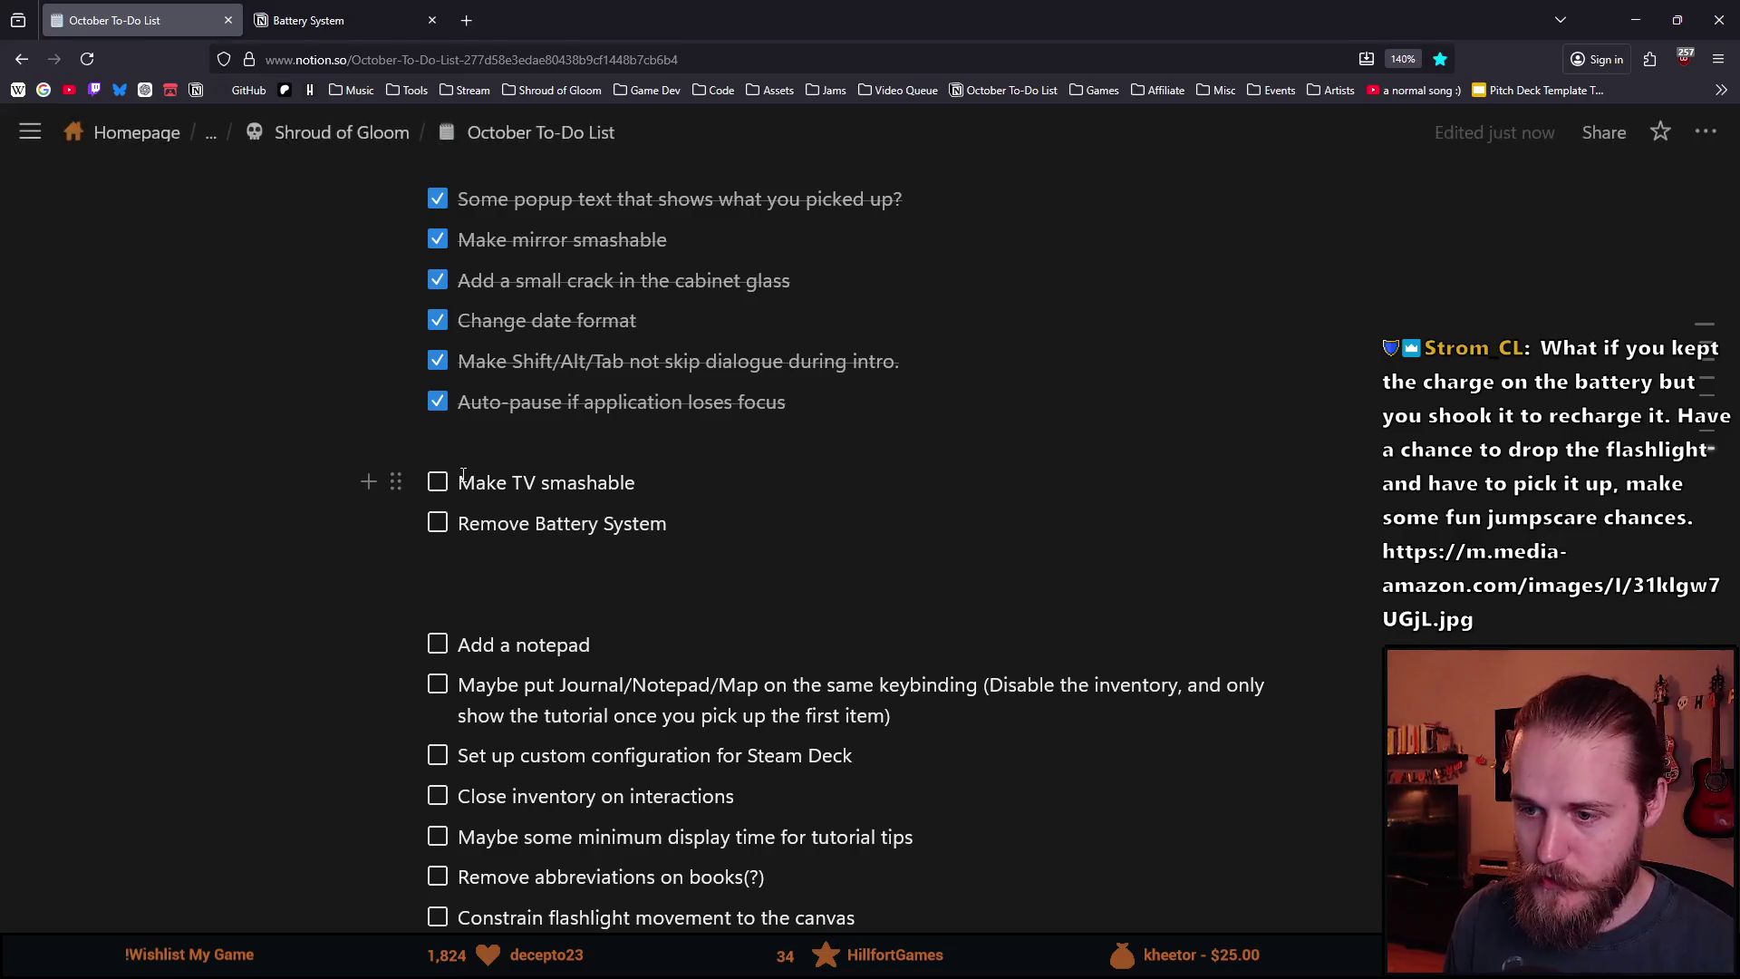
pyautogui.moveTo(399, 518)
pyautogui.mouseDown()
pyautogui.moveTo(399, 439)
pyautogui.moveTo(399, 612)
pyautogui.moveTo(435, 558)
pyautogui.mouseUp()
pyautogui.click(445, 550)
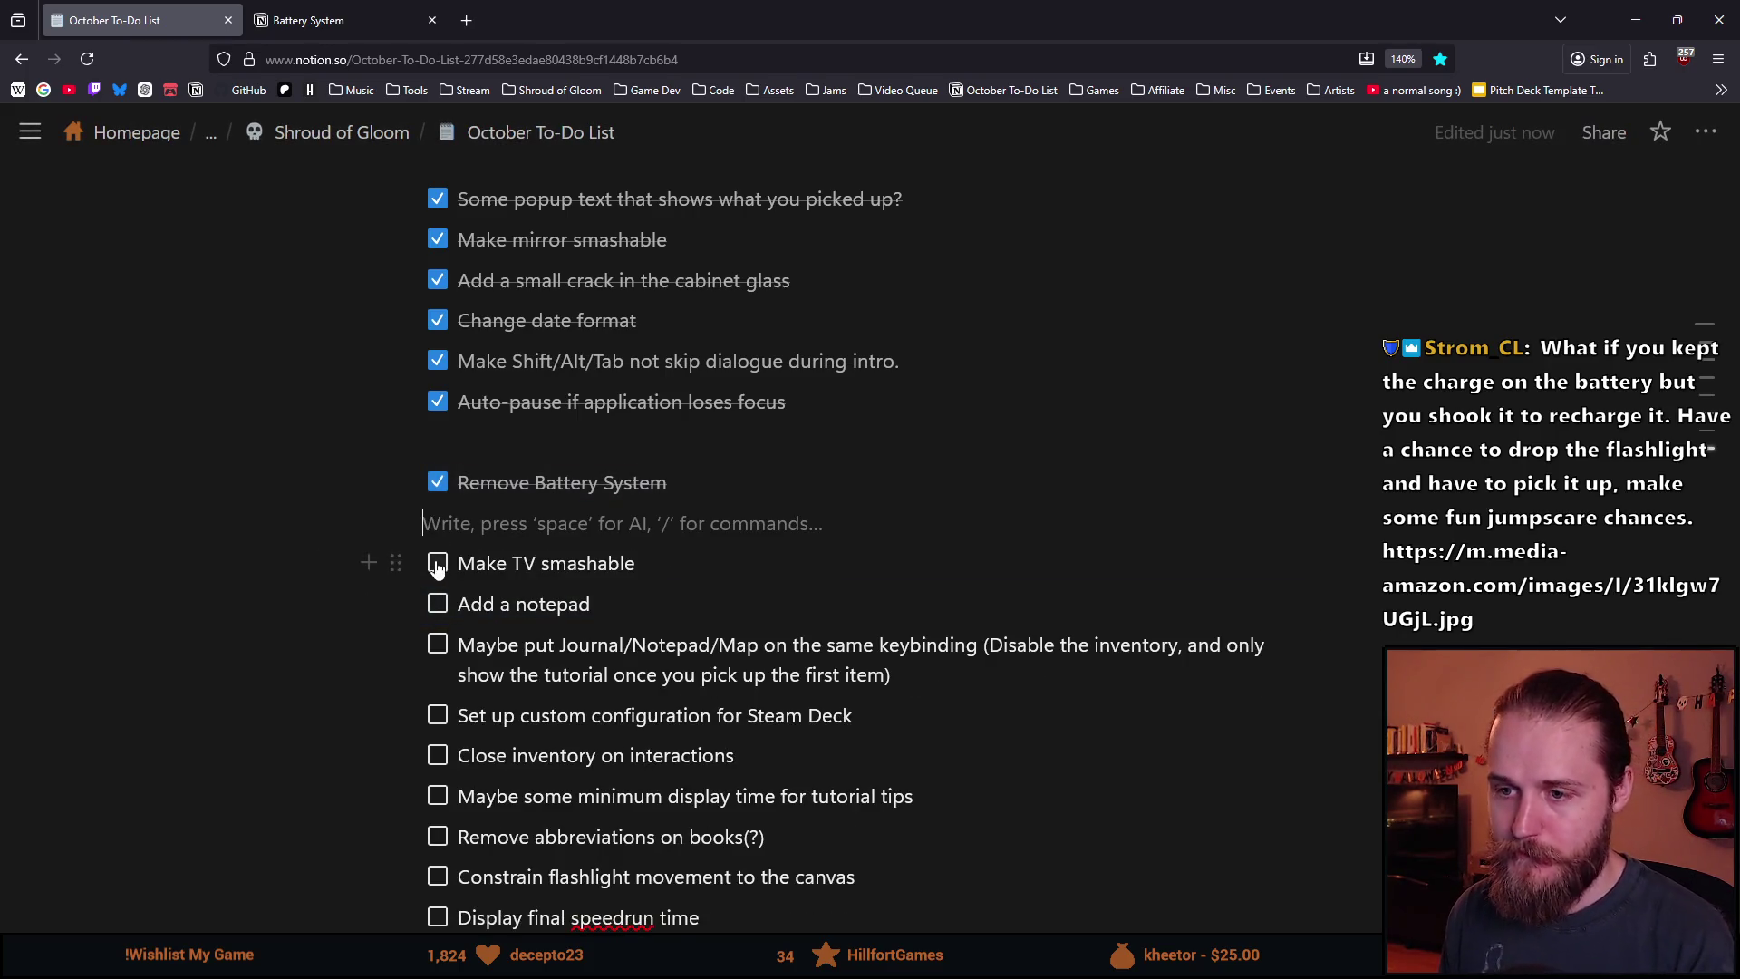
# Select the 'Journal/Notepad/Map' to-do item's text, then clear the selection.
pyautogui.scroll(-2, 626, 755)
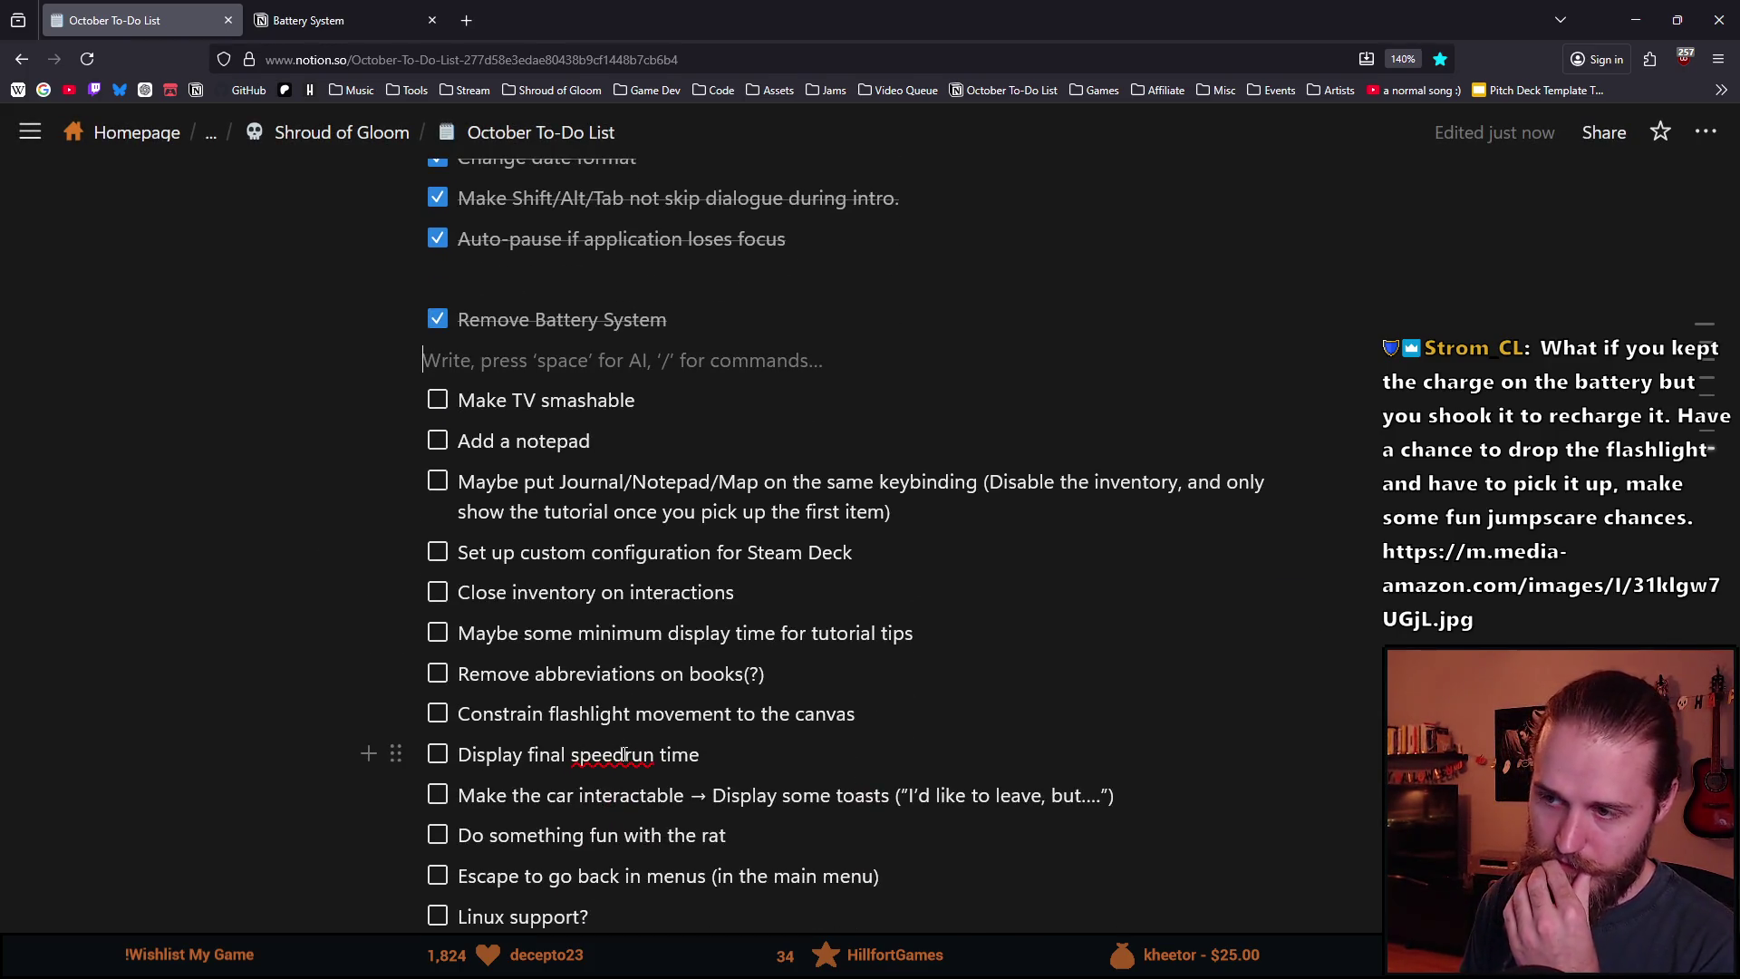
pyautogui.tripleClick(917, 506)
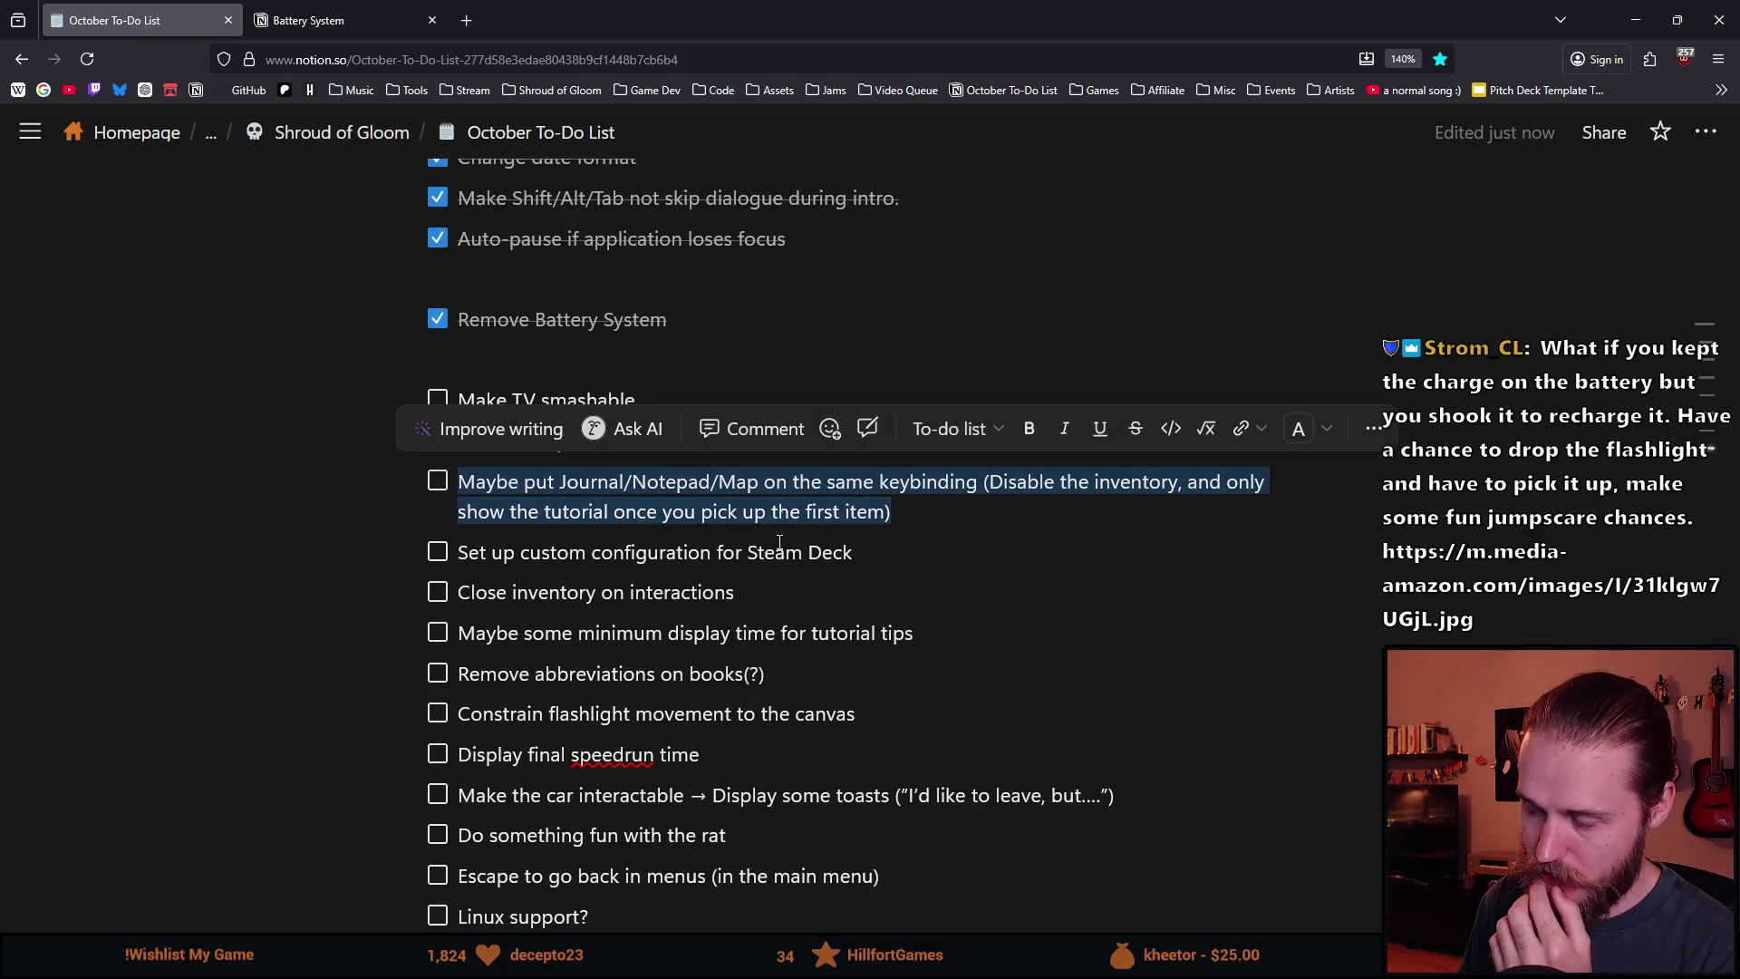
pyautogui.click(659, 512)
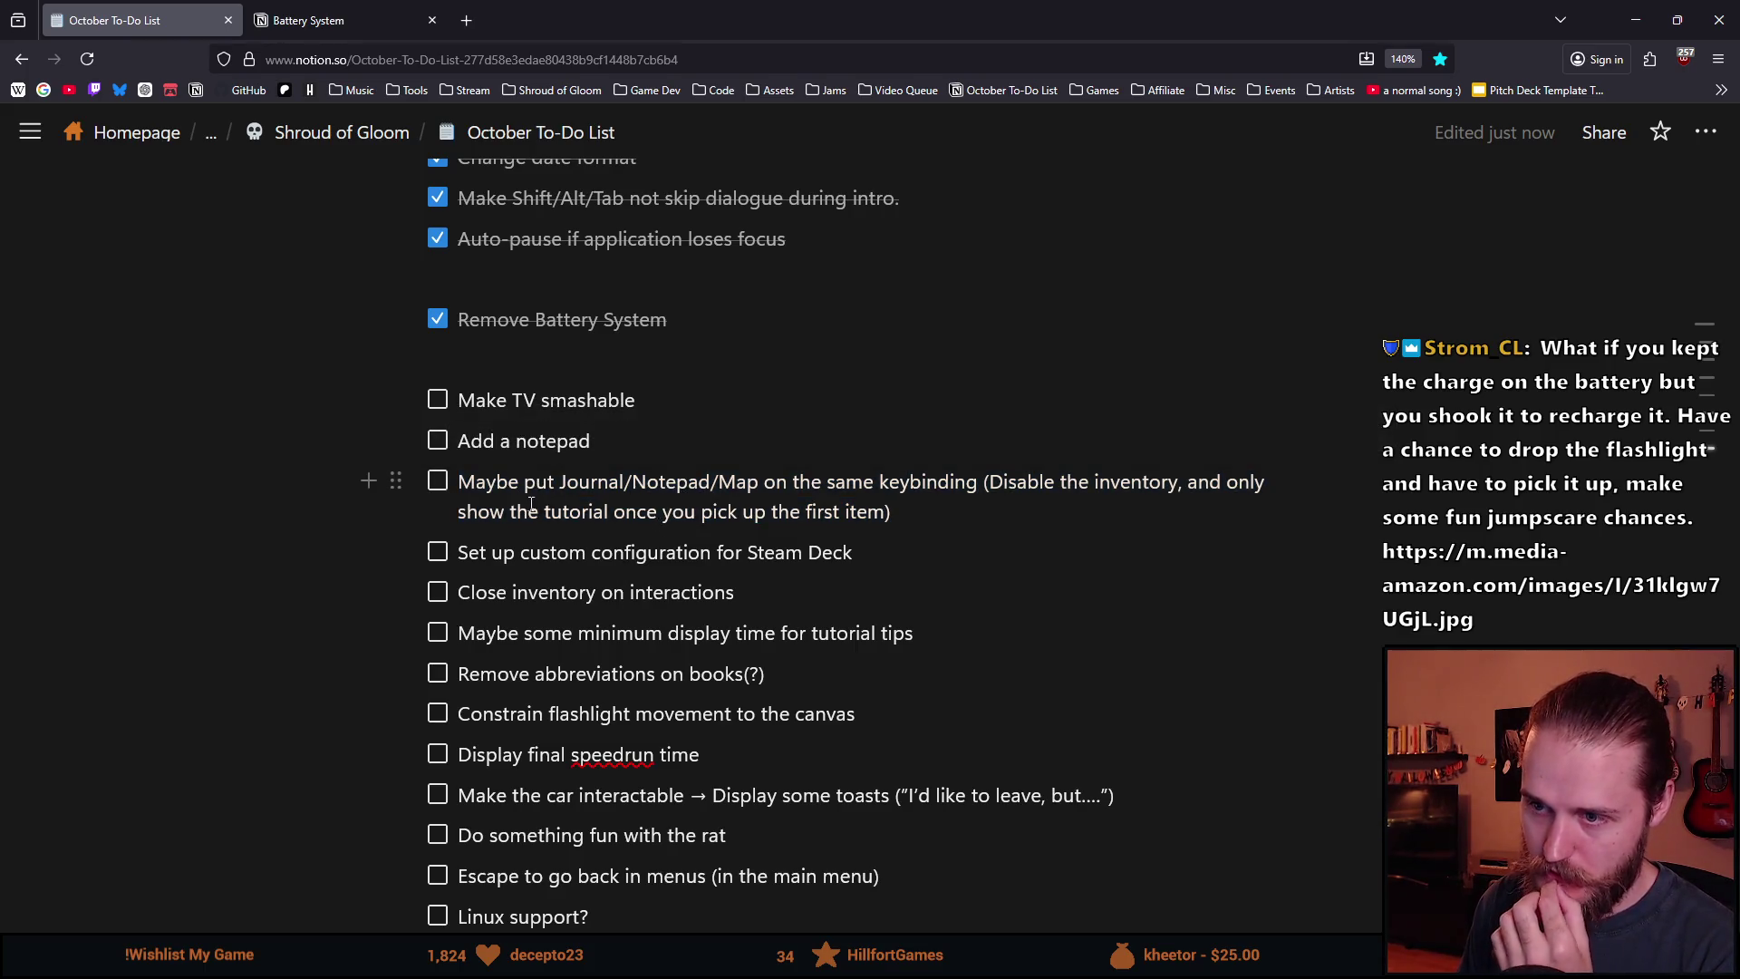
pyautogui.tripleClick(762, 489)
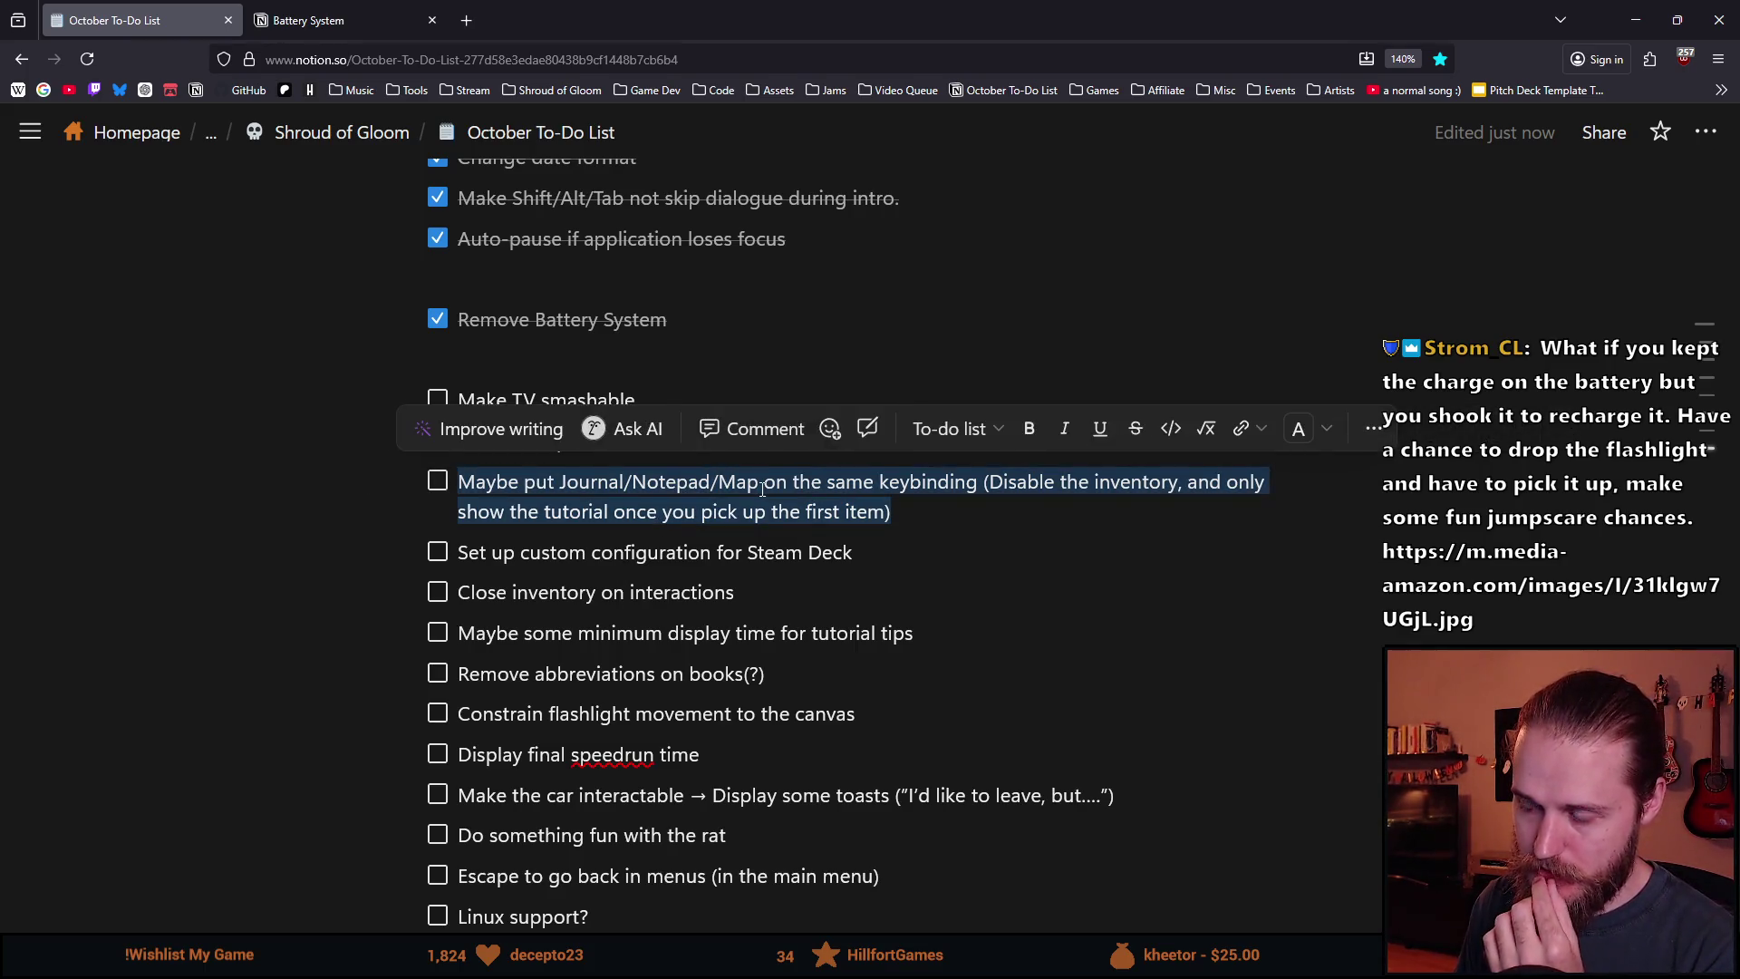
pyautogui.click(947, 513)
pyautogui.moveTo(557, 481); pyautogui.dragTo(759, 483)
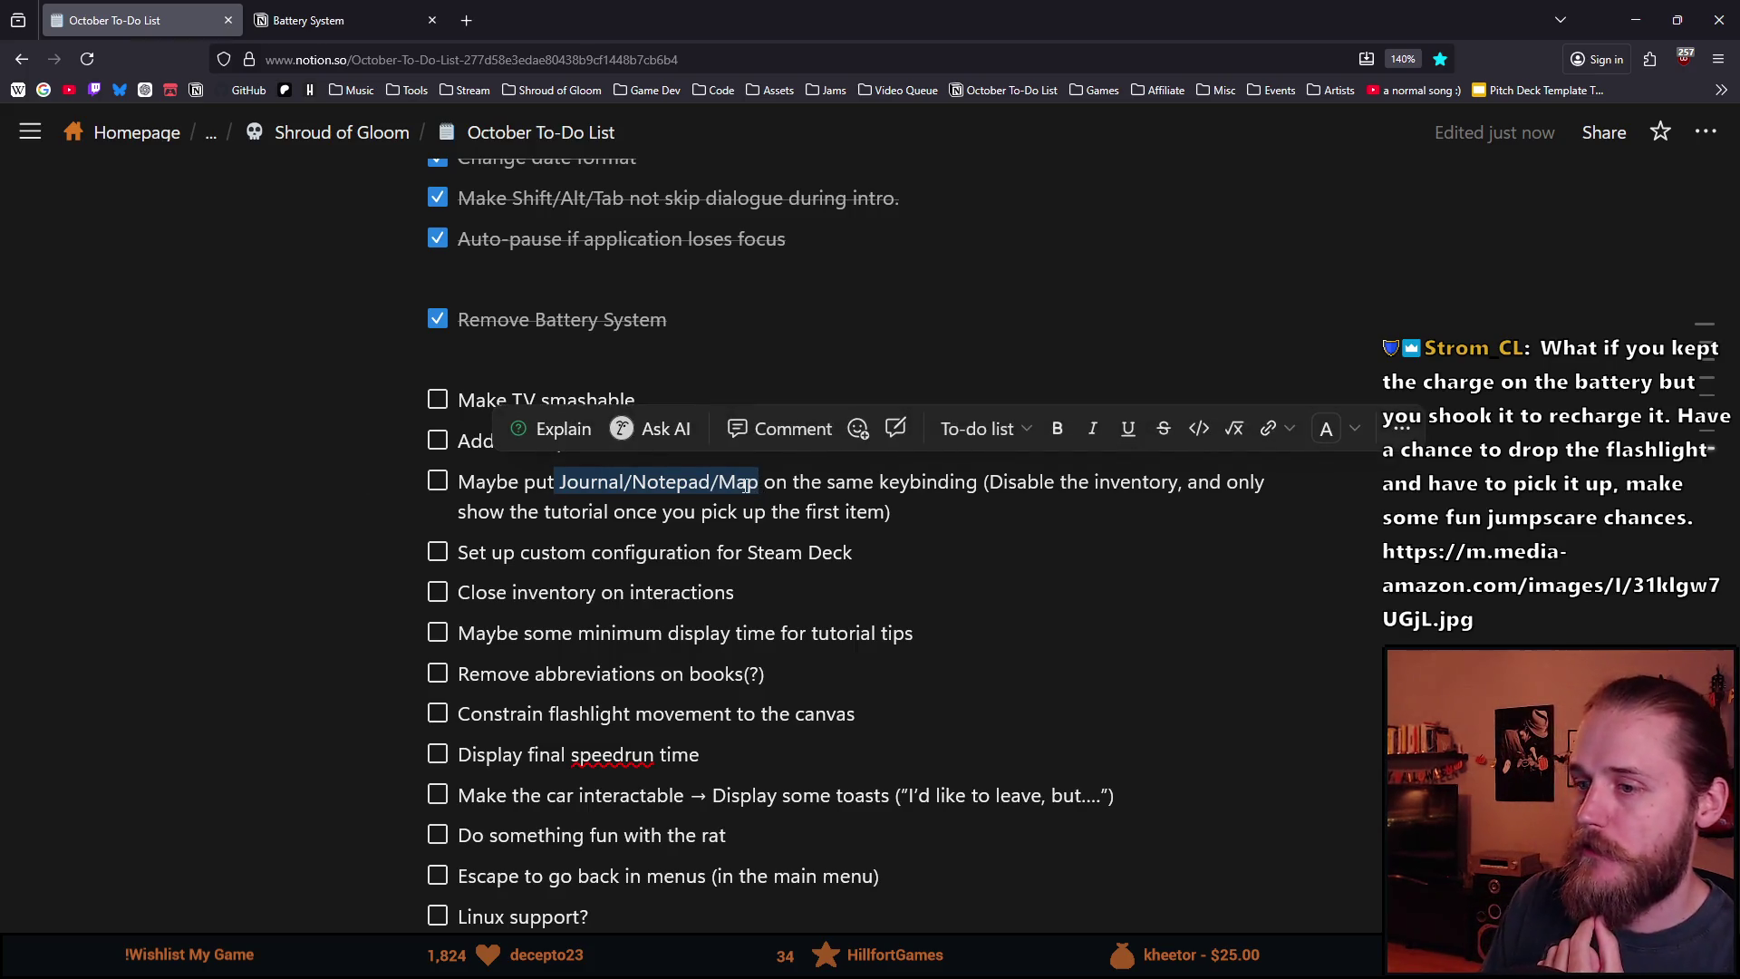
pyautogui.click(745, 485)
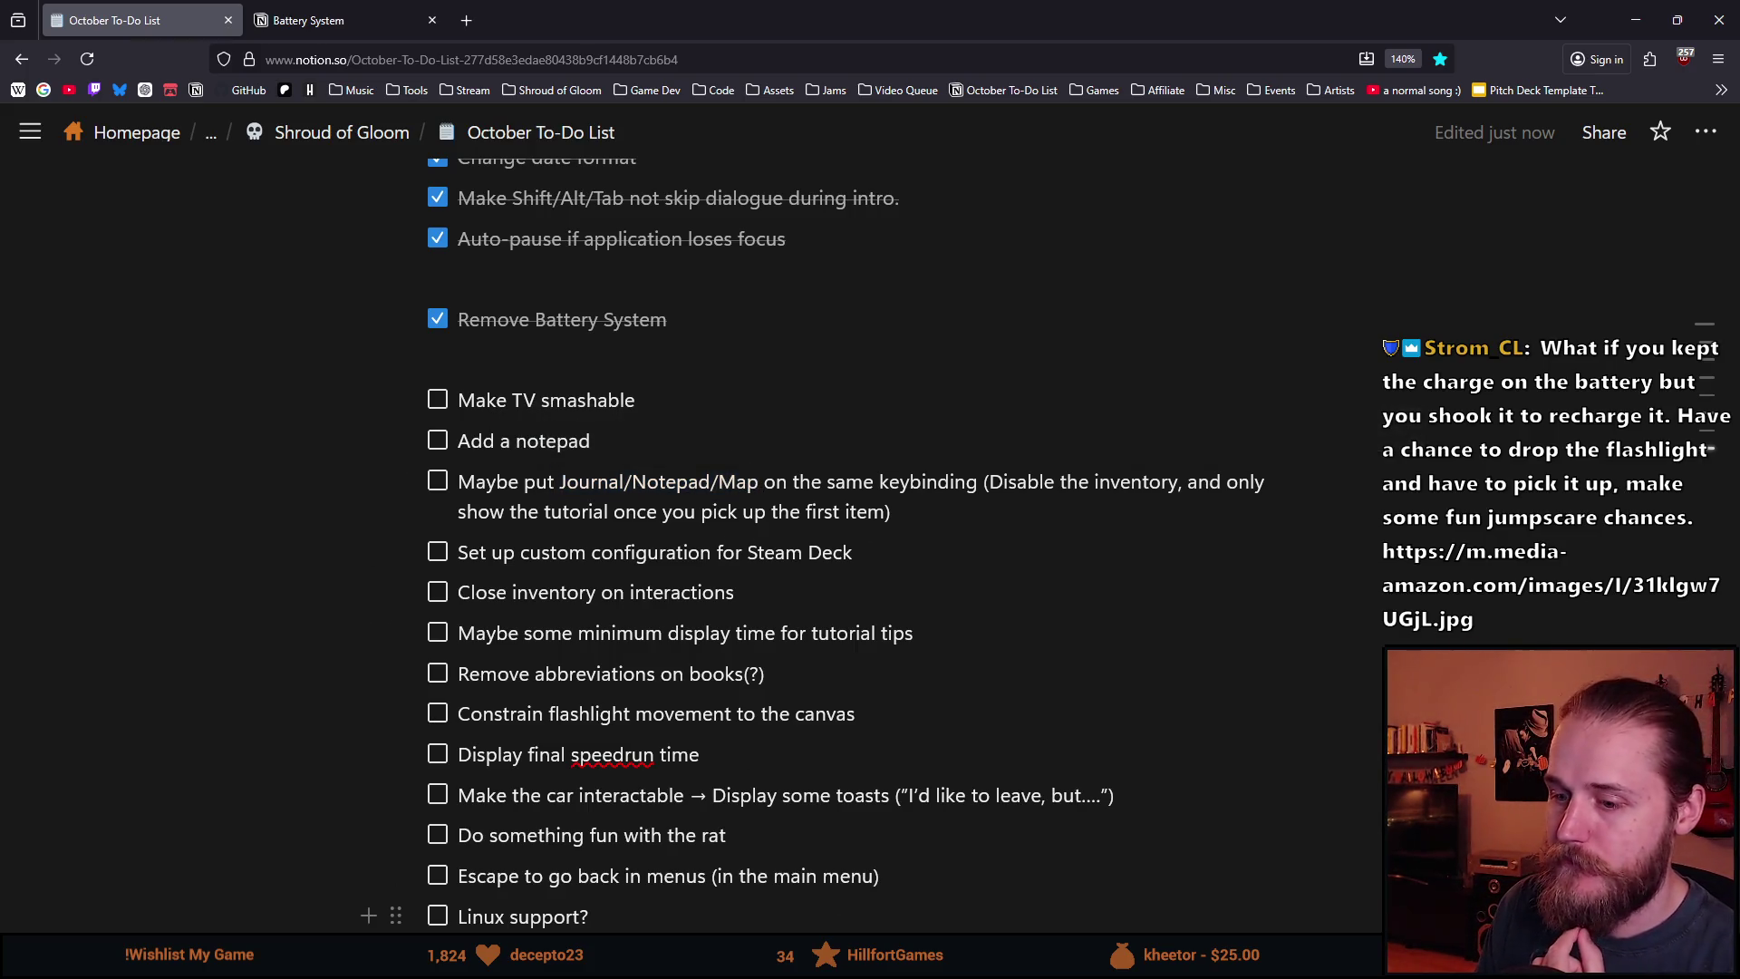
pyautogui.hotkey('alt', 'Tab')
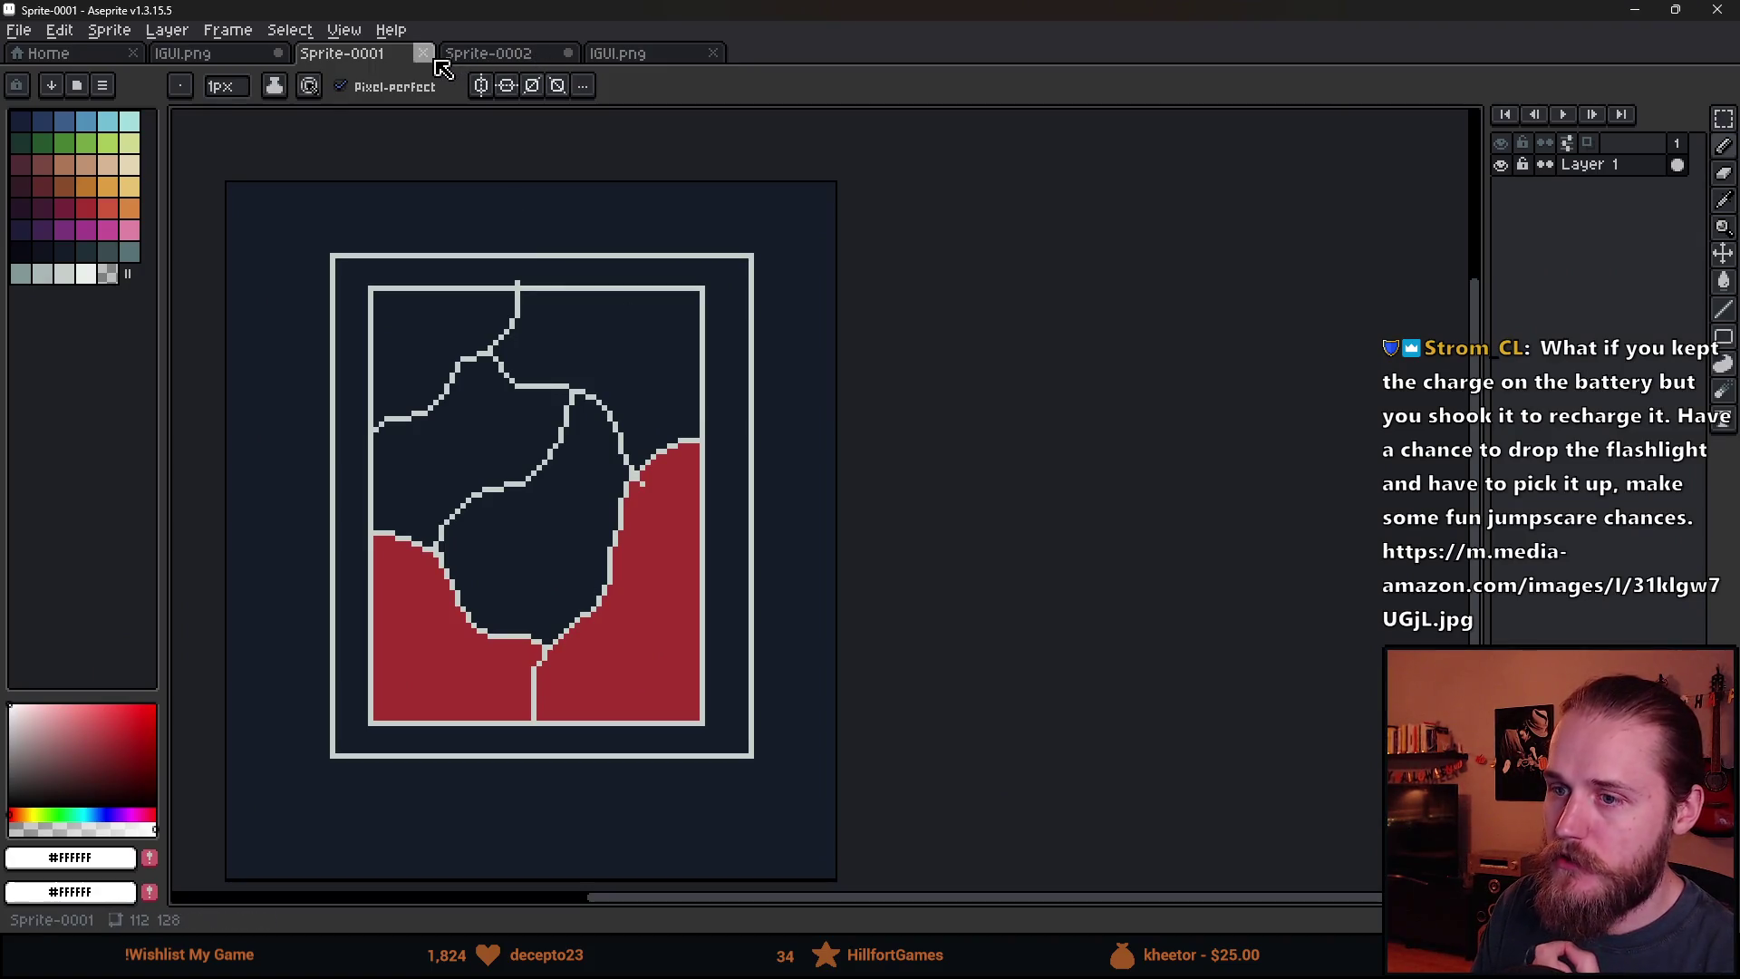
# Close Sprite-0001 and Sprite-0002 without saving.
pyautogui.click(423, 53)
pyautogui.click(868, 519)
pyautogui.click(422, 54)
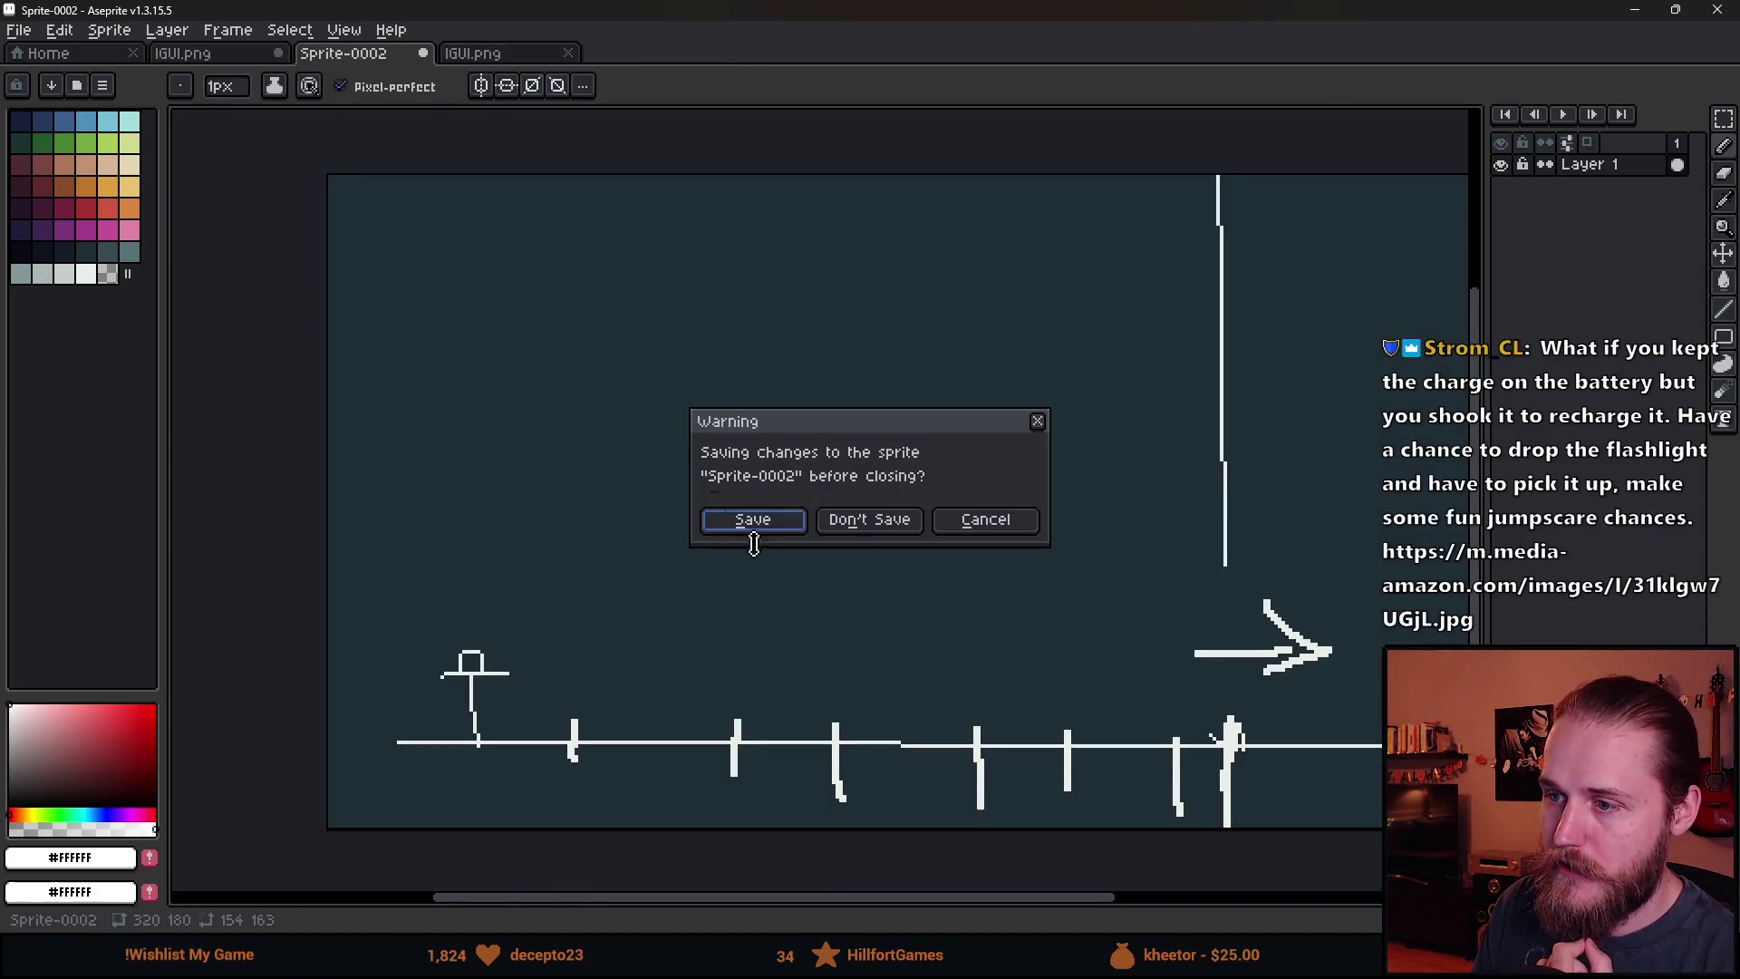
pyautogui.click(868, 520)
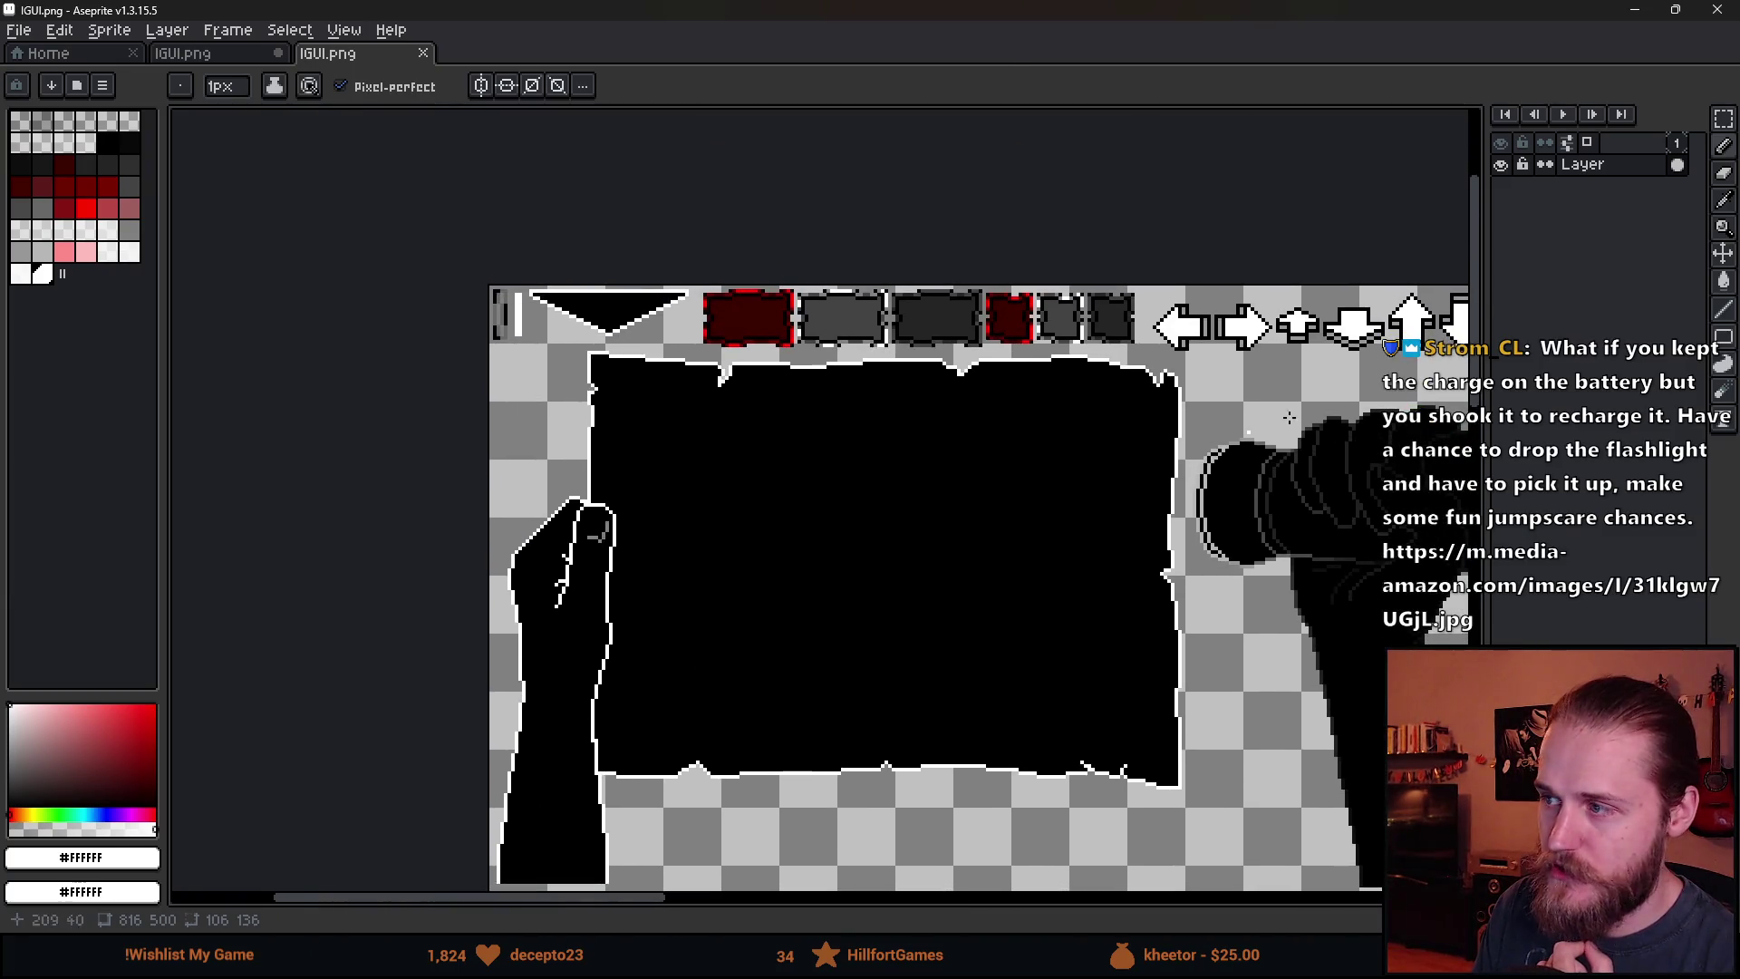
# Switch to the IGUI.png sprite sheet and make Layer 1 the active layer.
pyautogui.click(186, 53)
pyautogui.scroll(3, 408, 395)
pyautogui.scroll(-2, 407, 395)
pyautogui.scroll(1, 353, 367)
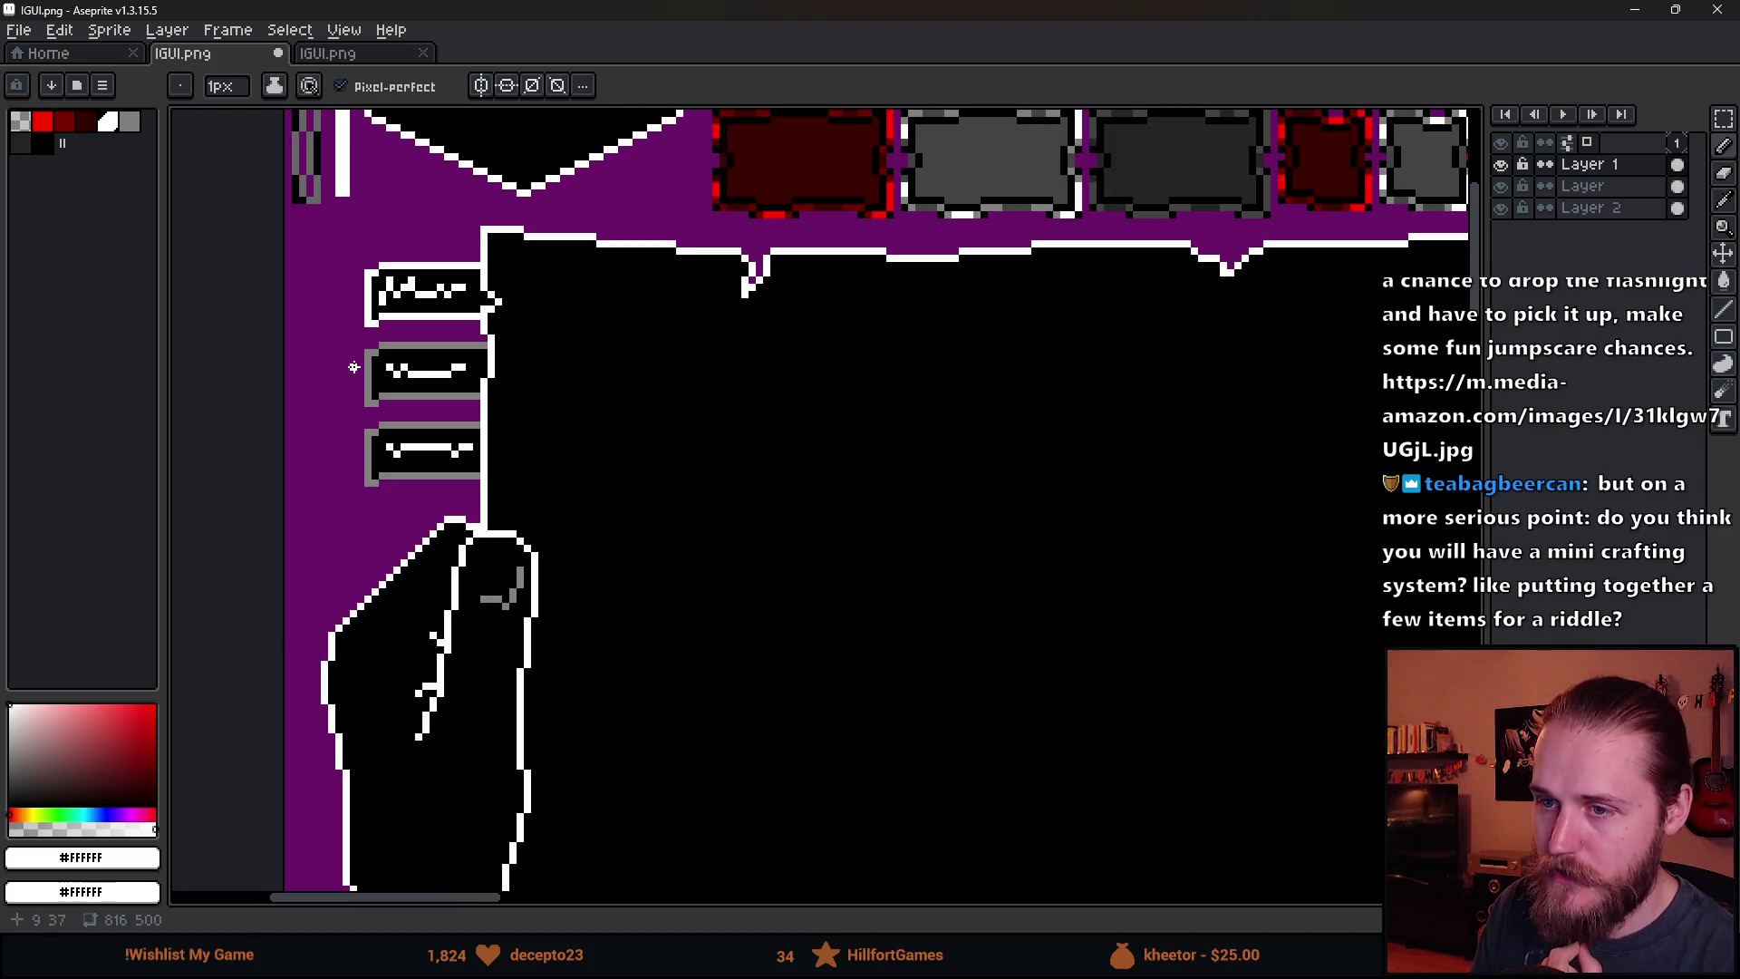
pyautogui.click(1572, 170)
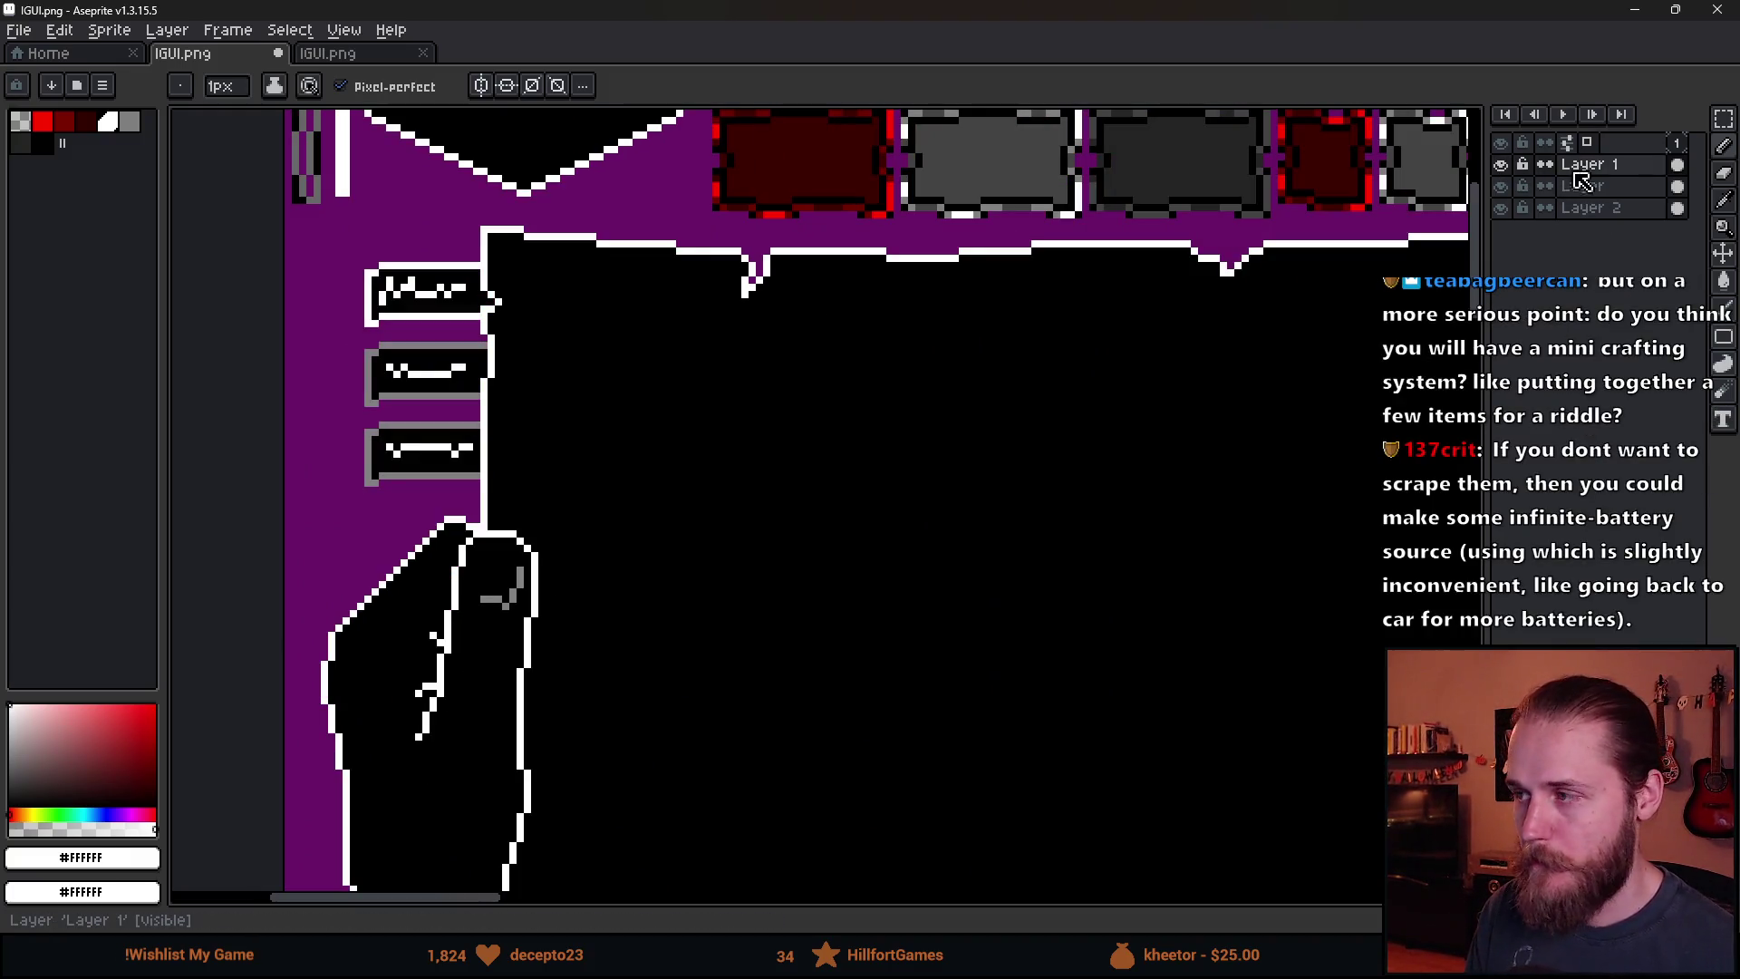
pyautogui.scroll(2, 344, 335)
# Pick black from the canvas and paint over the text in the middle, bottom and top boxes.
pyautogui.keyDown('alt'); pyautogui.click(613, 405); pyautogui.keyUp('alt')
pyautogui.moveTo(484, 438)
pyautogui.mouseDown()
pyautogui.moveTo(513, 460)
pyautogui.moveTo(648, 459)
pyautogui.moveTo(725, 417)
pyautogui.mouseUp()
pyautogui.moveTo(443, 708)
pyautogui.mouseDown()
pyautogui.moveTo(511, 677)
pyautogui.moveTo(701, 688)
pyautogui.moveTo(632, 680)
pyautogui.mouseUp()
pyautogui.moveTo(613, 571); pyautogui.dragTo(626, 766)
pyautogui.moveTo(497, 481)
pyautogui.mouseDown()
pyautogui.moveTo(548, 446)
pyautogui.moveTo(635, 462)
pyautogui.moveTo(555, 440)
pyautogui.moveTo(726, 450)
pyautogui.mouseUp()
pyautogui.scroll(-6, 767, 653)
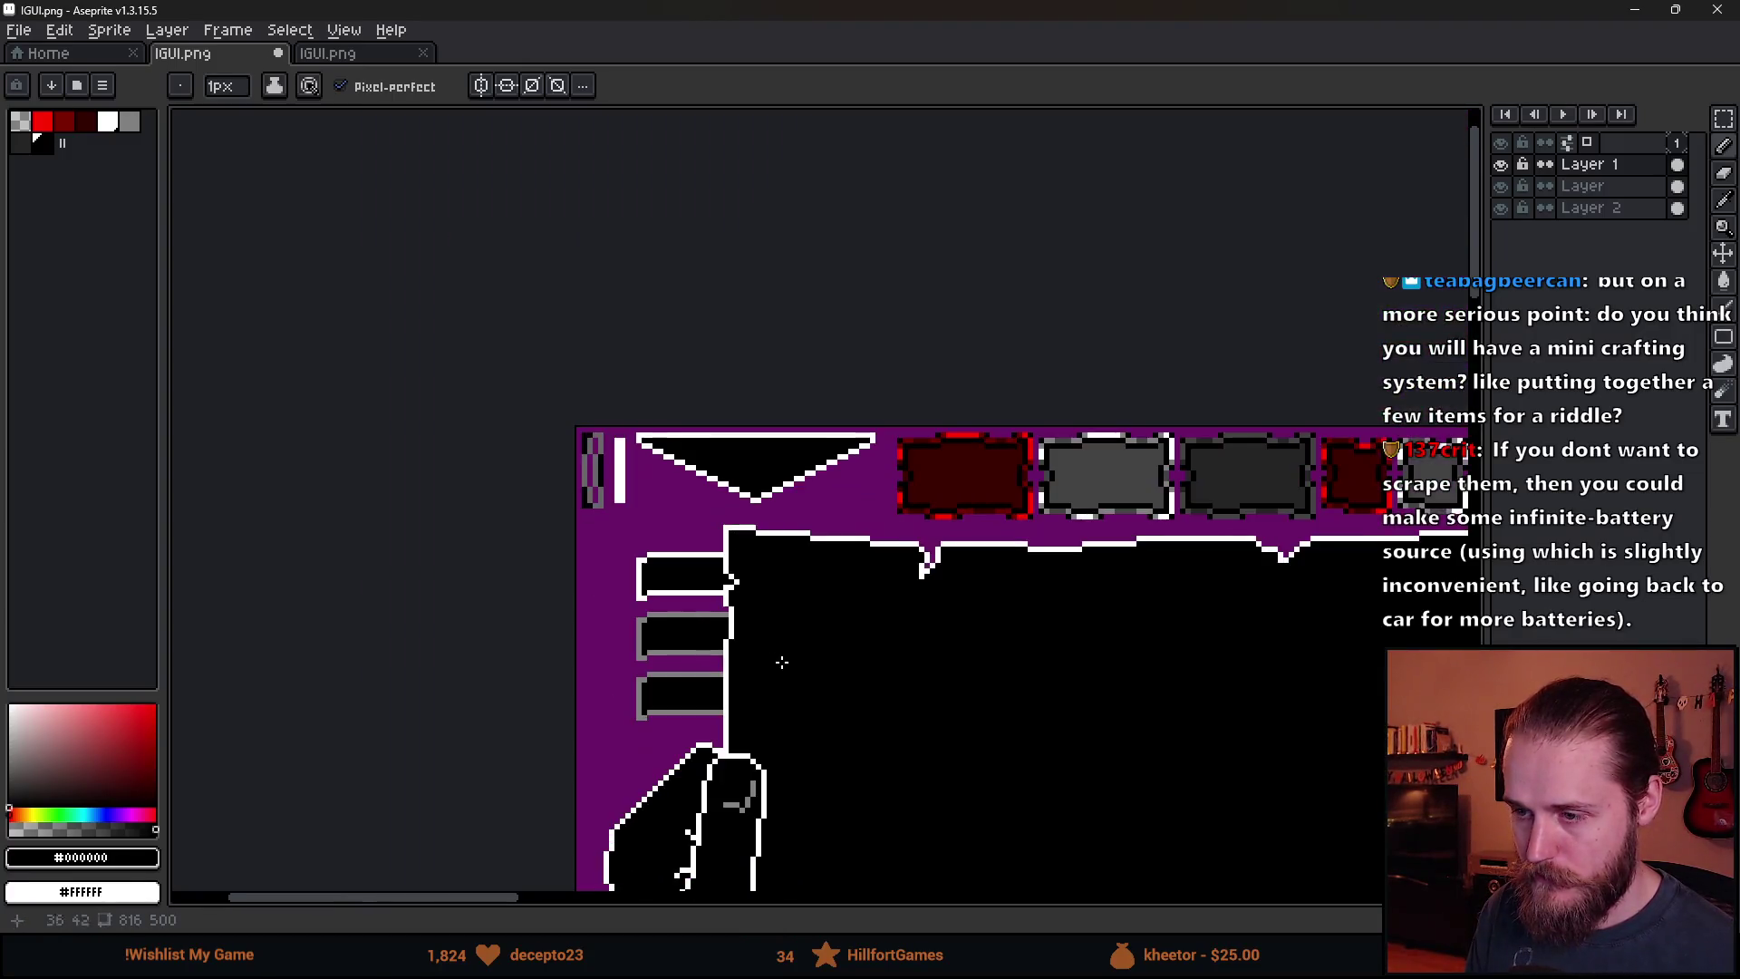
# Marquee-select the three-bar icon and move it down into empty space on the sheet.
pyautogui.scroll(-3, 768, 654)
pyautogui.moveTo(680, 571)
pyautogui.mouseDown()
pyautogui.moveTo(571, 534)
pyautogui.moveTo(560, 487)
pyautogui.mouseUp()
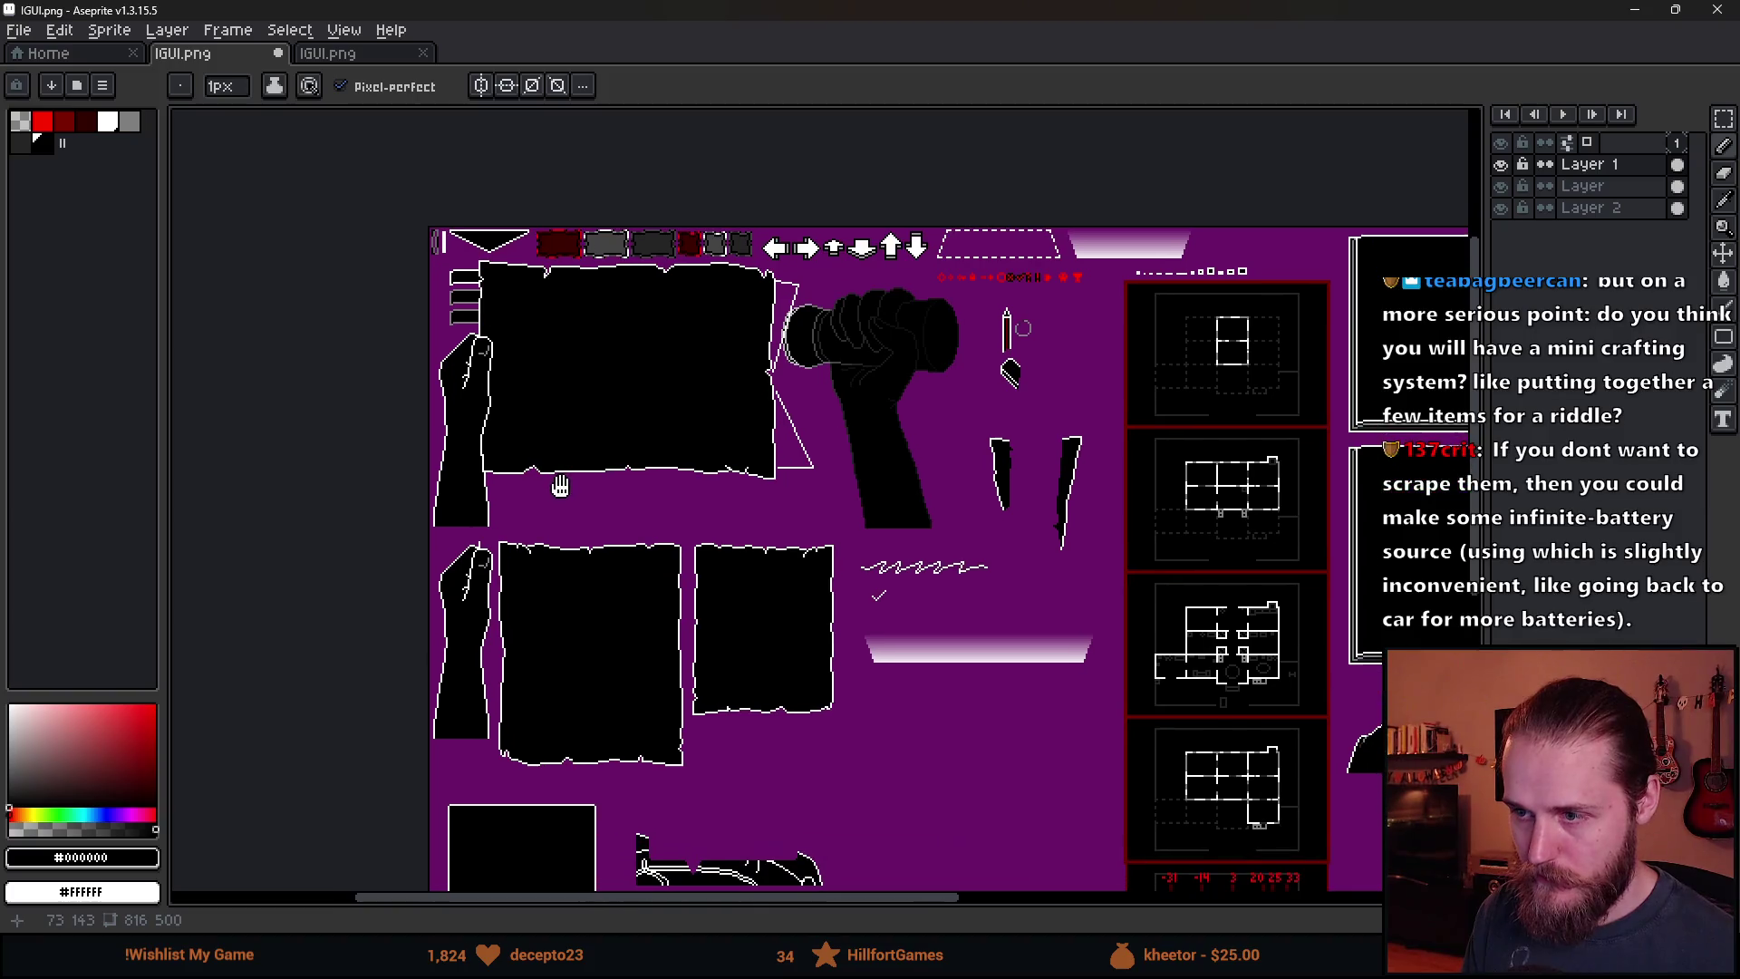
pyautogui.press('m')
pyautogui.moveTo(695, 256); pyautogui.dragTo(739, 335)
pyautogui.hotkey('ctrl', 'z')
pyautogui.moveTo(425, 238); pyautogui.dragTo(527, 409)
pyautogui.moveTo(495, 347)
pyautogui.mouseDown()
pyautogui.moveTo(717, 564)
pyautogui.moveTo(790, 823)
pyautogui.moveTo(924, 824)
pyautogui.moveTo(729, 590)
pyautogui.moveTo(738, 532)
pyautogui.mouseUp()
pyautogui.scroll(3, 730, 590)
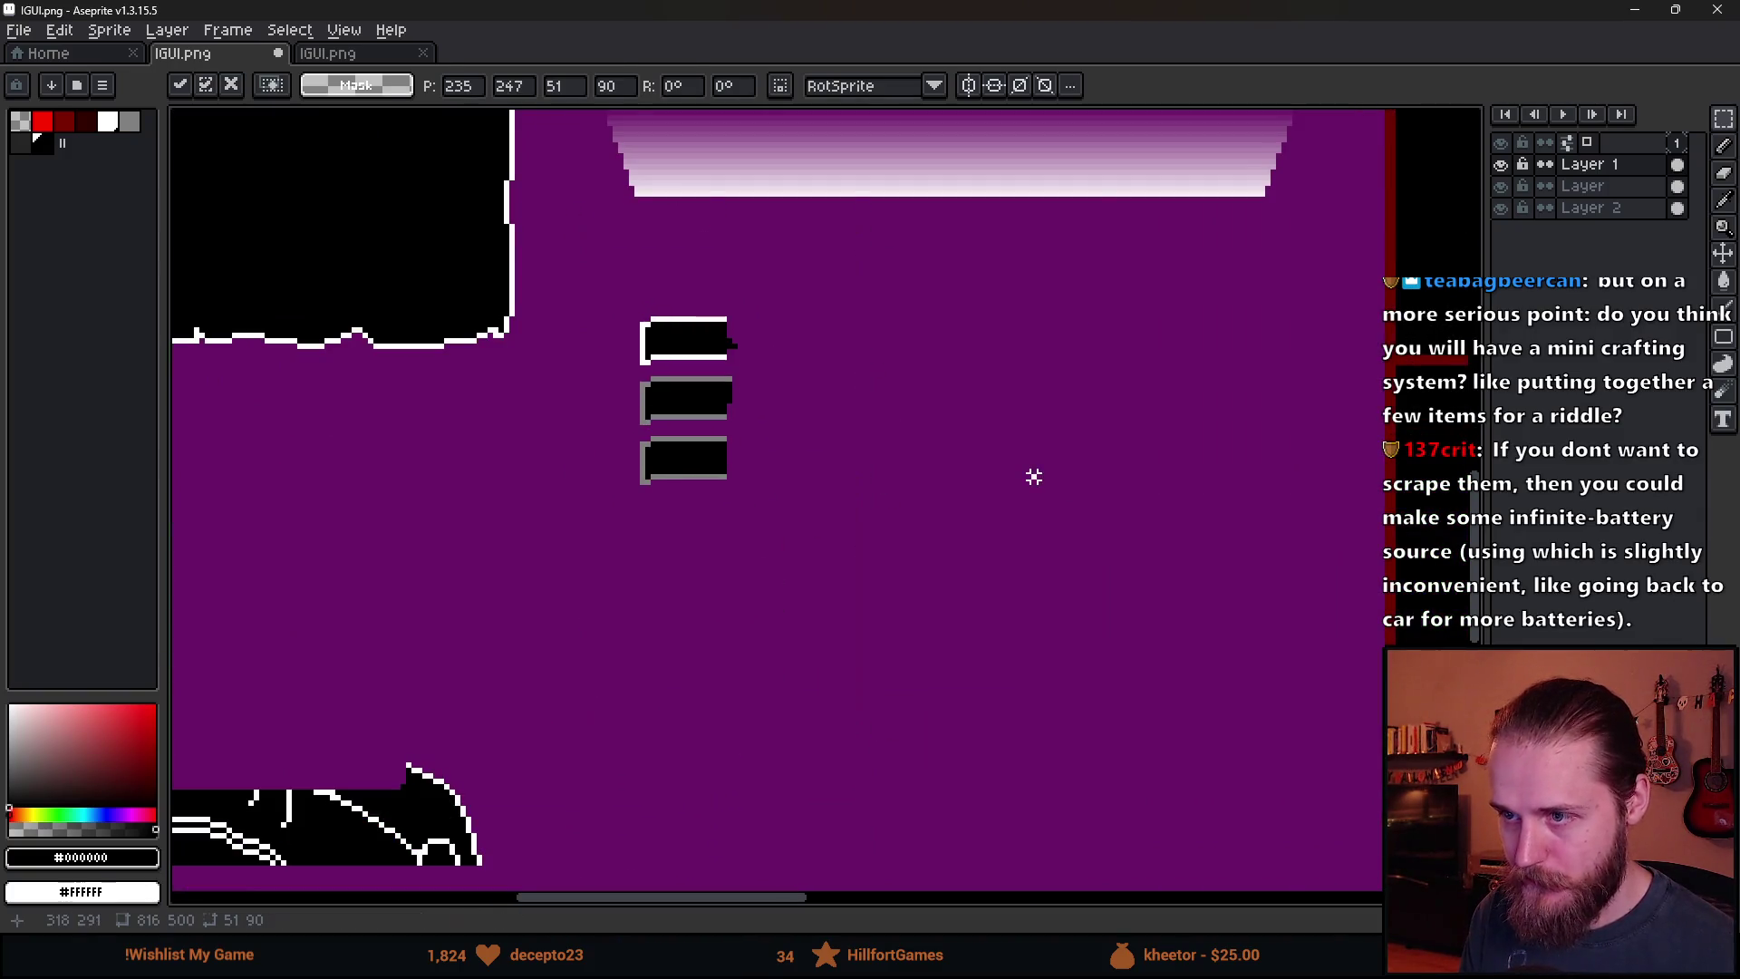
pyautogui.press('i')
# Paint-bucket the bars' grey edges white with diagonal (8-way) fill connectivity.
pyautogui.scroll(2, 629, 311)
pyautogui.click(699, 377)
pyautogui.press('g')
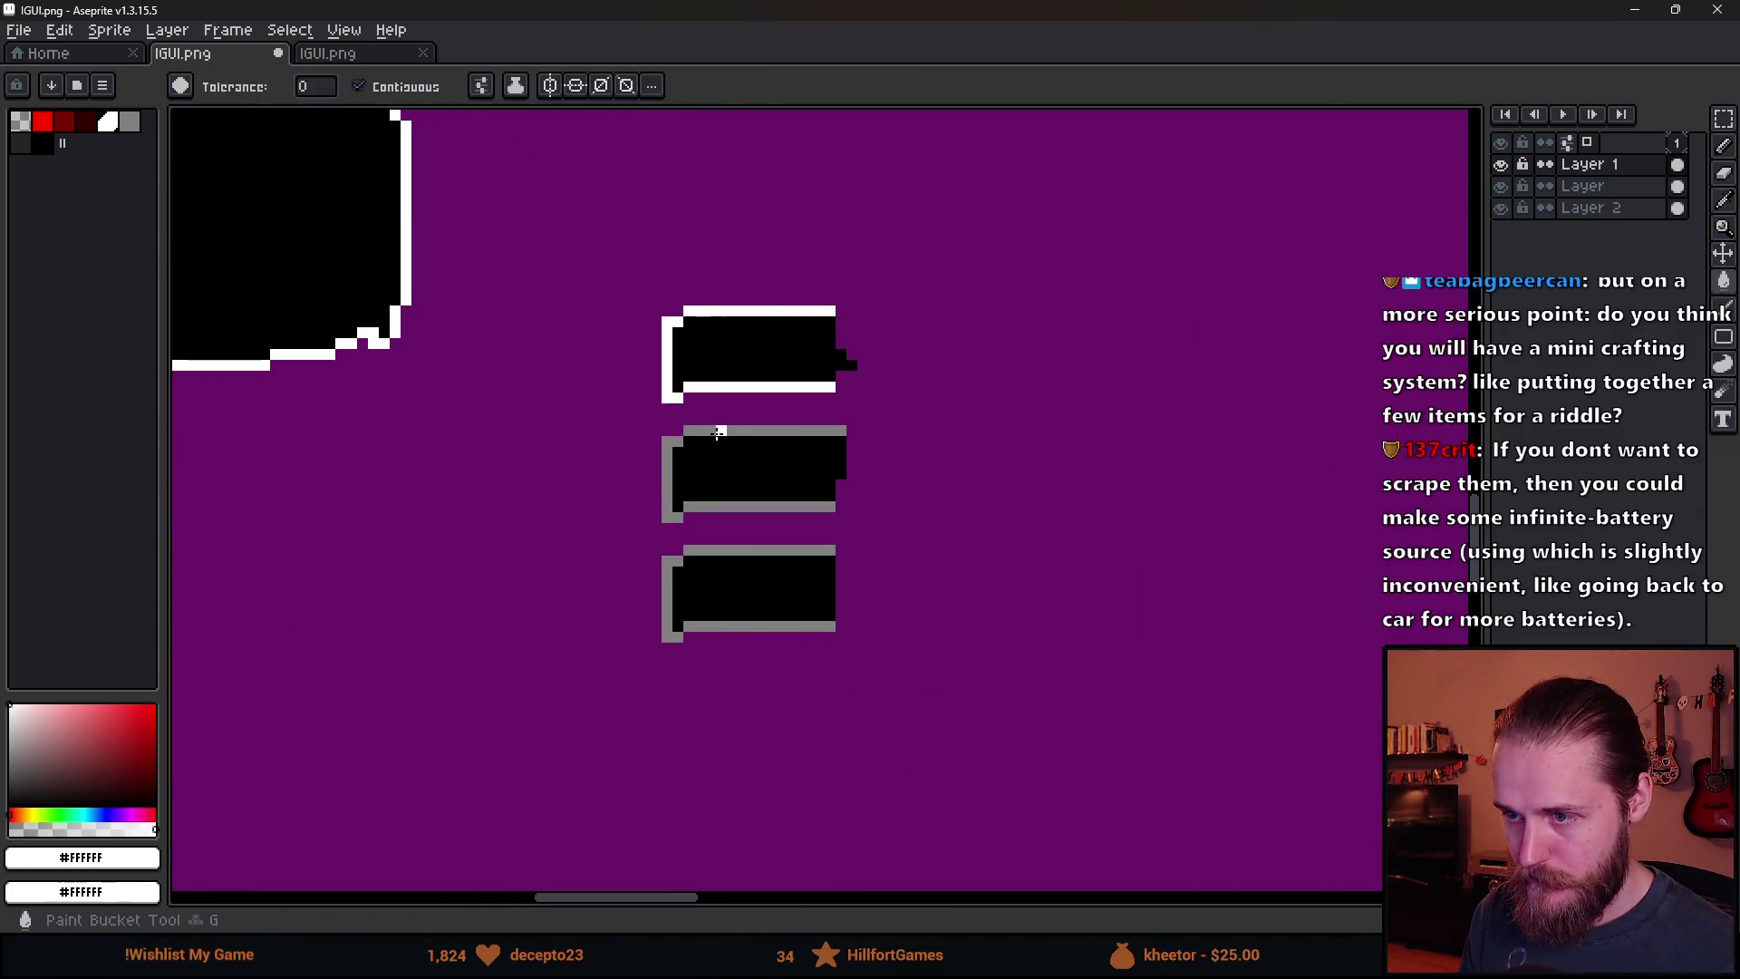
pyautogui.click(717, 433)
pyautogui.click(481, 85)
pyautogui.click(606, 209)
pyautogui.click(675, 496)
pyautogui.click(675, 496)
pyautogui.click(668, 589)
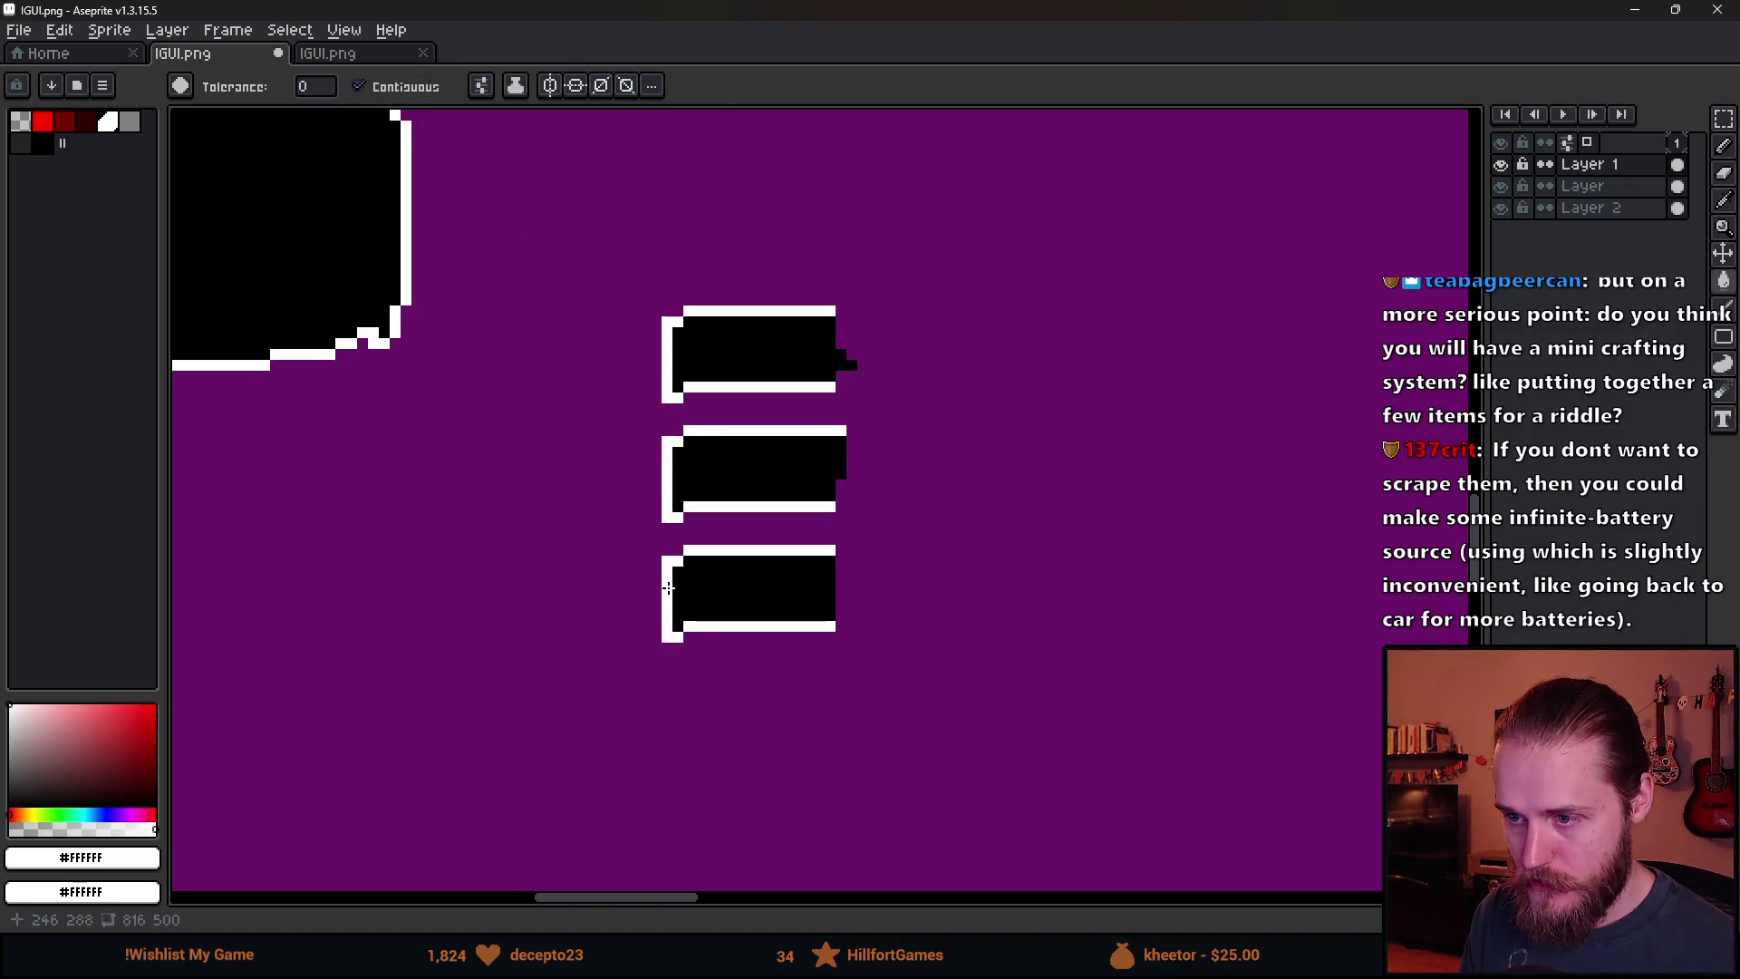
# Hide the purple background on Layer 2, then minimize Aseprite.
pyautogui.scroll(-4, 689, 666)
pyautogui.scroll(1, 730, 731)
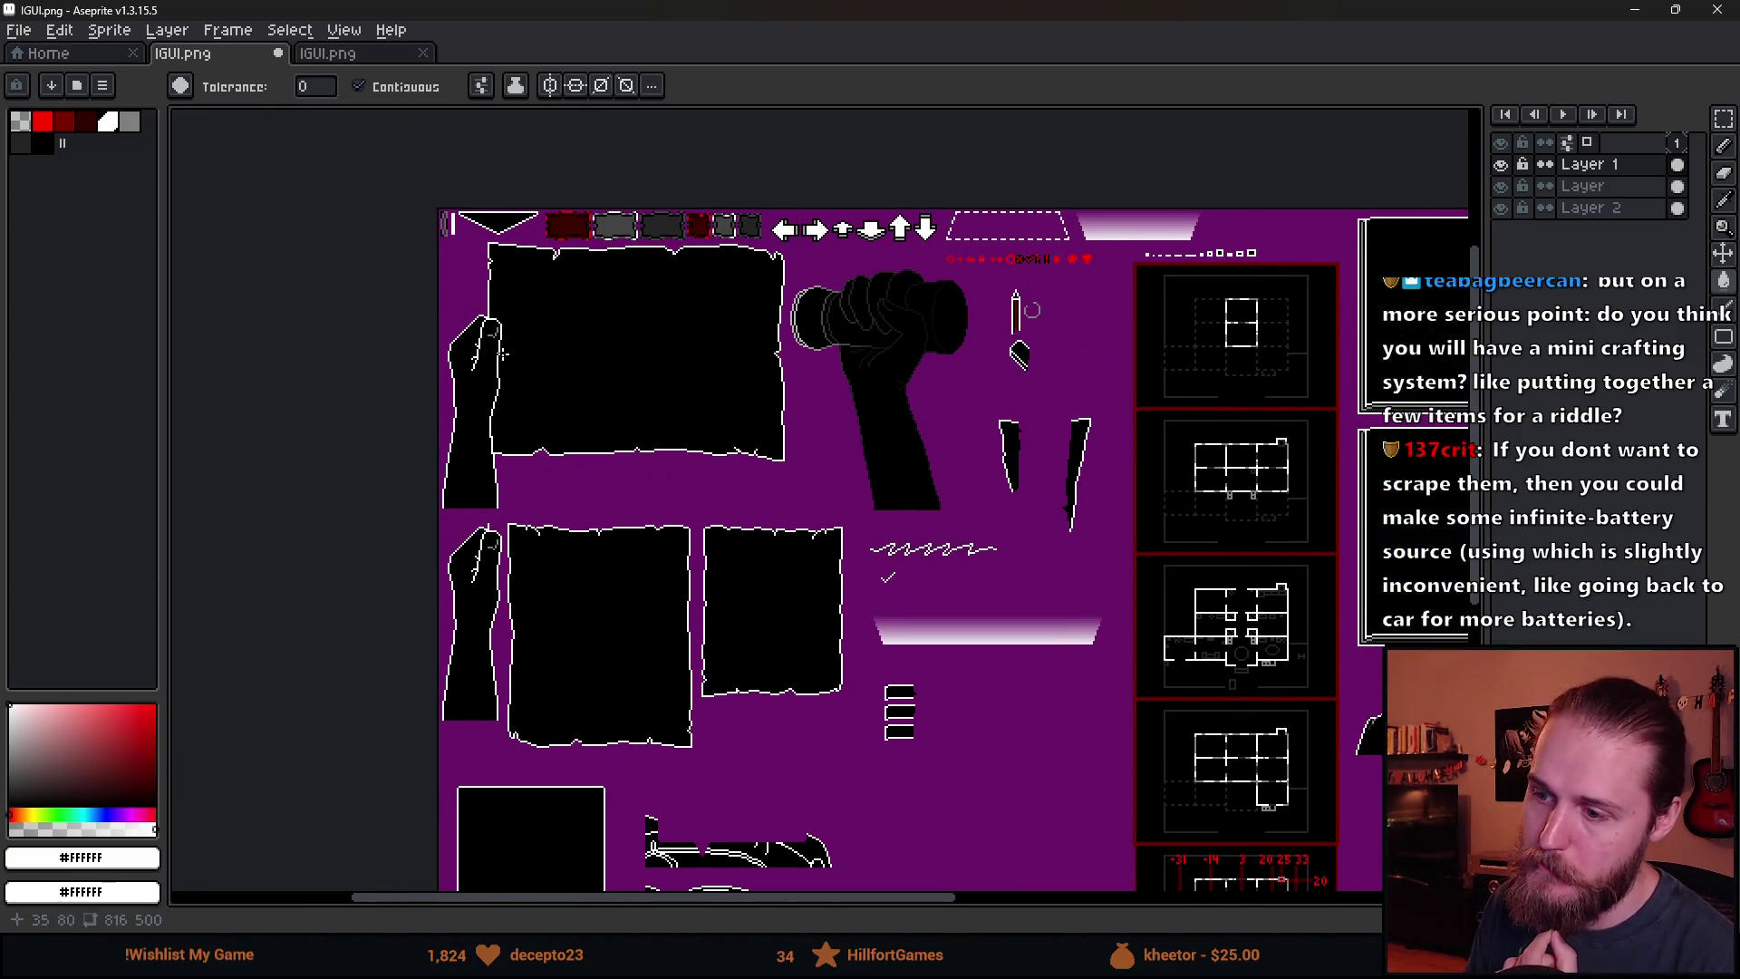
pyautogui.click(1501, 208)
pyautogui.moveTo(1003, 582)
pyautogui.mouseDown()
pyautogui.moveTo(961, 364)
pyautogui.moveTo(988, 265)
pyautogui.moveTo(969, 319)
pyautogui.mouseUp()
pyautogui.press('ctrl')
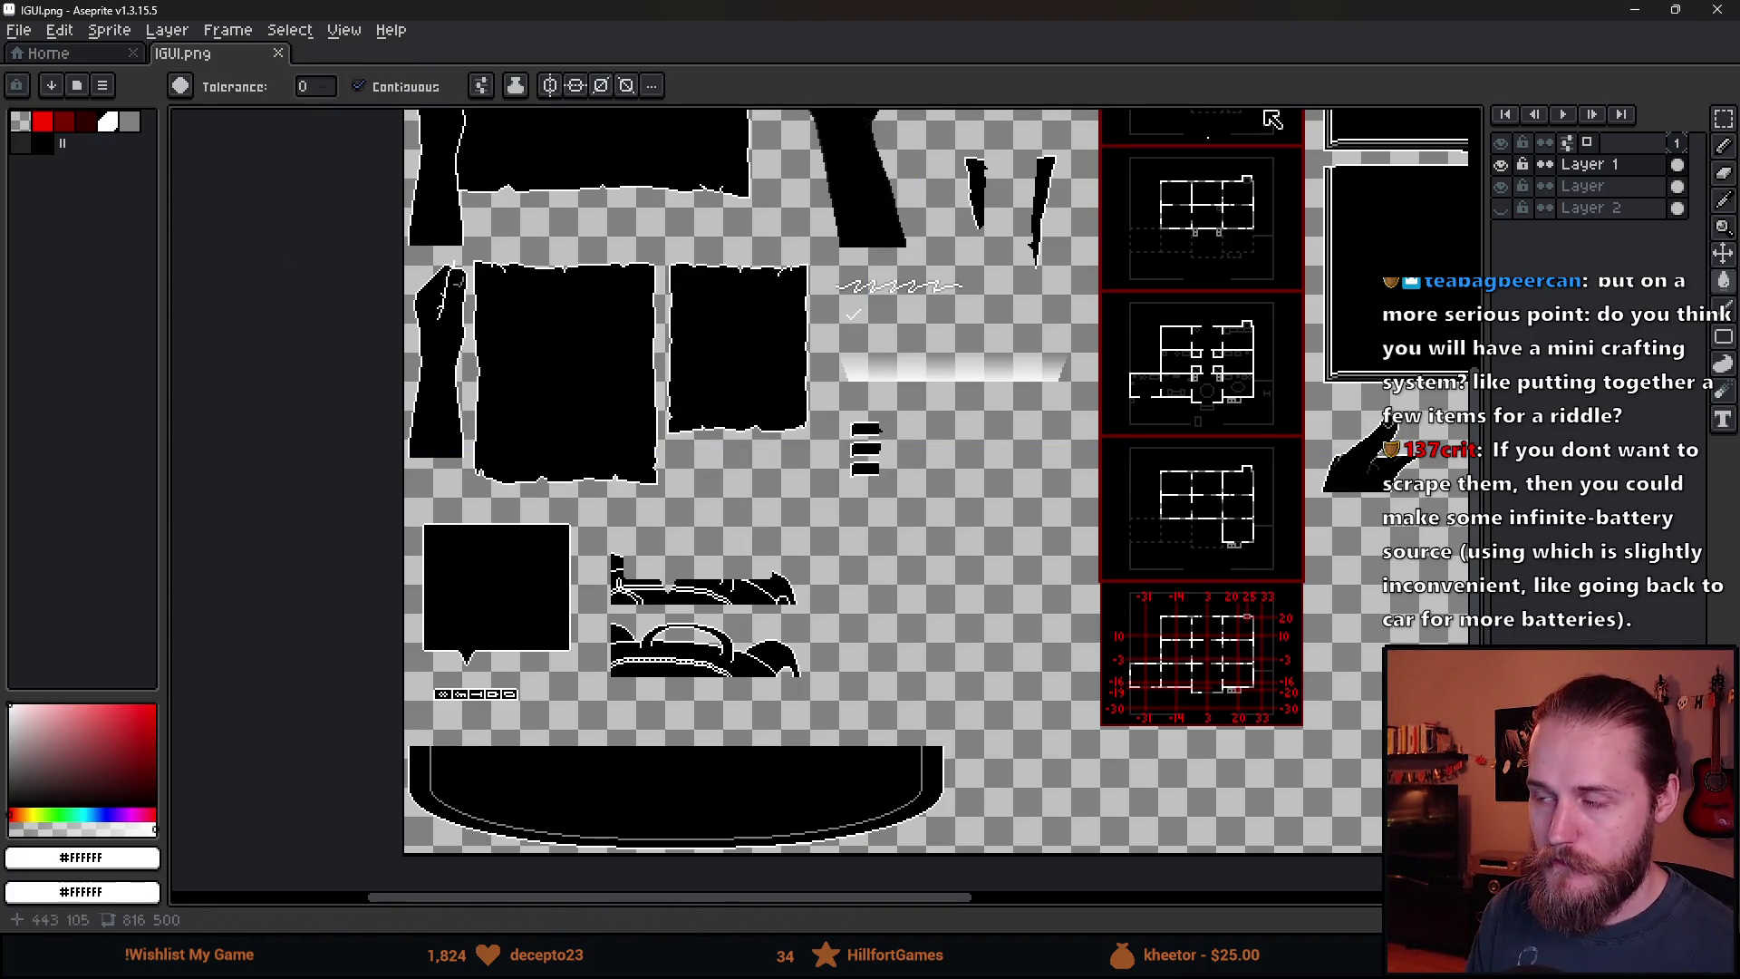
pyautogui.click(1634, 10)
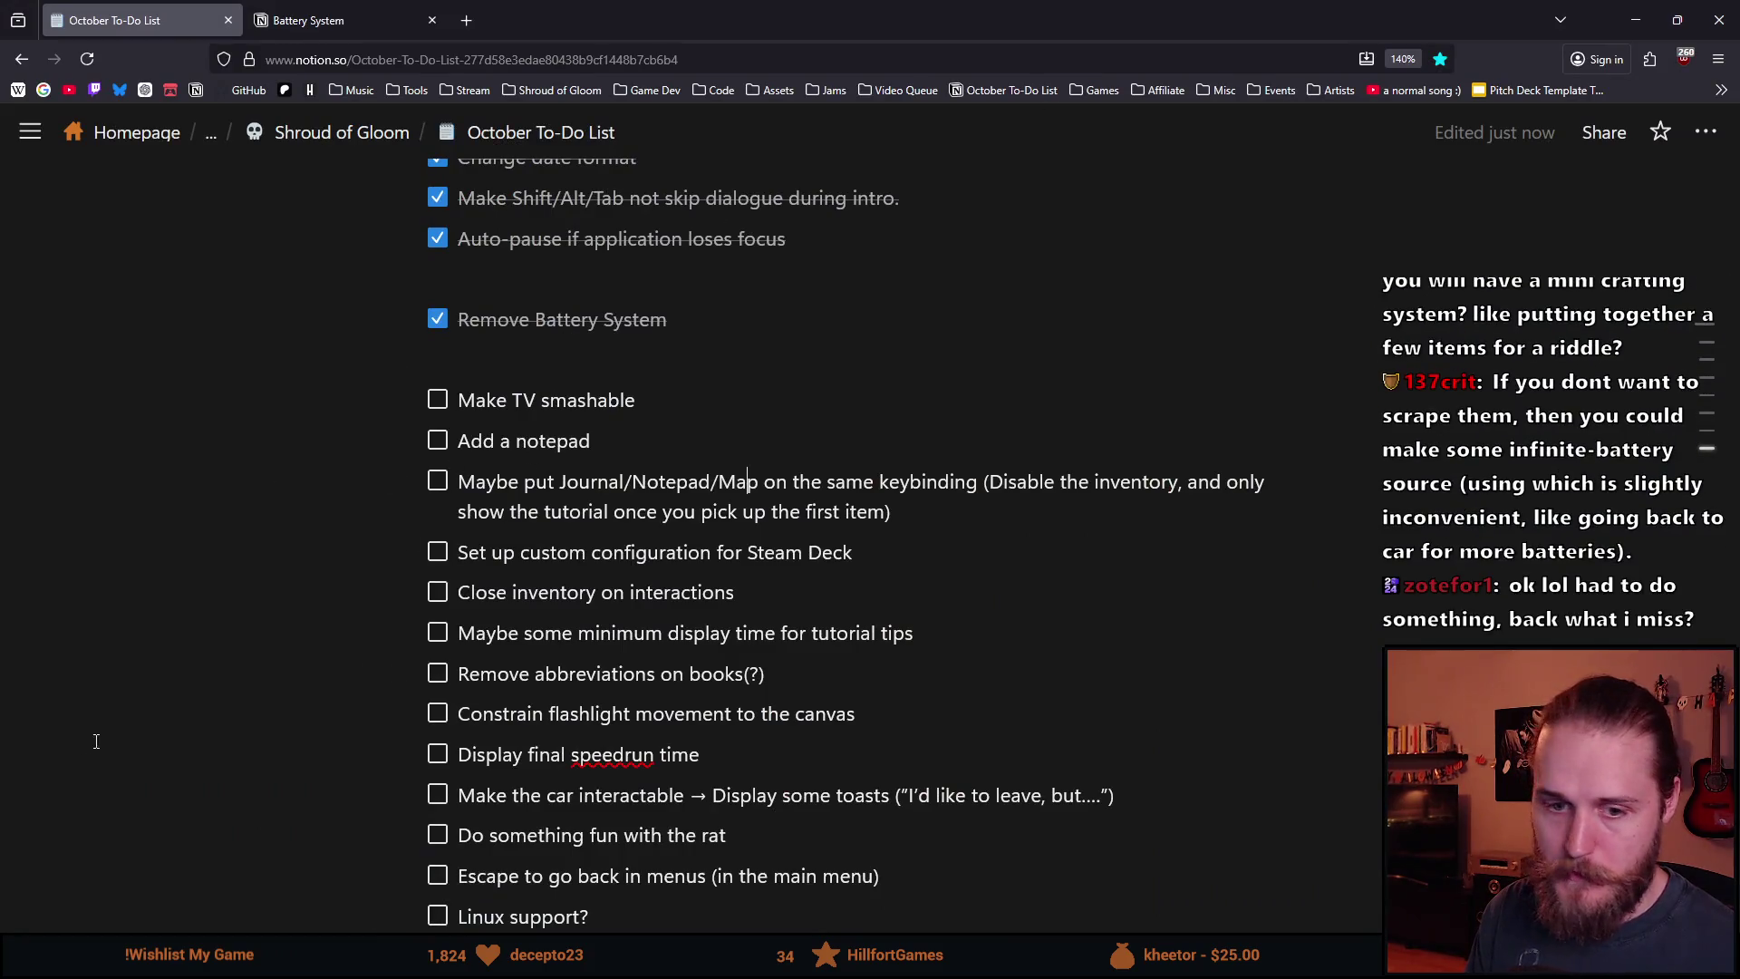
pyautogui.moveTo(83, 751)
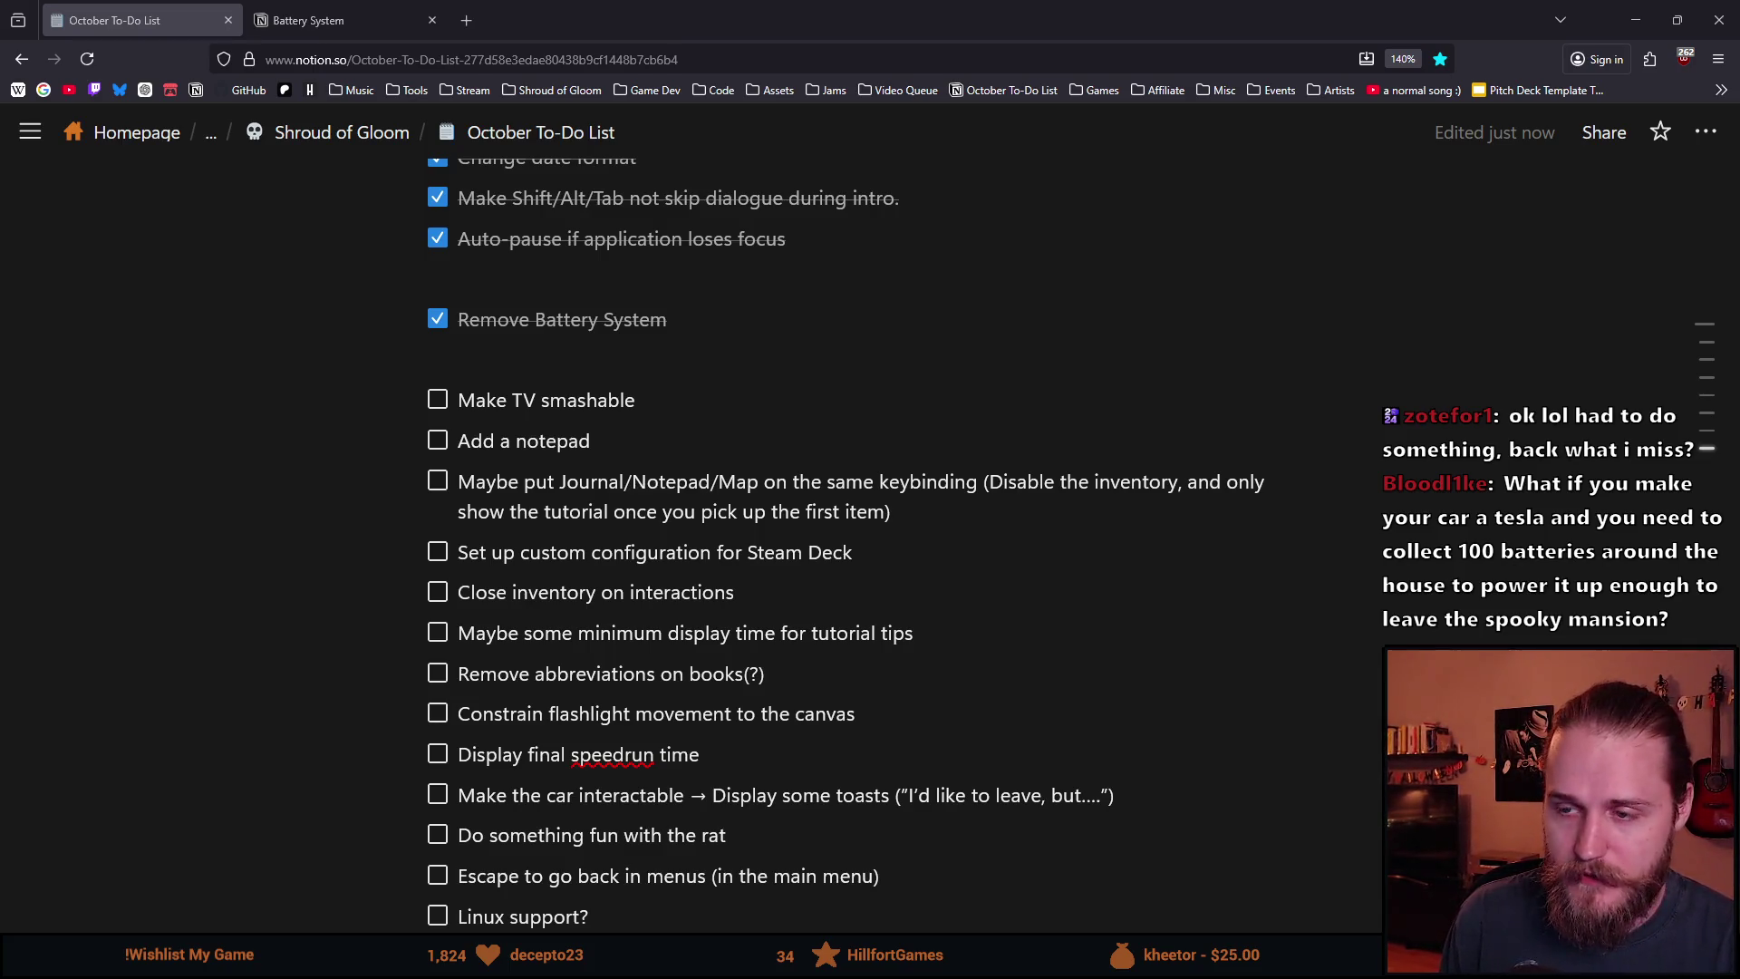
# Open the Battery System page in Notion and highlight the 'Batteries are consumable:' heading.
pyautogui.click(345, 20)
pyautogui.moveTo(695, 569); pyautogui.dragTo(460, 568)
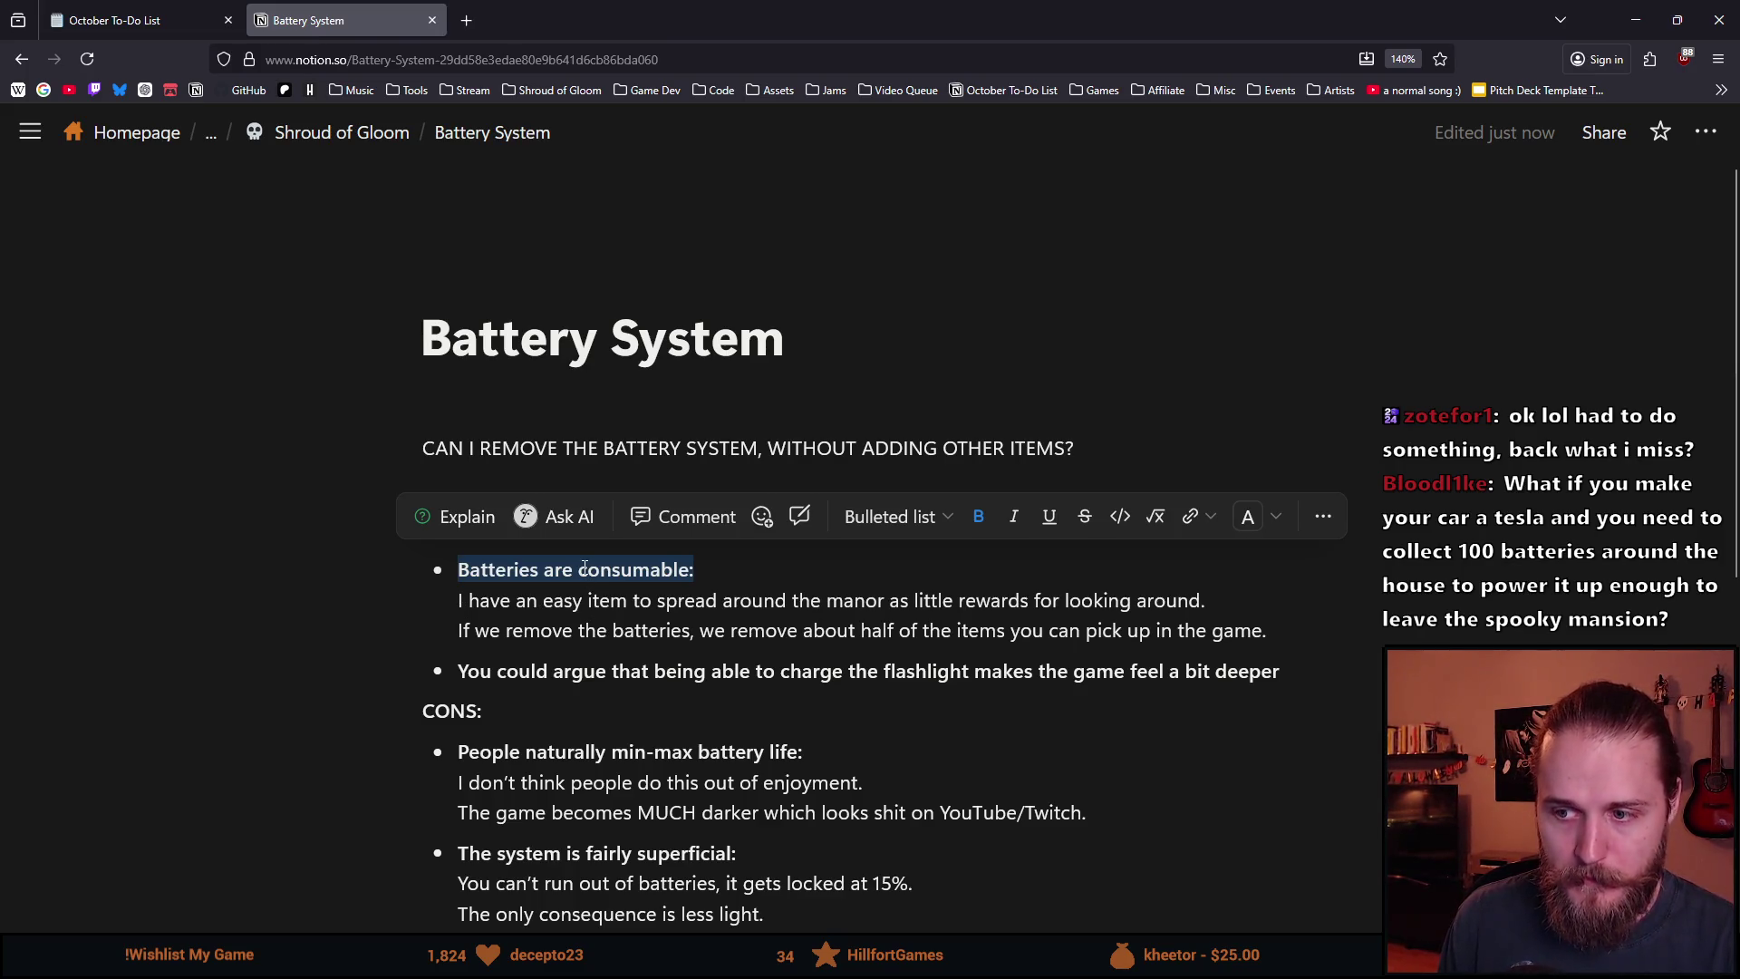
pyautogui.scroll(-2, 588, 580)
pyautogui.moveTo(766, 750)
pyautogui.mouseDown()
pyautogui.moveTo(458, 469)
pyautogui.moveTo(478, 444)
pyautogui.mouseUp()
pyautogui.click(478, 444)
# Reselect the 'Batteries are consumable:' heading while reading, then return to Aseprite.
pyautogui.scroll(2, 698, 577)
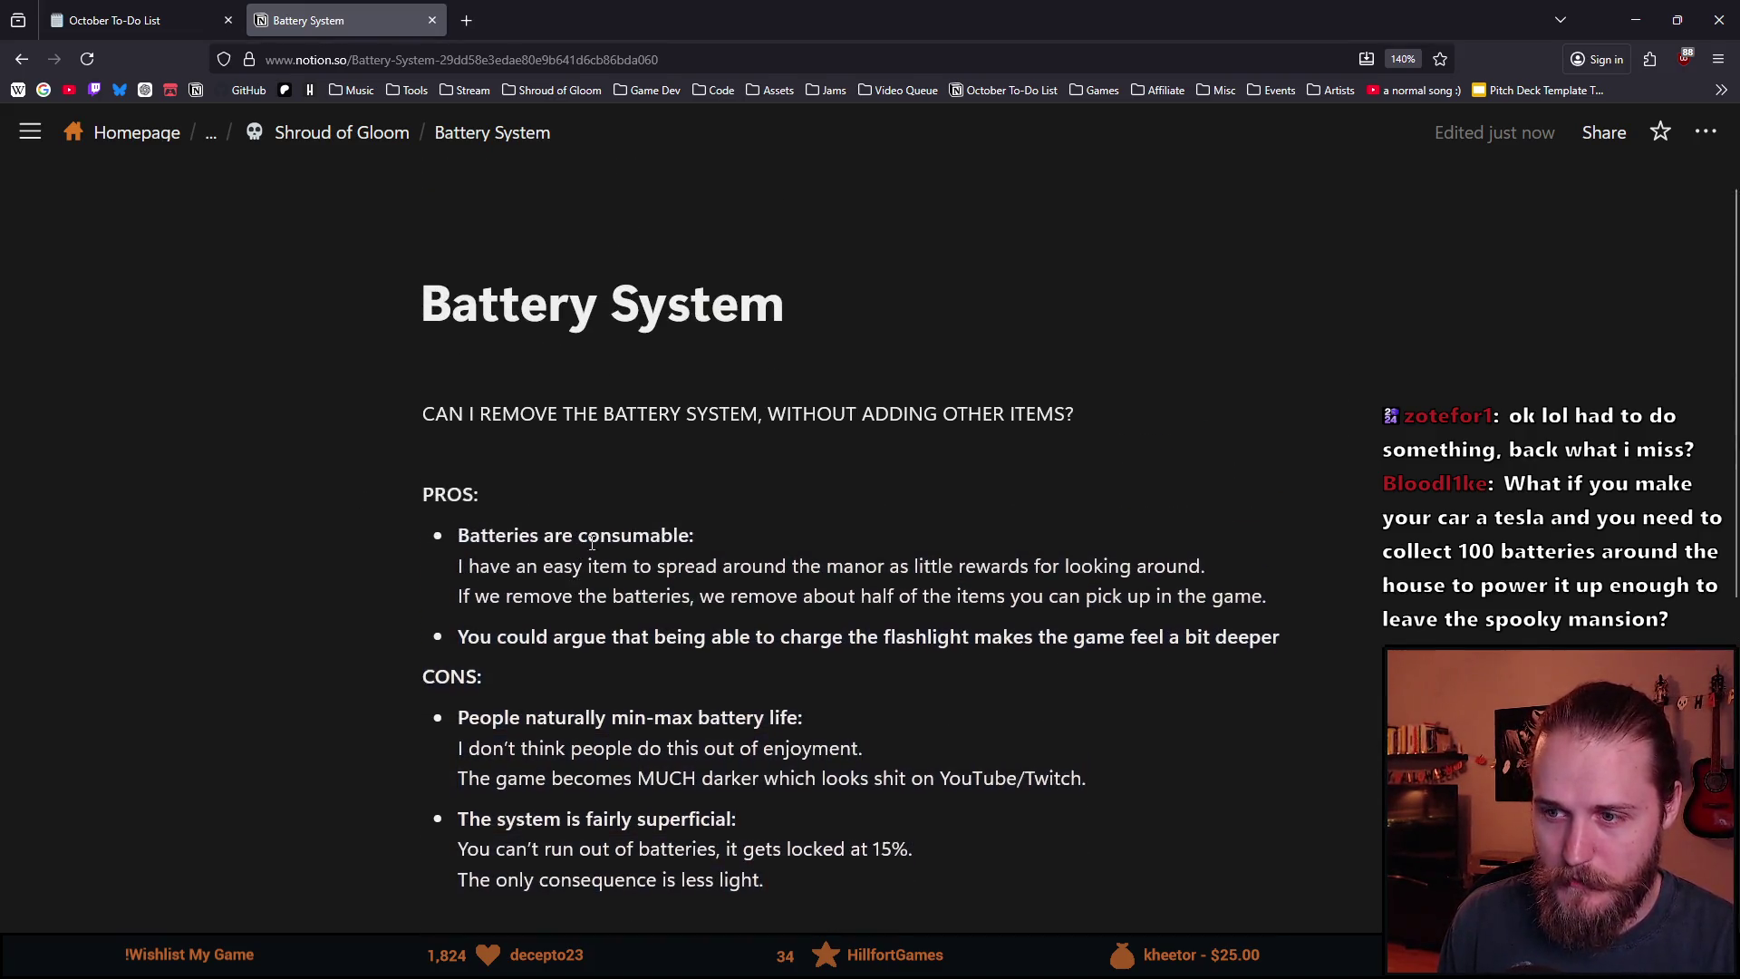
pyautogui.moveTo(716, 574)
pyautogui.mouseDown()
pyautogui.moveTo(457, 569)
pyautogui.moveTo(766, 568)
pyautogui.moveTo(1273, 631)
pyautogui.mouseUp()
pyautogui.click(463, 569)
pyautogui.click(723, 568)
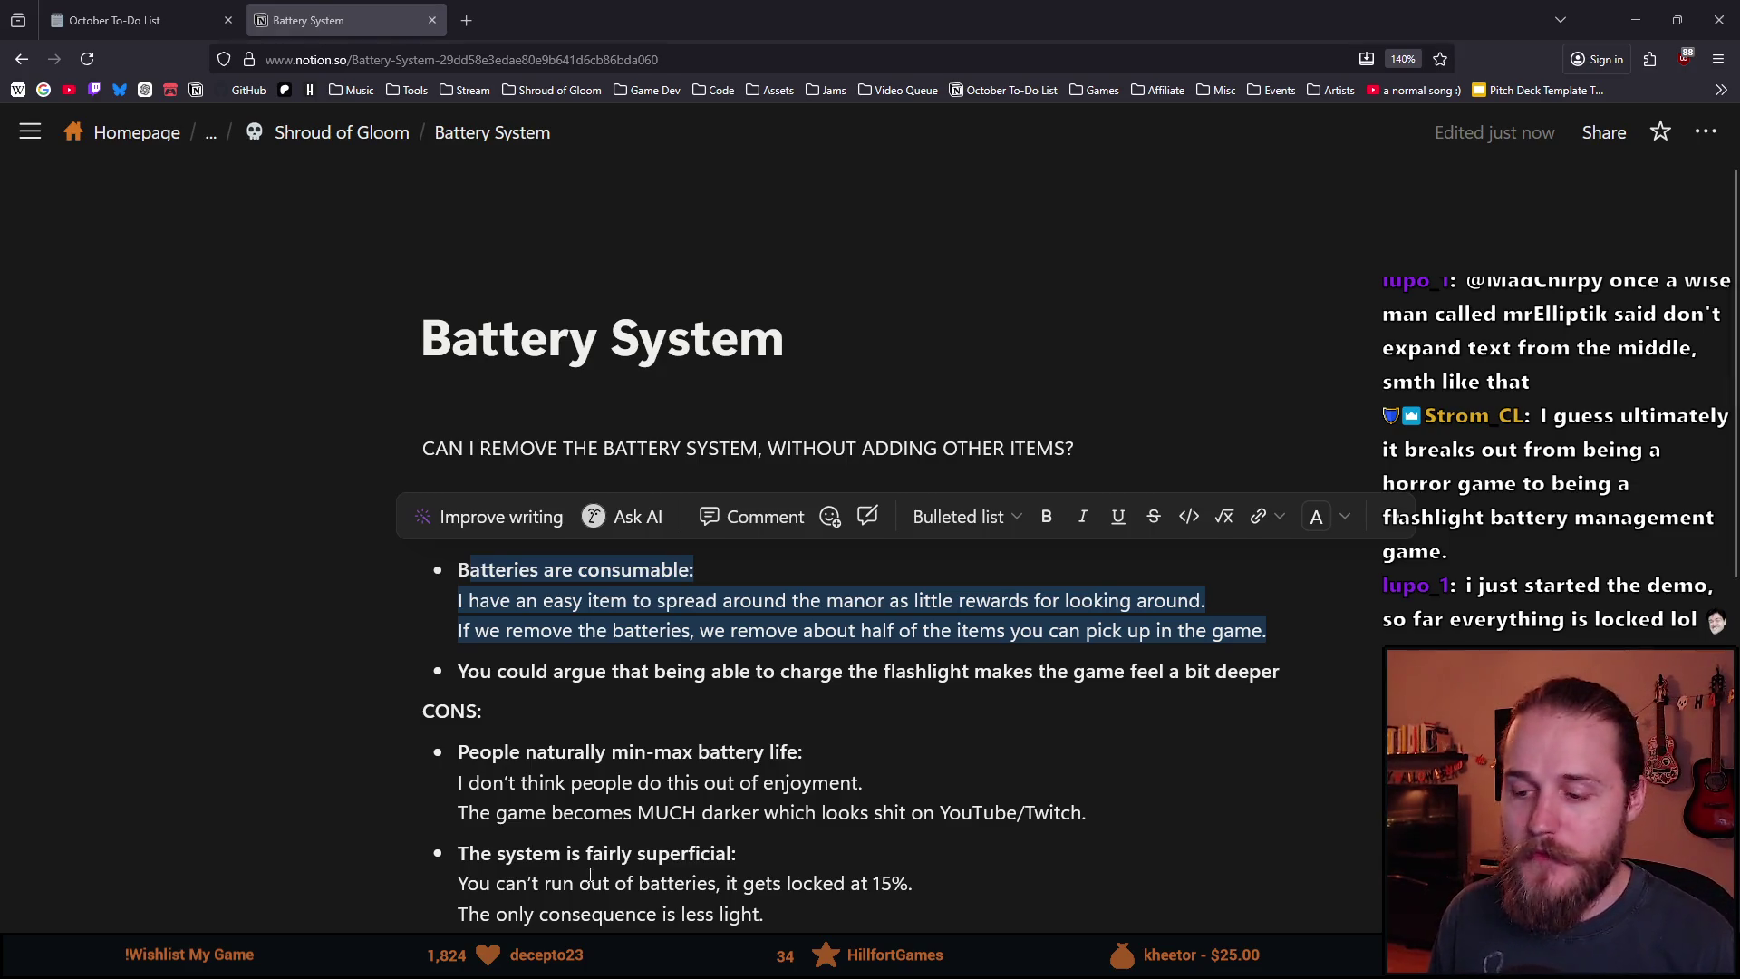
pyautogui.hotkey('alt', 'Tab')
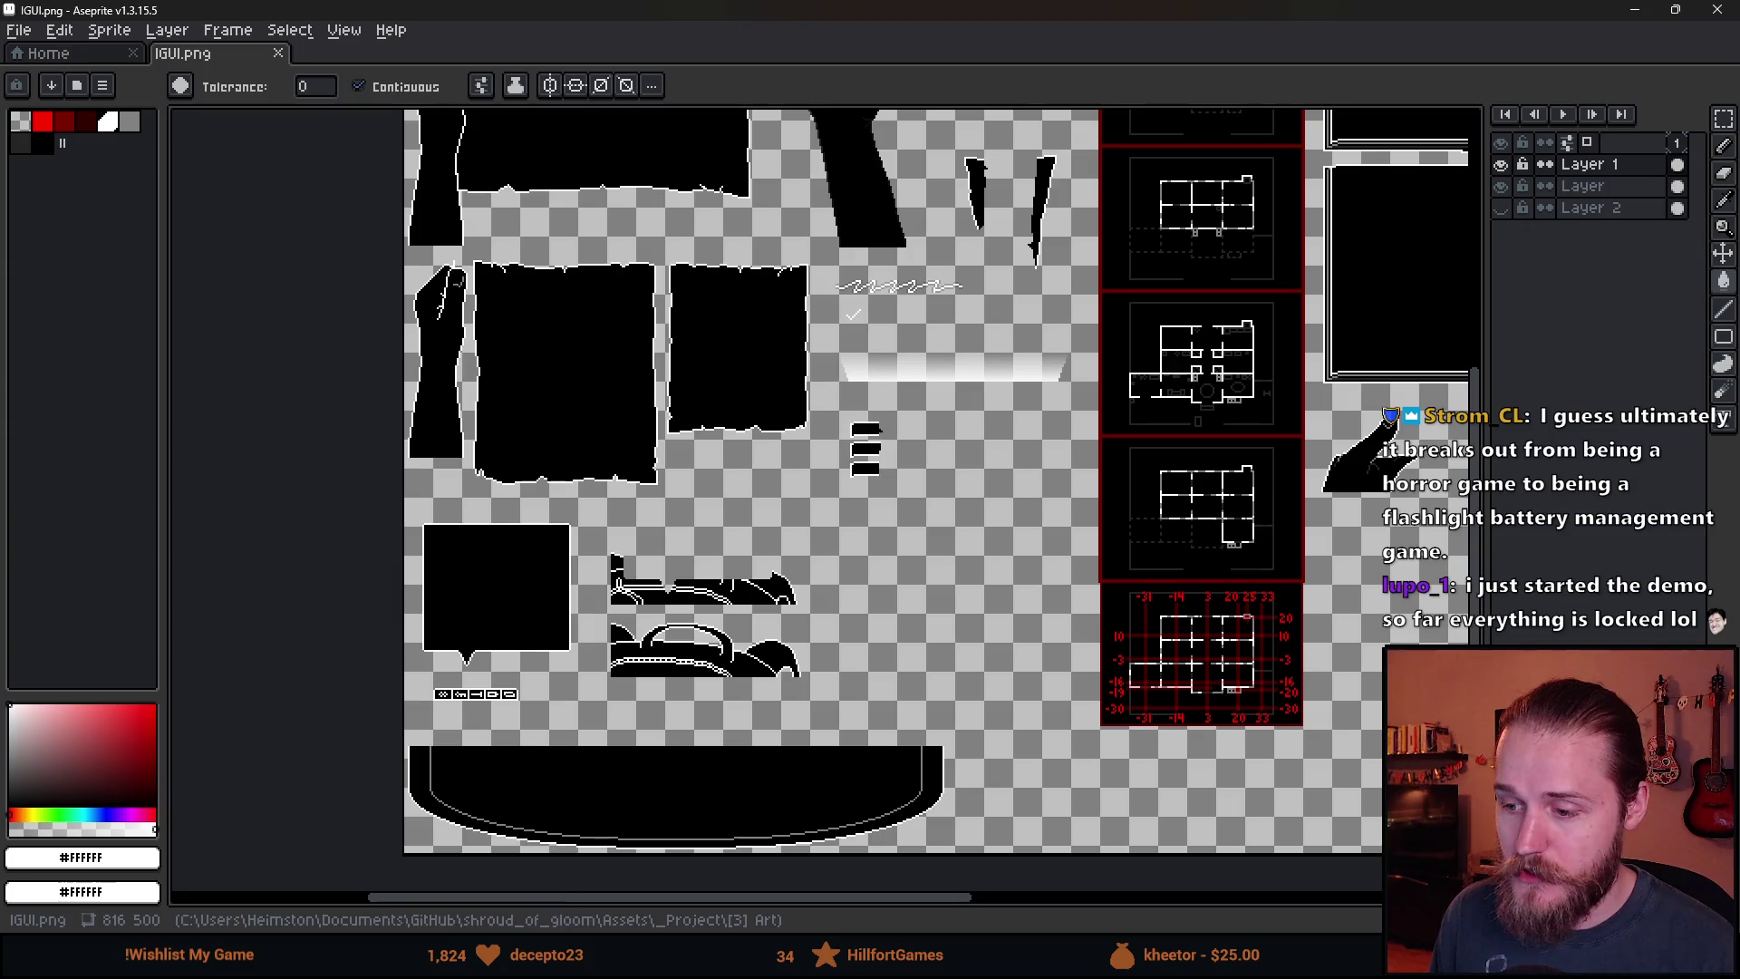
# Back in Unity, deactivate First_Main_Hall and activate Outside_Entrance in the Hierarchy.
pyautogui.hotkey('alt', 'Tab')
pyautogui.hotkey('alt', 'Tab')
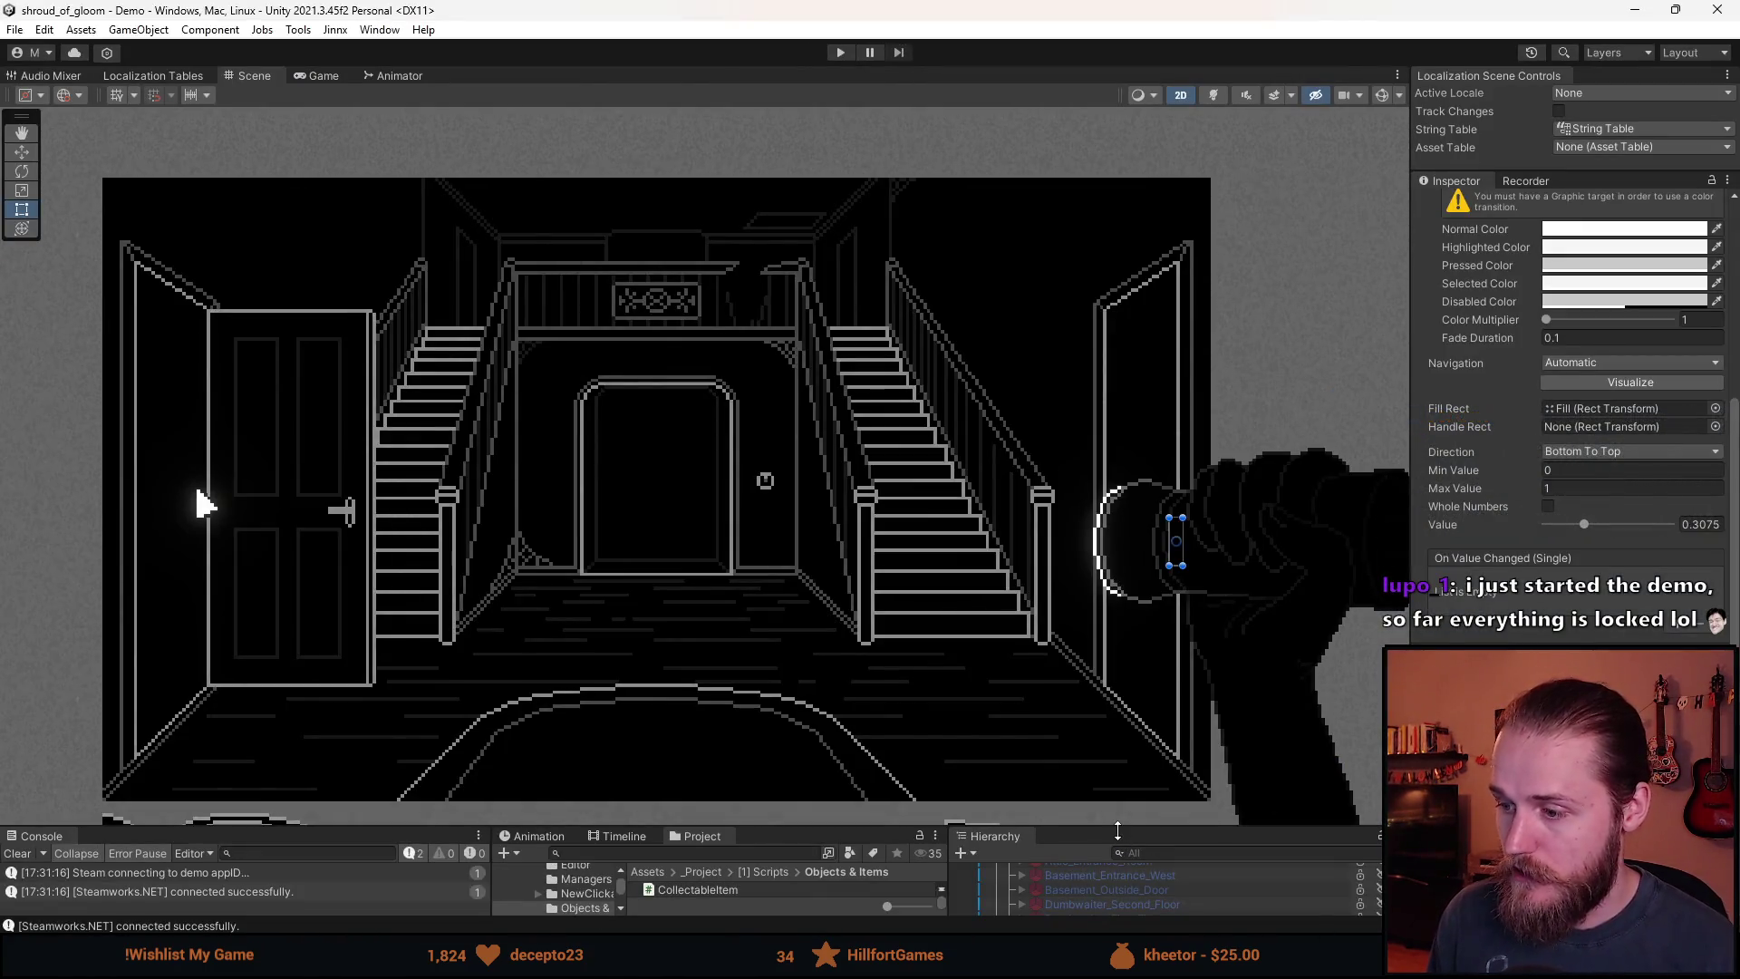
pyautogui.moveTo(1118, 830); pyautogui.dragTo(1117, 486)
pyautogui.scroll(5, 1097, 675)
pyautogui.click(1096, 675)
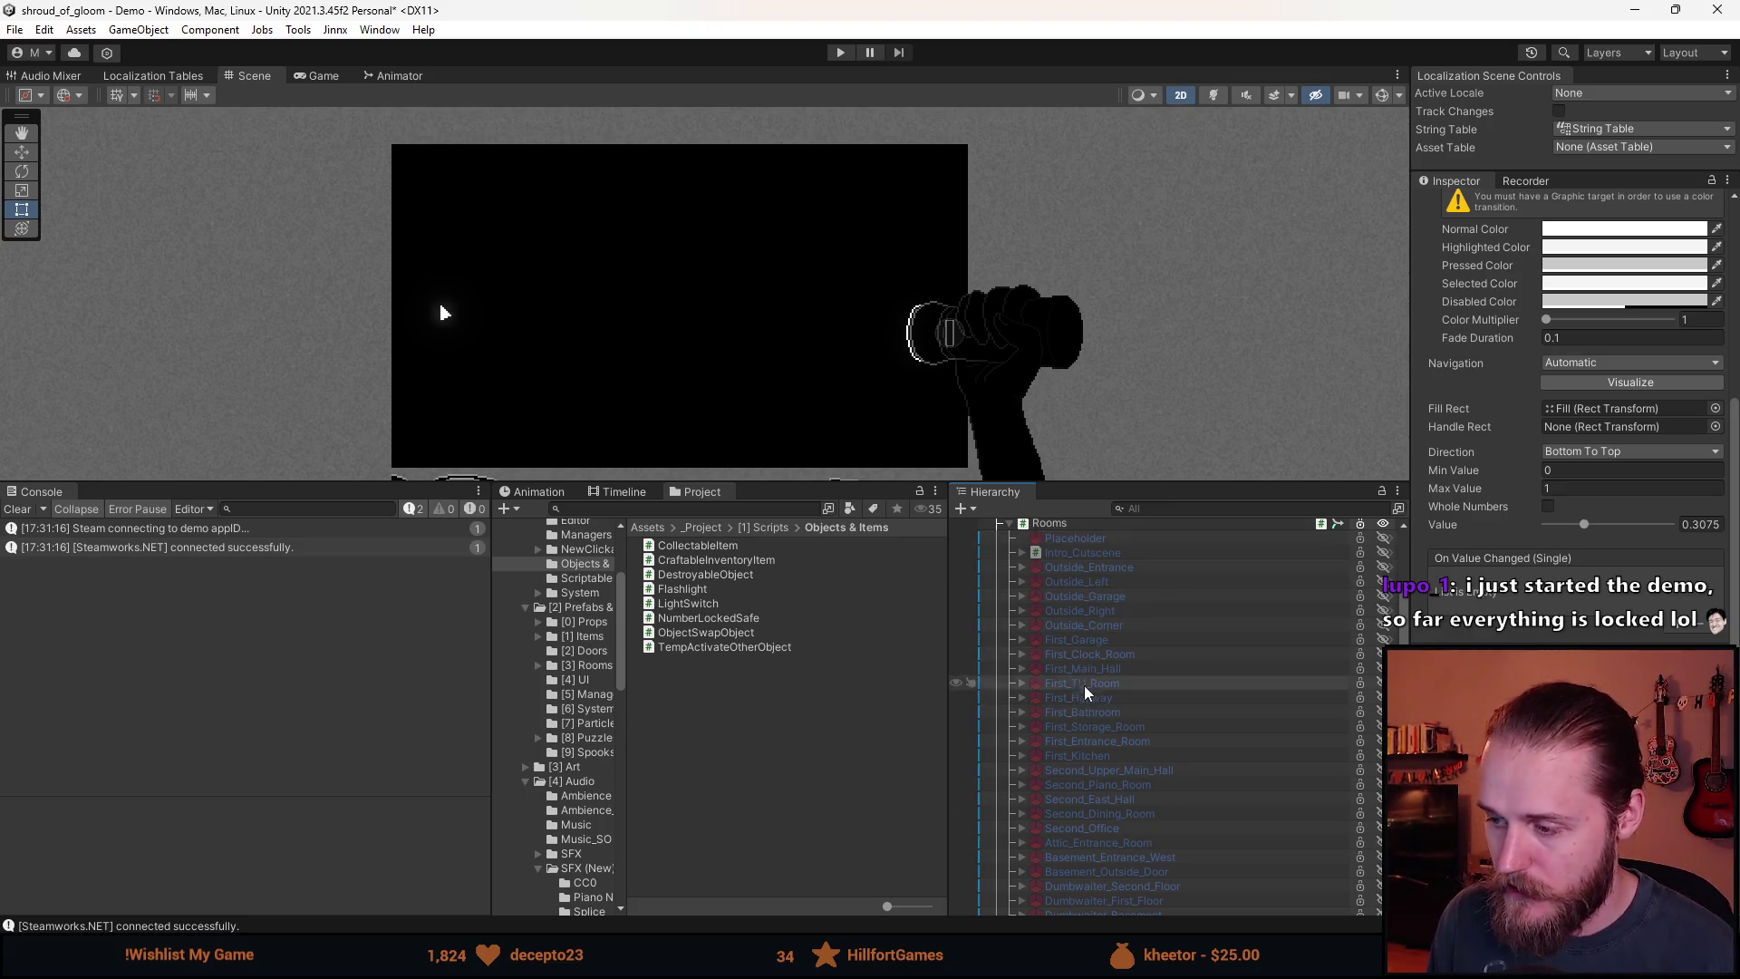
pyautogui.scroll(-5, 1106, 725)
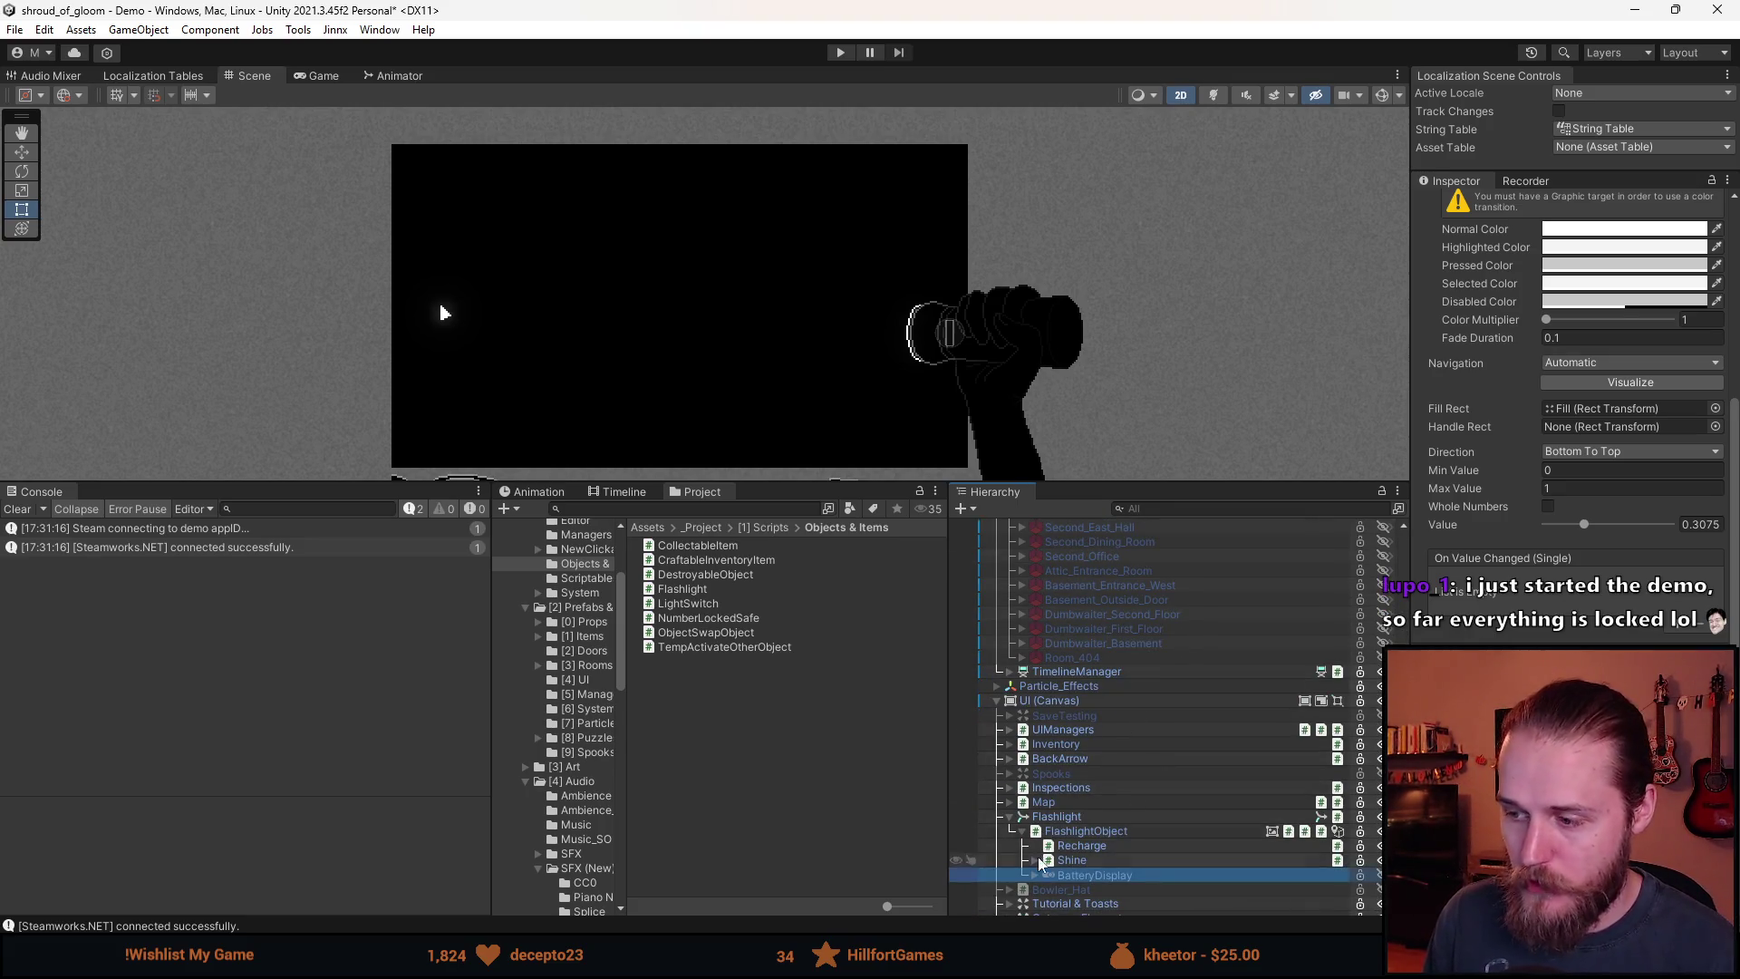
pyautogui.scroll(10, 1097, 816)
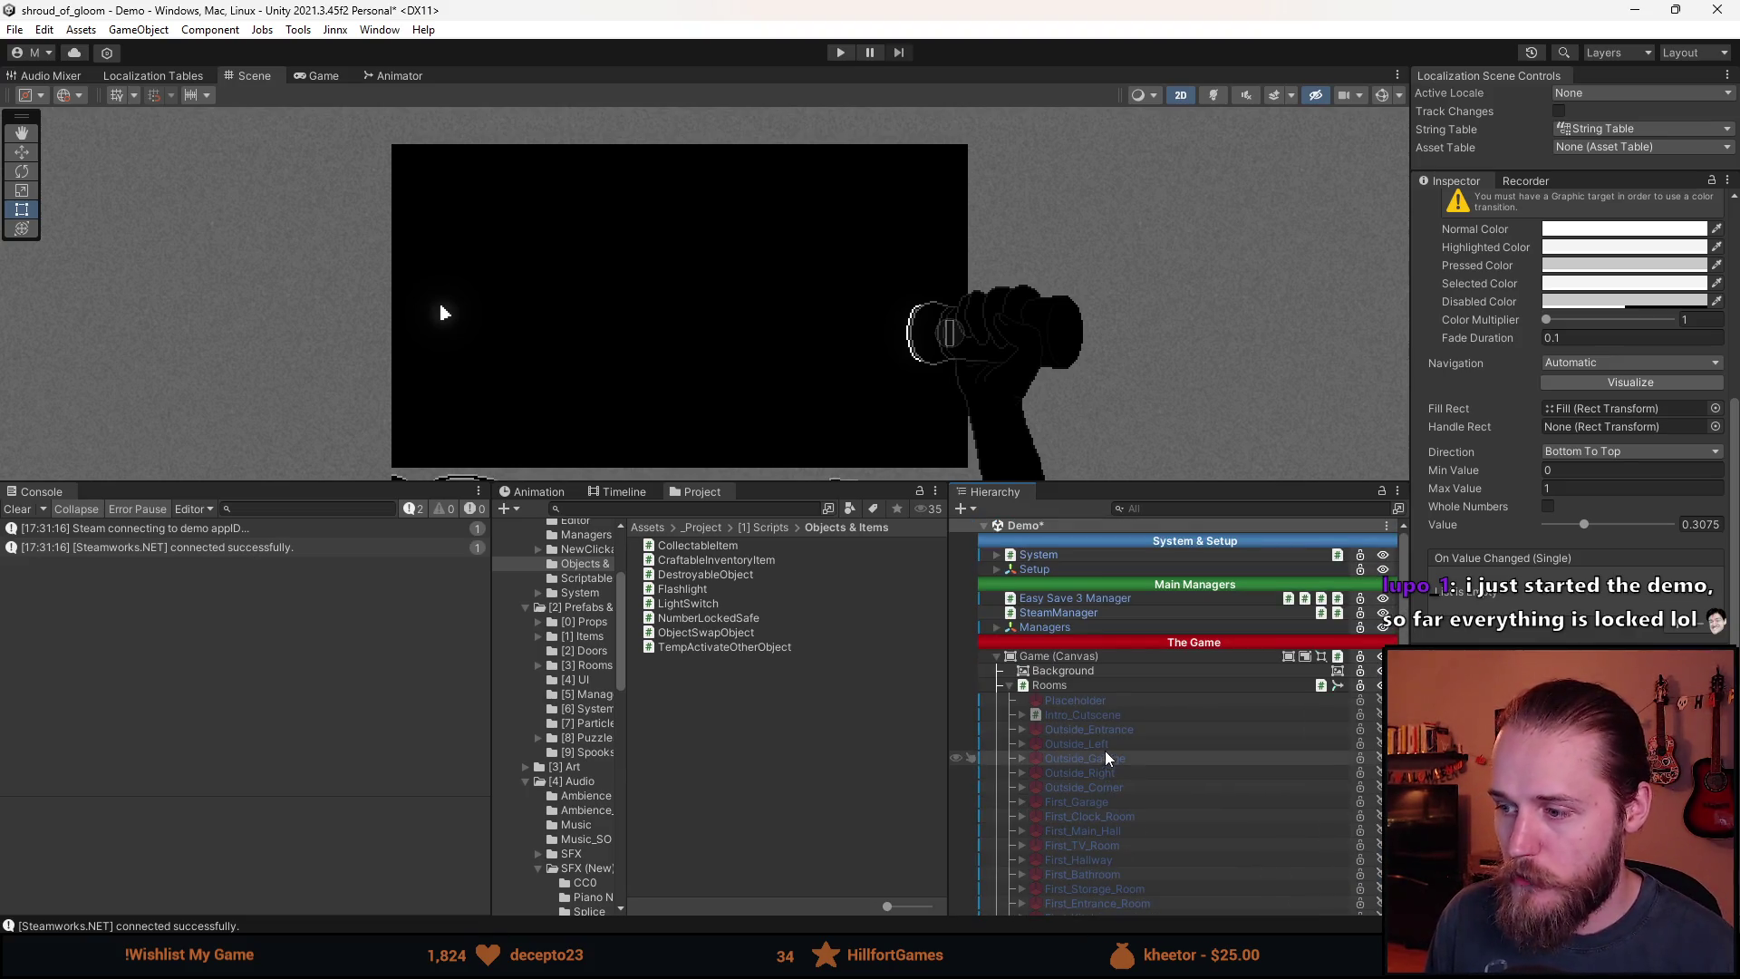
pyautogui.click(961, 729)
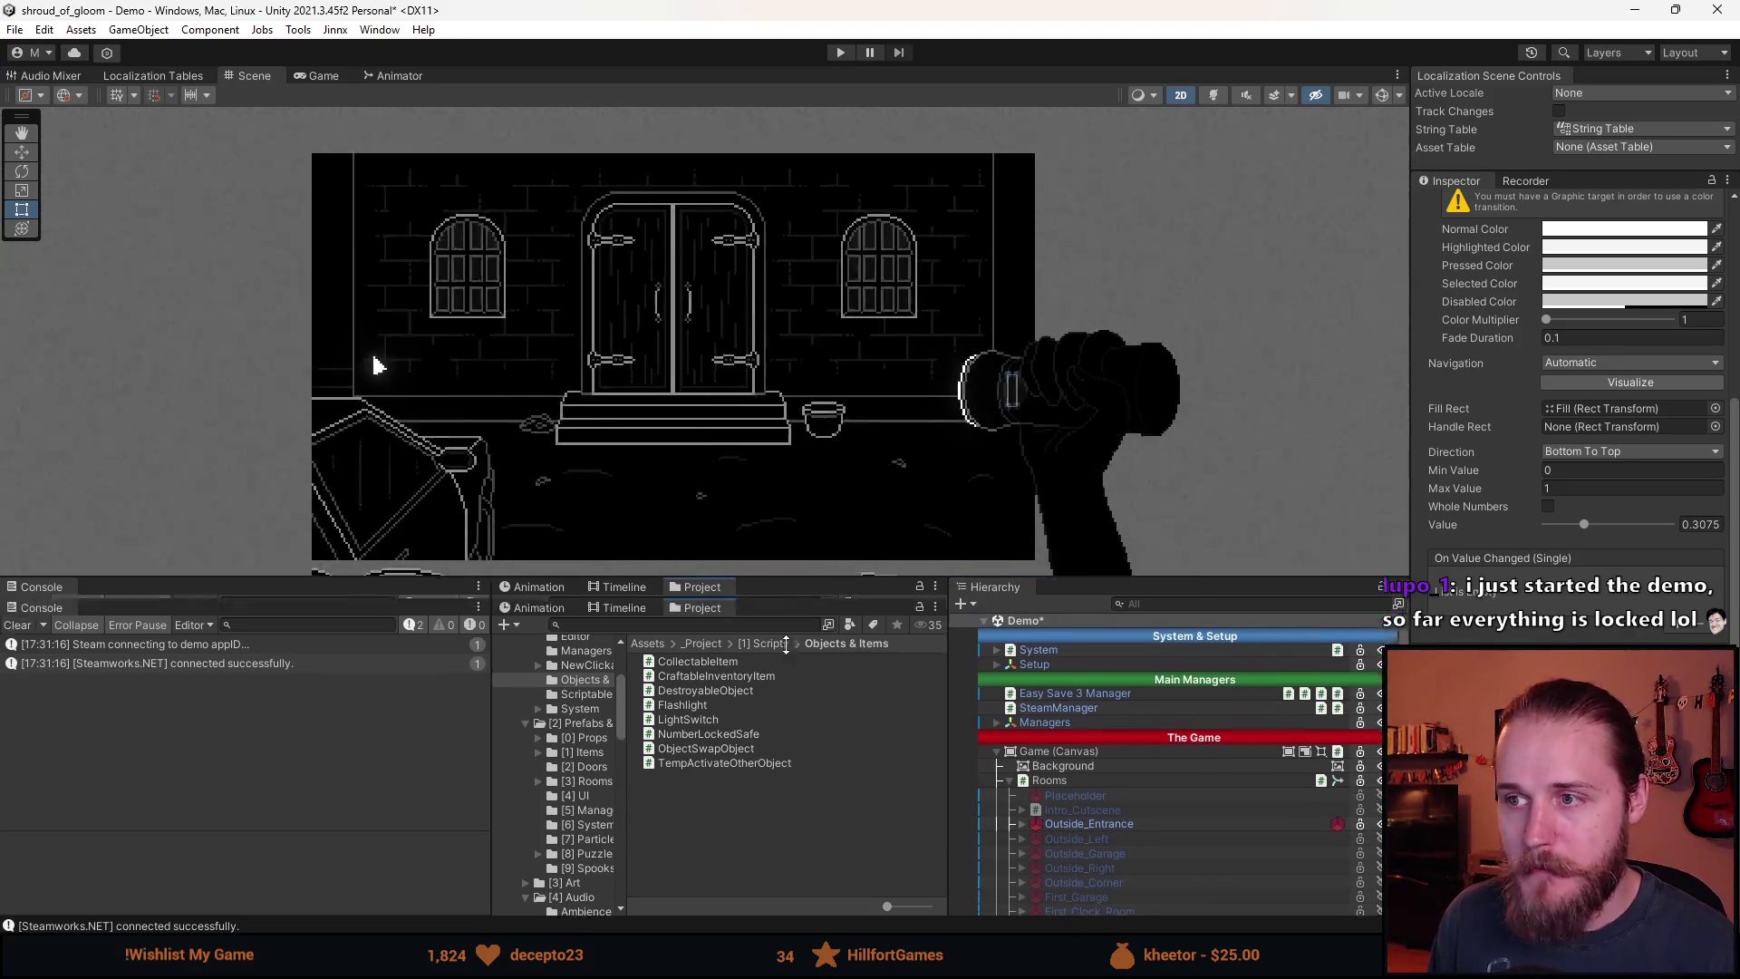